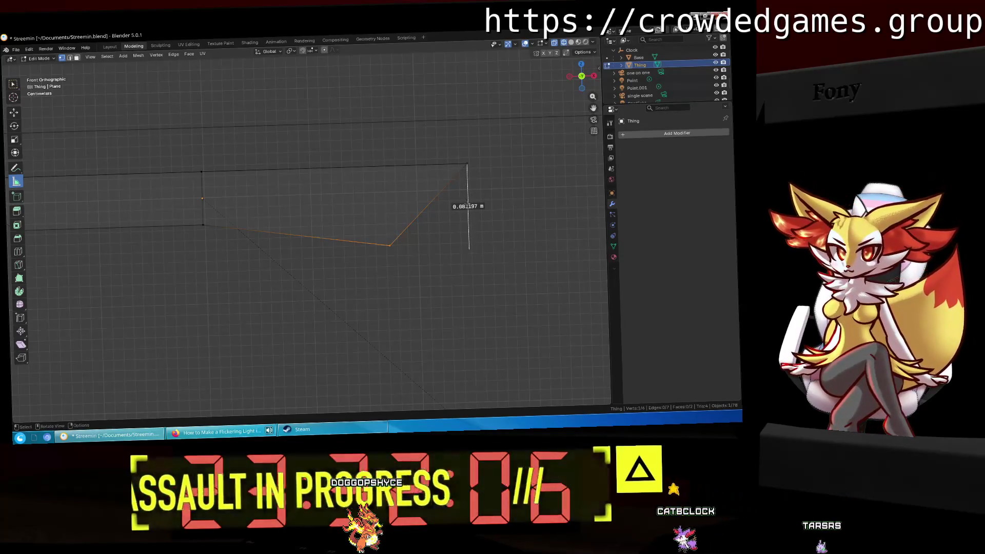
Bend the ruler into a protractor at the slanted corner and adjust it to read 45°.
{"action": "left_click_drag", "start_coordinate": [469, 206], "coordinate": [449, 199]}
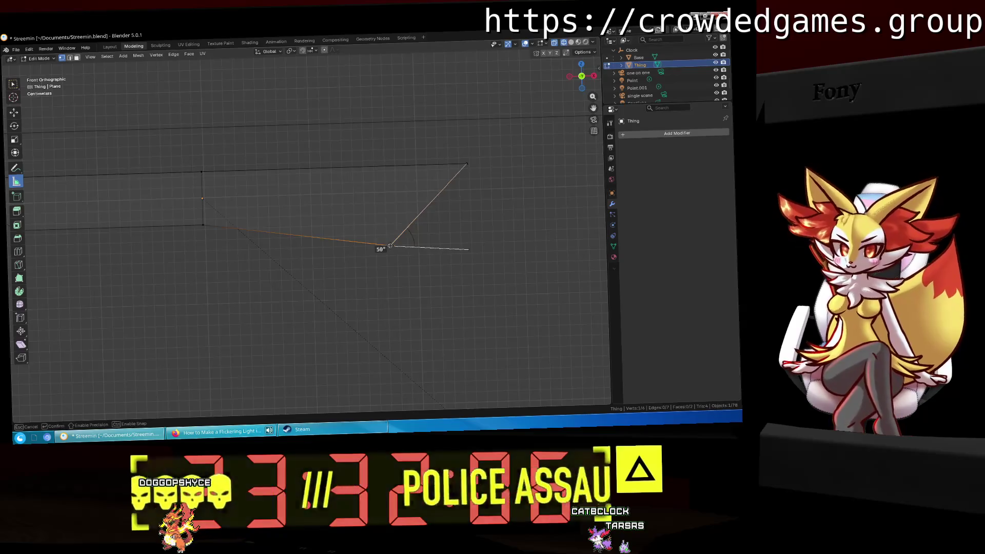
{"action": "scroll", "coordinate": [390, 247], "scroll_direction": "up", "scroll_amount": 5}
{"action": "middle_click_drag", "start_coordinate": [550, 275], "coordinate": [354, 318], "text": "shift"}
{"action": "left_click_drag", "start_coordinate": [311, 315], "coordinate": [314, 342]}
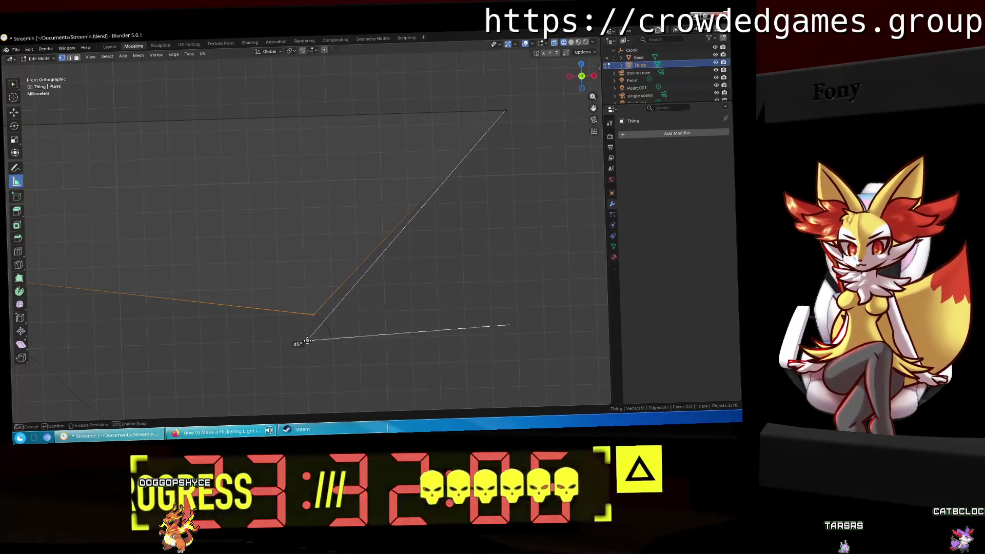
{"action": "middle_click_drag", "start_coordinate": [306, 341], "coordinate": [308, 267], "text": "shift"}
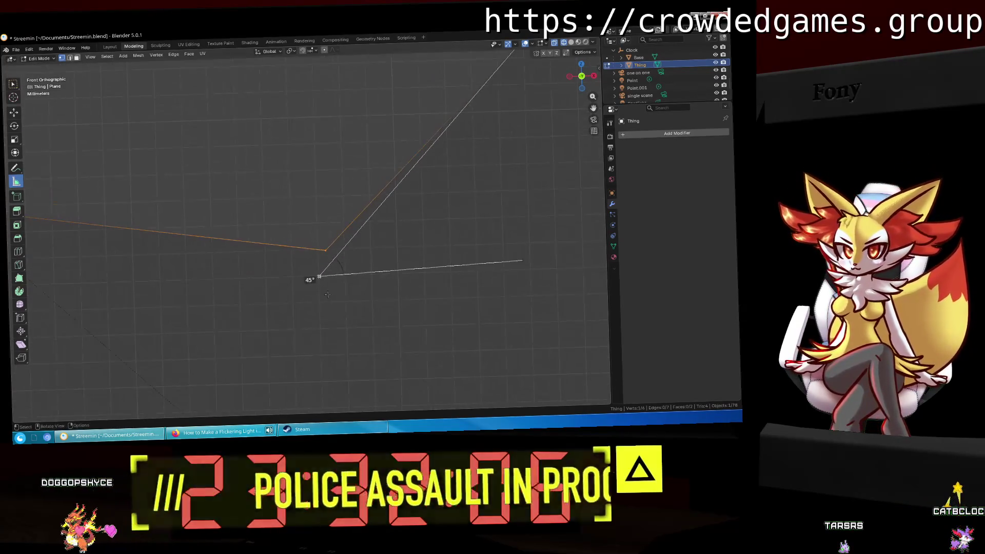
Clear the measurement and reposition the upper corner vertex, first along Z, then freely.
{"action": "key", "text": "w"}
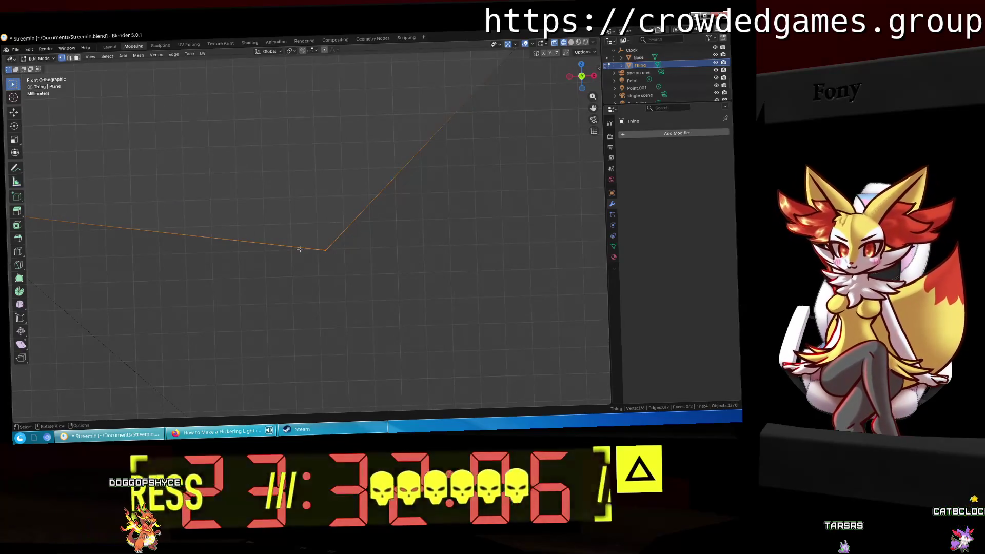
{"action": "left_click", "coordinate": [325, 250]}
{"action": "key", "text": "g"}
{"action": "key", "text": "x"}
{"action": "key", "text": "z"}
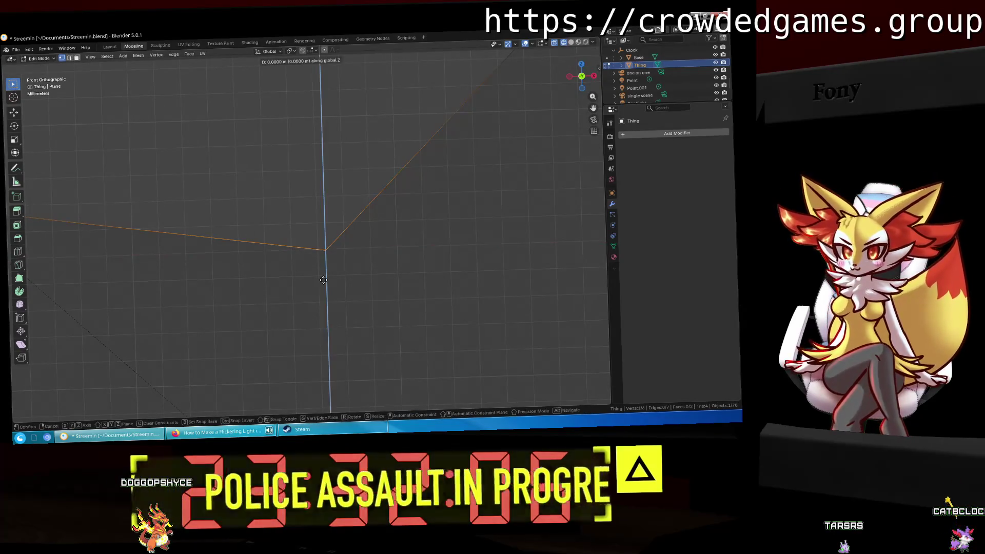
{"action": "left_click", "coordinate": [343, 269]}
{"action": "left_click", "coordinate": [393, 269]}
{"action": "left_click", "coordinate": [326, 249]}
{"action": "key", "text": "g"}
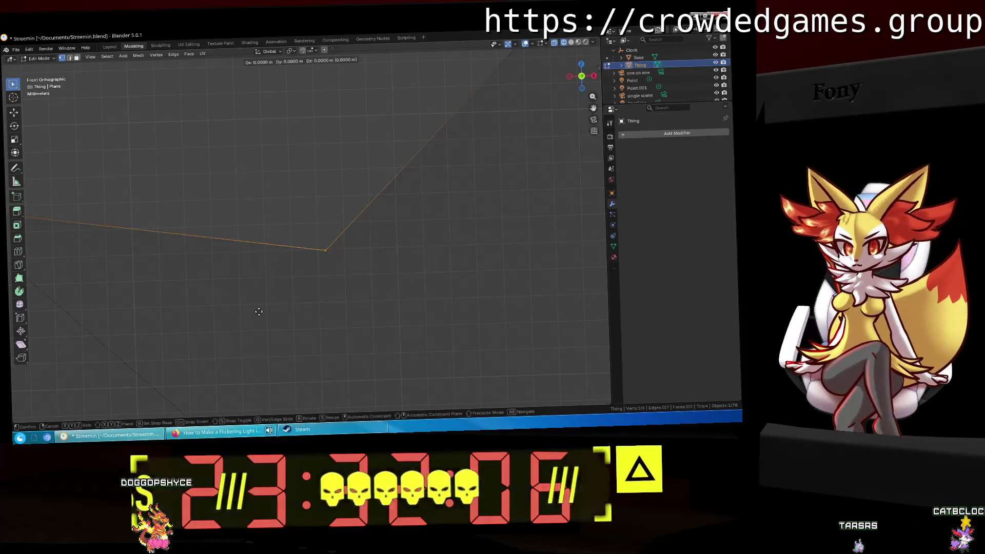
{"action": "left_click", "coordinate": [252, 337]}
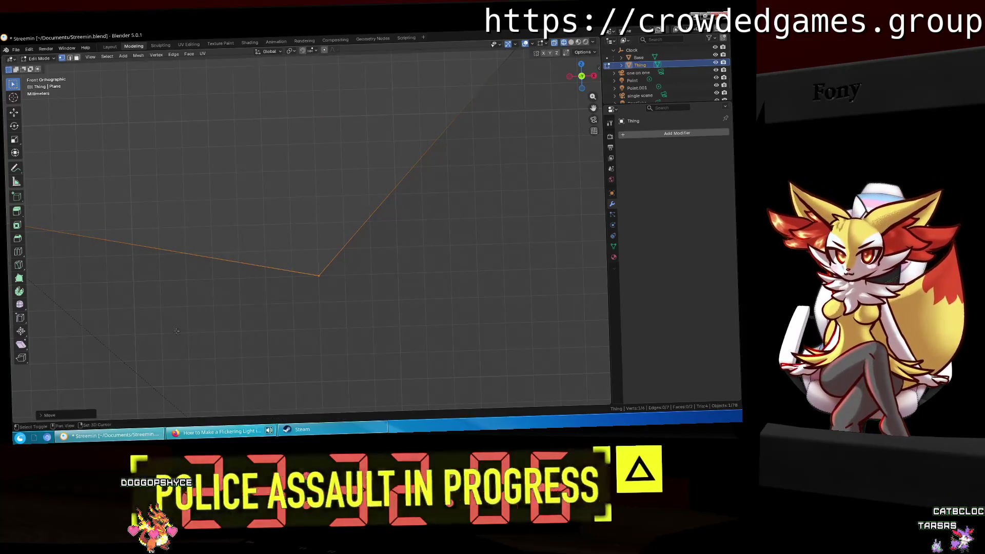
{"action": "scroll", "coordinate": [308, 308], "scroll_direction": "down", "scroll_amount": 2}
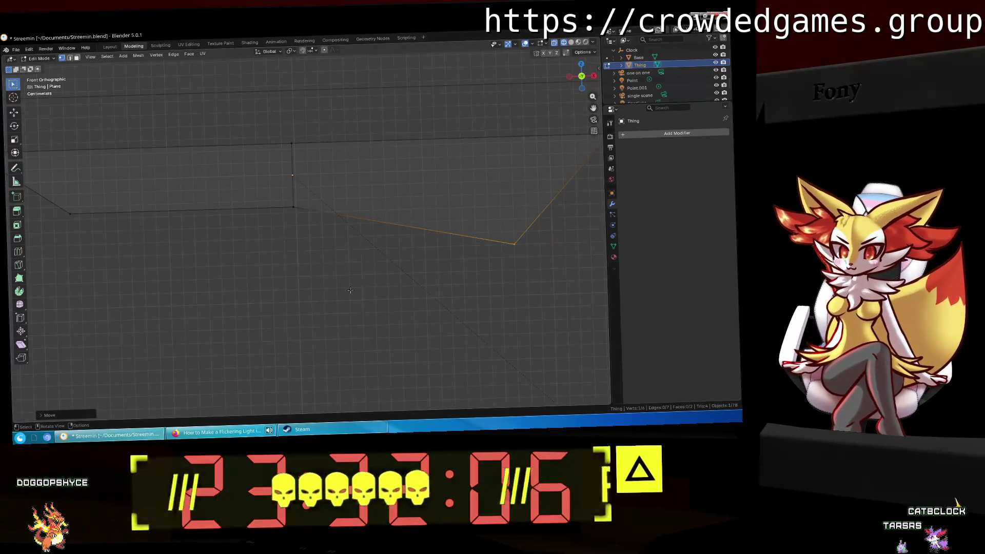
Move the lower-left and another corner vertex along Z so the bottom edge lies flat.
{"action": "left_click", "coordinate": [292, 206]}
{"action": "key", "text": "g"}
{"action": "key", "text": "x"}
{"action": "key", "text": "z"}
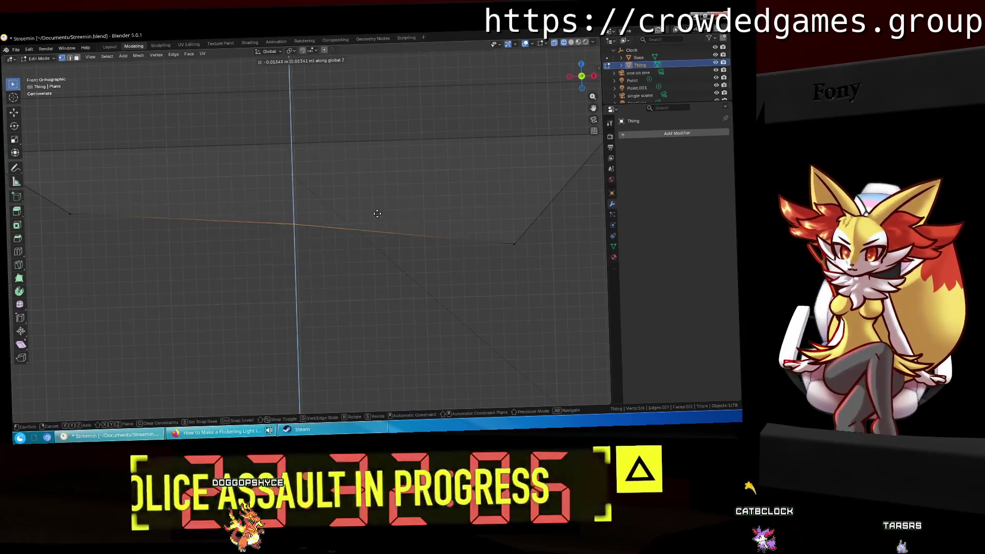
{"action": "left_click", "coordinate": [378, 240]}
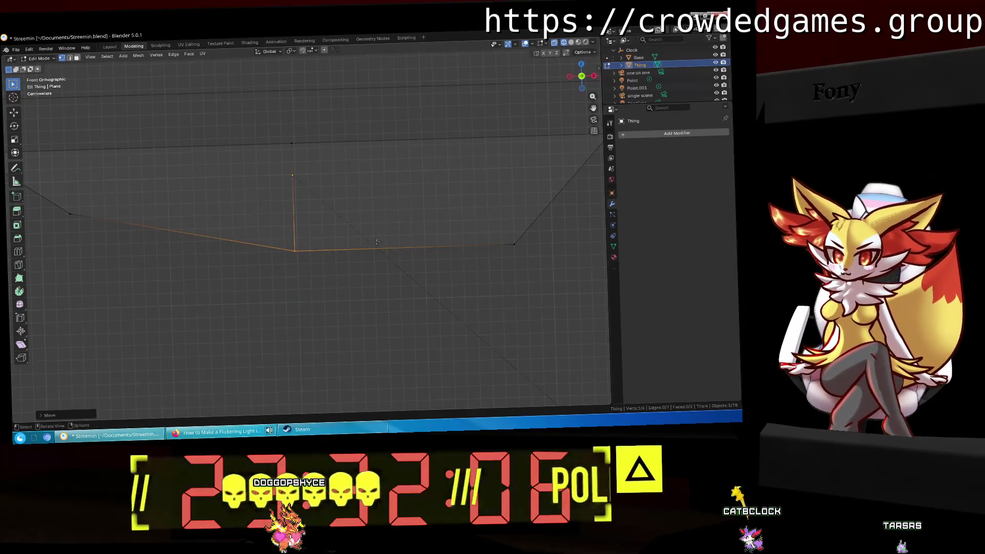
{"action": "scroll", "coordinate": [390, 215], "scroll_direction": "left", "scroll_amount": 5}
{"action": "left_click", "coordinate": [396, 205]}
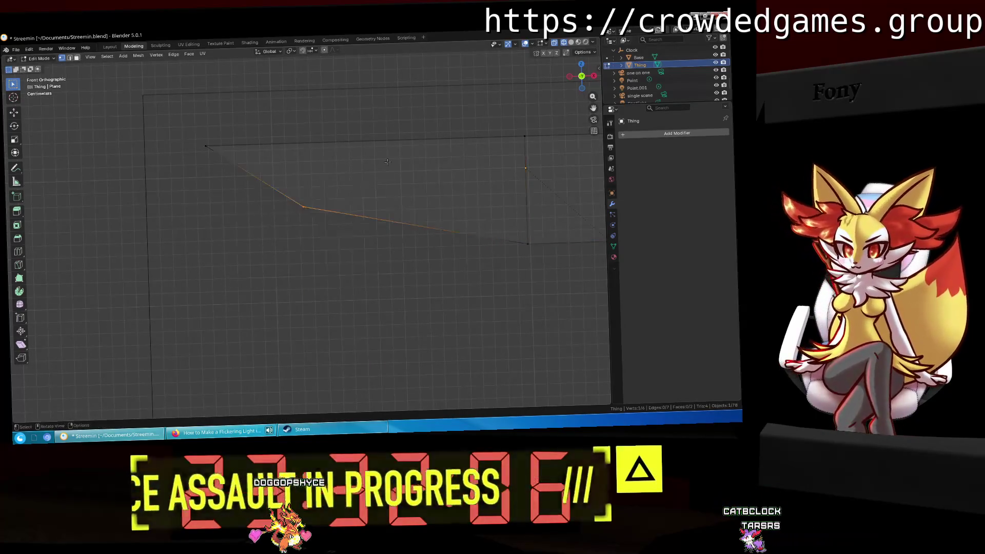
{"action": "key", "text": "g"}
{"action": "key", "text": "z"}
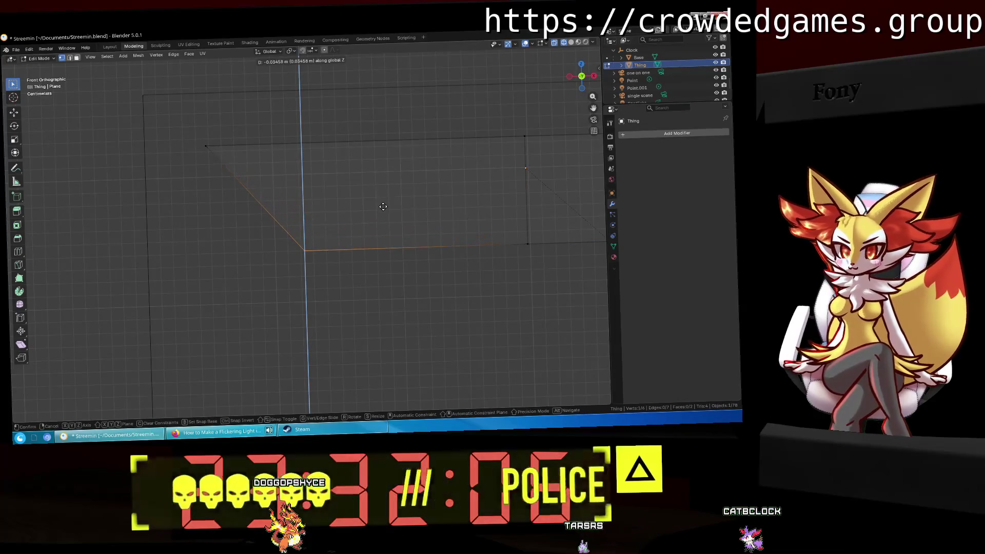
{"action": "left_click", "coordinate": [383, 206]}
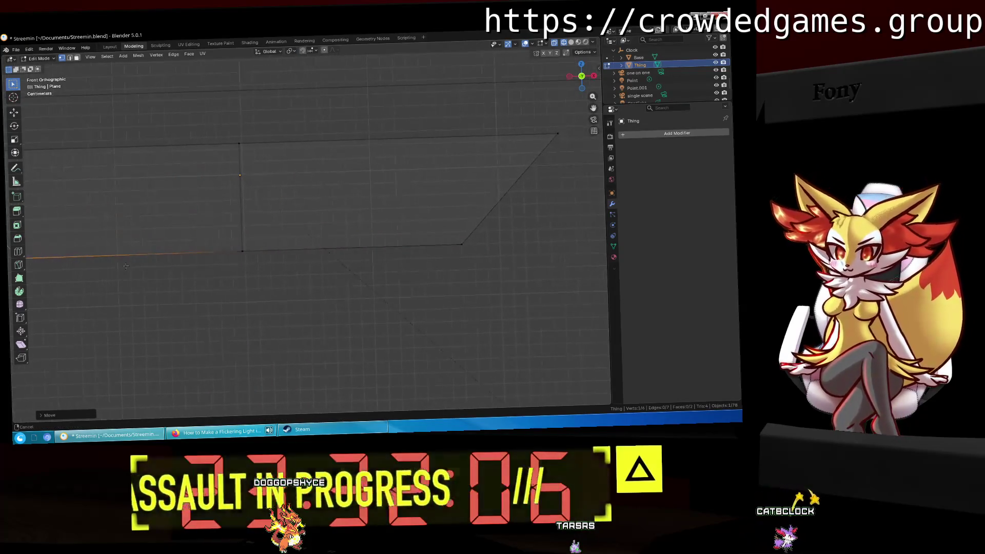
Drag a ruler down from the top-left vertex and bend it into a 45° protractor.
{"action": "scroll", "coordinate": [410, 249], "scroll_direction": "up", "scroll_amount": 5}
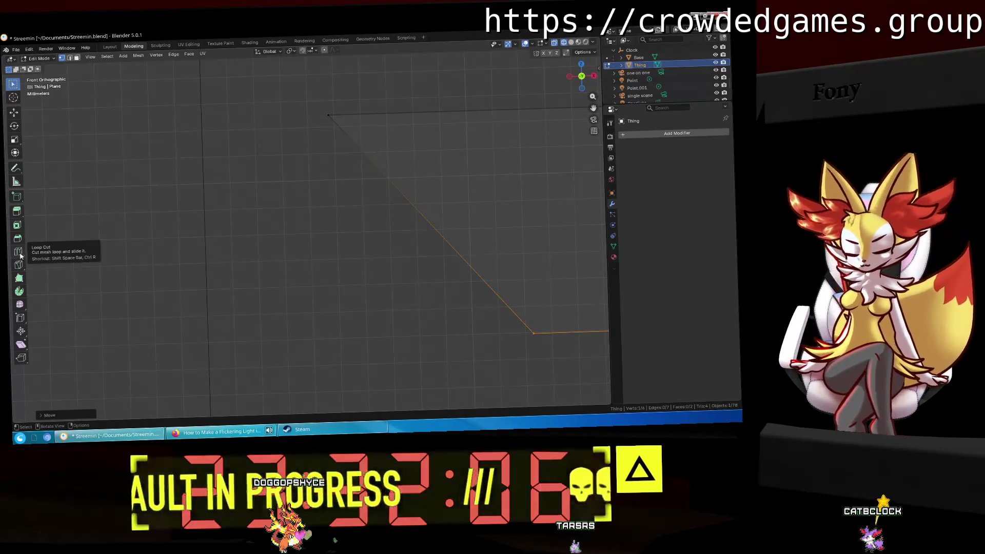
{"action": "left_click", "coordinate": [19, 182]}
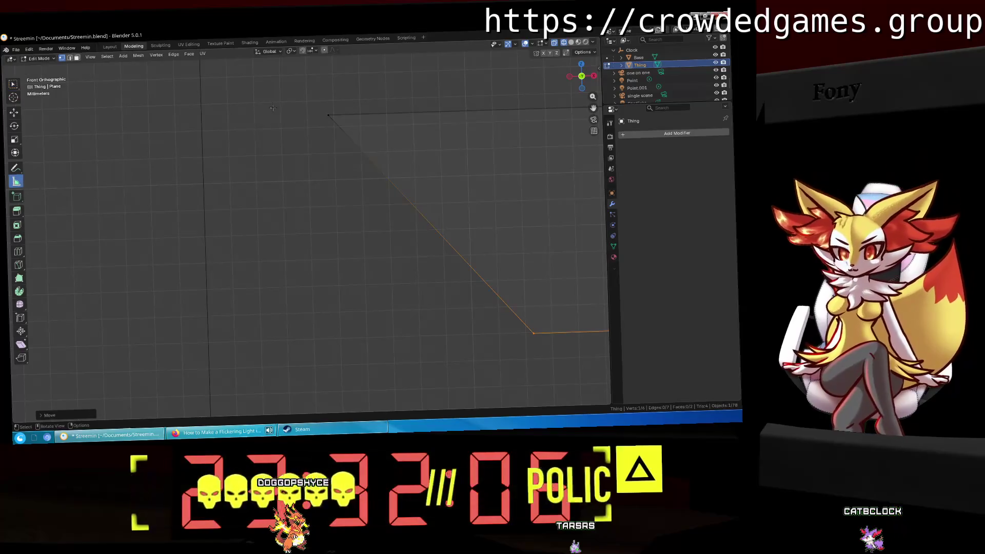
{"action": "left_click", "coordinate": [328, 115]}
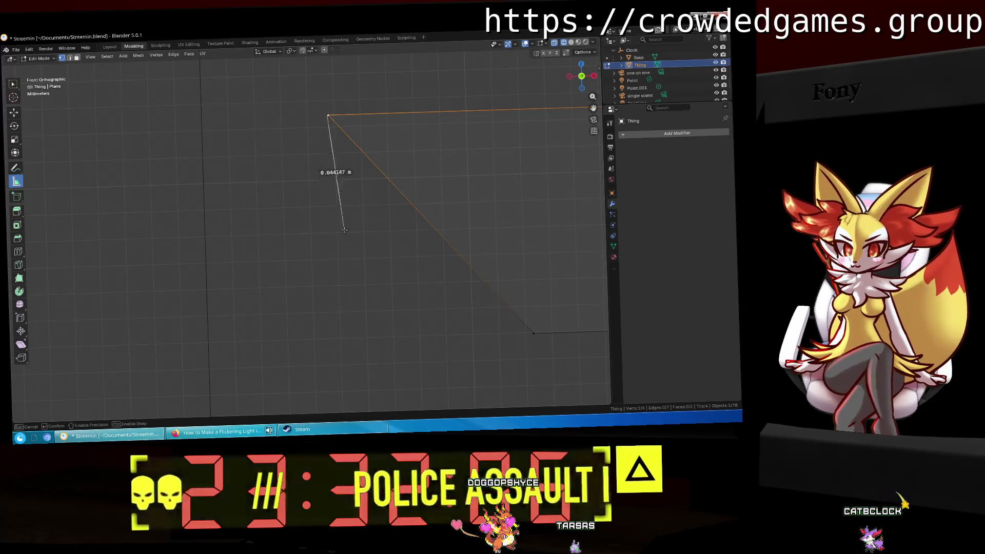
{"action": "left_click_drag", "start_coordinate": [344, 230], "coordinate": [333, 339]}
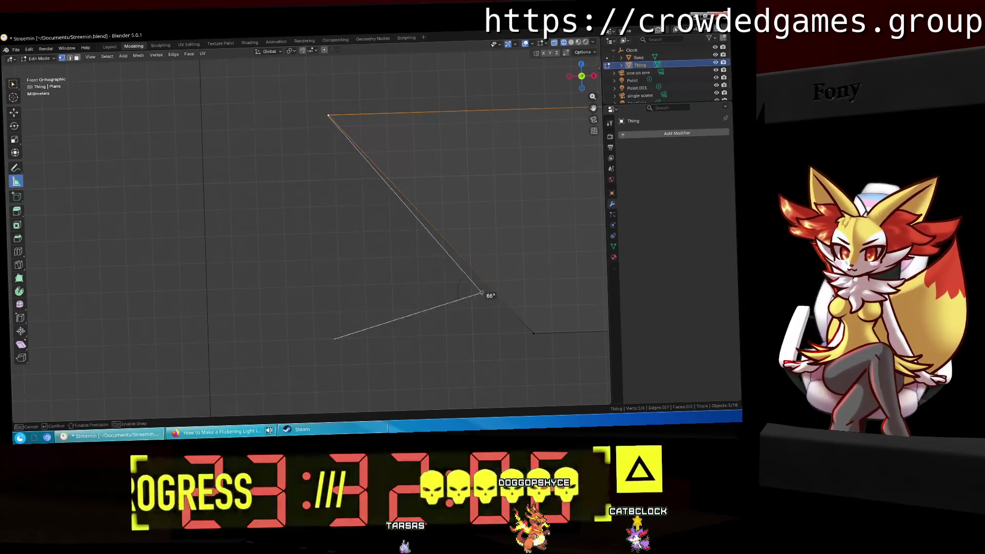
{"action": "mouse_move", "coordinate": [481, 292]}
{"action": "left_mouse_down"}
{"action": "mouse_move", "coordinate": [524, 333]}
{"action": "mouse_move", "coordinate": [551, 336]}
{"action": "left_mouse_up"}
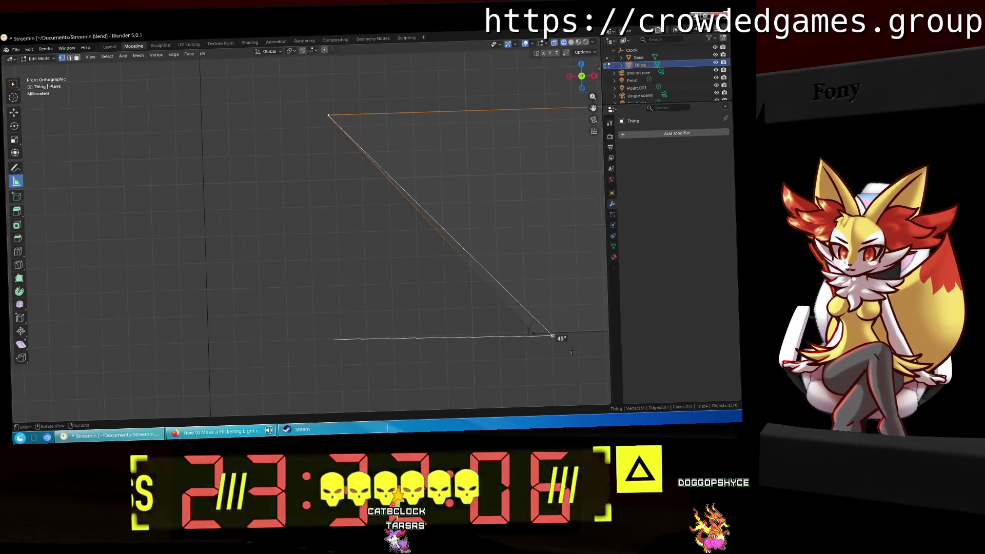
{"action": "middle_click_drag", "start_coordinate": [571, 351], "coordinate": [255, 224], "text": "shift"}
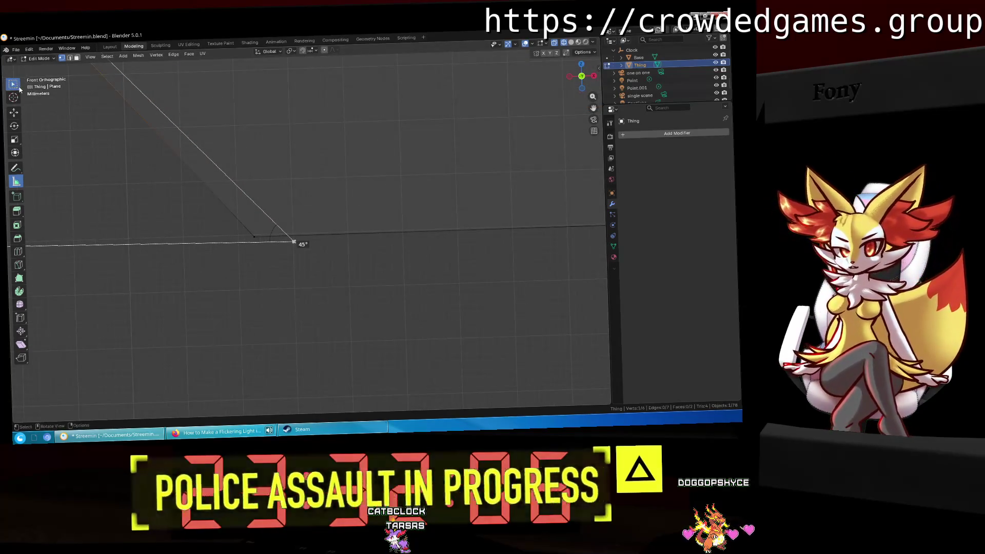
Box-select the lower corner vertex and move it onto the 45° mark.
{"action": "left_click", "coordinate": [20, 88]}
{"action": "left_click_drag", "start_coordinate": [205, 201], "coordinate": [287, 262]}
{"action": "key", "text": "g"}
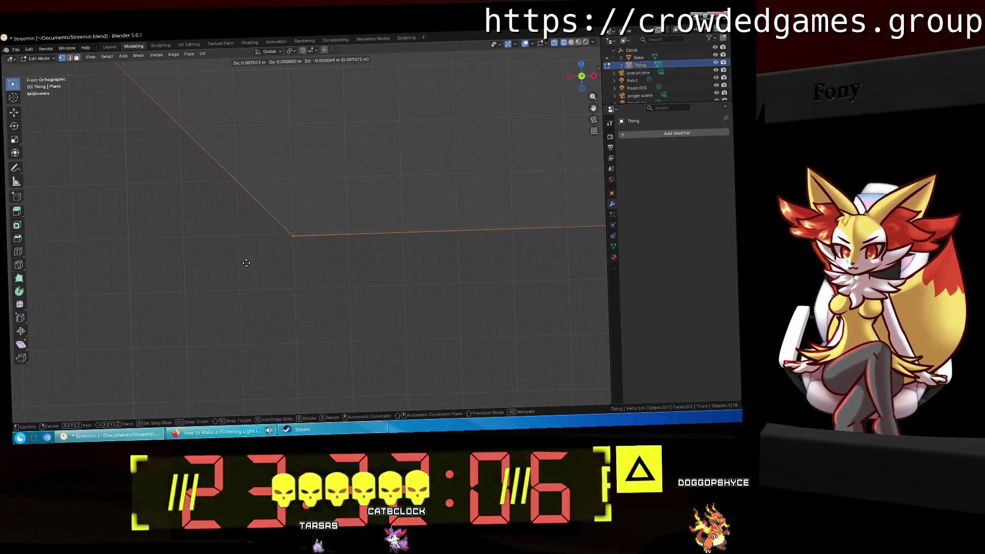
{"action": "left_click", "coordinate": [246, 259]}
{"action": "scroll", "coordinate": [356, 256], "scroll_direction": "down", "scroll_amount": 2}
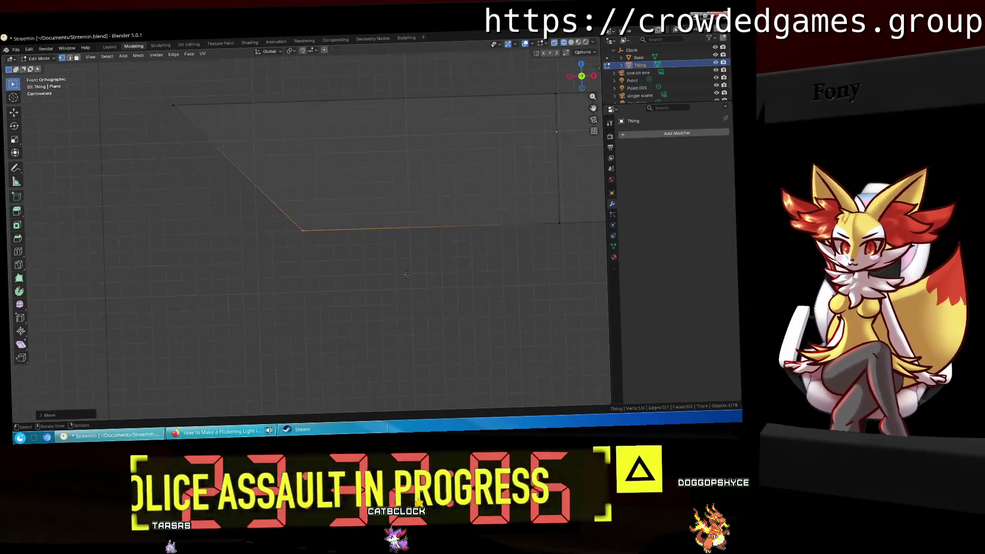
{"action": "scroll", "coordinate": [406, 275], "scroll_direction": "down", "scroll_amount": 2}
{"action": "middle_click_drag", "start_coordinate": [406, 274], "coordinate": [363, 263], "text": "shift"}
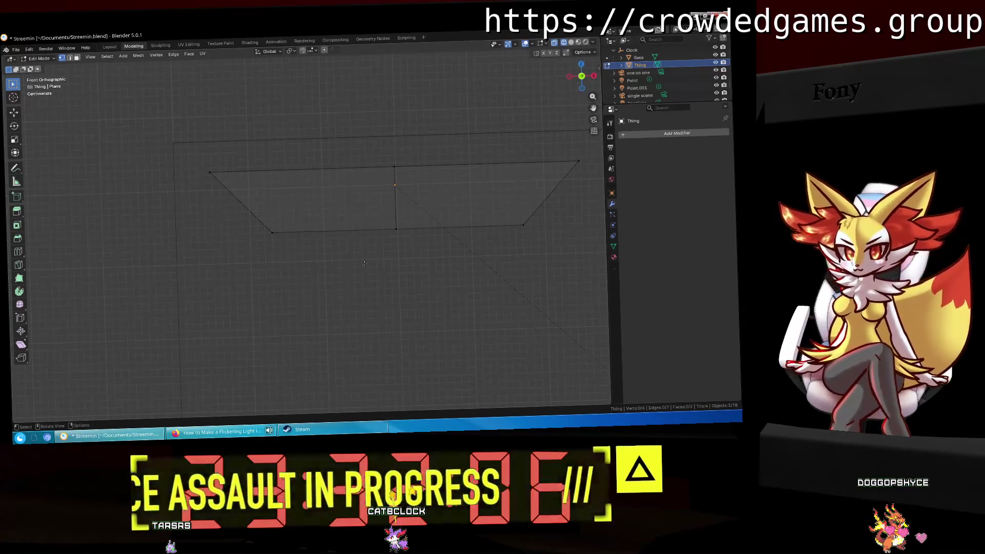
{"action": "scroll", "coordinate": [363, 267], "scroll_direction": "down", "scroll_amount": 3}
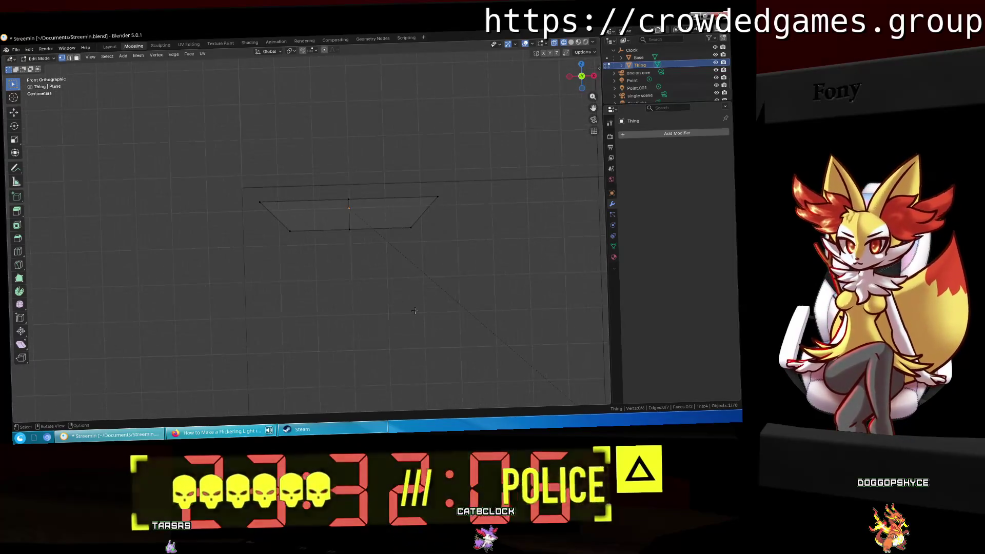
{"action": "mouse_move", "coordinate": [414, 311]}
{"action": "middle_mouse_down", "text": "shift"}
{"action": "mouse_move", "coordinate": [376, 194]}
{"action": "mouse_move", "coordinate": [348, 295]}
{"action": "middle_mouse_up", "text": "shift"}
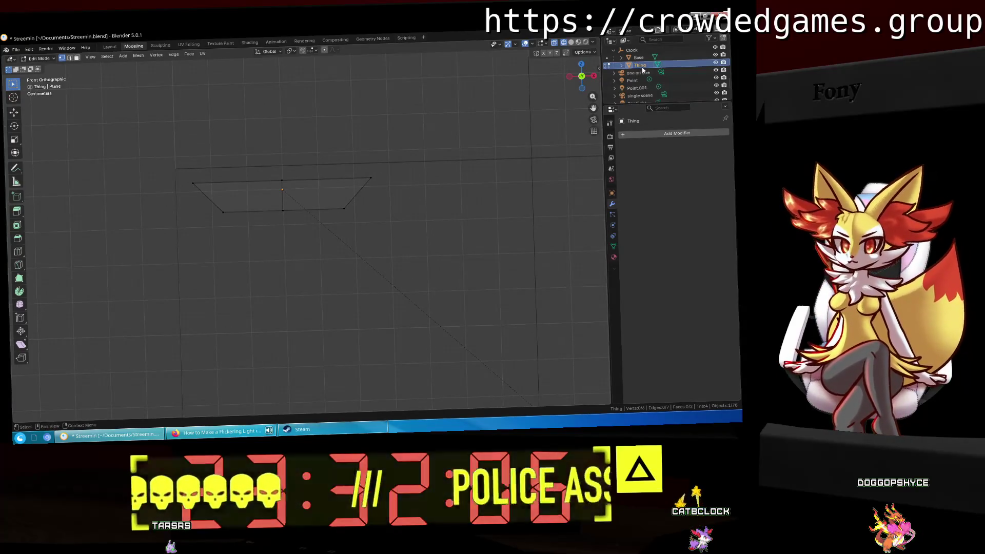
Paste the clock objects from the Thing context menu, then delete that paste.
{"action": "right_click", "coordinate": [642, 70]}
{"action": "left_click", "coordinate": [615, 58]}
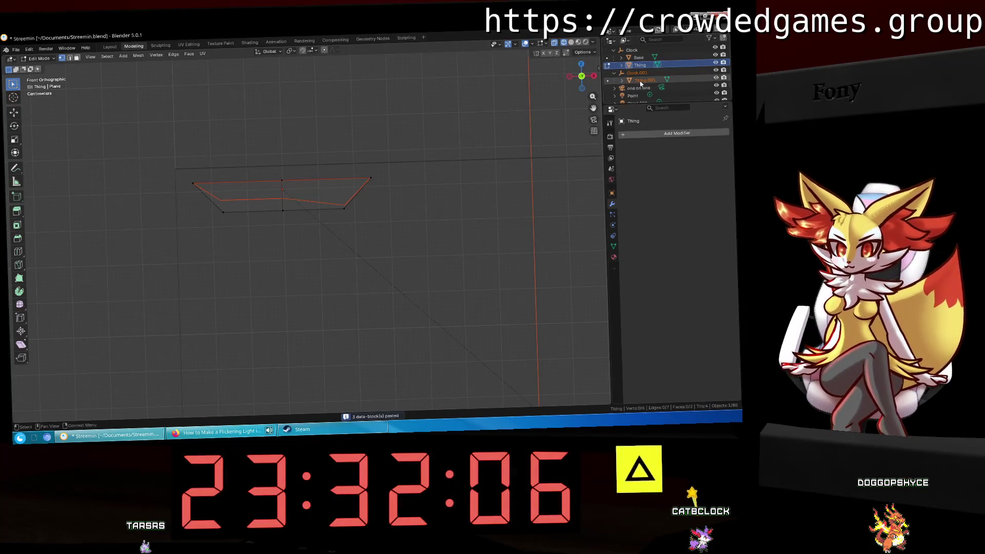
{"action": "key", "text": "Delete"}
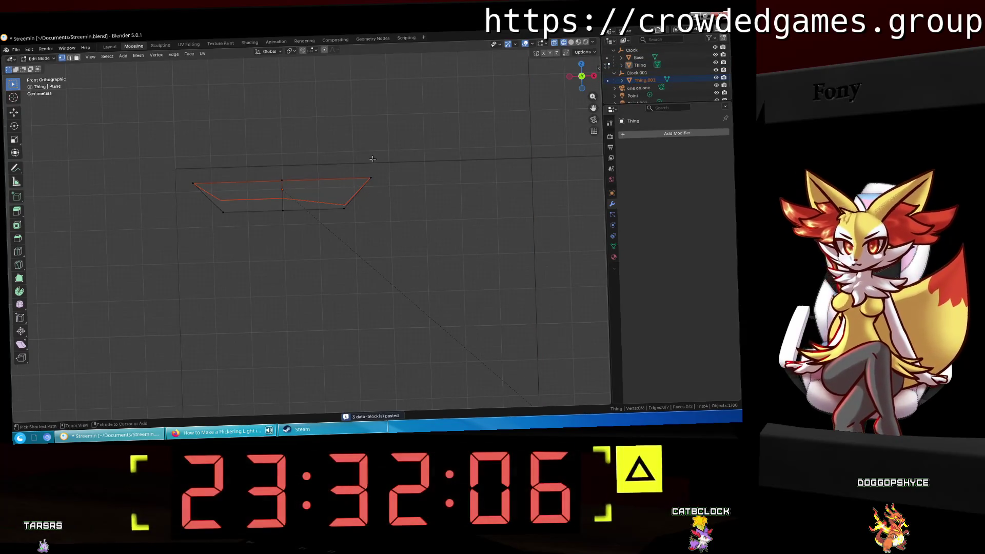
Save Streemin.blend, return to Object Mode, and copy-paste Thing to create Clock.001.
{"action": "key", "text": "ctrl+s"}
{"action": "key", "text": "ctrl+Page_Up"}
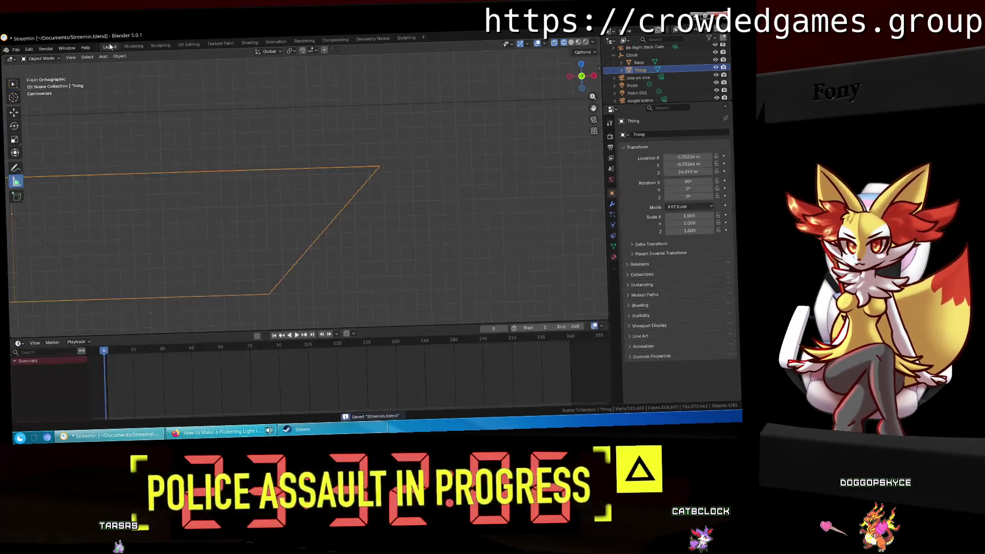
{"action": "mouse_move", "coordinate": [322, 159]}
{"action": "middle_mouse_down"}
{"action": "mouse_move", "coordinate": [205, 184]}
{"action": "mouse_move", "coordinate": [327, 159]}
{"action": "middle_mouse_up"}
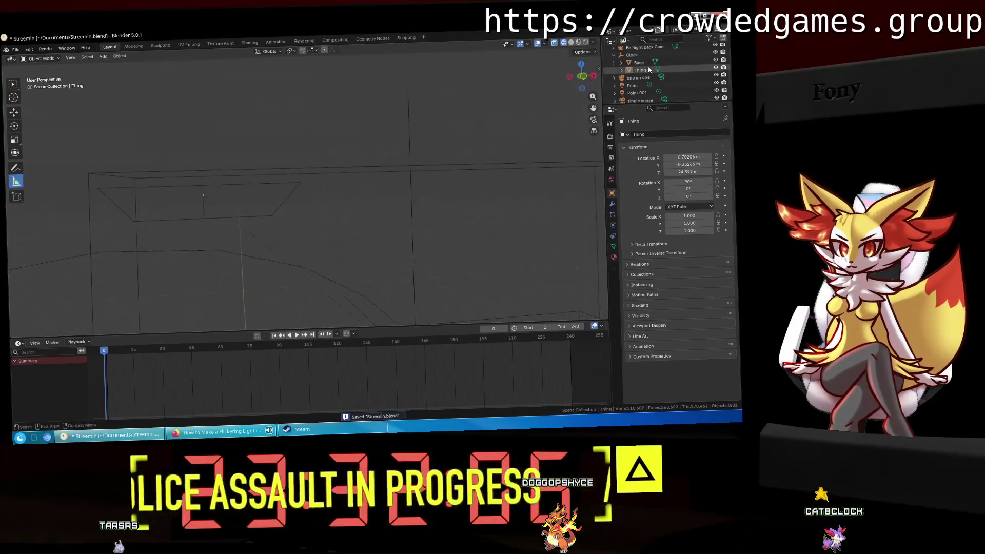
{"action": "left_click", "coordinate": [644, 70]}
{"action": "key", "text": "ctrl+c"}
{"action": "key", "text": "ctrl+v"}
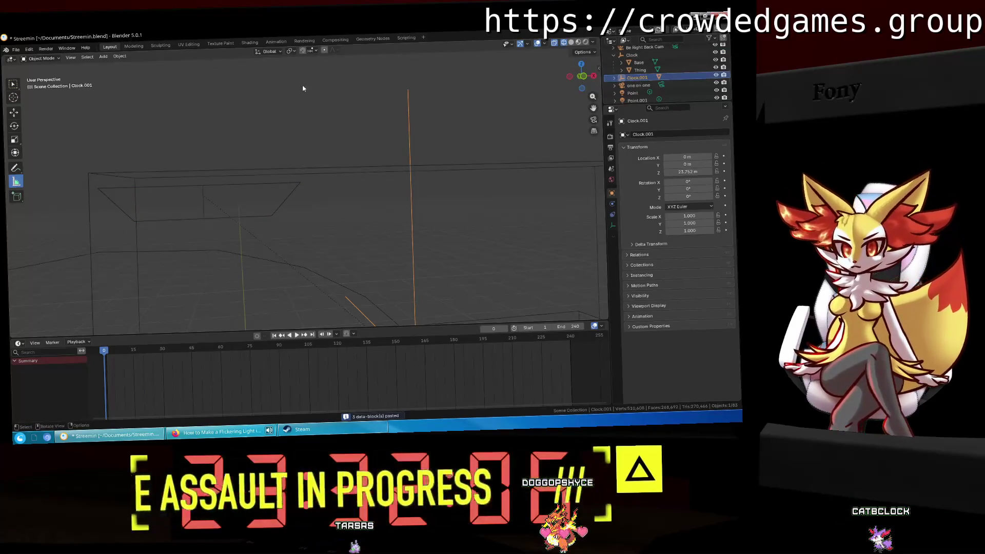
Move Thing.001 into the Clock group, rotate it 90° about Y, and shift it right.
{"action": "left_click", "coordinate": [614, 77]}
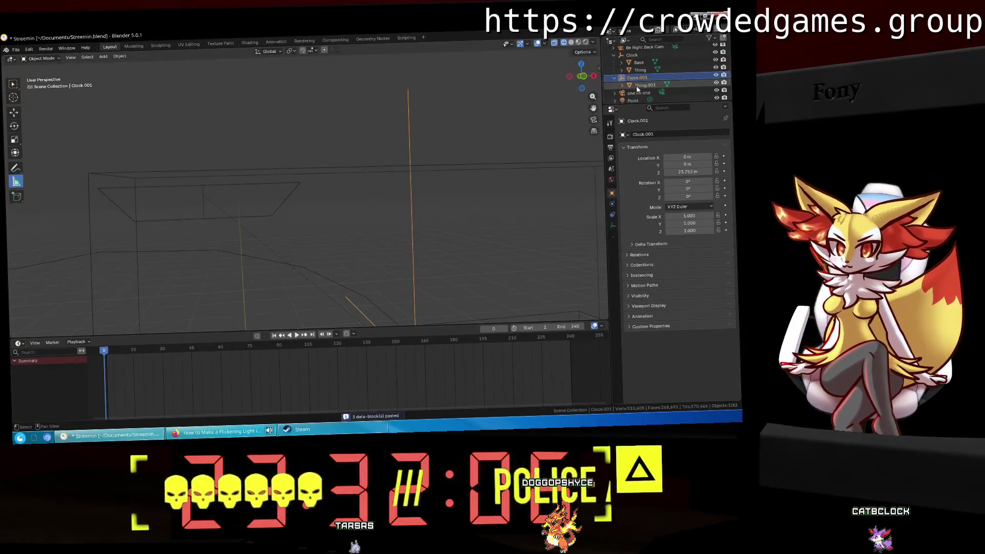
{"action": "left_click_drag", "start_coordinate": [641, 85], "coordinate": [635, 69]}
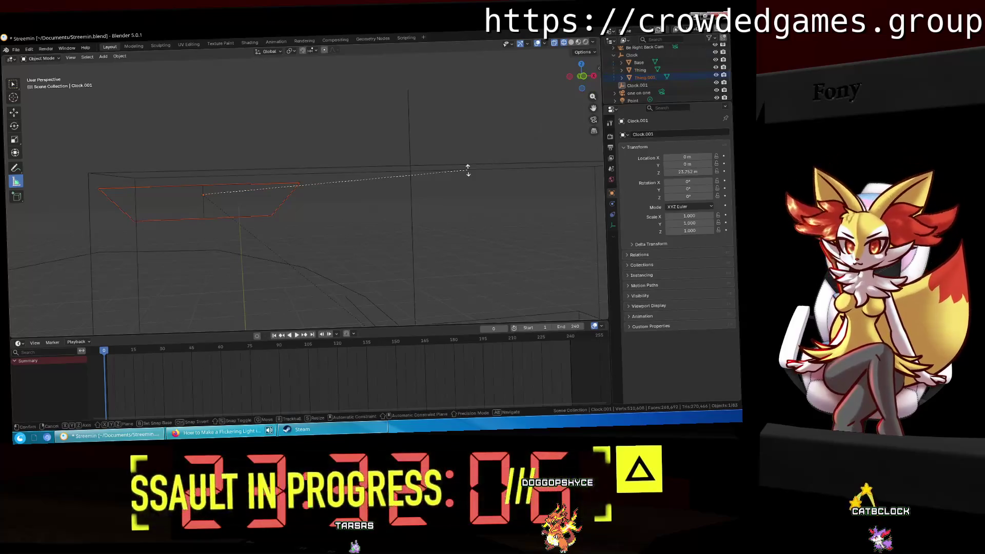
{"action": "type", "text": "ry90"}
{"action": "key", "text": "Return"}
{"action": "key", "text": "g"}
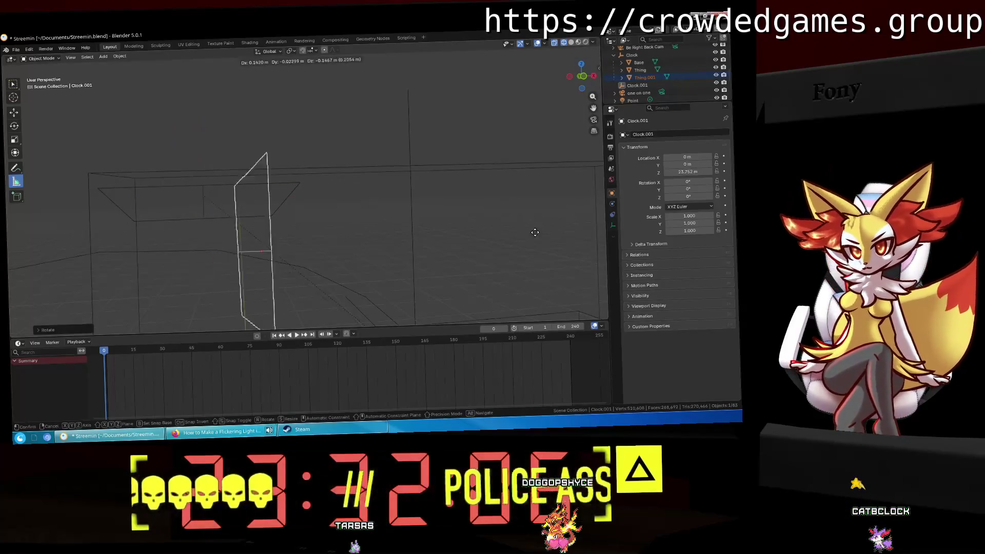
{"action": "left_click", "coordinate": [565, 267]}
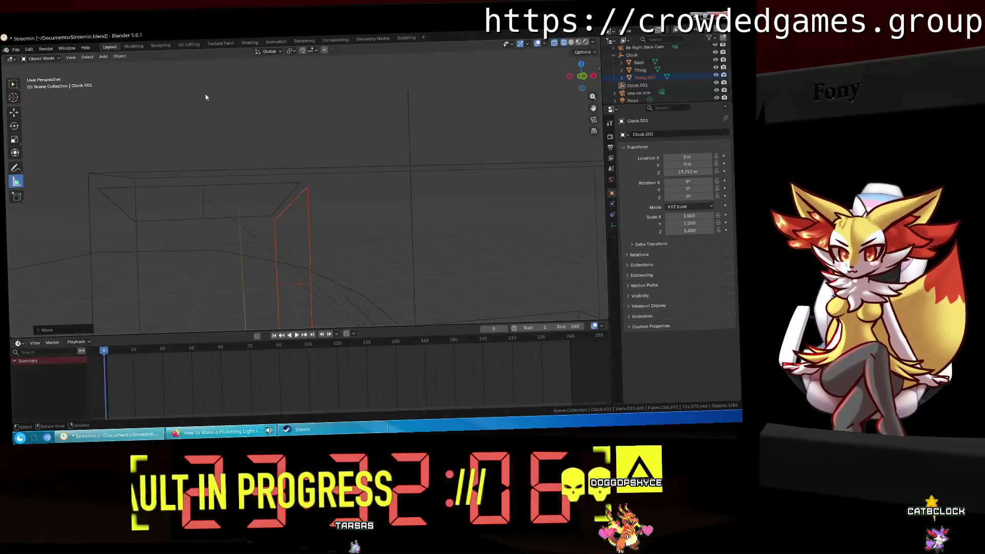
In the Modeling workspace, rotate the piece 90° and set it at the top bar's right end.
{"action": "left_click", "coordinate": [133, 46]}
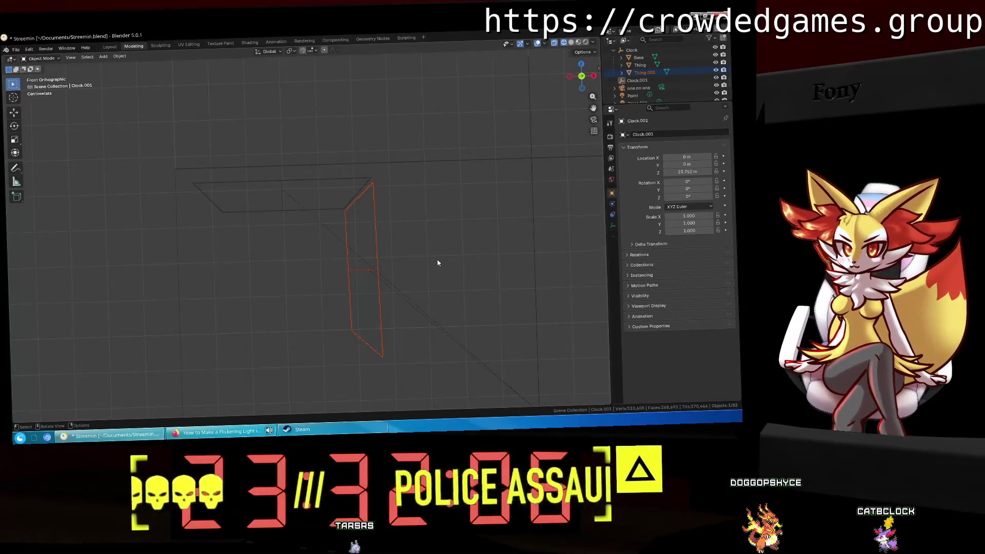
{"action": "scroll", "coordinate": [437, 262], "scroll_direction": "up", "scroll_amount": 4}
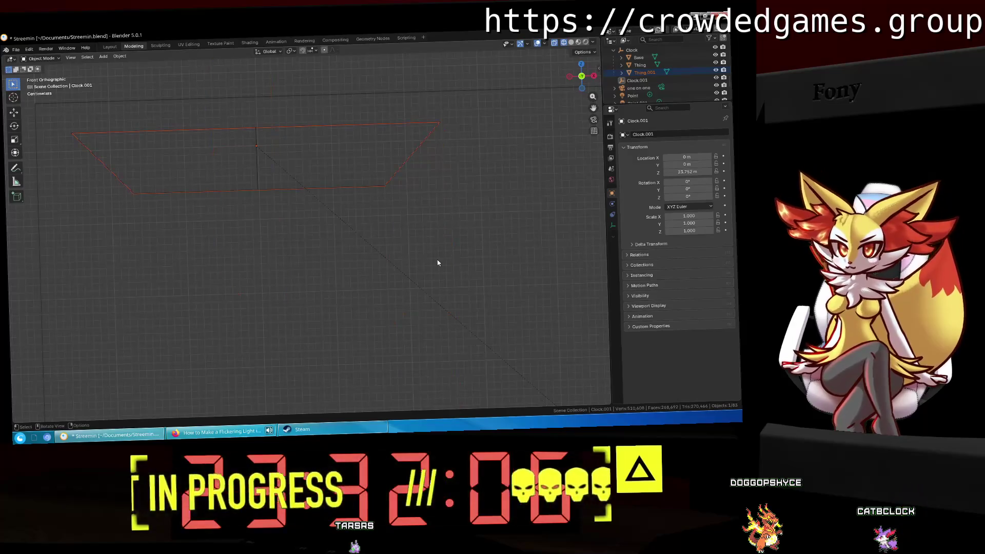
{"action": "type", "text": "r90"}
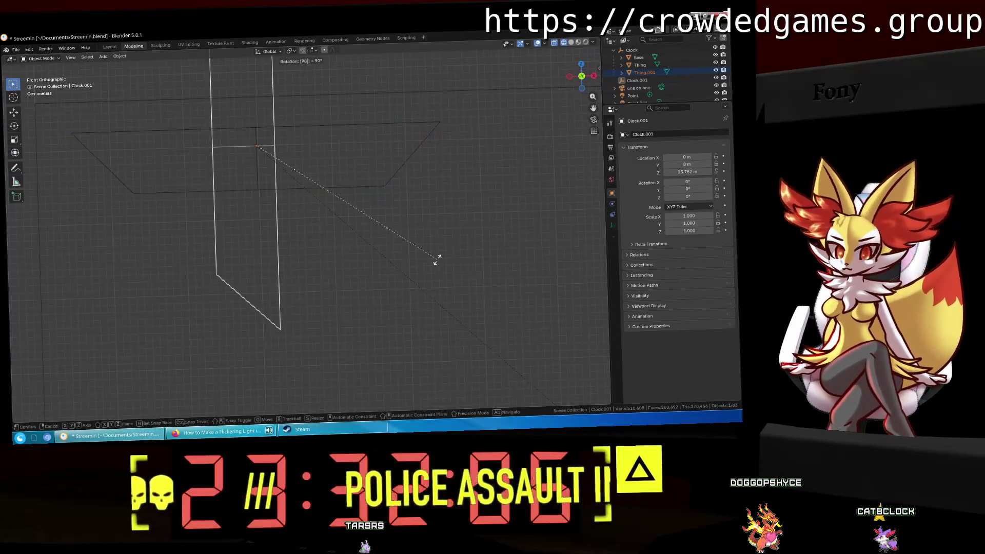
{"action": "key", "text": "Return"}
{"action": "key", "text": "g"}
{"action": "key", "text": "Return"}
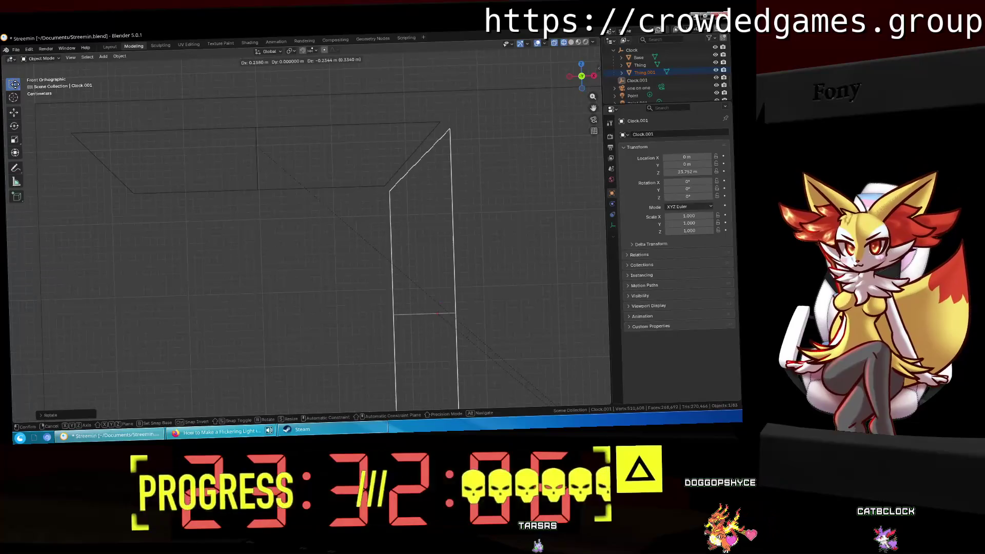
Reselect Thing.001 and move it snugly against the top bar's corner.
{"action": "left_click", "coordinate": [383, 188]}
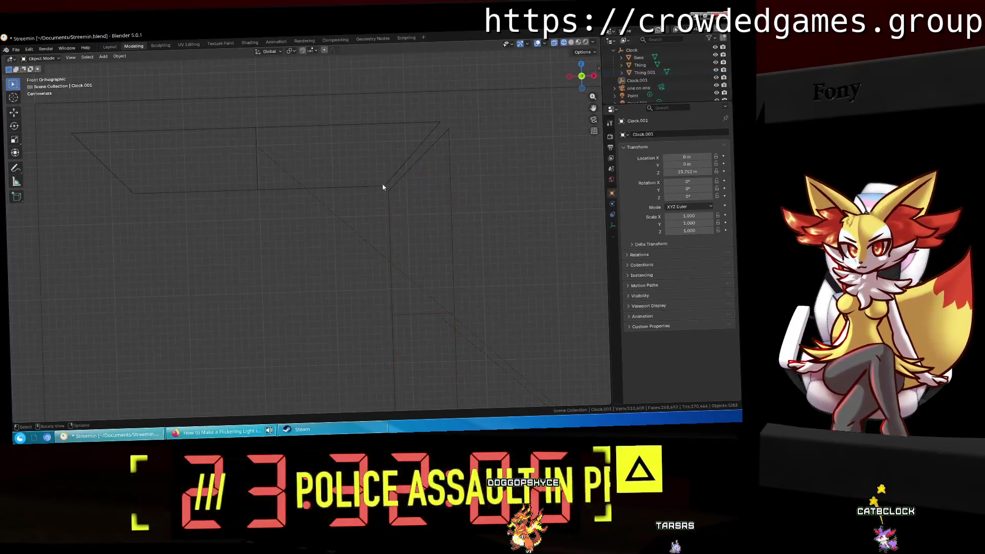
{"action": "middle_click_drag", "start_coordinate": [453, 281], "coordinate": [478, 243]}
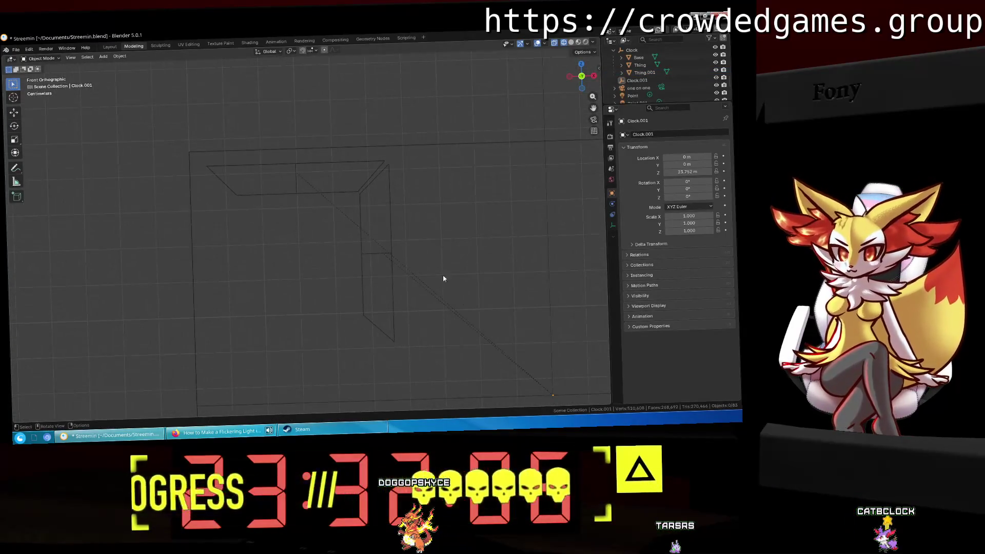
{"action": "left_click_drag", "start_coordinate": [480, 248], "coordinate": [286, 334]}
{"action": "key", "text": "g"}
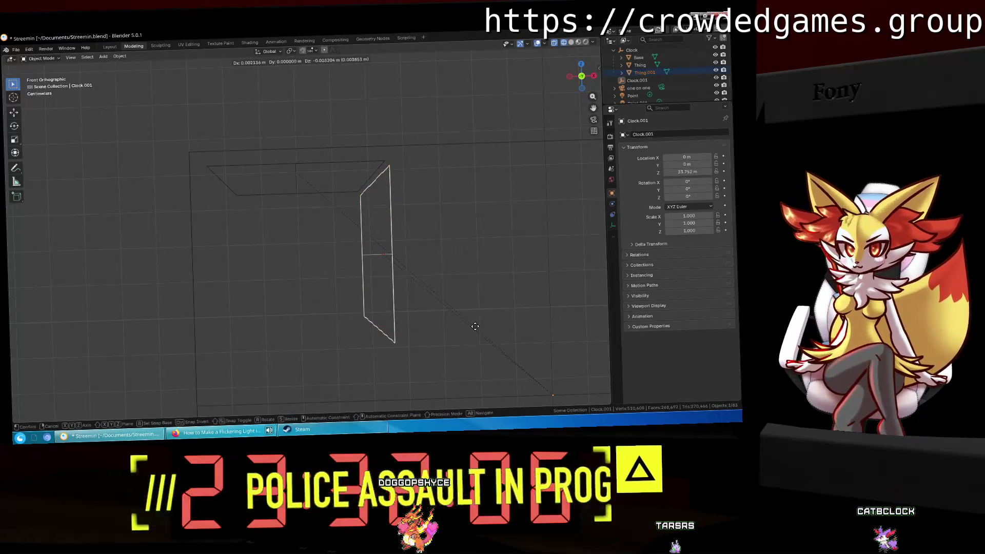
{"action": "left_click", "coordinate": [473, 325]}
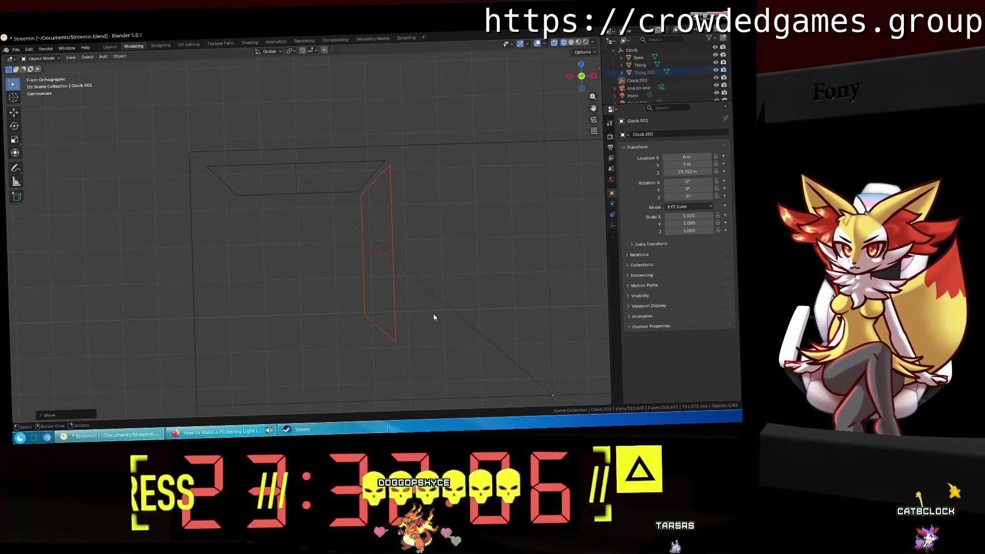
{"action": "scroll", "coordinate": [433, 314], "scroll_direction": "down", "scroll_amount": 2}
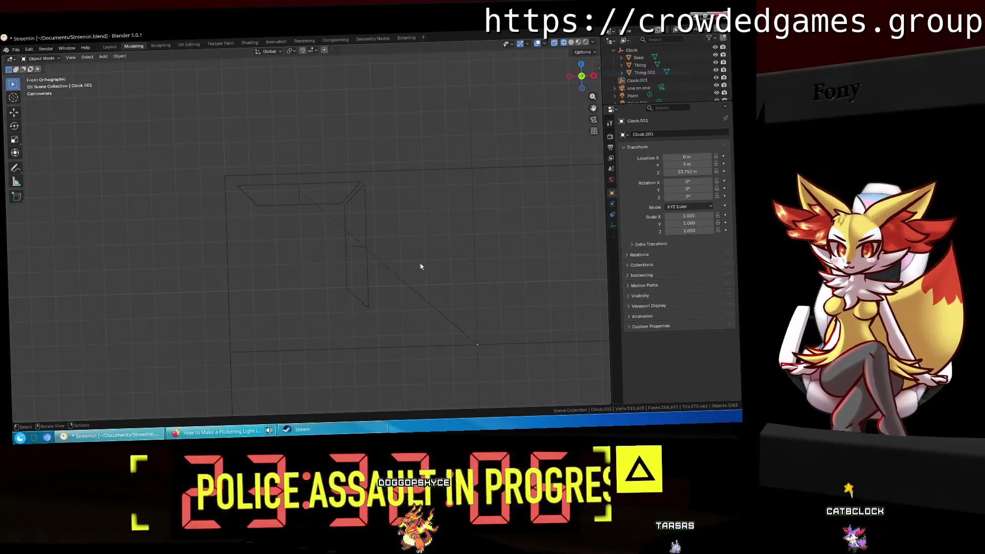
Copy Thing.001 and Thing, paste a duplicate, and move Thing.002 into the Clock group.
{"action": "left_click", "coordinate": [647, 72]}
{"action": "left_click", "coordinate": [639, 65], "text": "ctrl"}
{"action": "right_click", "coordinate": [640, 65]}
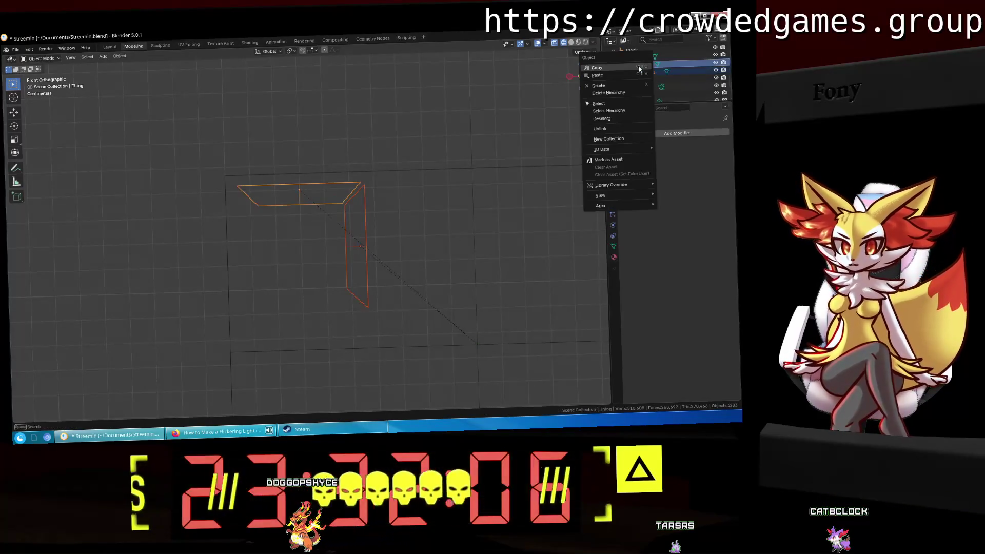
{"action": "left_click", "coordinate": [638, 54]}
{"action": "left_click", "coordinate": [615, 88]}
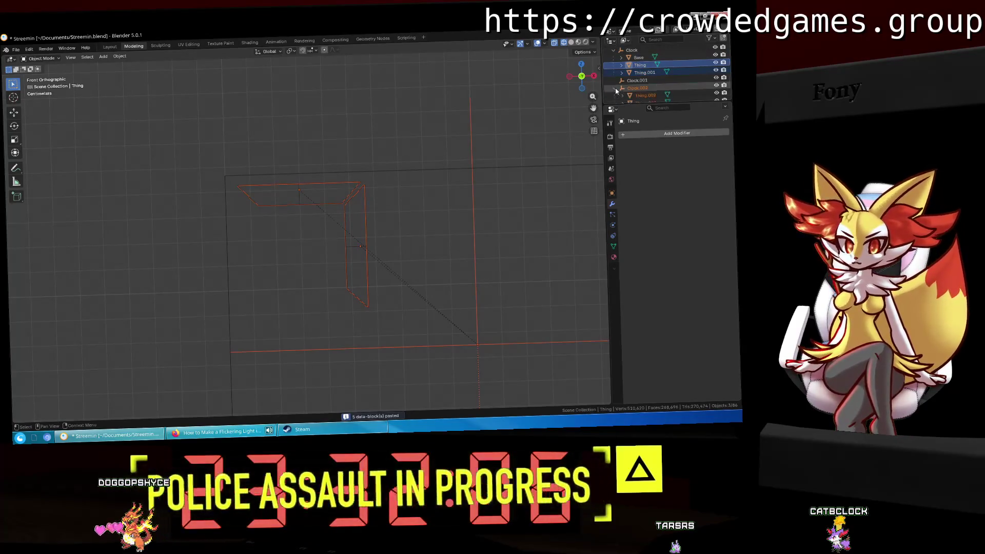
{"action": "left_click_drag", "start_coordinate": [641, 97], "coordinate": [653, 54]}
Rotate the pasted copy 180° and place it as the bottom and left sides.
{"action": "scroll", "coordinate": [646, 77], "scroll_direction": "up", "scroll_amount": 2}
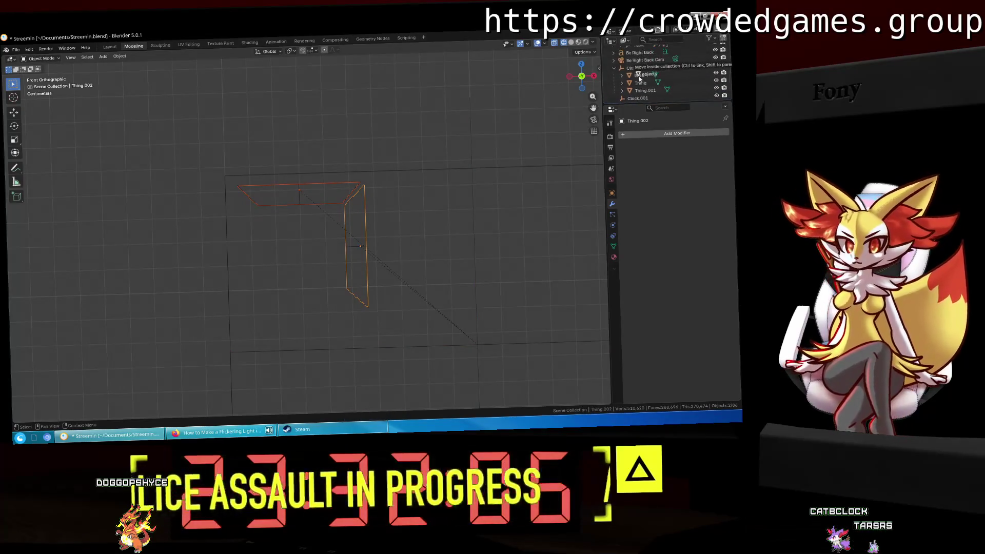
{"action": "scroll", "coordinate": [644, 82], "scroll_direction": "down", "scroll_amount": 3}
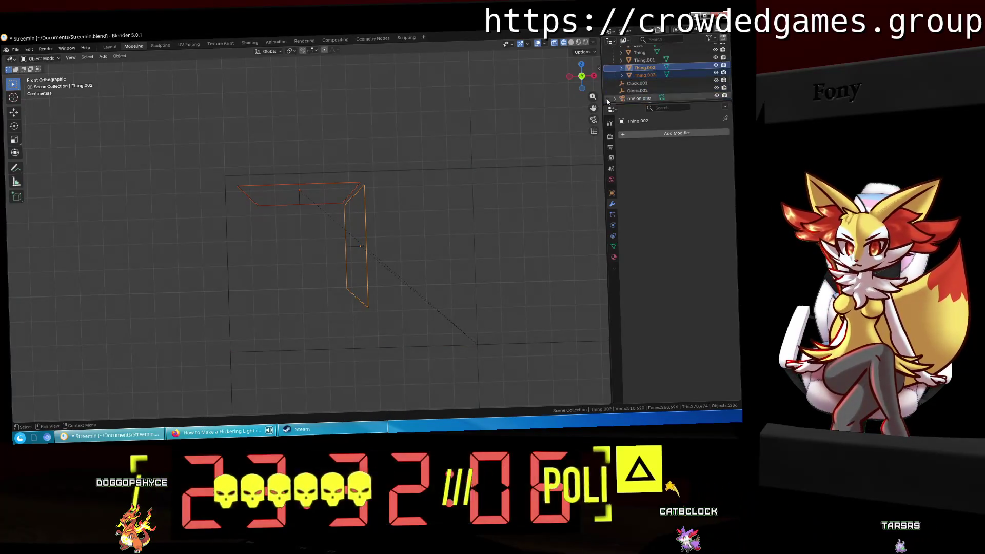
{"action": "key", "text": "shift+d"}
{"action": "type", "text": "r80"}
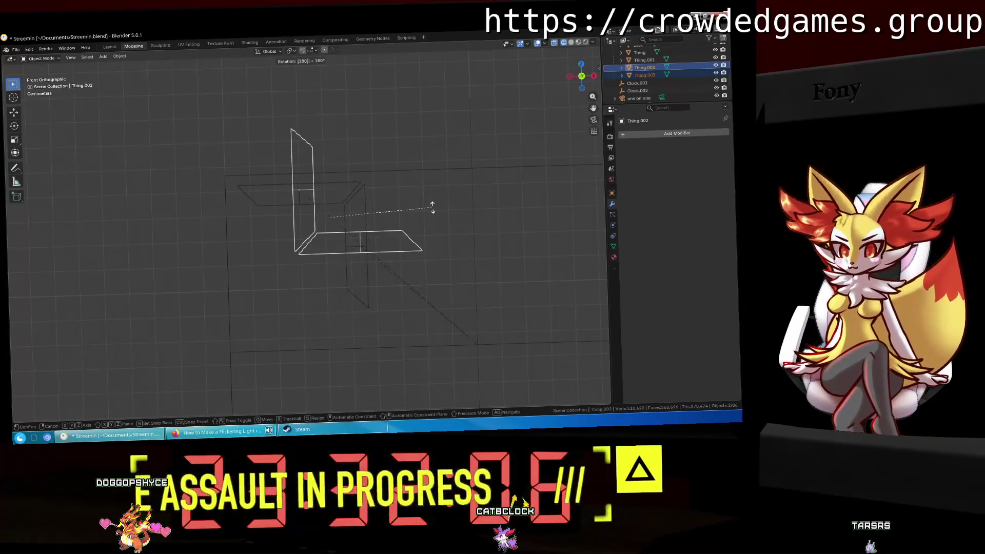
{"action": "key", "text": "Return"}
{"action": "key", "text": "g"}
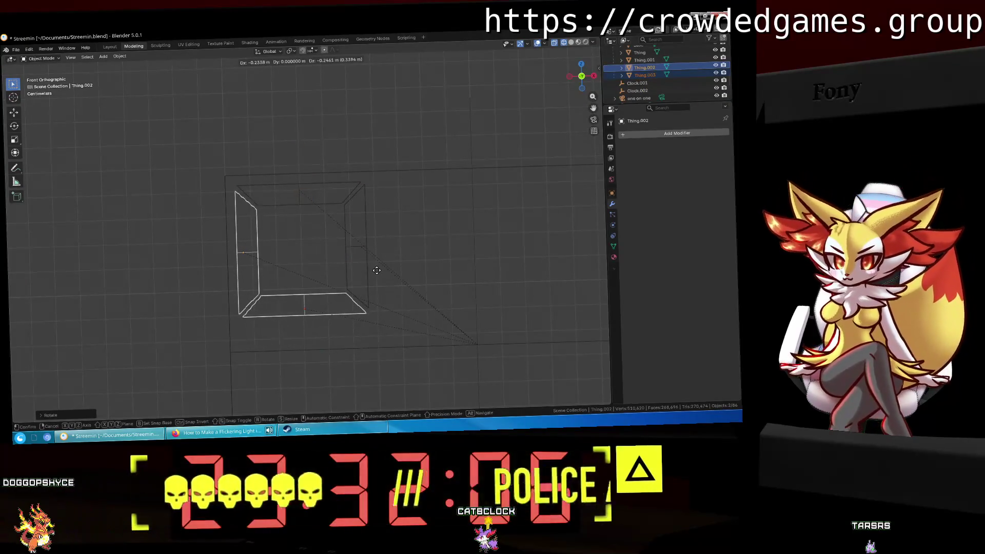
{"action": "left_click", "coordinate": [376, 267]}
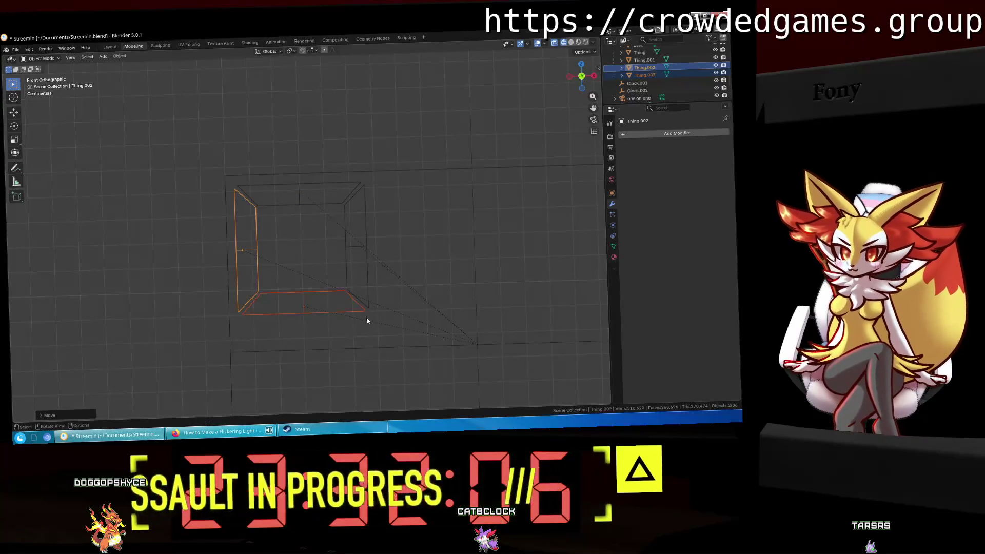
{"action": "left_click", "coordinate": [395, 342]}
{"action": "scroll", "coordinate": [343, 316], "scroll_direction": "up", "scroll_amount": 3}
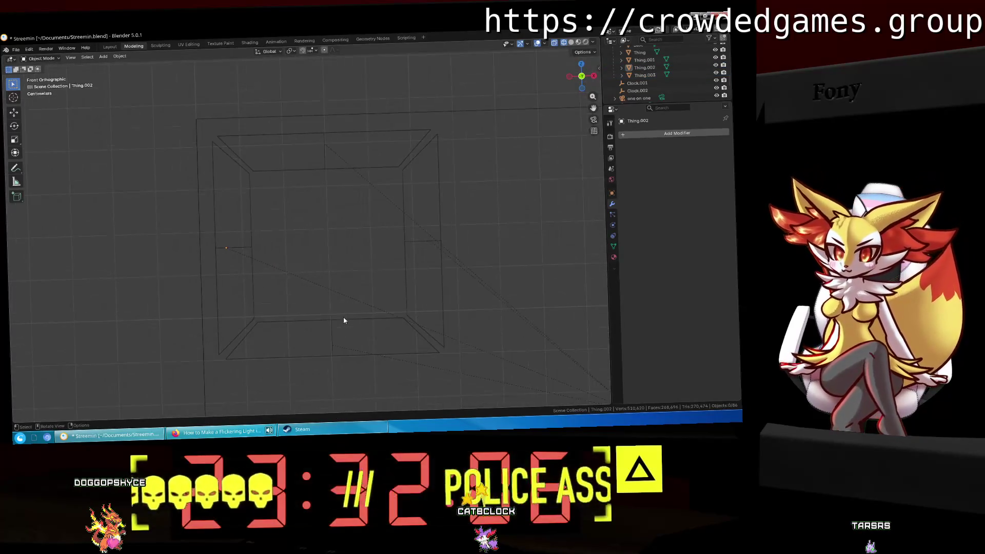
Select the frame's right, top and left pieces and paste a duplicate.
{"action": "middle_click_drag", "start_coordinate": [405, 355], "coordinate": [363, 334], "text": "shift"}
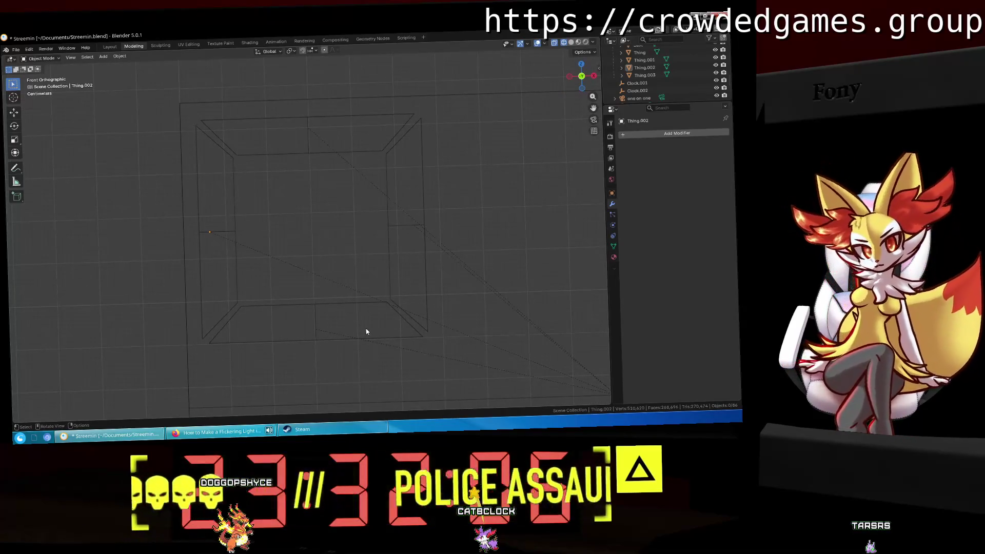
{"action": "scroll", "coordinate": [404, 300], "scroll_direction": "down", "scroll_amount": 5}
{"action": "middle_click_drag", "start_coordinate": [379, 272], "coordinate": [410, 211], "text": "shift"}
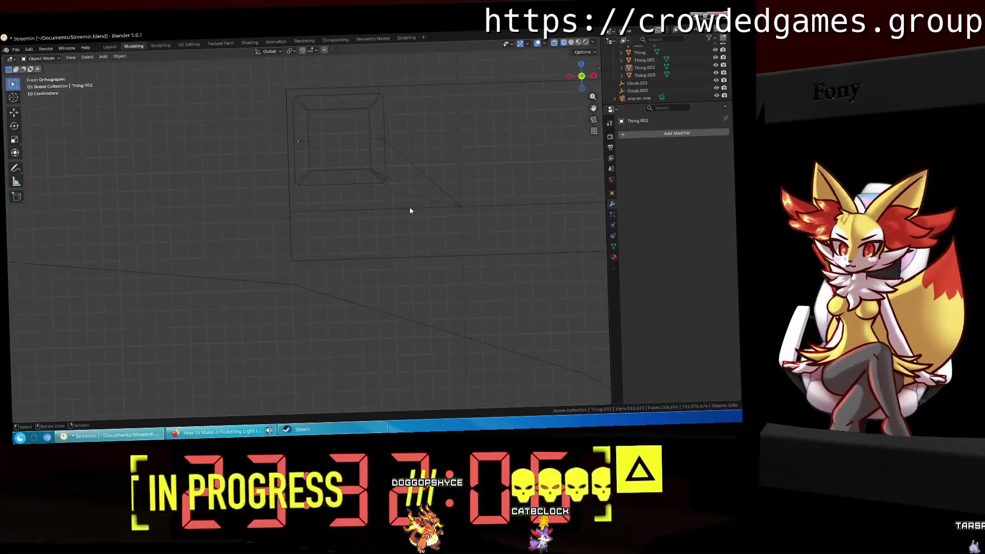
{"action": "left_click", "coordinate": [383, 139]}
{"action": "left_click", "coordinate": [346, 104], "text": "shift"}
{"action": "left_click", "coordinate": [301, 141], "text": "shift"}
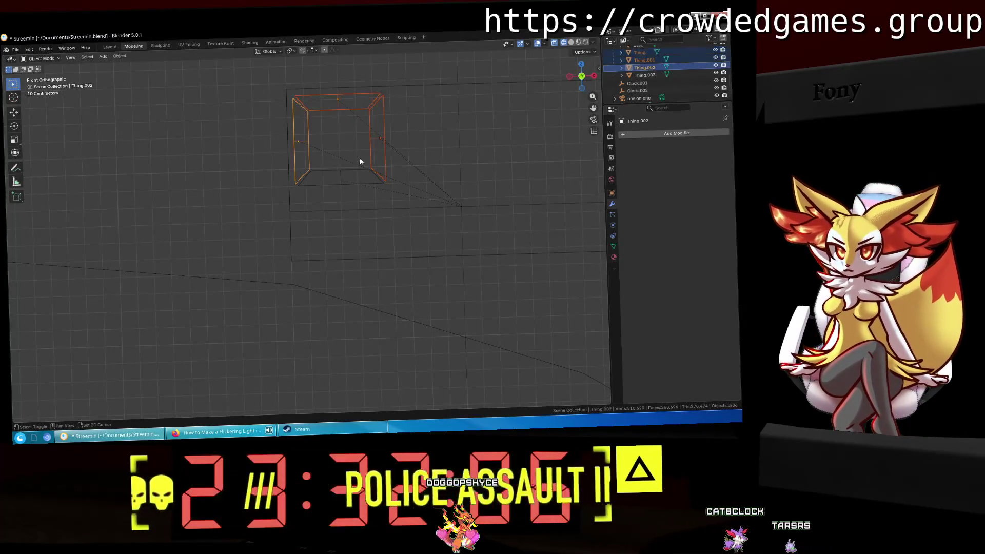
{"action": "key", "text": "ctrl+v"}
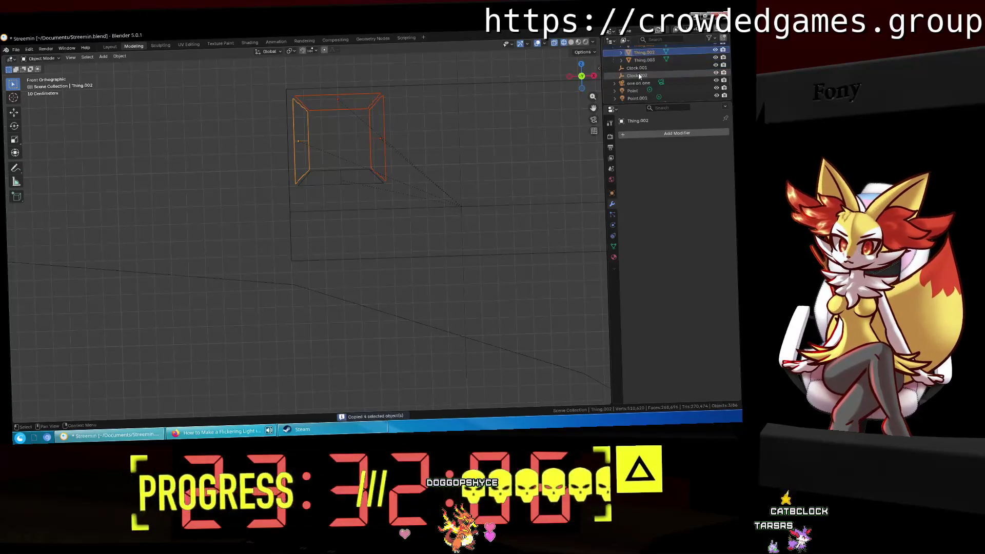
Select the pasted Thing.004 and Thing.005 and move them into the Clock group.
{"action": "scroll", "coordinate": [640, 69], "scroll_direction": "up", "scroll_amount": 3}
{"action": "left_click", "coordinate": [639, 68]}
{"action": "scroll", "coordinate": [640, 70], "scroll_direction": "down", "scroll_amount": 4}
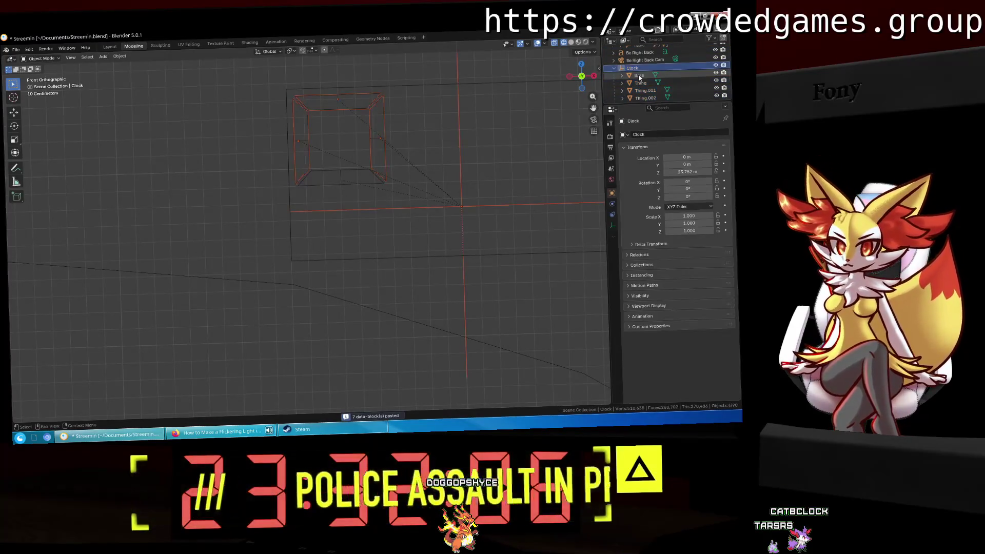
{"action": "left_click", "coordinate": [645, 98]}
{"action": "left_click", "coordinate": [646, 90], "text": "ctrl"}
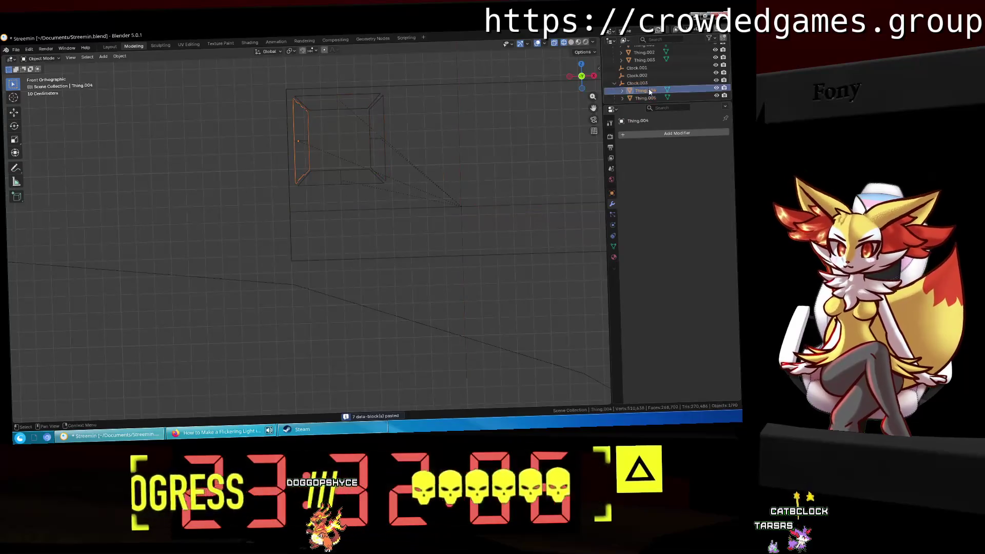
{"action": "left_click_drag", "start_coordinate": [658, 90], "coordinate": [637, 73]}
Rotate the pasted pieces 180°, move them down along Z, then undo the moves.
{"action": "type", "text": "r18"}
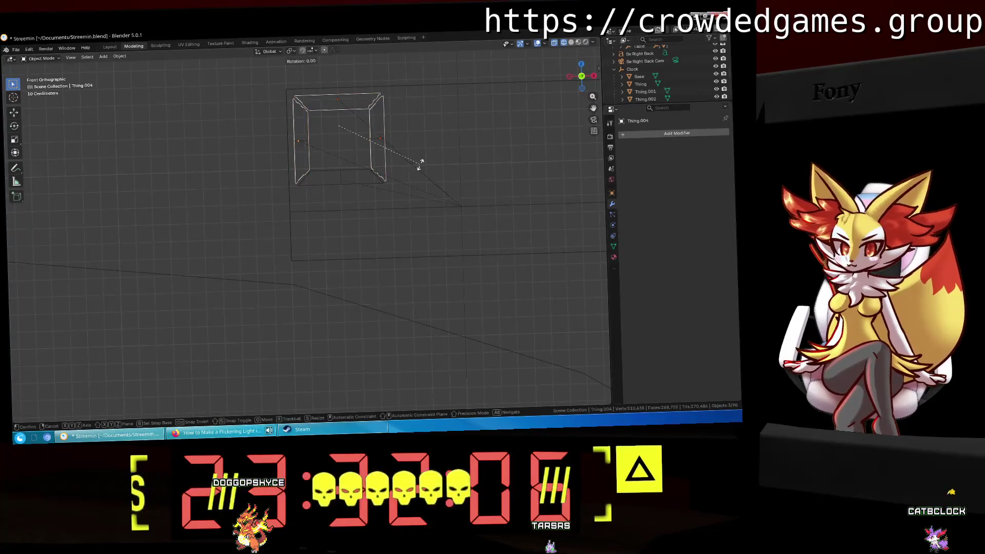
{"action": "type", "text": "0"}
{"action": "key", "text": "Return"}
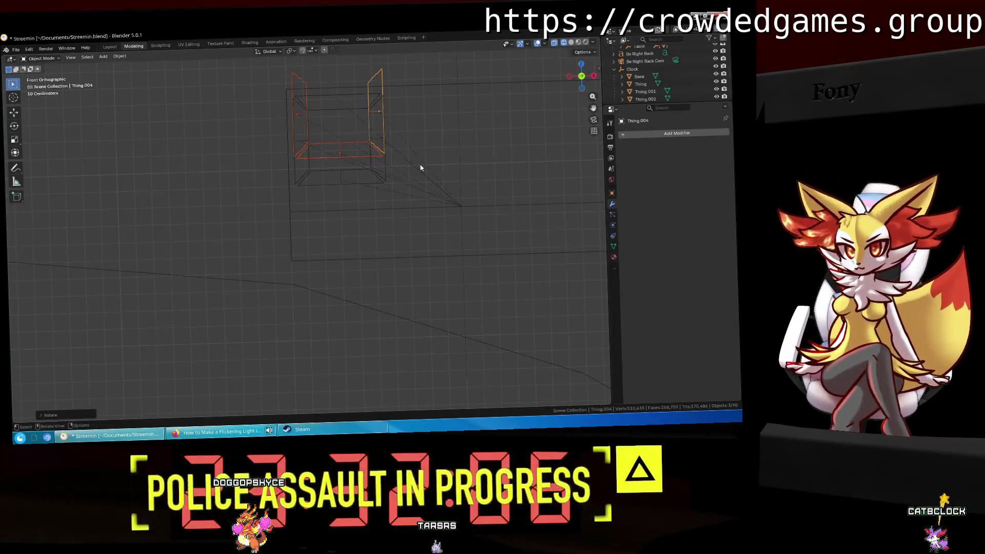
{"action": "key", "text": "g"}
{"action": "key", "text": "z"}
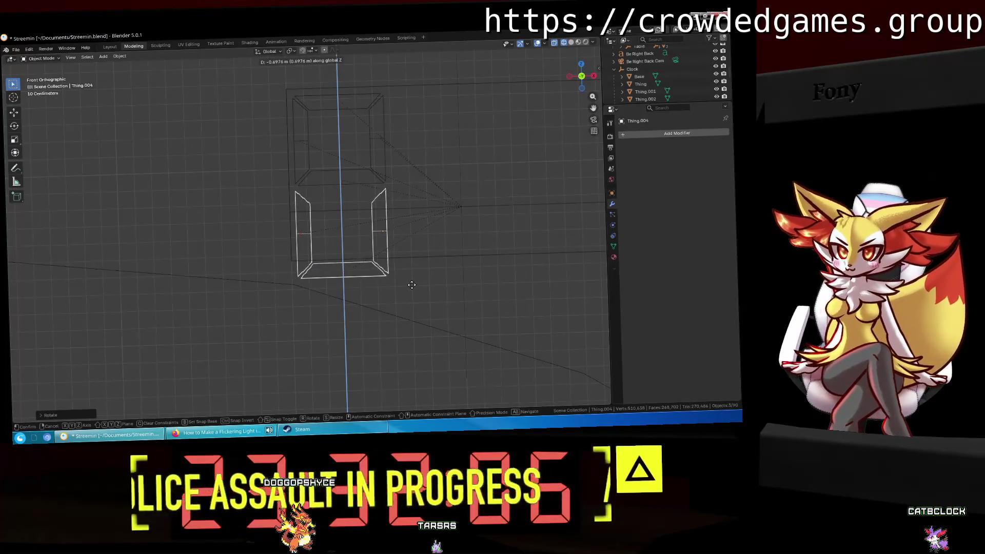
{"action": "left_click", "coordinate": [412, 285]}
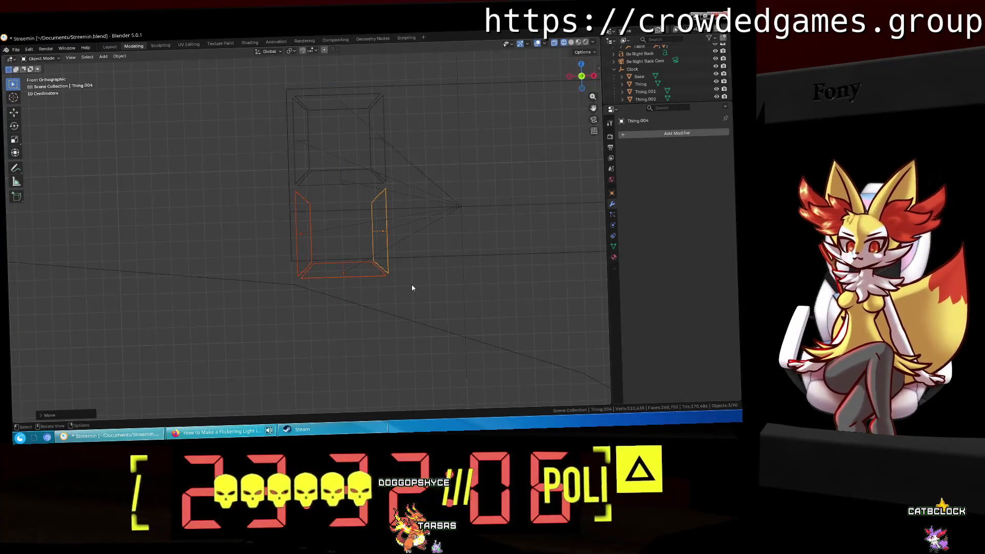
{"action": "key", "text": "ctrl+z"}
{"action": "key", "text": "ctrl+z"}
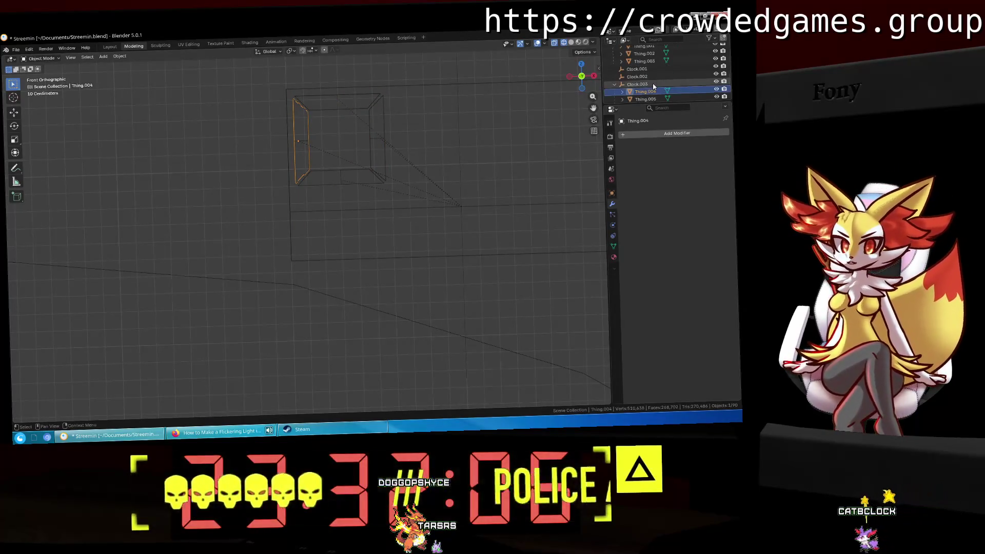
Undo the earlier duplicates and paste a fresh copy of pieces Thing to Thing.003.
{"action": "key", "text": "ctrl+z"}
{"action": "key", "text": "ctrl+z"}
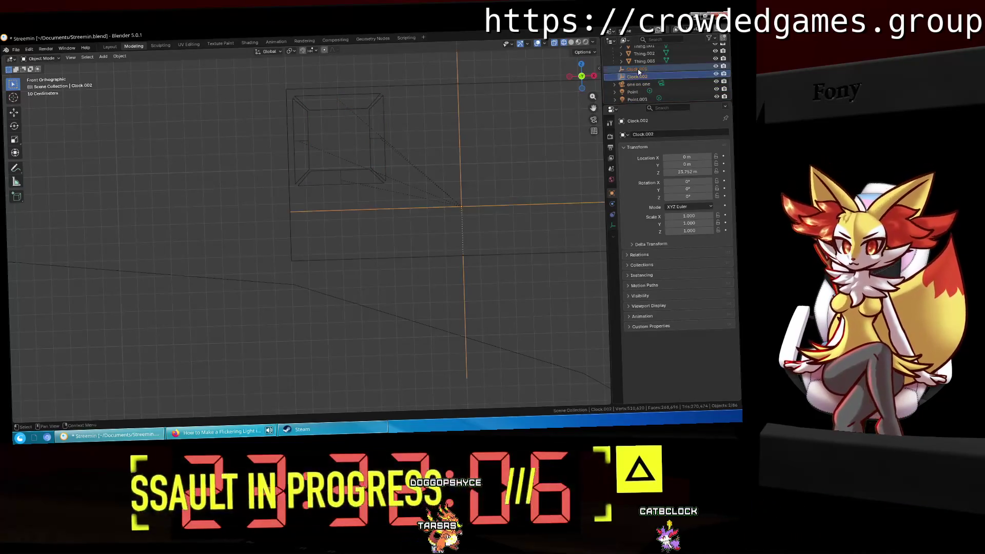
{"action": "scroll", "coordinate": [639, 72], "scroll_direction": "up", "scroll_amount": 3}
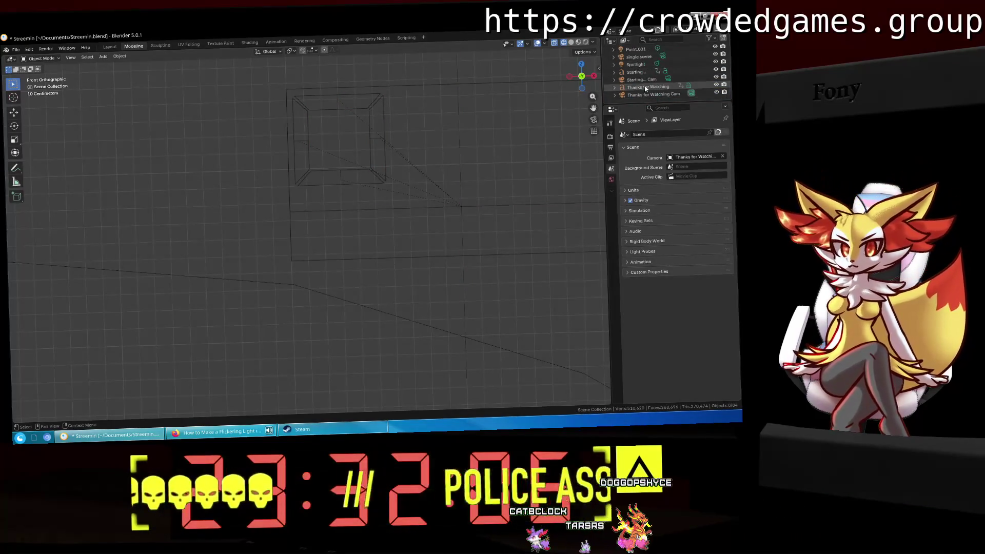
{"action": "left_click", "coordinate": [646, 88]}
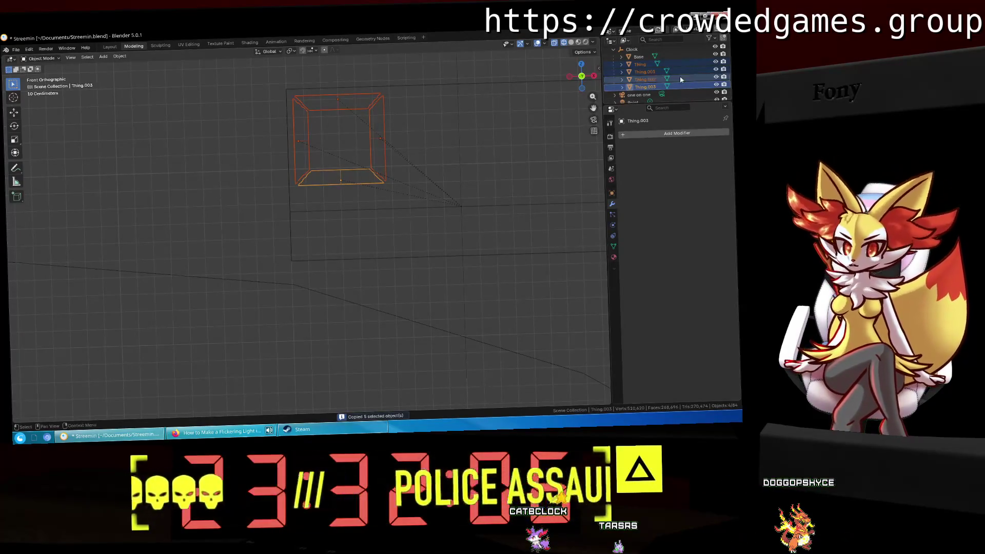
{"action": "key", "text": "ctrl+v"}
Move the pasted Thing.004–Thing.007 into Clock and lower them 0.5 m along Z.
{"action": "scroll", "coordinate": [646, 82], "scroll_direction": "down", "scroll_amount": 2}
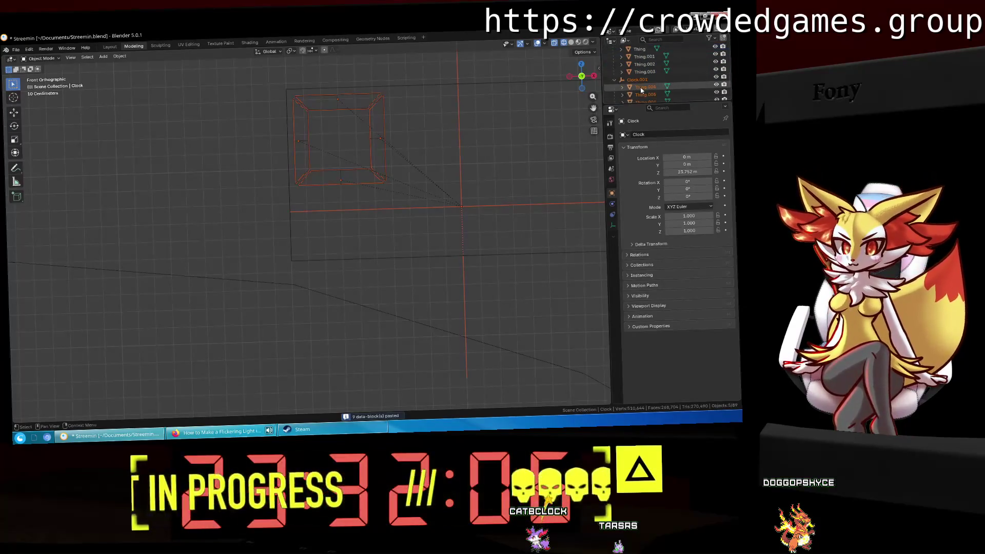
{"action": "left_click", "coordinate": [641, 88]}
{"action": "scroll", "coordinate": [643, 85], "scroll_direction": "down", "scroll_amount": 2}
{"action": "left_click", "coordinate": [645, 94], "text": "shift"}
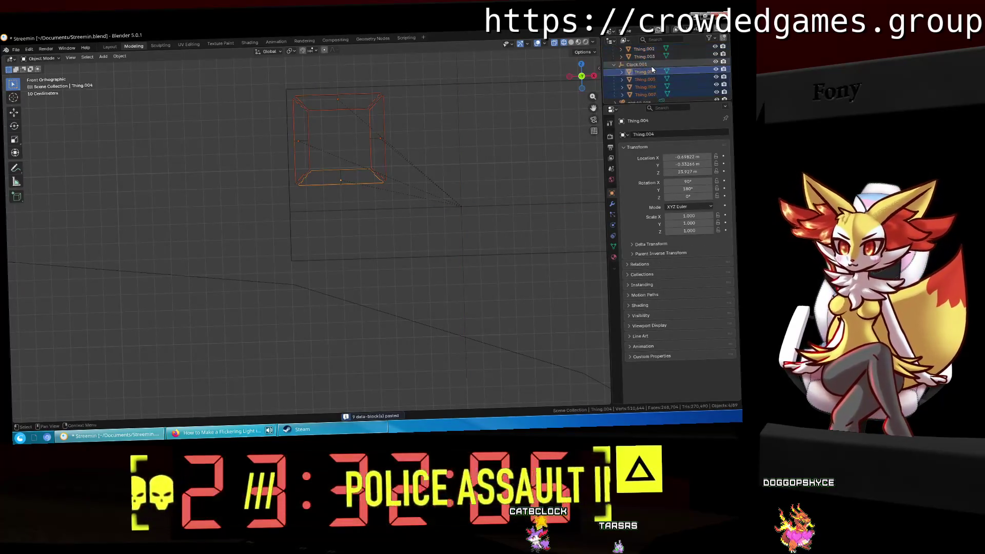
{"action": "left_click_drag", "start_coordinate": [652, 70], "coordinate": [639, 87]}
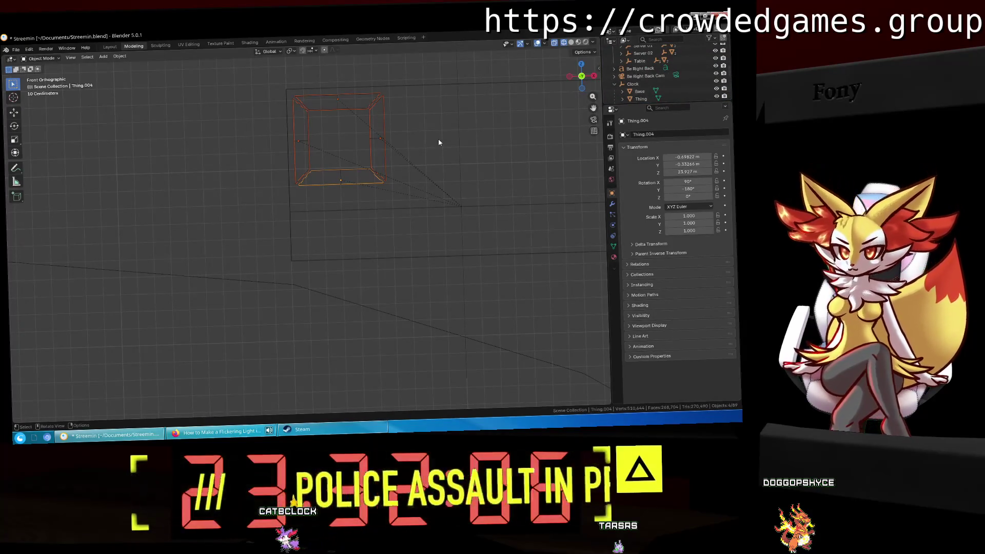
{"action": "key", "text": "g"}
{"action": "key", "text": "z"}
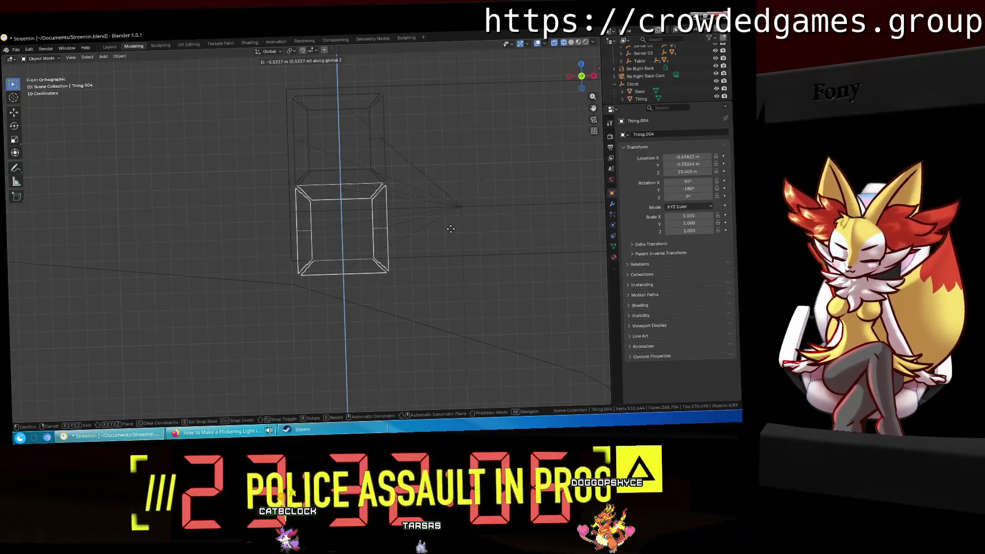
{"action": "type", "text": "-0.5"}
{"action": "key", "text": "Return"}
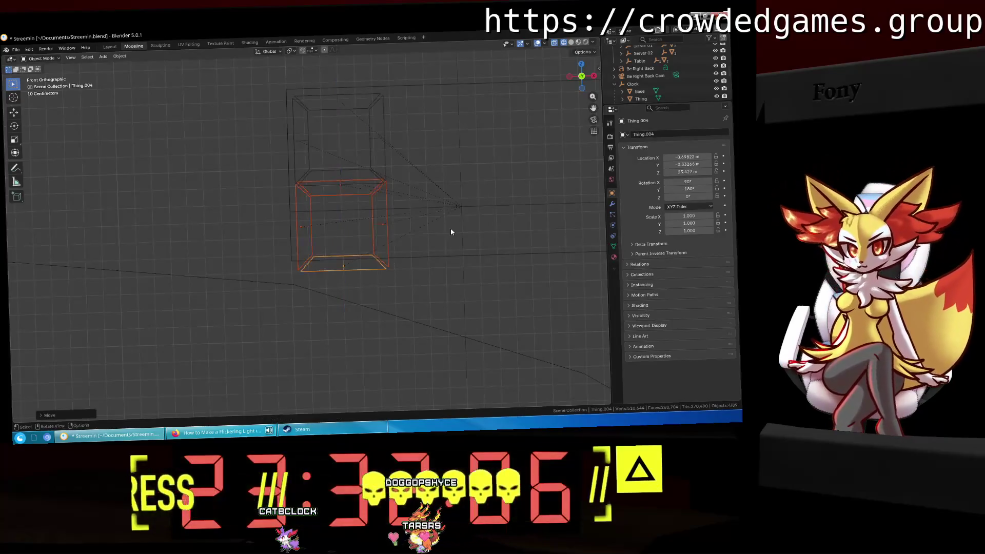
{"action": "scroll", "coordinate": [451, 228], "scroll_direction": "up", "scroll_amount": 4}
Zoom in on the lowered copy and nudge it slightly down along Z.
{"action": "scroll", "coordinate": [413, 172], "scroll_direction": "up", "scroll_amount": 2}
{"action": "middle_click_drag", "start_coordinate": [413, 172], "coordinate": [342, 273], "text": "shift"}
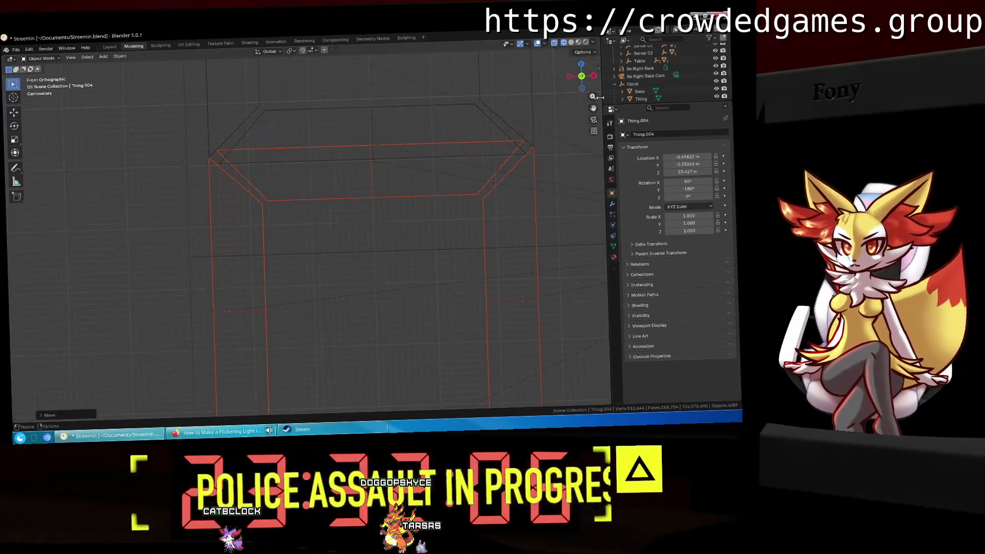
{"action": "middle_click_drag", "start_coordinate": [491, 159], "coordinate": [432, 173], "text": "shift"}
{"action": "key", "text": "g"}
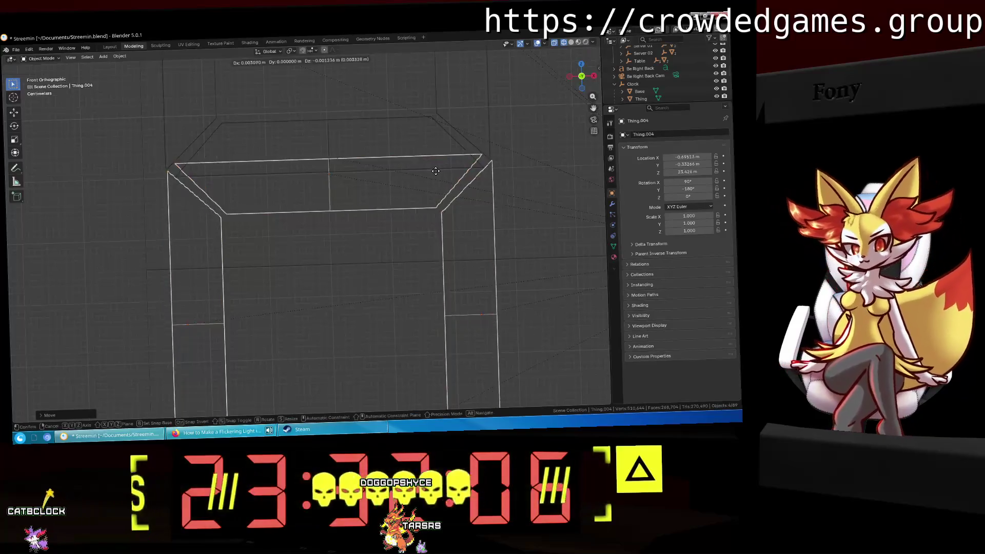
{"action": "key", "text": "z"}
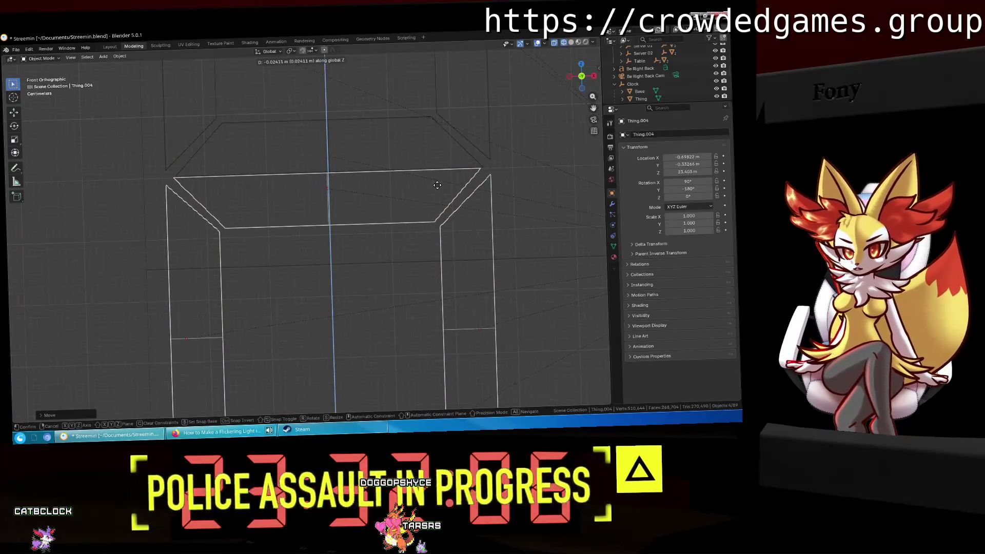
{"action": "left_click", "coordinate": [436, 185]}
{"action": "scroll", "coordinate": [452, 217], "scroll_direction": "up", "scroll_amount": 3}
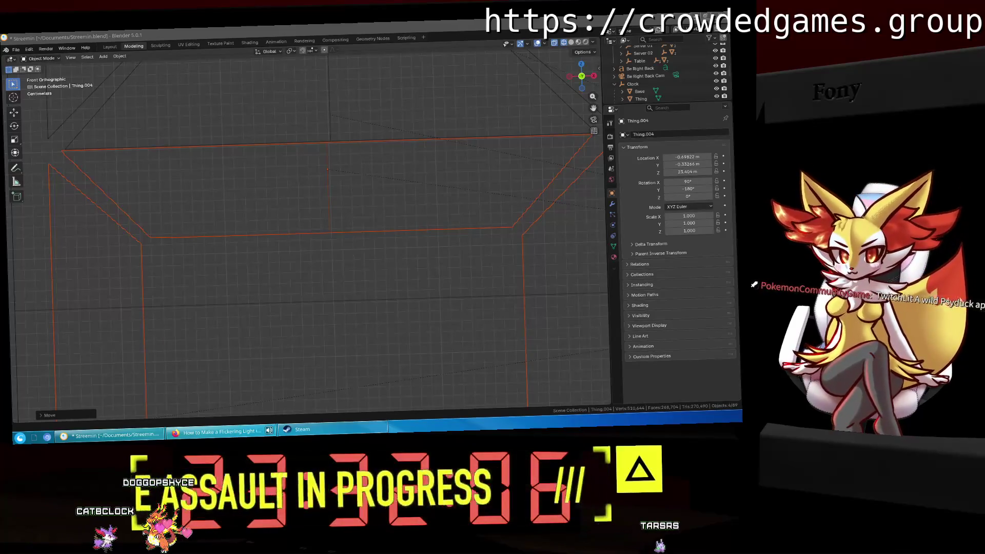
Return to the front view and nudge the copy sideways so its corners align.
{"action": "middle_click_drag", "start_coordinate": [545, 225], "coordinate": [250, 242]}
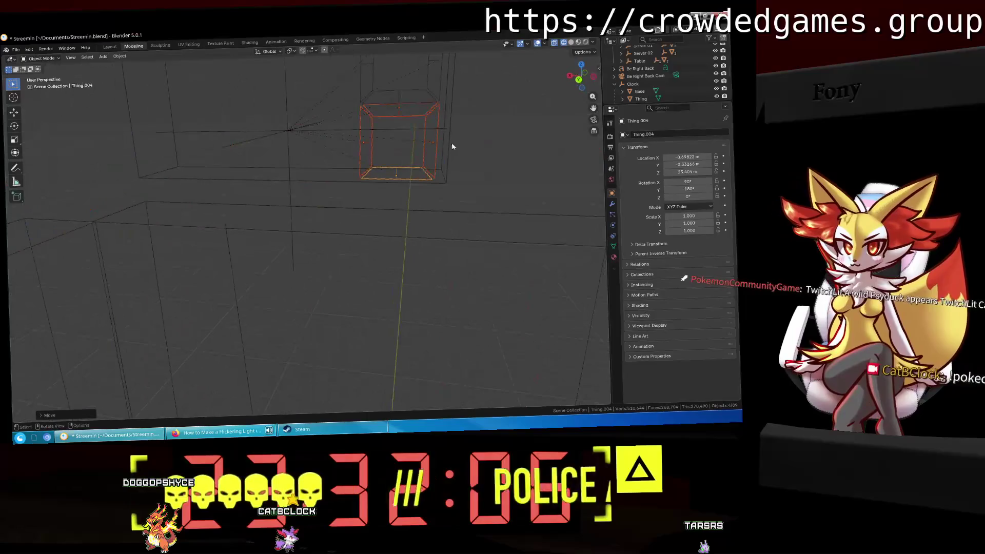
{"action": "left_click", "coordinate": [585, 80]}
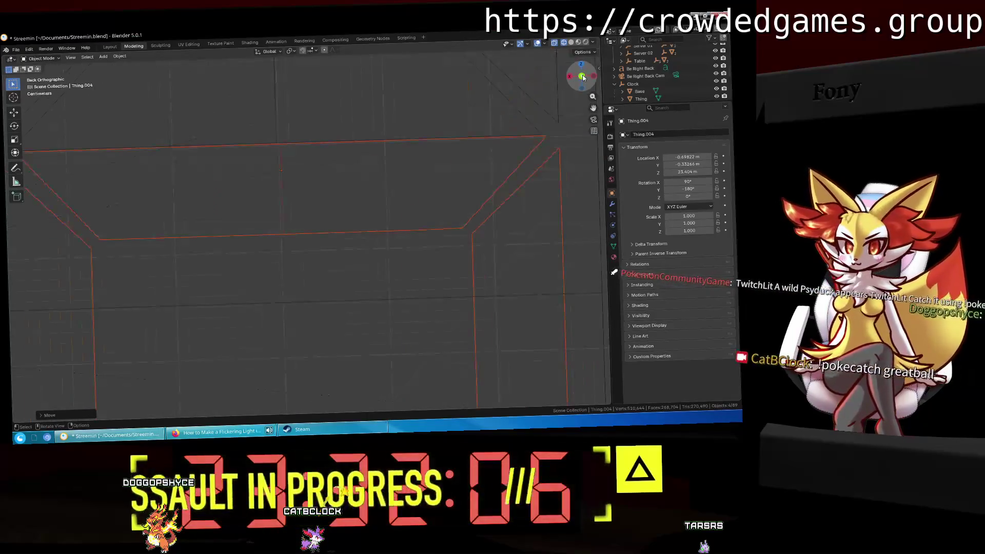
{"action": "middle_click_drag", "start_coordinate": [403, 213], "coordinate": [239, 241], "text": "shift"}
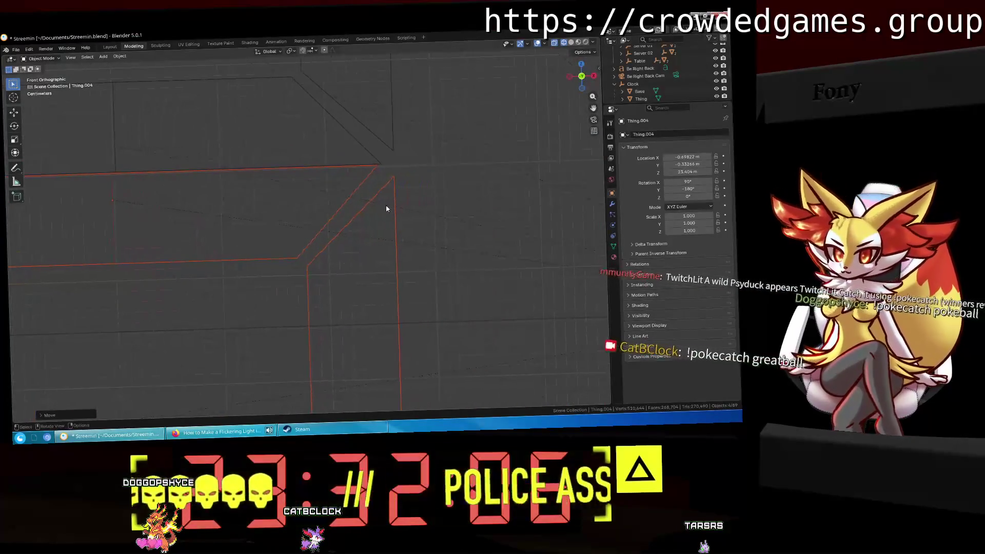
{"action": "key", "text": "g"}
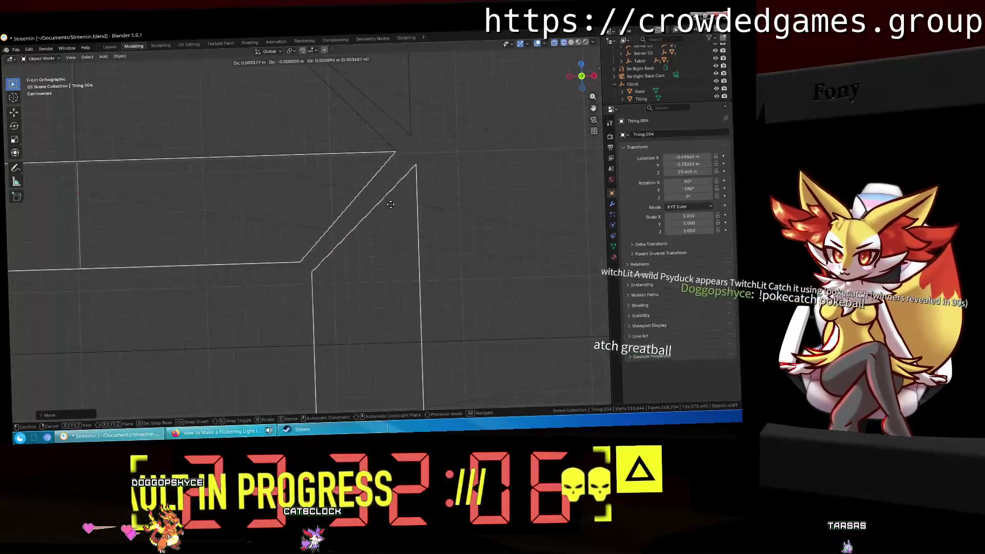
{"action": "left_click", "coordinate": [251, 232]}
{"action": "middle_click_drag", "start_coordinate": [251, 232], "coordinate": [206, 232], "text": "shift"}
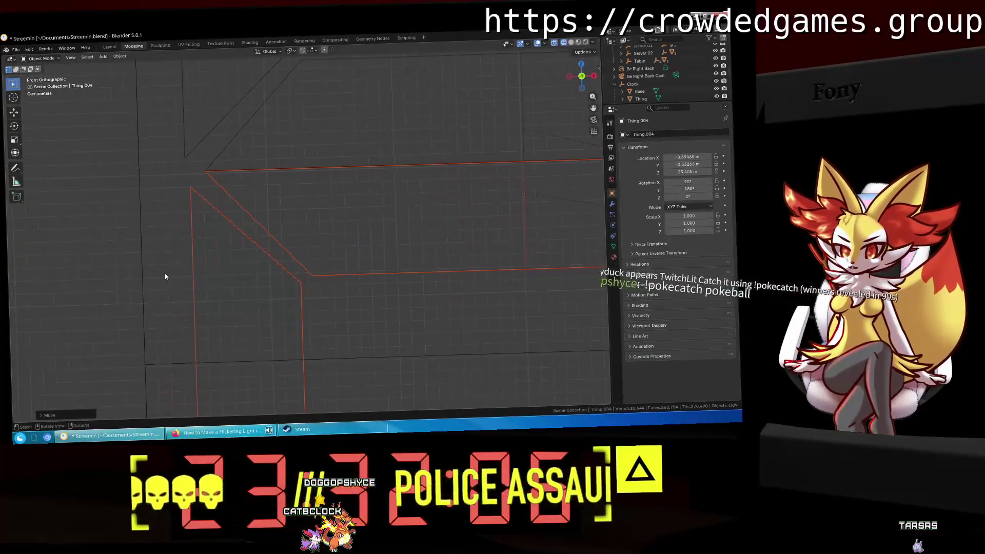
{"action": "scroll", "coordinate": [199, 194], "scroll_direction": "down", "scroll_amount": 4}
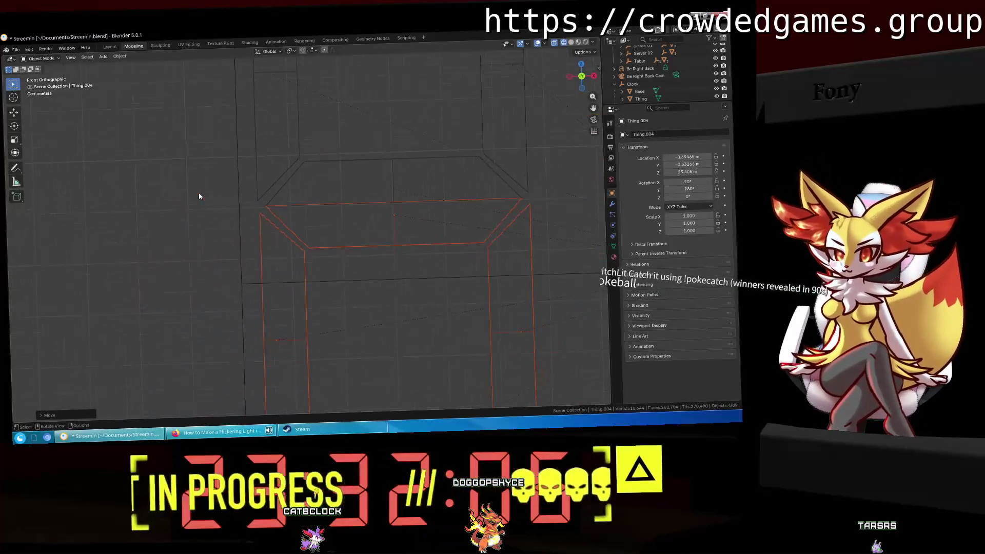
{"action": "middle_click_drag", "start_coordinate": [326, 270], "coordinate": [321, 270]}
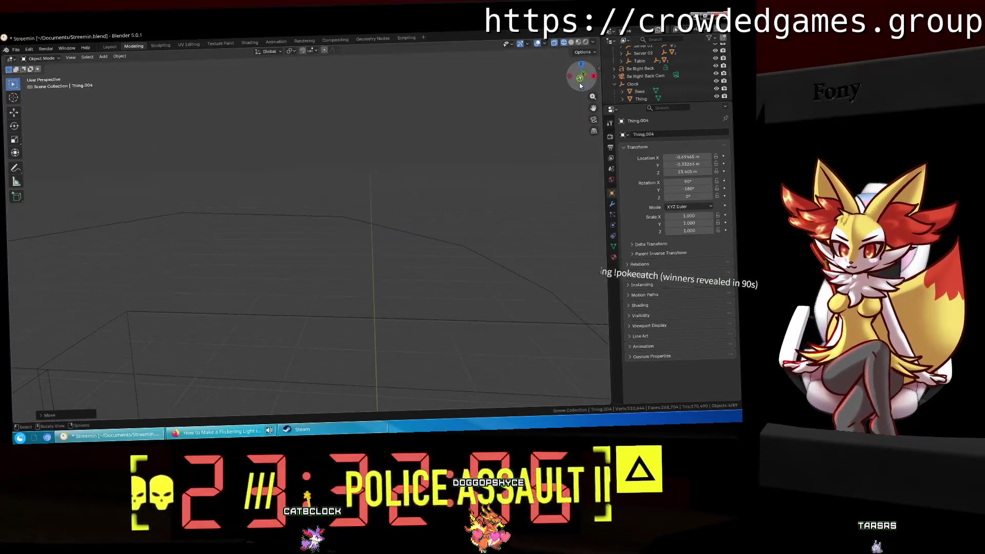
Return to the front view and set the viewport to solid shading with X-ray on.
{"action": "left_click", "coordinate": [583, 80]}
{"action": "mouse_move", "coordinate": [327, 167]}
{"action": "middle_mouse_down"}
{"action": "mouse_move", "coordinate": [369, 198]}
{"action": "mouse_move", "coordinate": [444, 190]}
{"action": "mouse_move", "coordinate": [285, 235]}
{"action": "mouse_move", "coordinate": [275, 222]}
{"action": "mouse_move", "coordinate": [336, 220]}
{"action": "mouse_move", "coordinate": [378, 238]}
{"action": "mouse_move", "coordinate": [387, 227]}
{"action": "mouse_move", "coordinate": [441, 228]}
{"action": "mouse_move", "coordinate": [343, 221]}
{"action": "middle_mouse_up"}
{"action": "key", "text": "z"}
{"action": "left_click", "coordinate": [390, 226]}
{"action": "key", "text": "alt+z"}
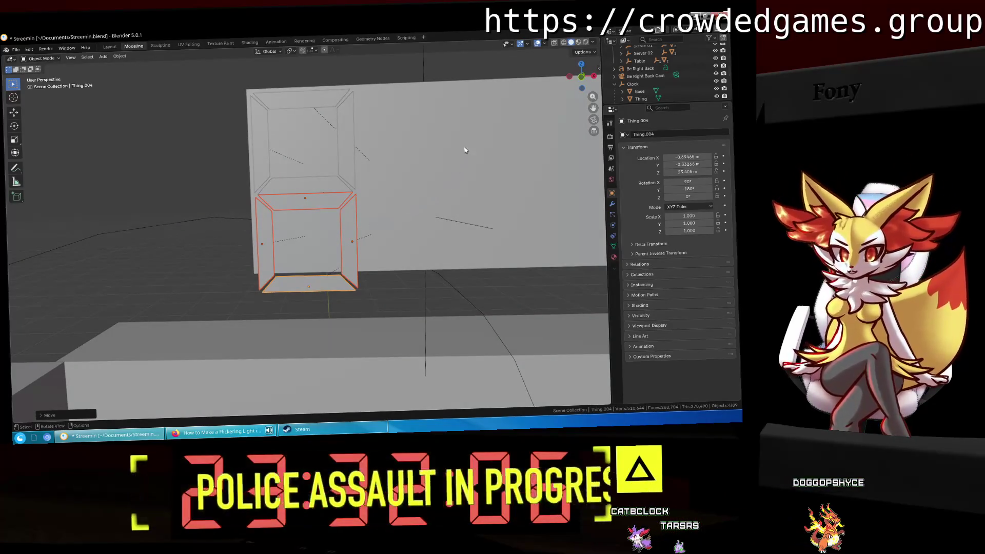
Select the Base slab together with Thing and move to the Layout workspace.
{"action": "left_click", "coordinate": [467, 142]}
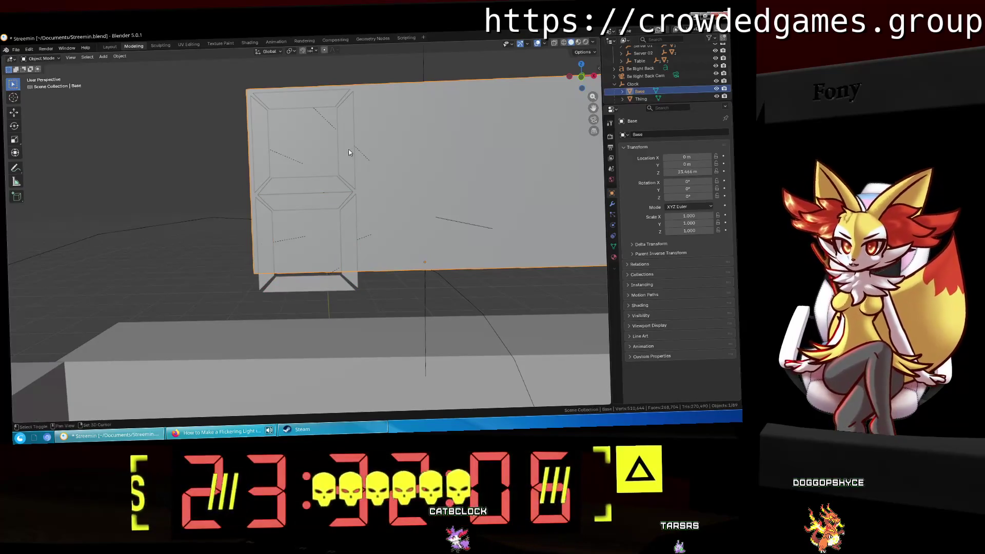
{"action": "left_click", "coordinate": [349, 149], "text": "shift"}
{"action": "left_click", "coordinate": [110, 47]}
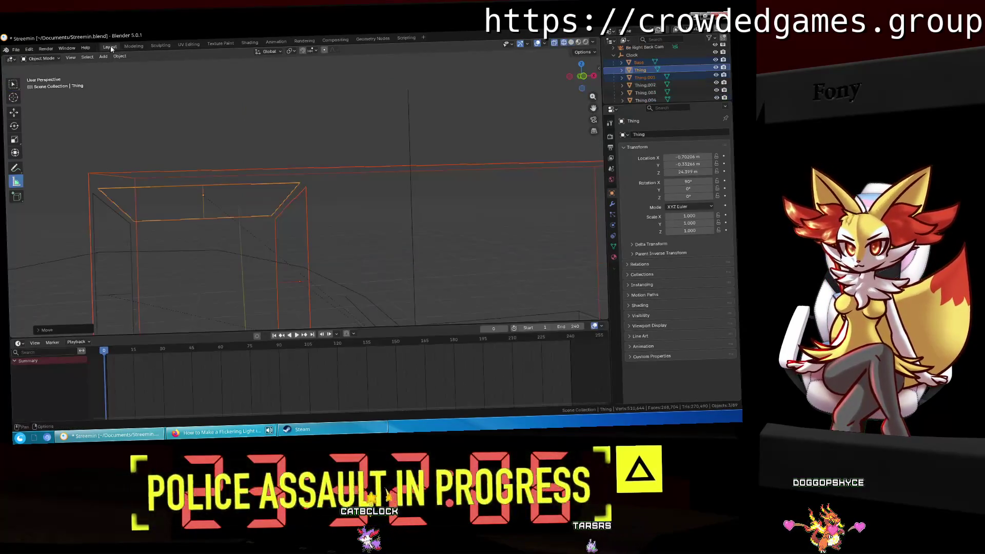
{"action": "middle_click_drag", "start_coordinate": [400, 174], "coordinate": [330, 233]}
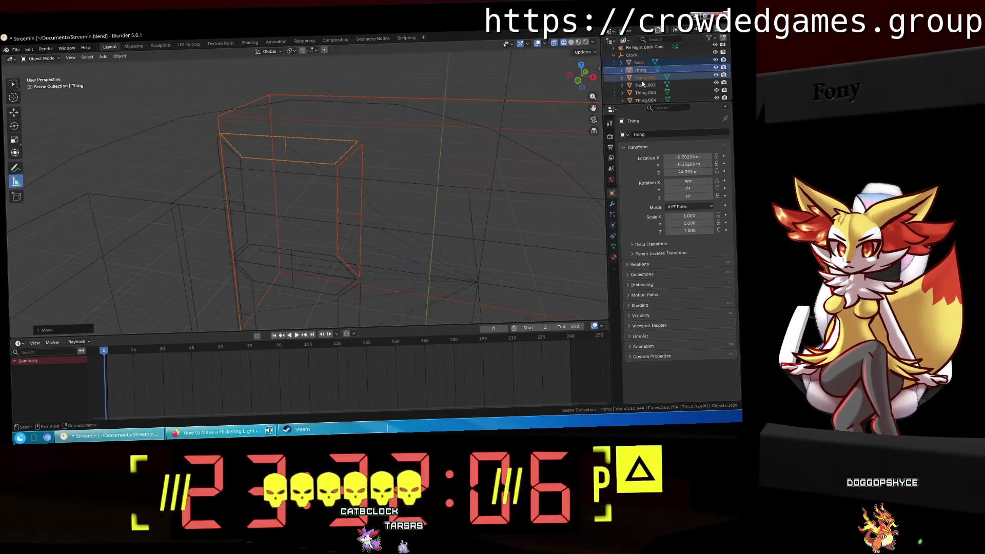
{"action": "left_click", "coordinate": [646, 99]}
{"action": "left_click", "coordinate": [639, 62]}
{"action": "scroll", "coordinate": [644, 81], "scroll_direction": "down", "scroll_amount": 2}
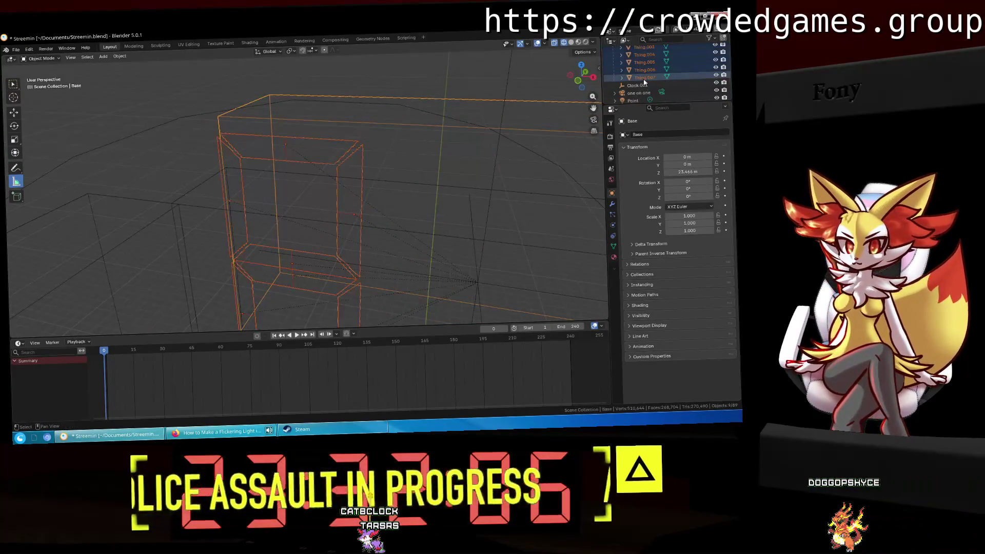
Briefly visit Modeling, then return to Layout and orbit so slab and frames face the viewer.
{"action": "left_click", "coordinate": [133, 46]}
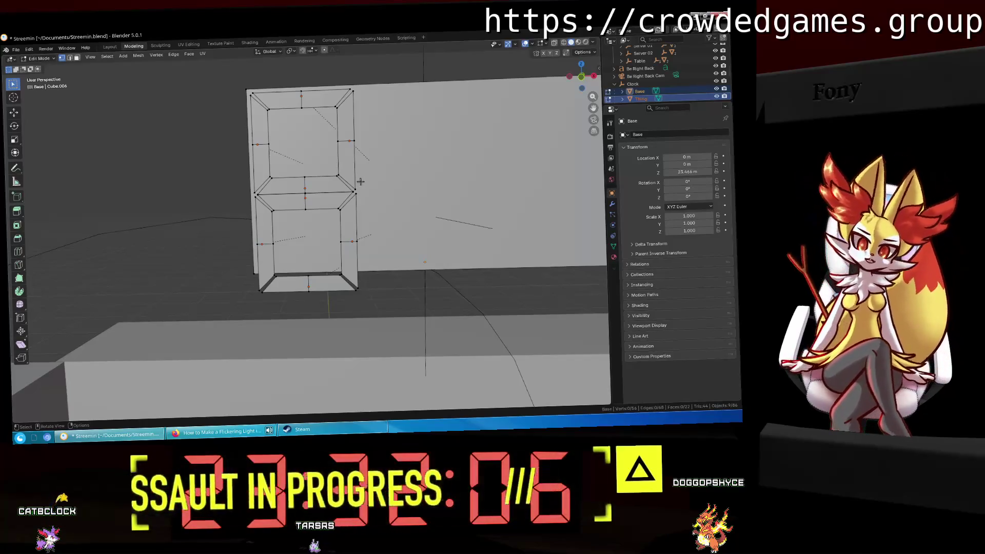
{"action": "left_click", "coordinate": [110, 47]}
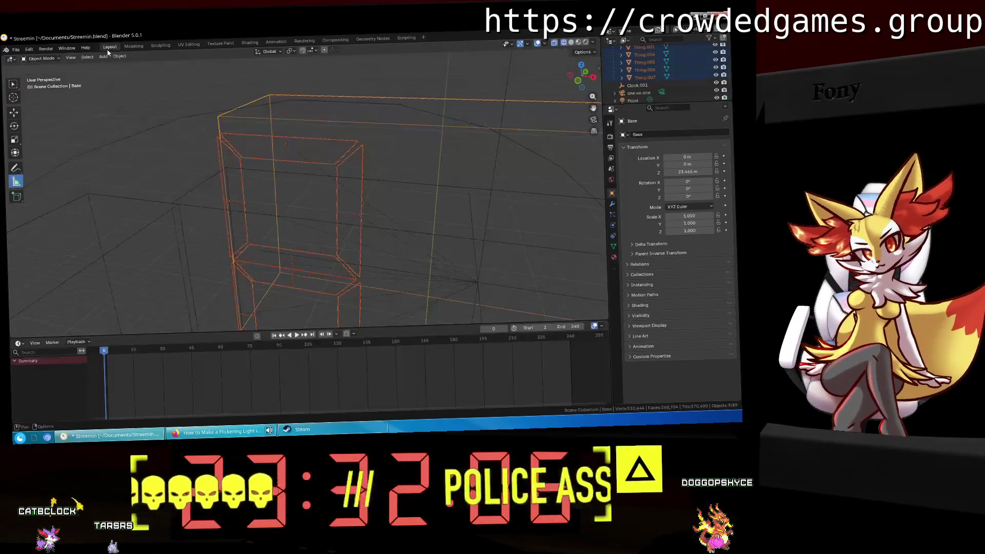
{"action": "middle_click_drag", "start_coordinate": [246, 143], "coordinate": [319, 156]}
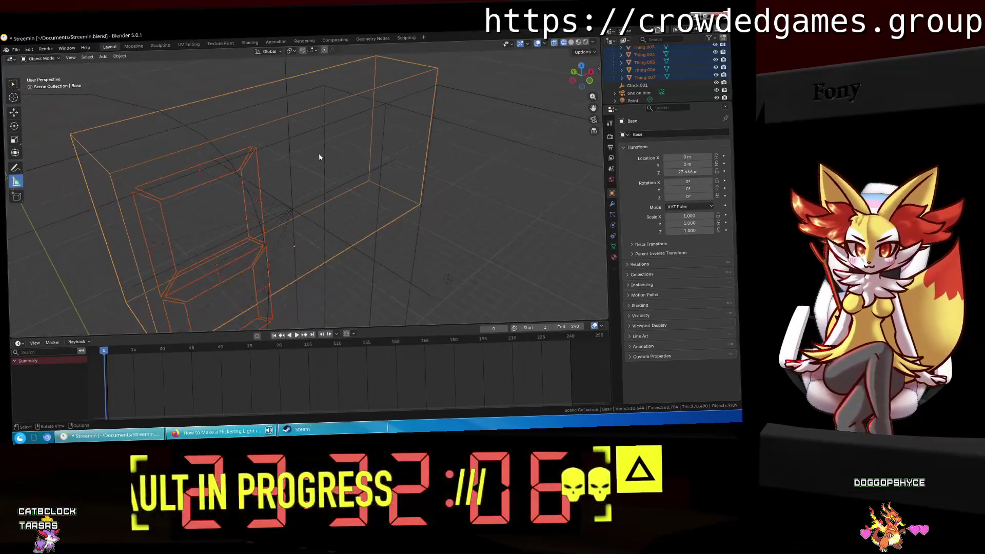
{"action": "scroll", "coordinate": [308, 178], "scroll_direction": "down", "scroll_amount": 4}
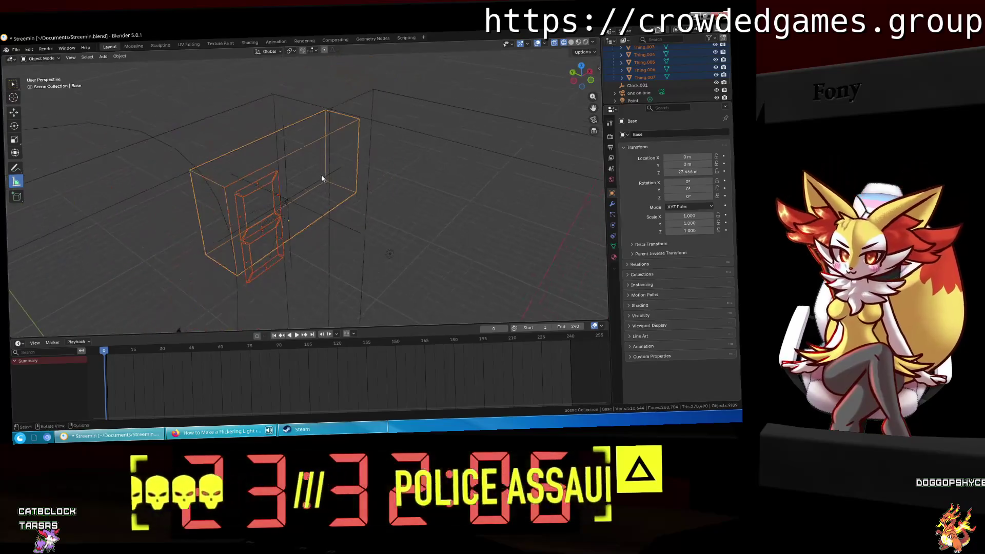
{"action": "middle_click_drag", "start_coordinate": [316, 193], "coordinate": [472, 154]}
Select all the digit segment objects and move them to a new position.
{"action": "left_click", "coordinate": [645, 77]}
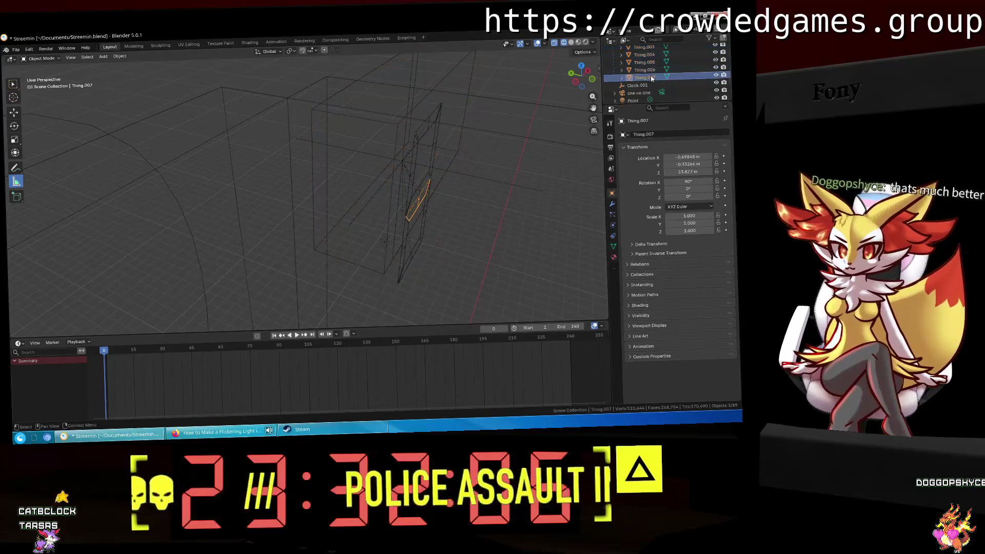
{"action": "scroll", "coordinate": [650, 66], "scroll_direction": "up", "scroll_amount": 2}
{"action": "left_click", "coordinate": [639, 54], "text": "shift"}
{"action": "key", "text": "g"}
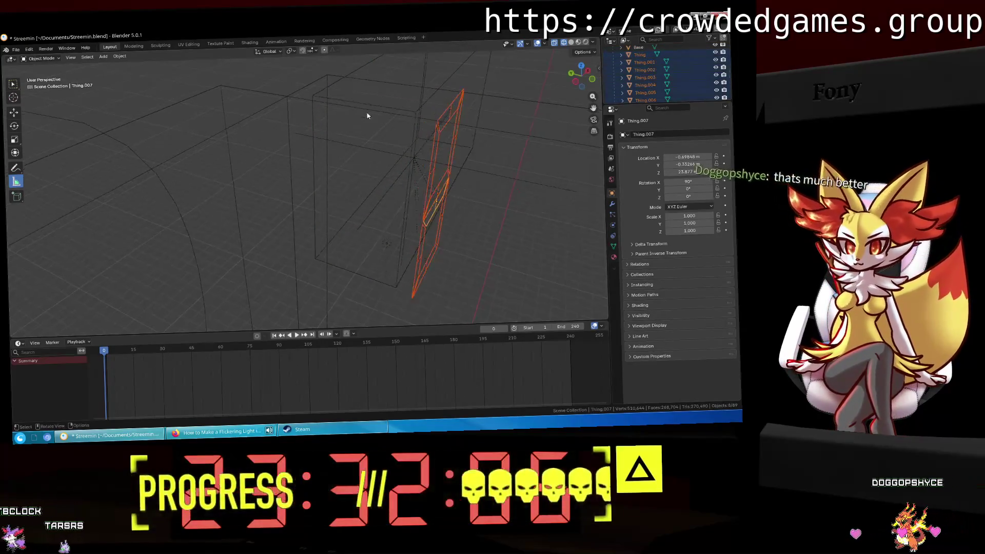
{"action": "left_click", "coordinate": [442, 125]}
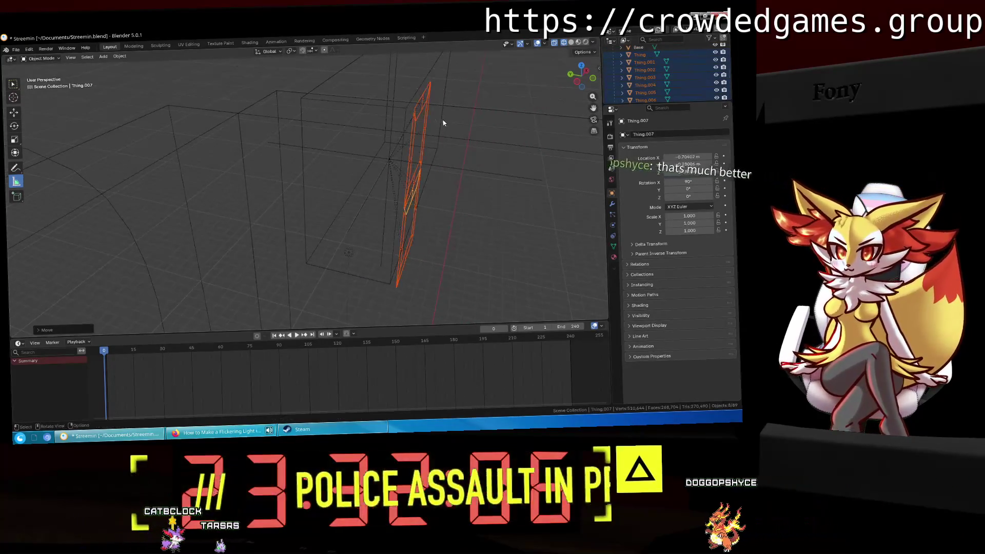
Switch the viewport to Material Preview shading.
{"action": "key", "text": "z"}
{"action": "left_click", "coordinate": [445, 170]}
{"action": "mouse_move", "coordinate": [483, 181]}
{"action": "middle_mouse_down"}
{"action": "mouse_move", "coordinate": [365, 195]}
{"action": "mouse_move", "coordinate": [392, 182]}
{"action": "mouse_move", "coordinate": [400, 224]}
{"action": "middle_mouse_up"}
{"action": "scroll", "coordinate": [392, 182], "scroll_direction": "up", "scroll_amount": 3}
{"action": "scroll", "coordinate": [400, 224], "scroll_direction": "up", "scroll_amount": 2}
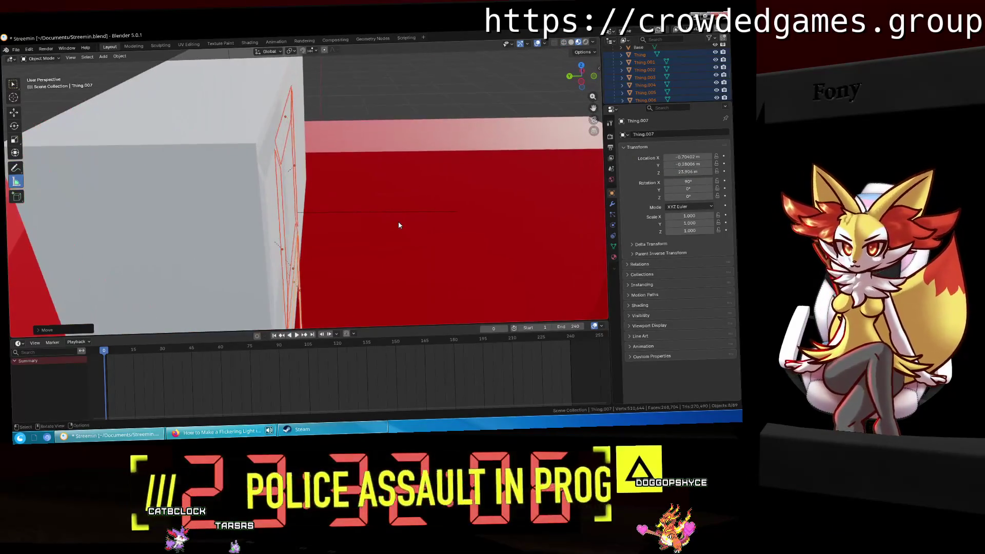
Move the digit segments along Y until they rest against the box front, then select Base.
{"action": "key", "text": "g"}
{"action": "key", "text": "z"}
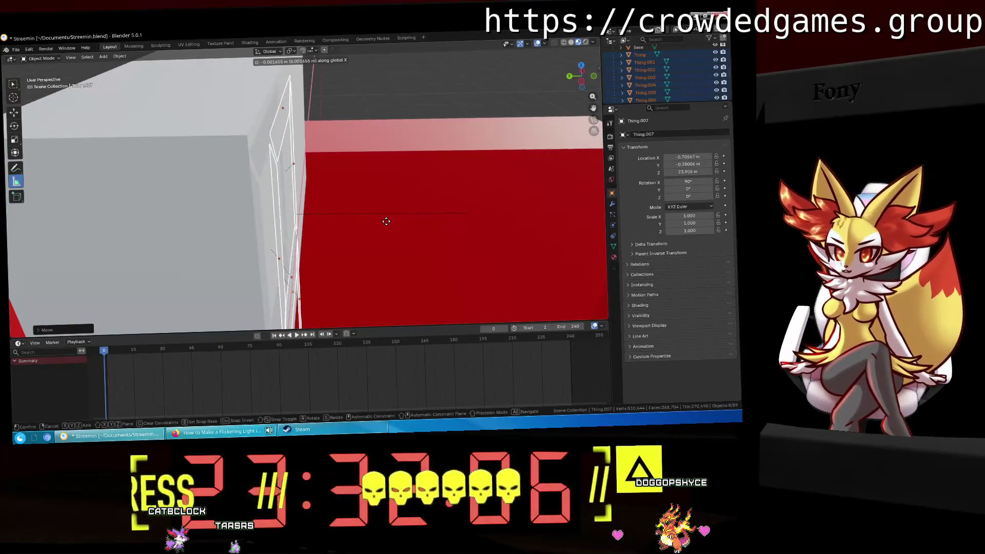
{"action": "key", "text": "y"}
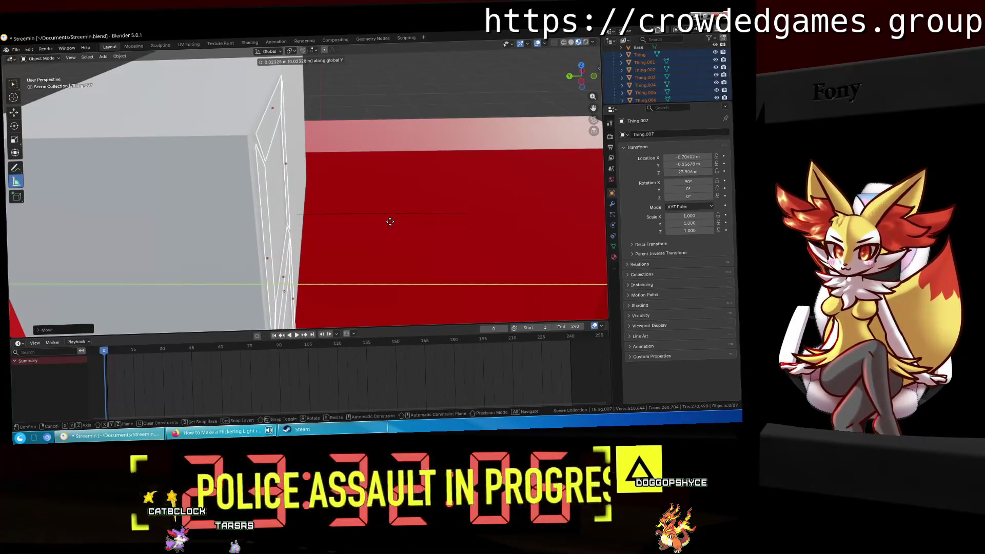
{"action": "left_click", "coordinate": [389, 221]}
{"action": "mouse_move", "coordinate": [390, 221]}
{"action": "middle_mouse_down"}
{"action": "mouse_move", "coordinate": [461, 231]}
{"action": "mouse_move", "coordinate": [437, 232]}
{"action": "middle_mouse_up"}
{"action": "scroll", "coordinate": [389, 226], "scroll_direction": "down", "scroll_amount": 4}
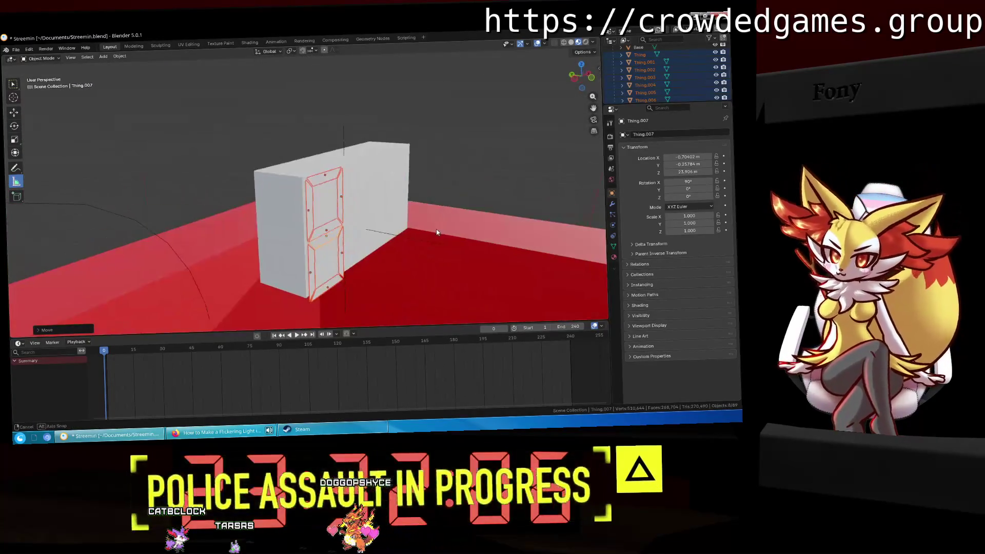
{"action": "left_click", "coordinate": [277, 214]}
{"action": "middle_click_drag", "start_coordinate": [277, 214], "coordinate": [398, 205]}
In Modeling, select the box's front face and move it along the X axis.
{"action": "left_click", "coordinate": [134, 47]}
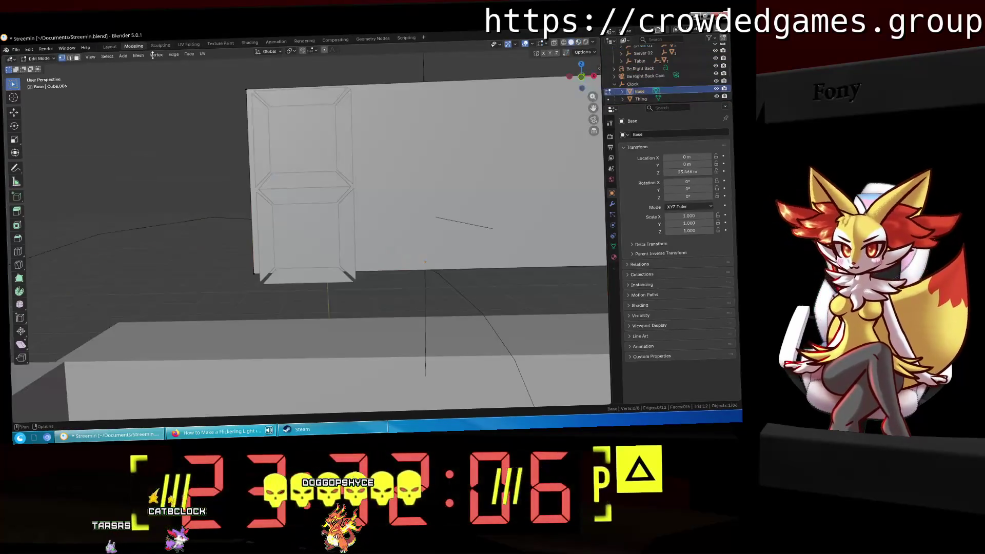
{"action": "middle_click_drag", "start_coordinate": [448, 184], "coordinate": [477, 177], "text": "shift"}
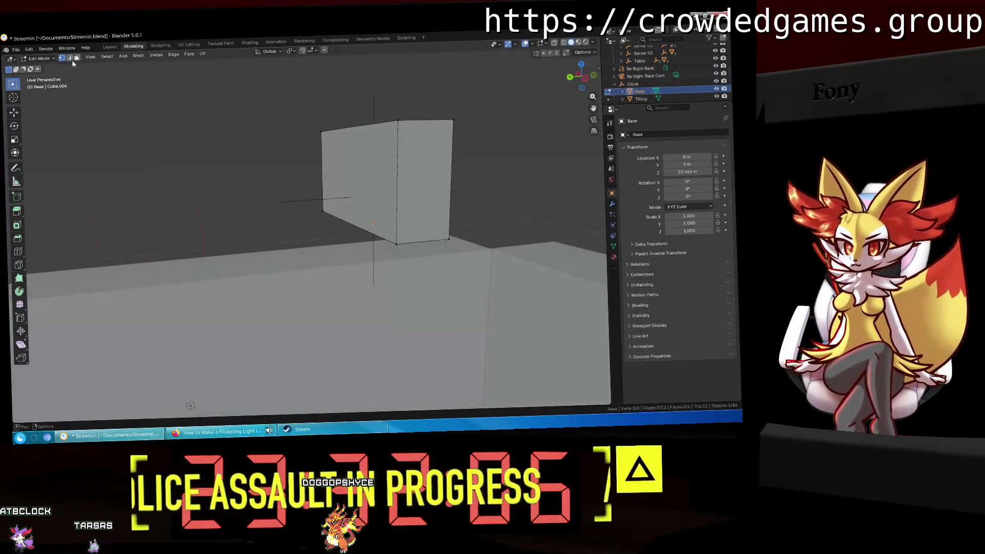
{"action": "left_click", "coordinate": [400, 164]}
{"action": "key", "text": "g"}
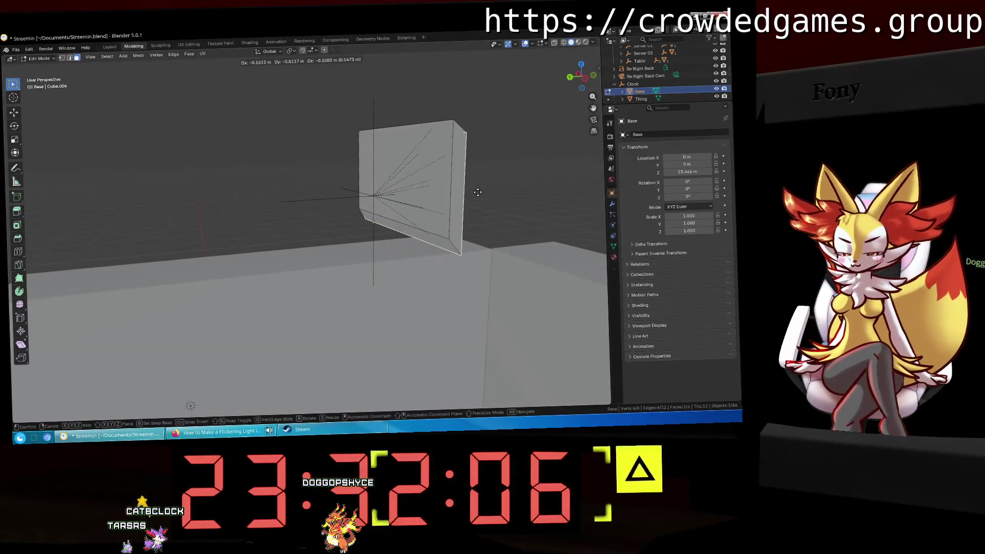
{"action": "key", "text": "x"}
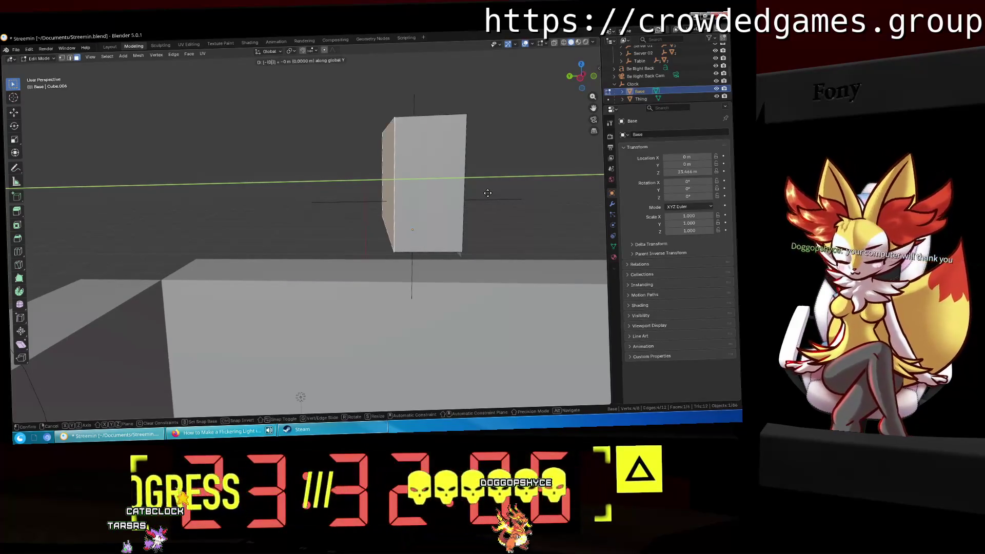
{"action": "left_click", "coordinate": [486, 192]}
Lower the slab geometry by 0.25 along Z.
{"action": "key", "text": "KP_Divide"}
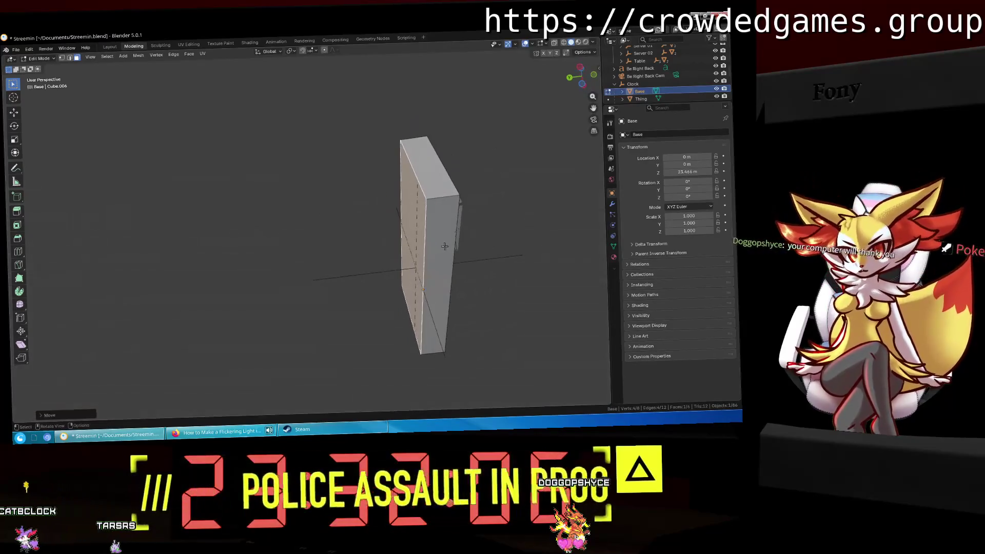
{"action": "middle_click_drag", "start_coordinate": [493, 197], "coordinate": [508, 184]}
{"action": "key", "text": "KP_Divide"}
{"action": "middle_click_drag", "start_coordinate": [451, 244], "coordinate": [462, 248]}
{"action": "key", "text": "g"}
{"action": "key", "text": "z"}
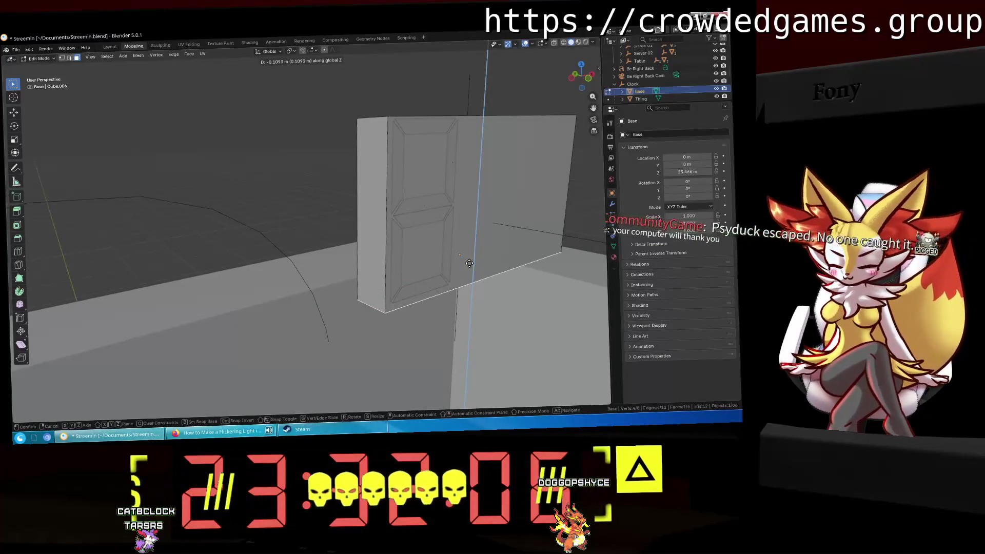
{"action": "key", "text": "minus"}
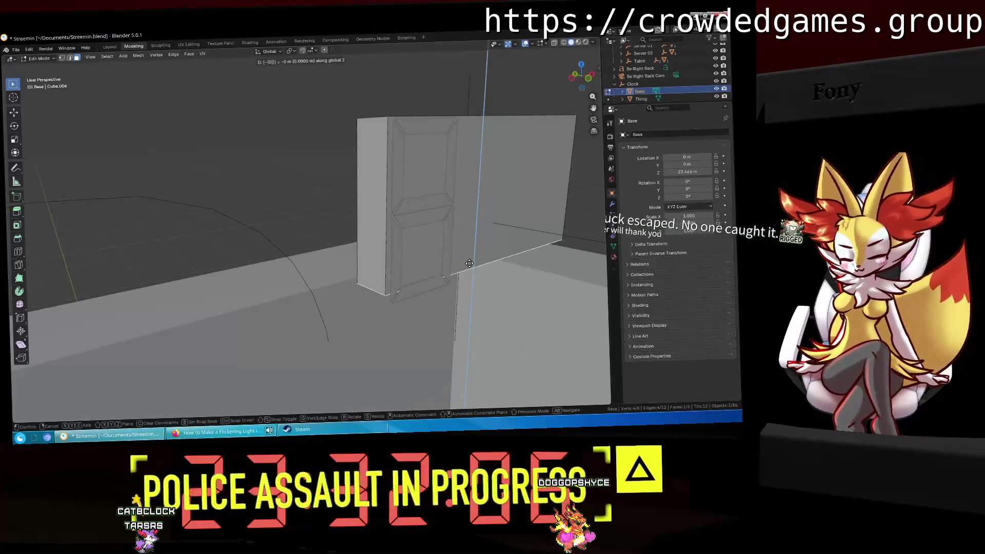
{"action": "type", "text": ".25"}
{"action": "key", "text": "Return"}
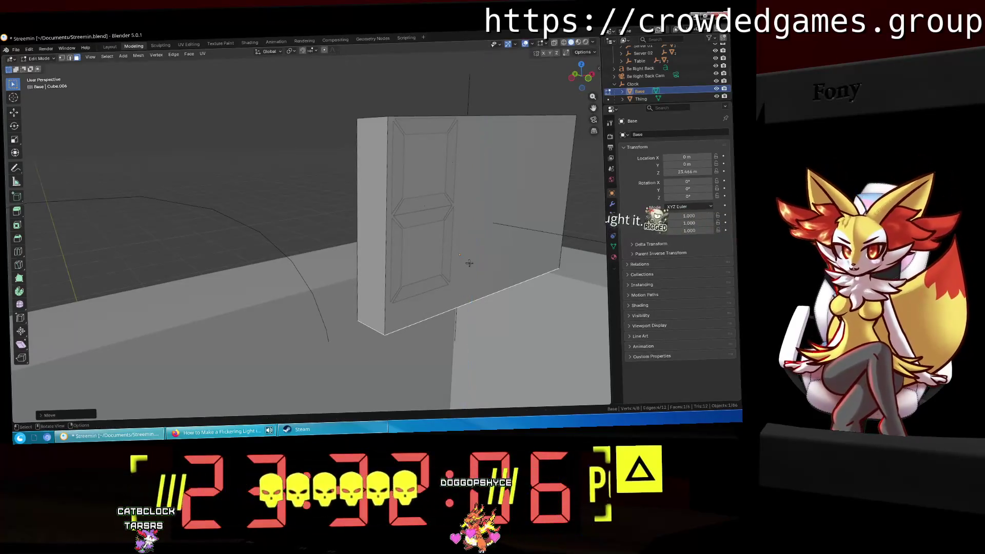
{"action": "middle_click_drag", "start_coordinate": [469, 263], "coordinate": [513, 257]}
{"action": "scroll", "coordinate": [645, 87], "scroll_direction": "down", "scroll_amount": 2}
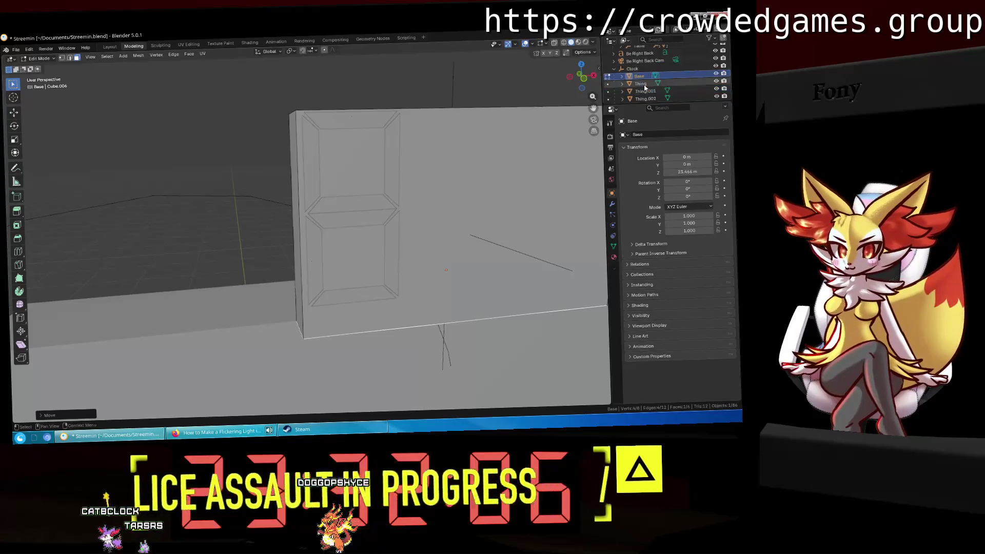
{"action": "scroll", "coordinate": [645, 88], "scroll_direction": "down", "scroll_amount": 5}
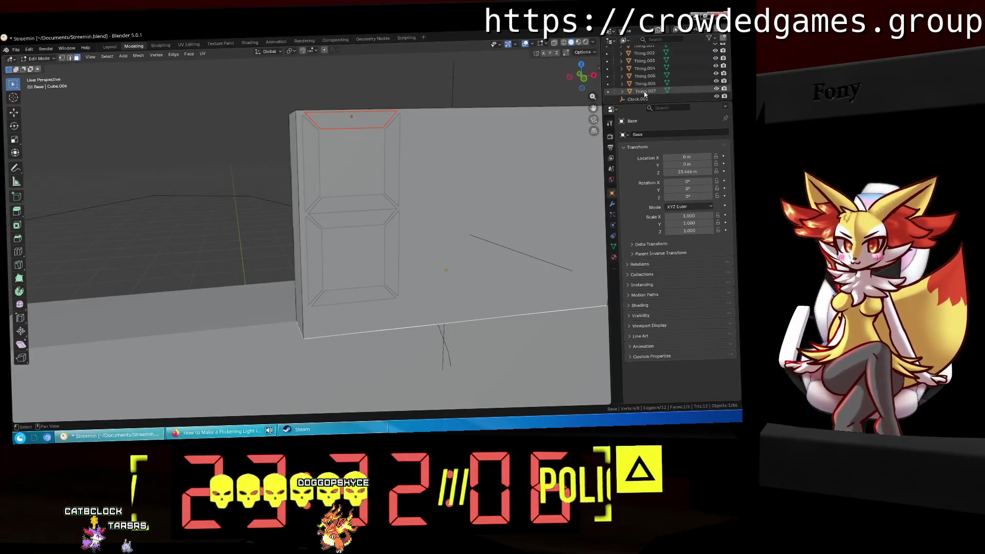
Back in Layout's front view, shift the selected digit outline slightly to the right.
{"action": "left_click", "coordinate": [110, 46]}
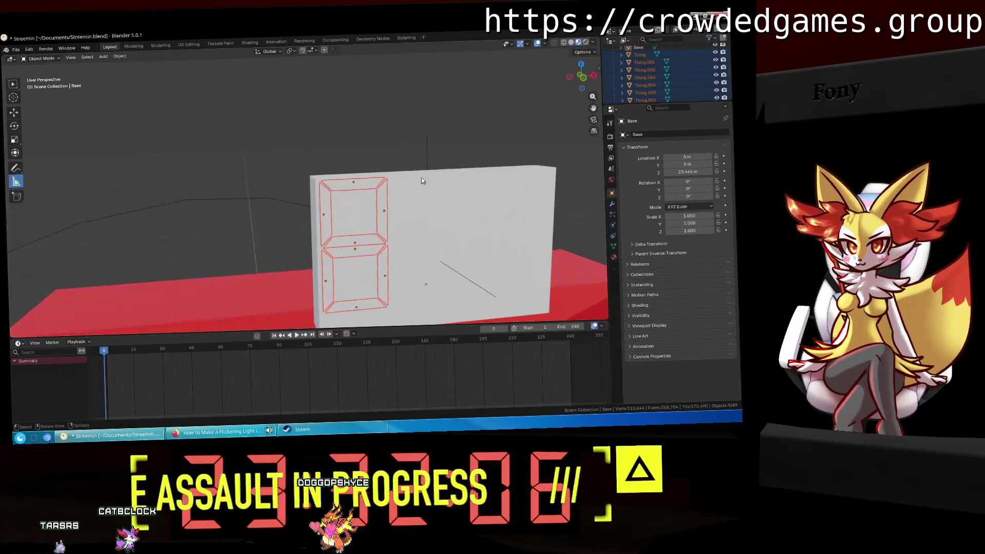
{"action": "left_click", "coordinate": [590, 83]}
{"action": "key", "text": "g"}
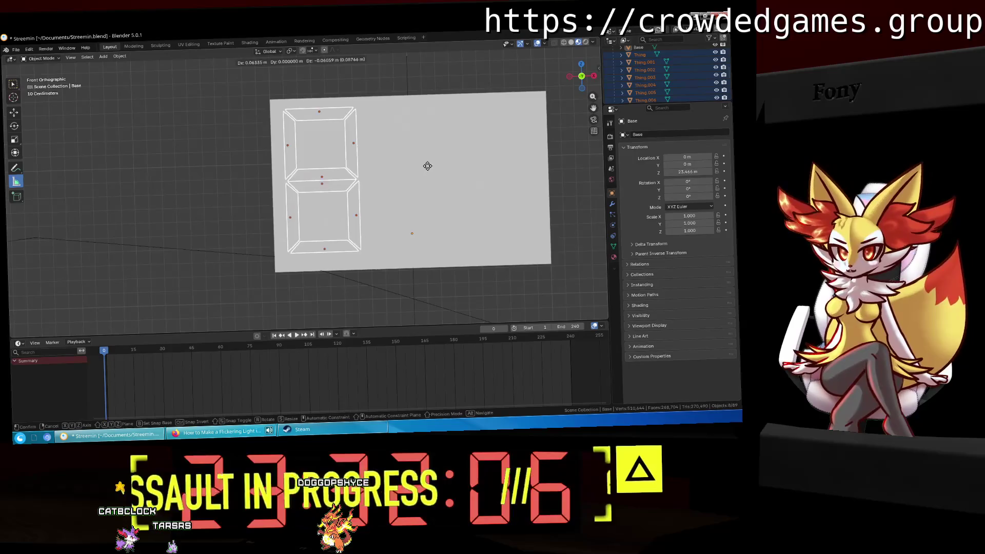
{"action": "left_click", "coordinate": [430, 171]}
{"action": "middle_click_drag", "start_coordinate": [481, 206], "coordinate": [347, 207], "text": "shift"}
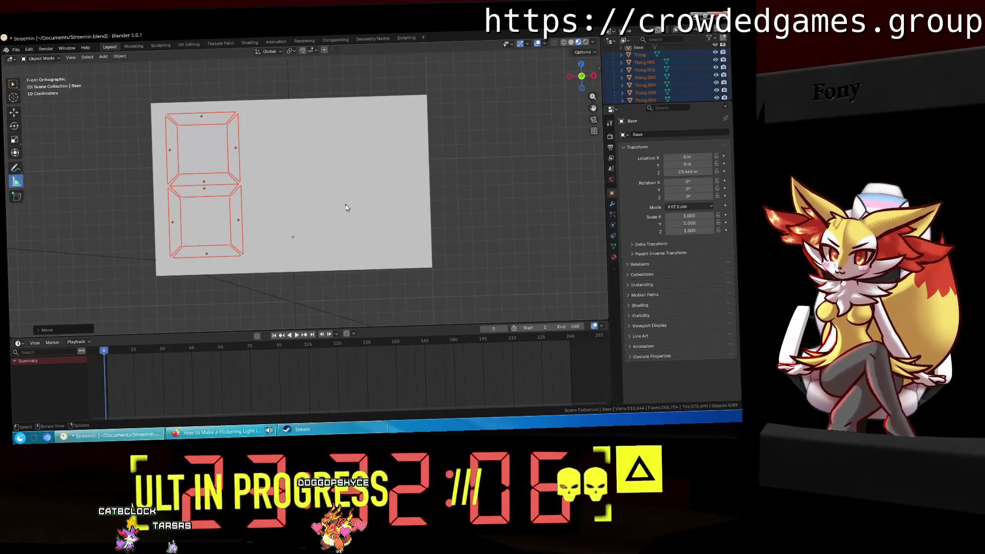
Copy and paste the eight digit segment objects and select the pasted set.
{"action": "key", "text": "ctrl+c"}
{"action": "scroll", "coordinate": [631, 77], "scroll_direction": "down", "scroll_amount": 3}
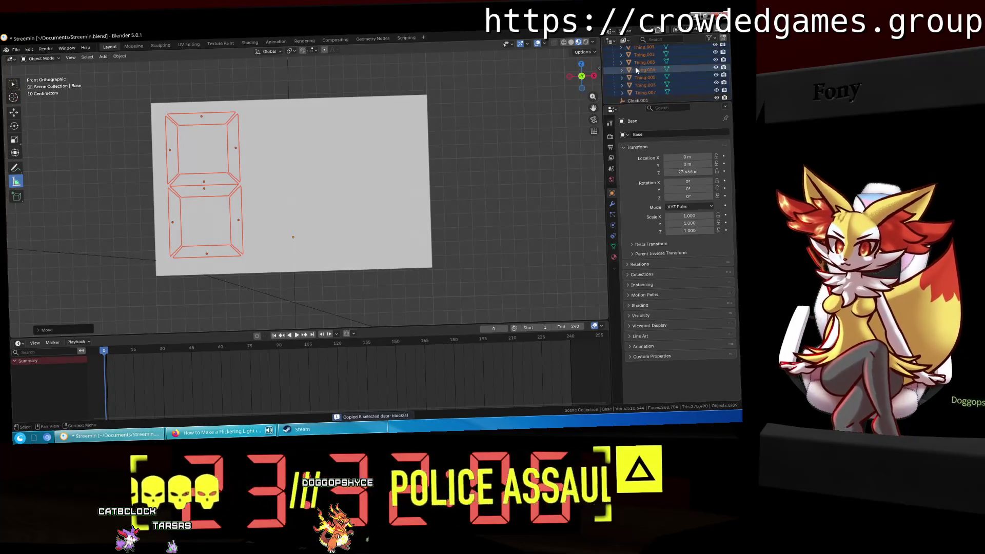
{"action": "key", "text": "ctrl+v"}
{"action": "scroll", "coordinate": [640, 76], "scroll_direction": "down", "scroll_amount": 2}
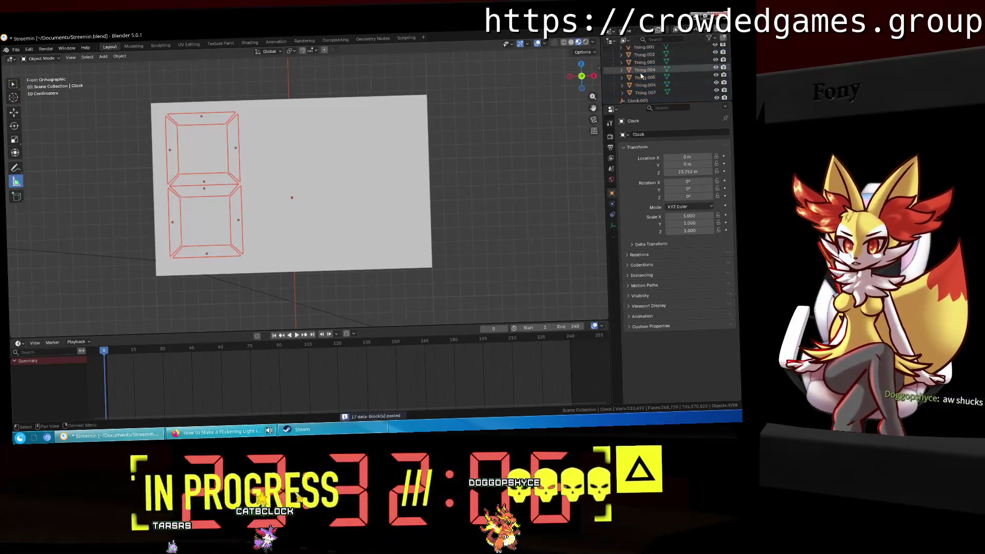
{"action": "scroll", "coordinate": [640, 76], "scroll_direction": "up", "scroll_amount": 2}
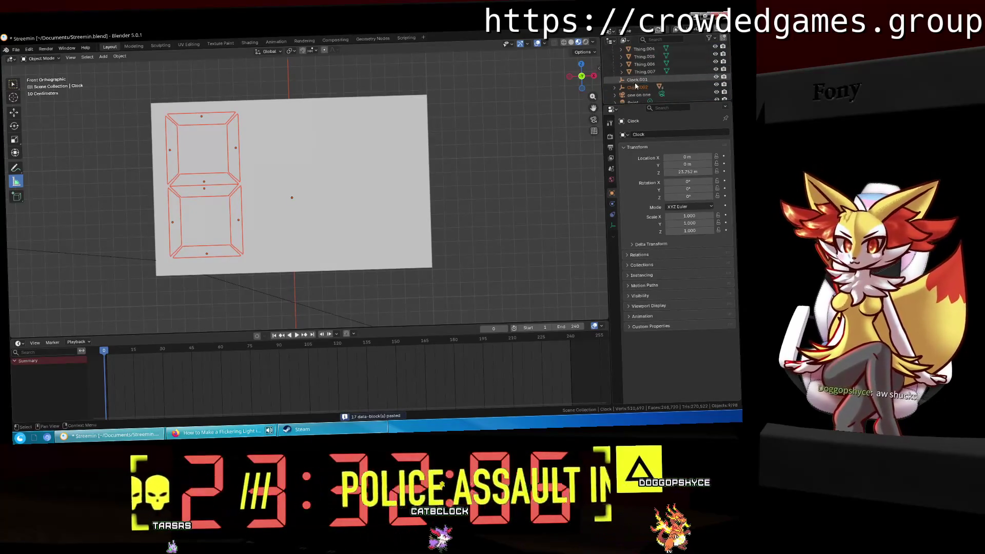
{"action": "left_click", "coordinate": [614, 88]}
{"action": "scroll", "coordinate": [642, 82], "scroll_direction": "down", "scroll_amount": 2}
{"action": "left_click", "coordinate": [641, 91]}
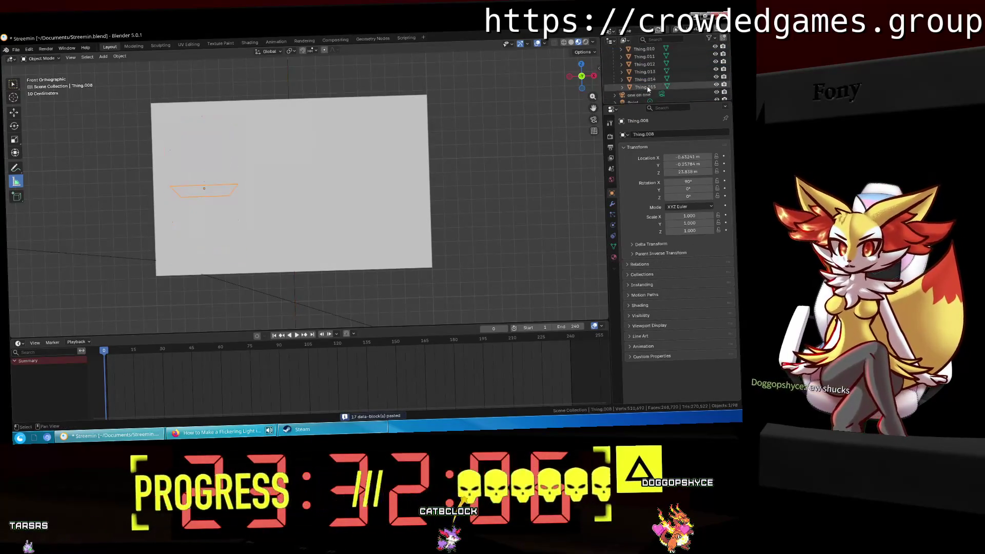
{"action": "left_click_drag", "start_coordinate": [648, 79], "coordinate": [640, 61]}
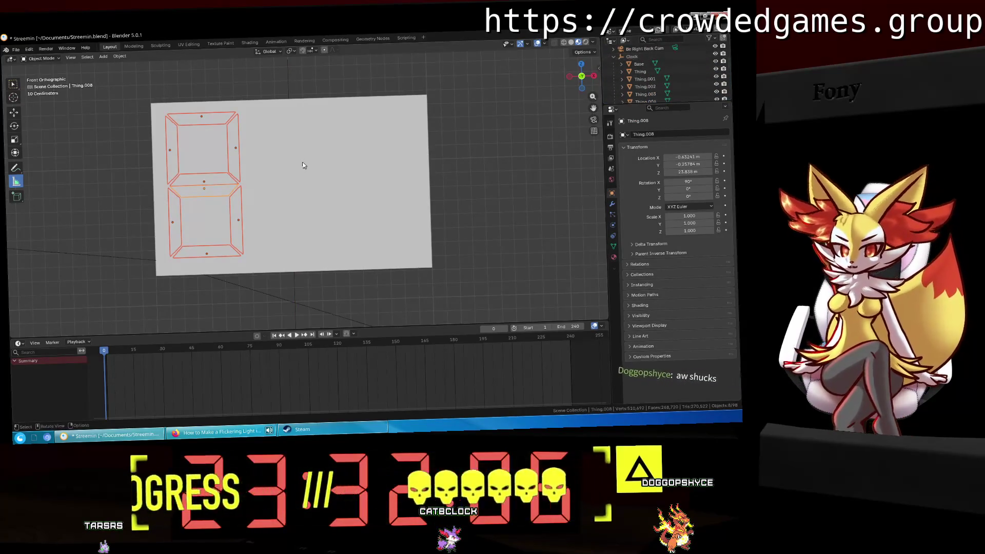
Try moving the pasted digit further right, then cancel and undo the placement.
{"action": "key", "text": "g"}
{"action": "key", "text": "Escape"}
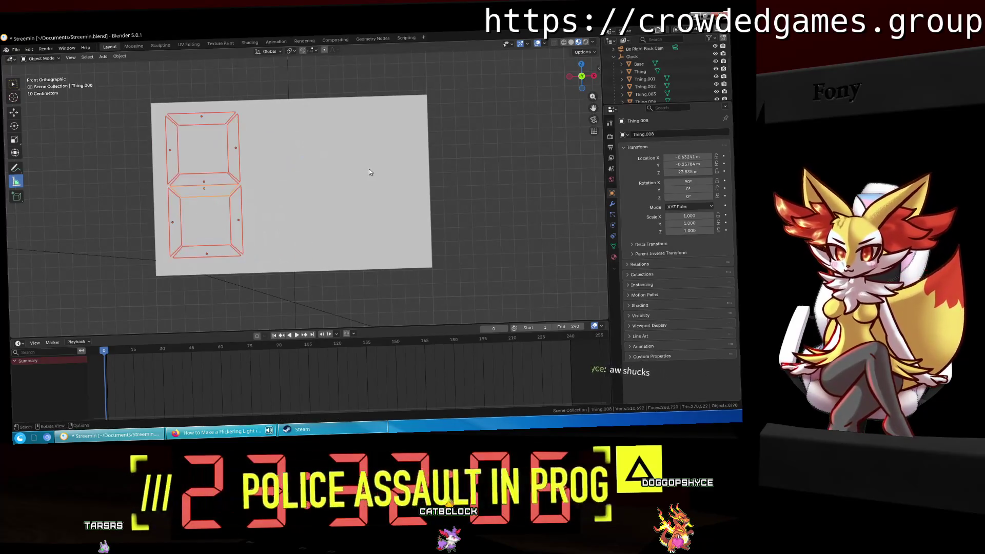
{"action": "scroll", "coordinate": [650, 93], "scroll_direction": "down", "scroll_amount": 4}
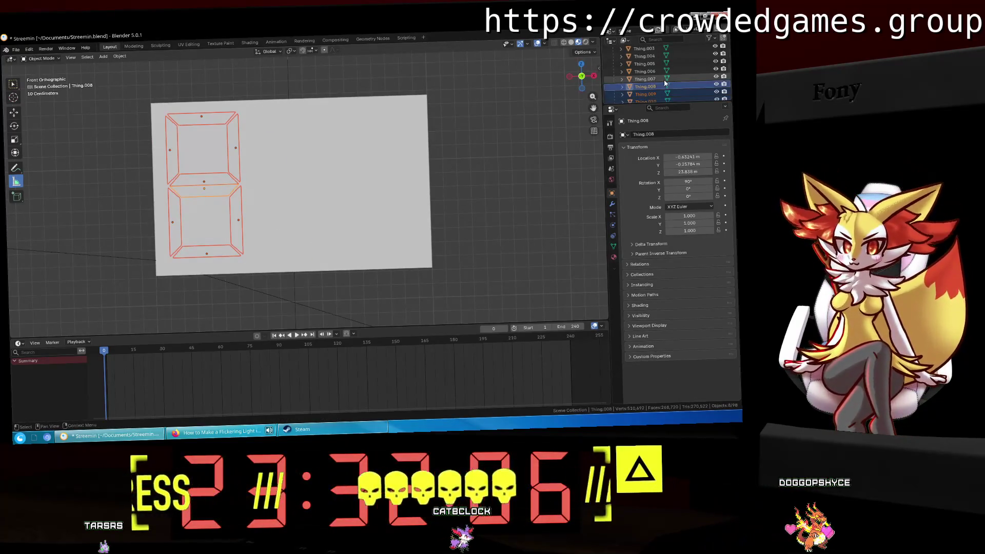
{"action": "scroll", "coordinate": [650, 93], "scroll_direction": "down", "scroll_amount": 3}
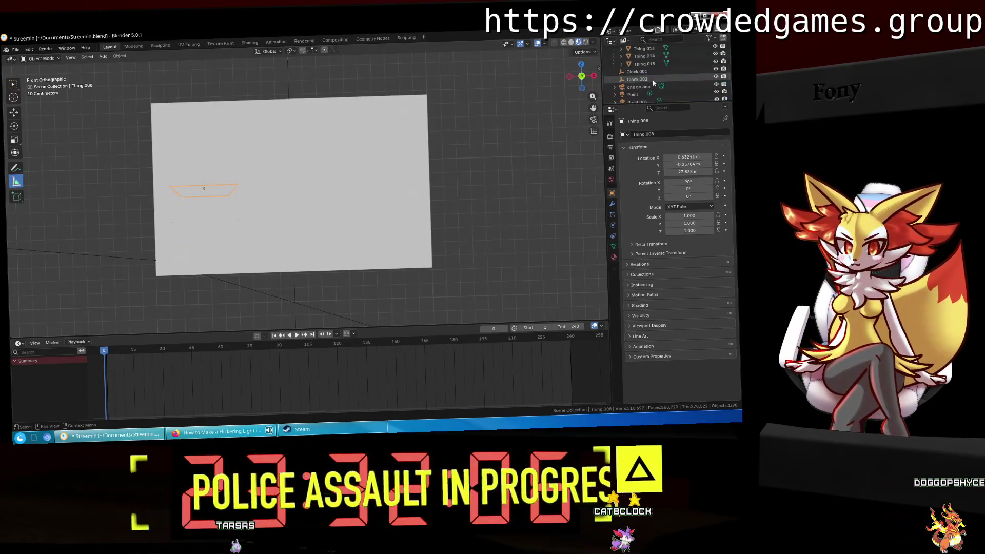
{"action": "key", "text": "ctrl+z"}
{"action": "scroll", "coordinate": [653, 82], "scroll_direction": "up", "scroll_amount": 3}
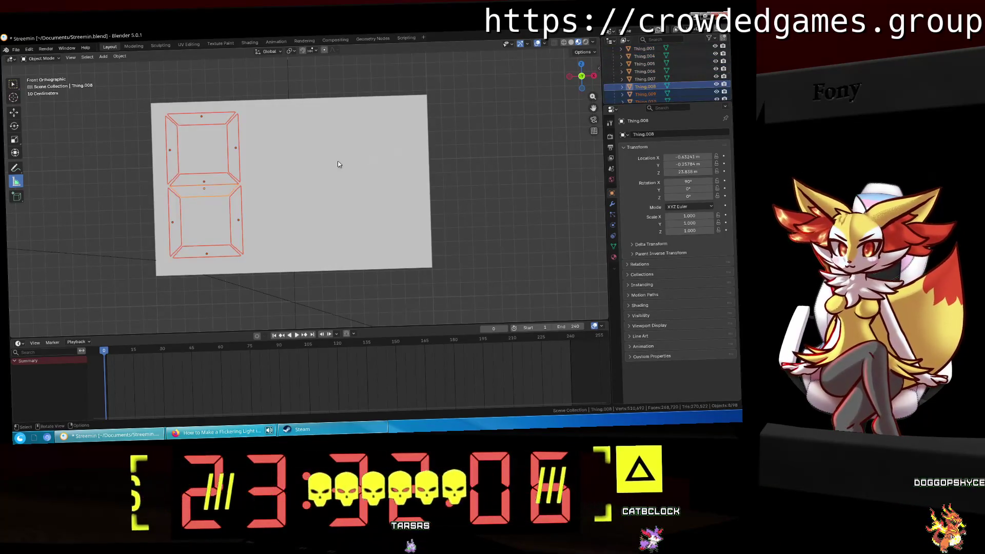
{"action": "key", "text": "g"}
{"action": "left_click", "coordinate": [385, 154]}
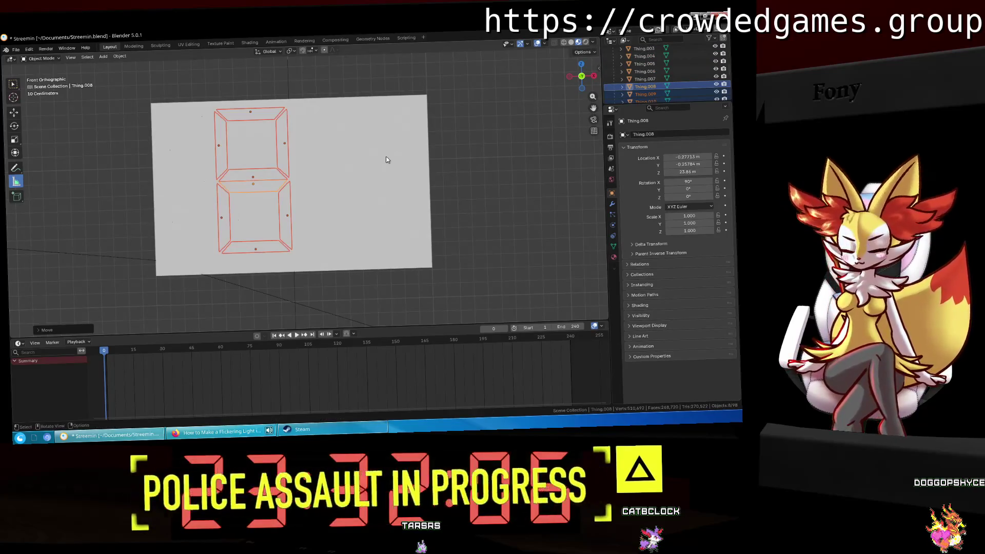
{"action": "key", "text": "ctrl+z"}
{"action": "scroll", "coordinate": [671, 82], "scroll_direction": "up", "scroll_amount": 4}
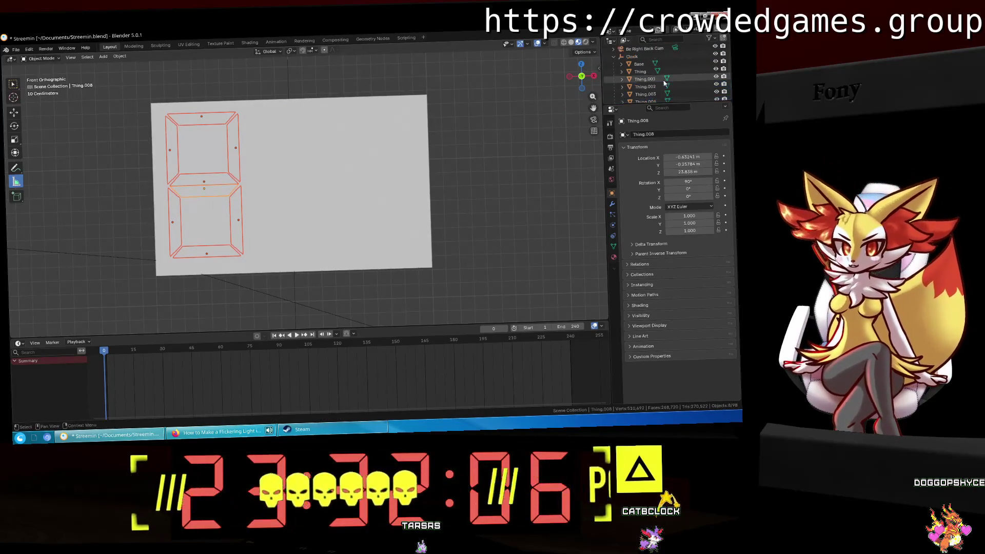
{"action": "scroll", "coordinate": [641, 82], "scroll_direction": "down", "scroll_amount": 3}
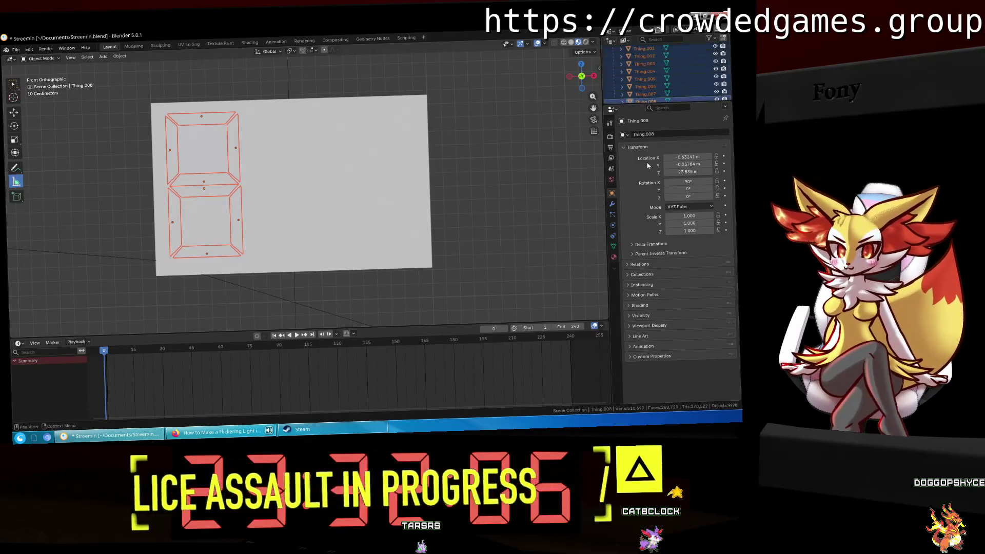
Set the segment material's Base Color to black and rename it Inactive.
{"action": "left_click", "coordinate": [613, 258]}
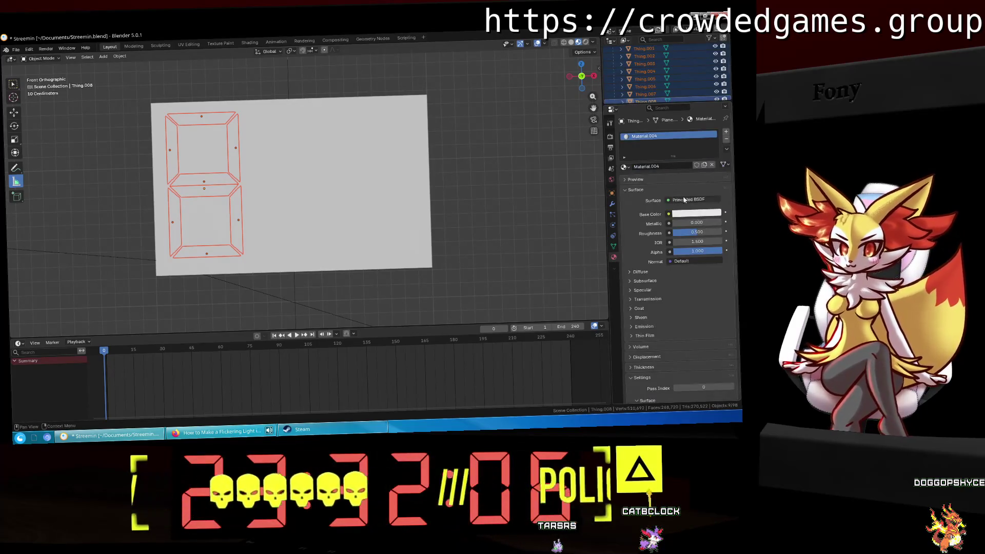
{"action": "left_click", "coordinate": [693, 213]}
{"action": "left_click_drag", "start_coordinate": [711, 126], "coordinate": [711, 146]}
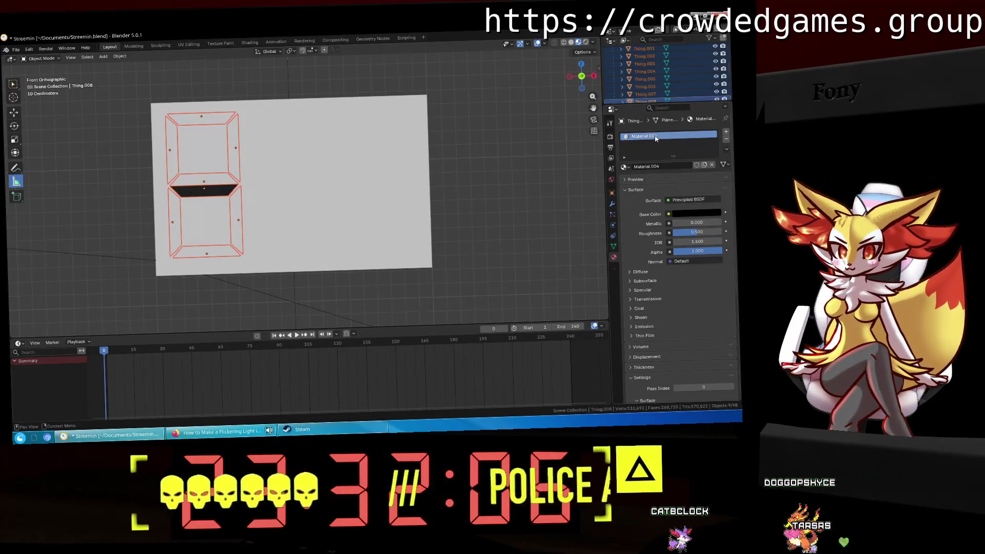
{"action": "double_click", "coordinate": [655, 136]}
{"action": "type", "text": "Inactive"}
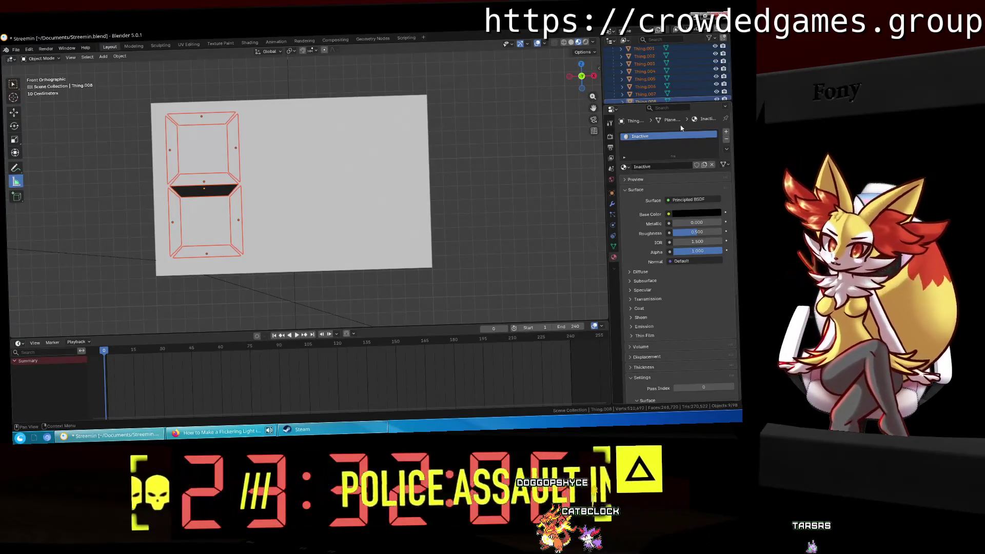
{"action": "scroll", "coordinate": [644, 71], "scroll_direction": "up", "scroll_amount": 3}
Assign the Inactive material to Thing, Thing.001, Thing.002 and Thing.003.
{"action": "left_click", "coordinate": [641, 60]}
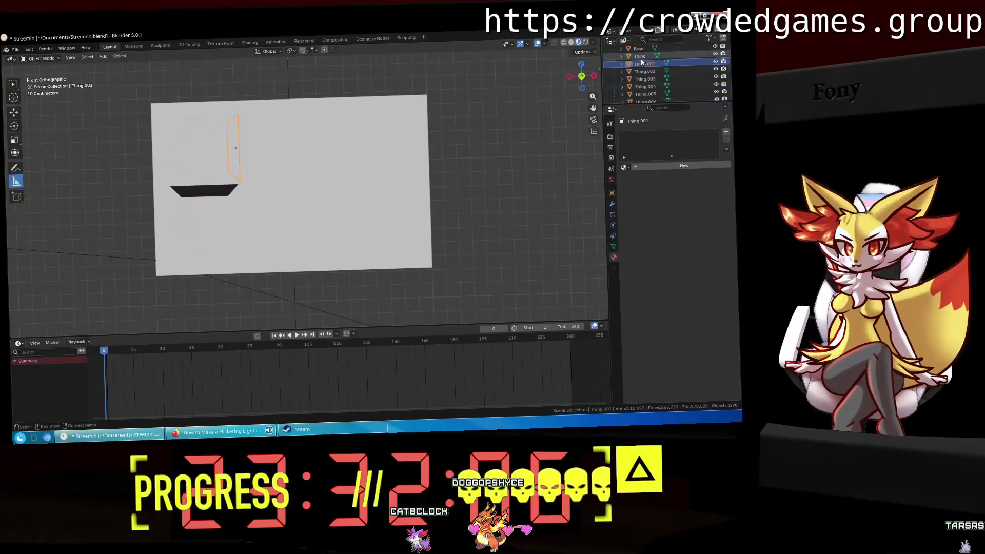
{"action": "left_click", "coordinate": [640, 56]}
{"action": "left_click", "coordinate": [624, 168]}
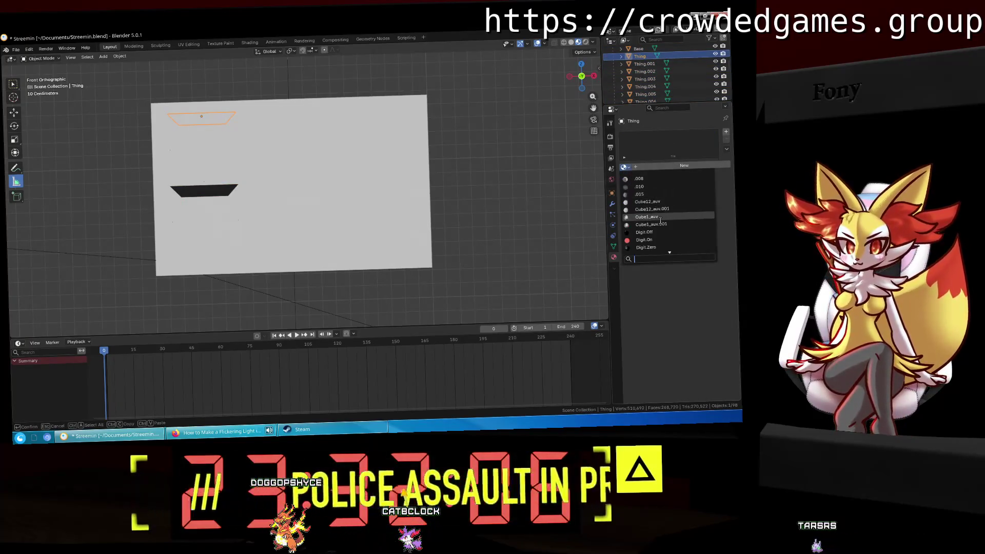
{"action": "scroll", "coordinate": [660, 219], "scroll_direction": "down", "scroll_amount": 3}
{"action": "left_click", "coordinate": [660, 220]}
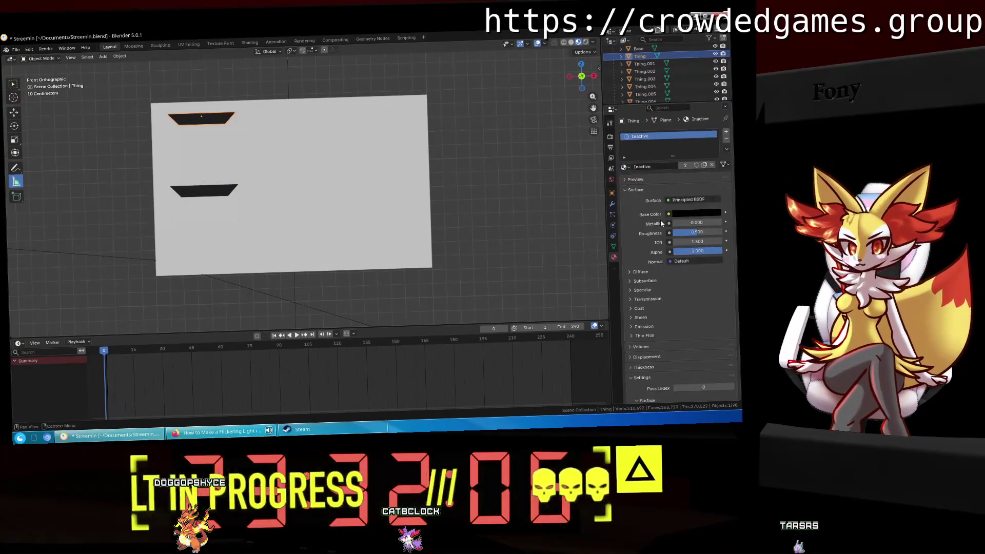
{"action": "left_click", "coordinate": [635, 63]}
{"action": "left_click", "coordinate": [624, 167]}
{"action": "type", "text": "ina"}
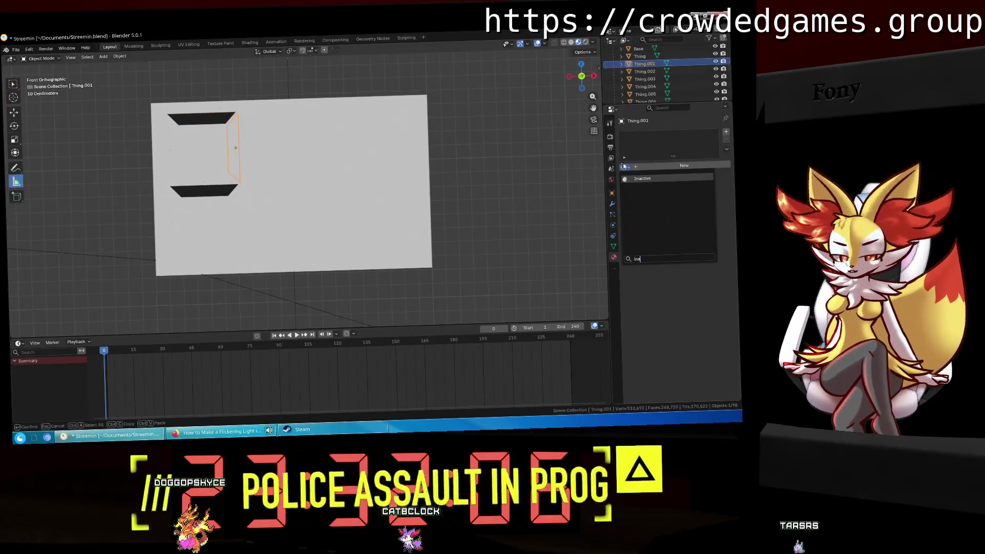
{"action": "key", "text": "Return"}
{"action": "left_click", "coordinate": [646, 72]}
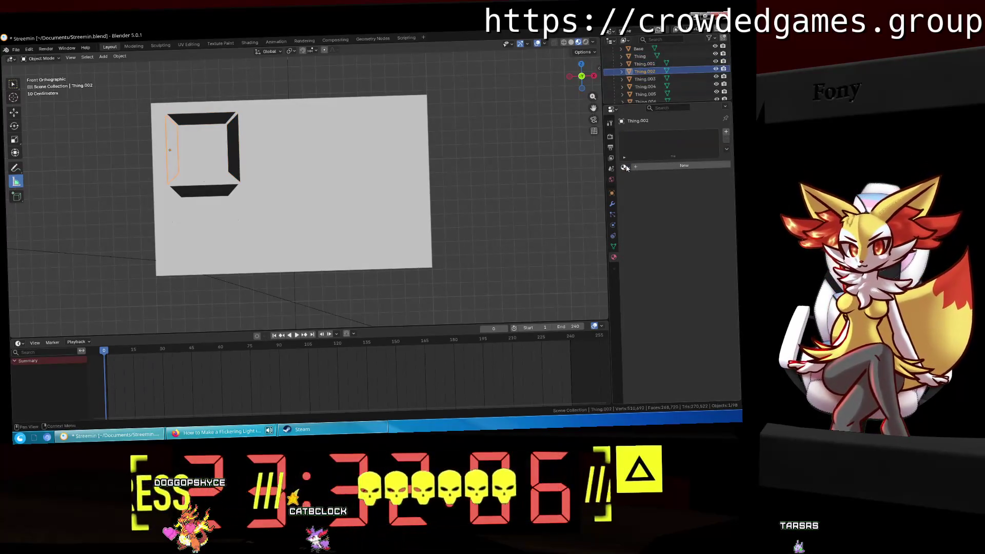
{"action": "left_click", "coordinate": [625, 167]}
{"action": "key", "text": "Return"}
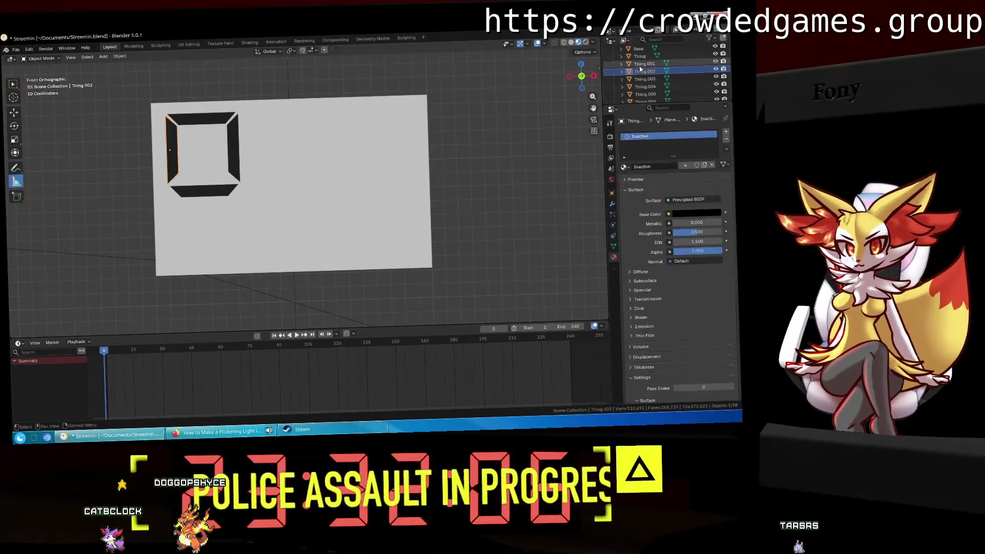
{"action": "left_click", "coordinate": [645, 79]}
{"action": "left_click", "coordinate": [625, 167]}
{"action": "type", "text": "ina"}
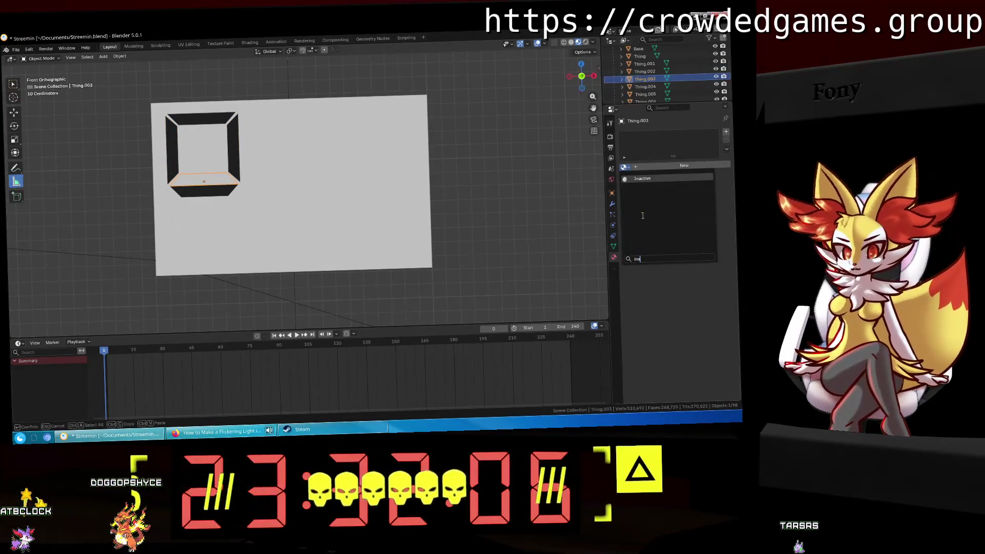
{"action": "key", "text": "Return"}
Assign Inactive to Thing.004 through Thing.007, then select Thing.008.
{"action": "left_click", "coordinate": [645, 87]}
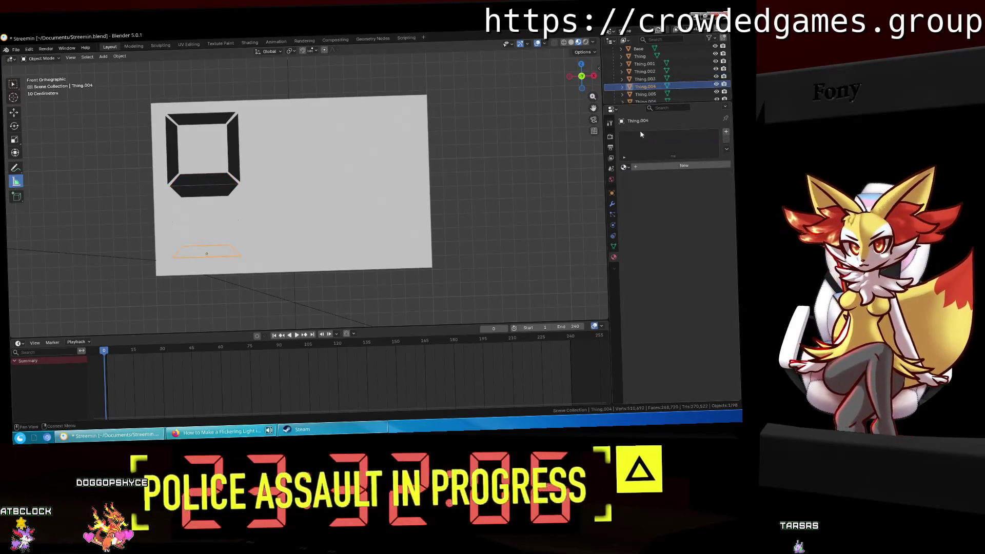
{"action": "left_click", "coordinate": [624, 167]}
{"action": "type", "text": "ina"}
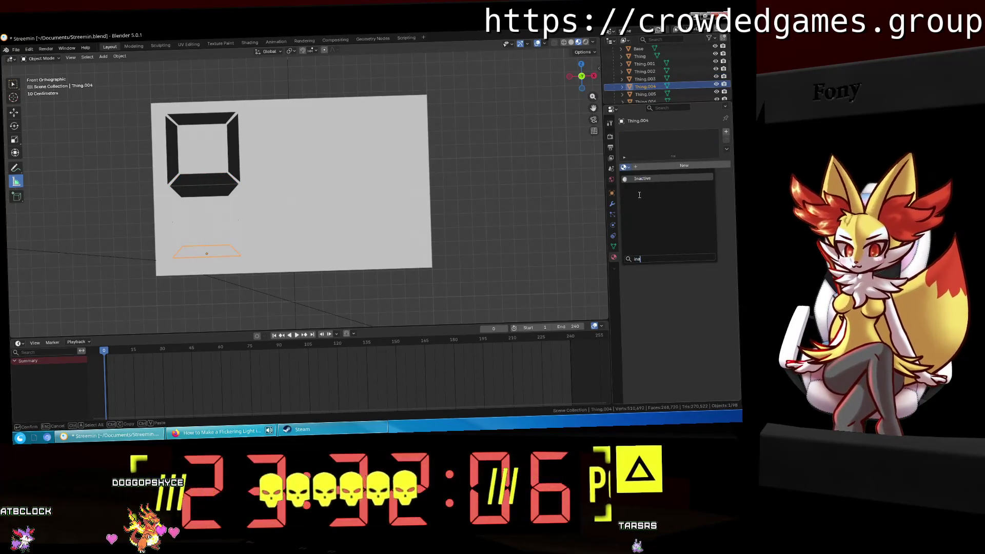
{"action": "key", "text": "Return"}
{"action": "left_click", "coordinate": [645, 94]}
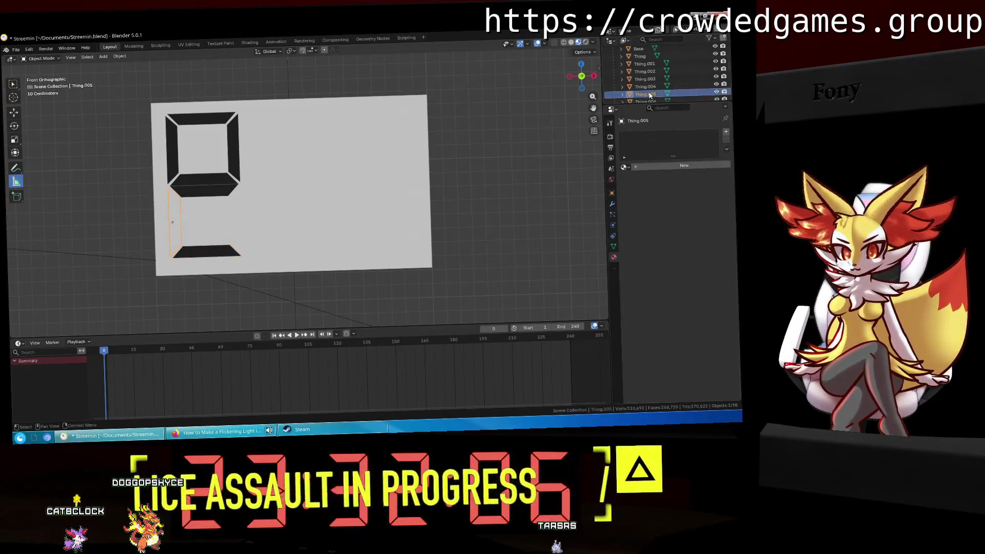
{"action": "left_click", "coordinate": [624, 166]}
{"action": "type", "text": "ina"}
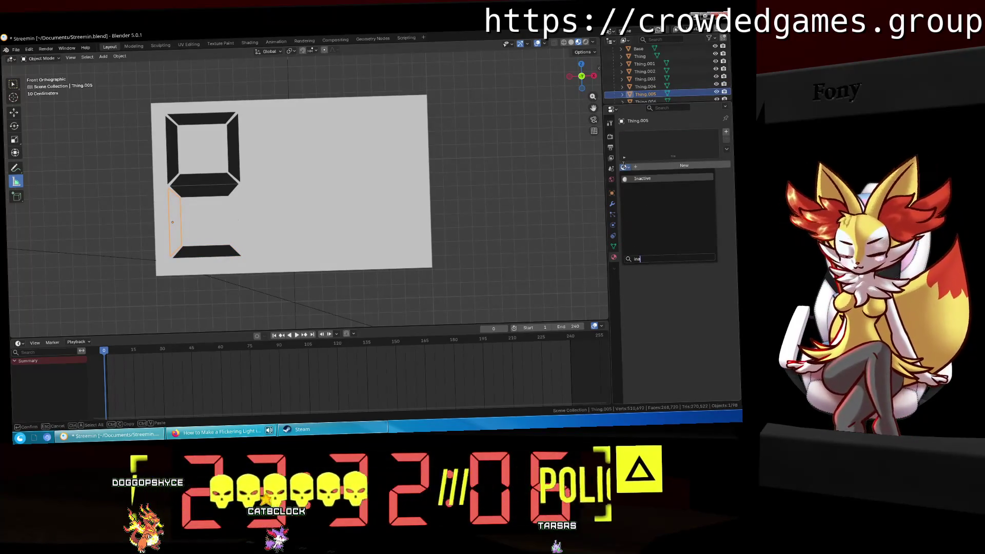
{"action": "key", "text": "Return"}
{"action": "scroll", "coordinate": [637, 91], "scroll_direction": "down", "scroll_amount": 1}
{"action": "left_click", "coordinate": [641, 86]}
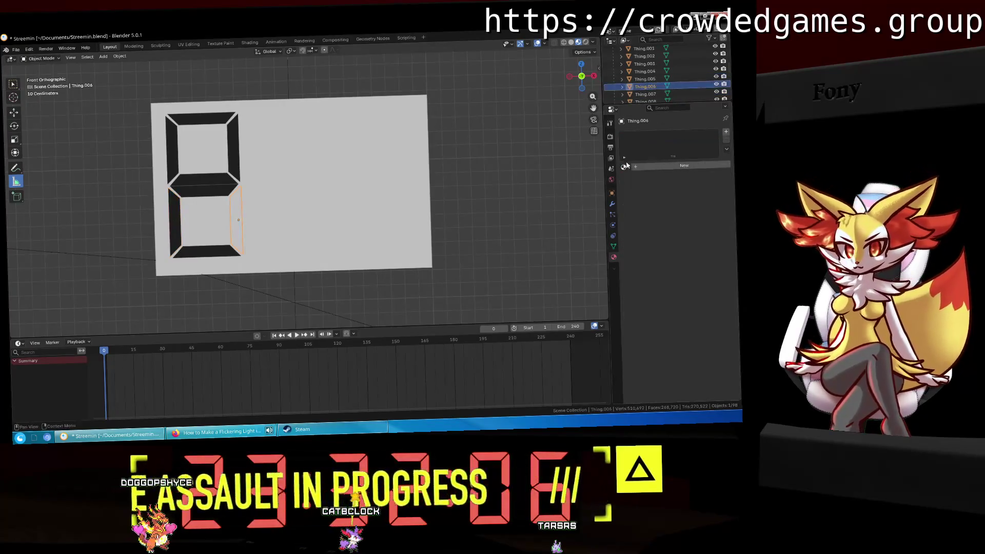
{"action": "left_click", "coordinate": [623, 166]}
{"action": "key", "text": "Return"}
{"action": "scroll", "coordinate": [643, 87], "scroll_direction": "down", "scroll_amount": 1}
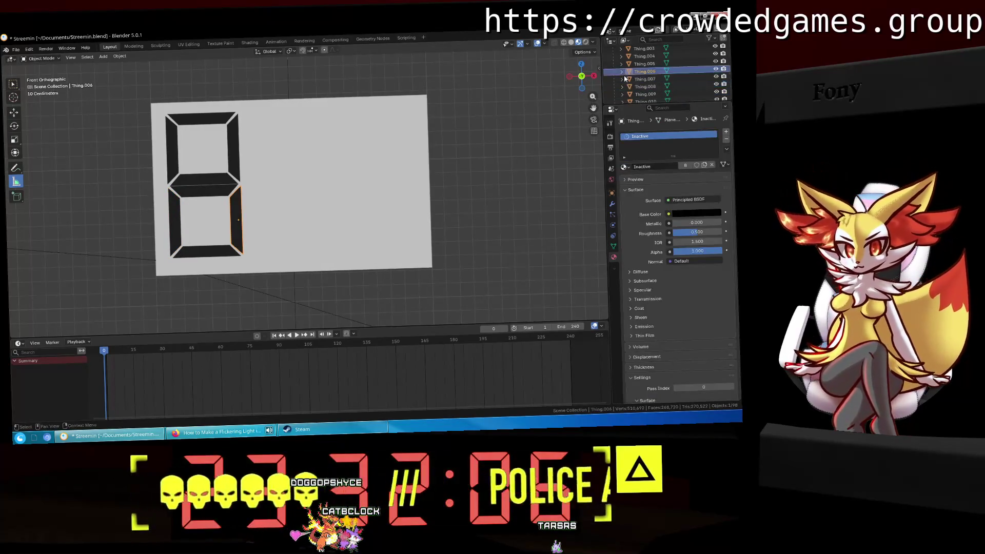
{"action": "left_click", "coordinate": [644, 78]}
{"action": "left_click", "coordinate": [624, 167]}
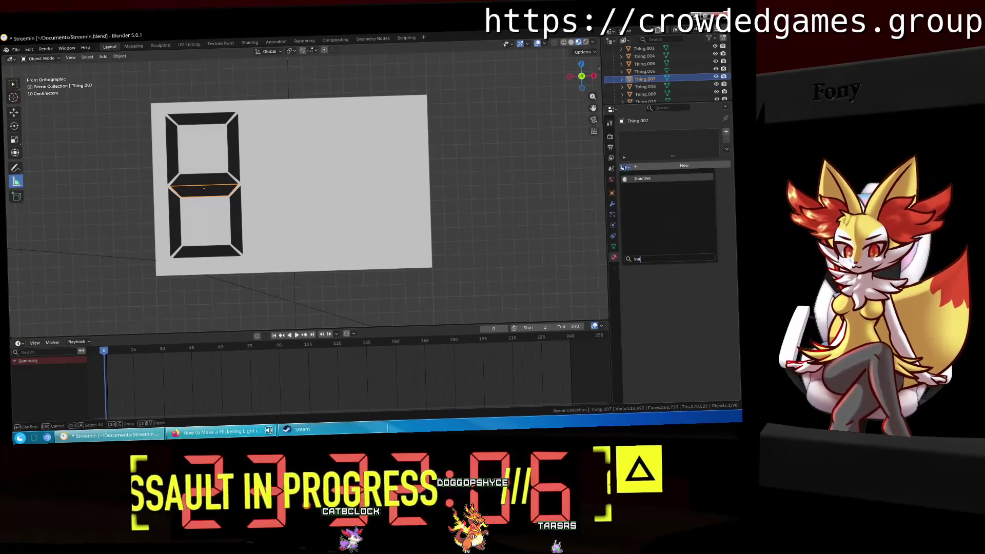
{"action": "key", "text": "Return"}
{"action": "left_click", "coordinate": [644, 86]}
{"action": "scroll", "coordinate": [642, 97], "scroll_direction": "down", "scroll_amount": 2}
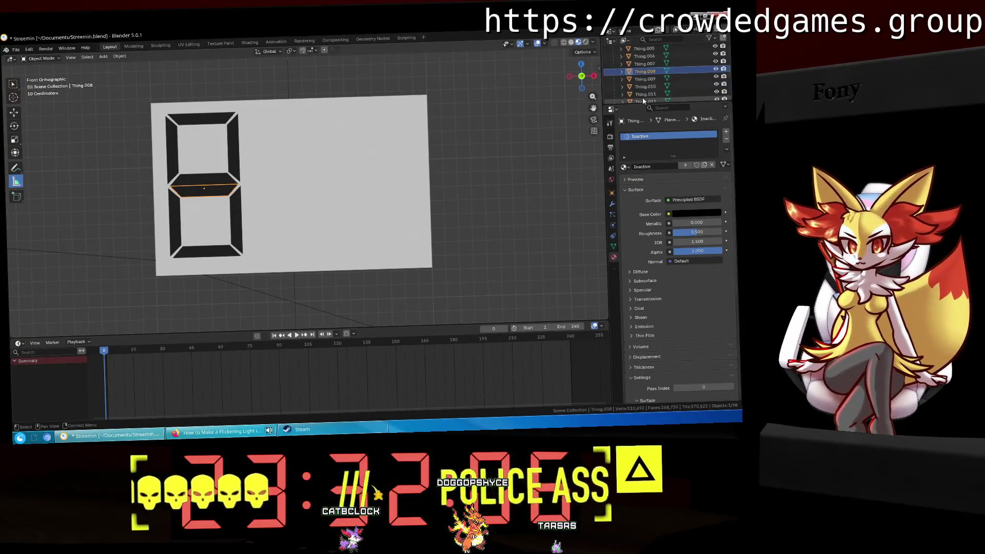
{"action": "scroll", "coordinate": [642, 97], "scroll_direction": "down", "scroll_amount": 5}
Select the digit objects from Base through Thing.008 and paste a copy of them.
{"action": "right_click", "coordinate": [648, 63]}
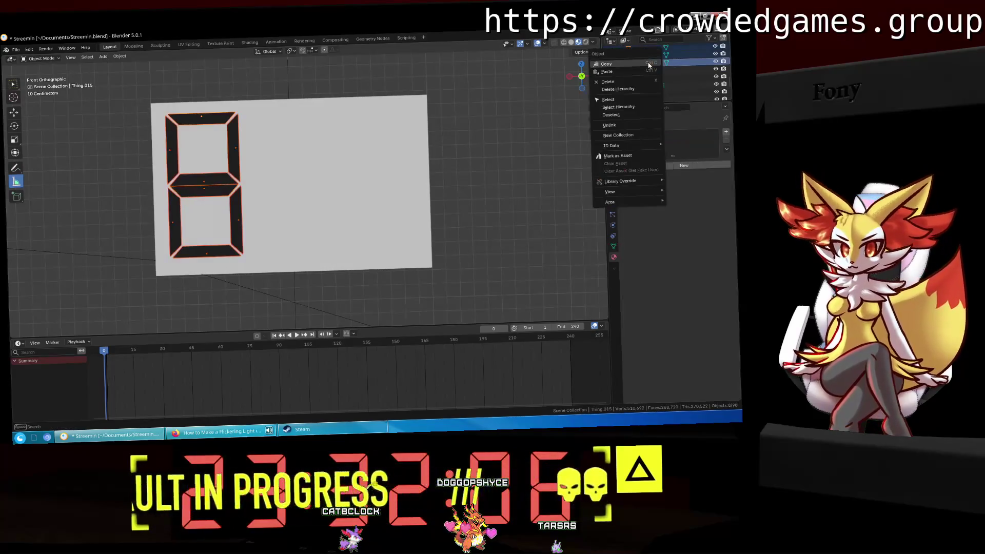
{"action": "key", "text": "Escape"}
{"action": "scroll", "coordinate": [647, 82], "scroll_direction": "up", "scroll_amount": 4}
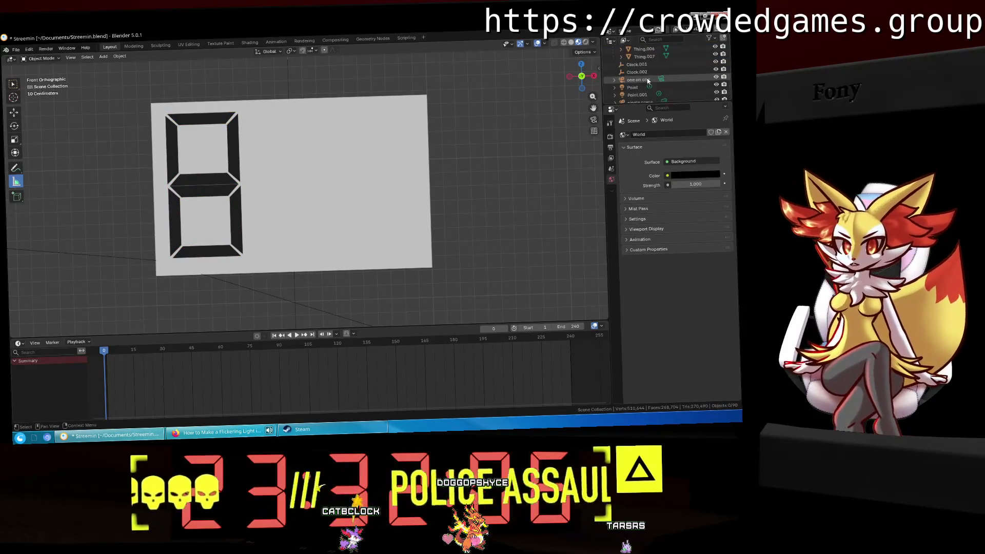
{"action": "left_click", "coordinate": [647, 57]}
{"action": "scroll", "coordinate": [649, 61], "scroll_direction": "up", "scroll_amount": 6}
{"action": "left_click", "coordinate": [641, 73], "text": "shift"}
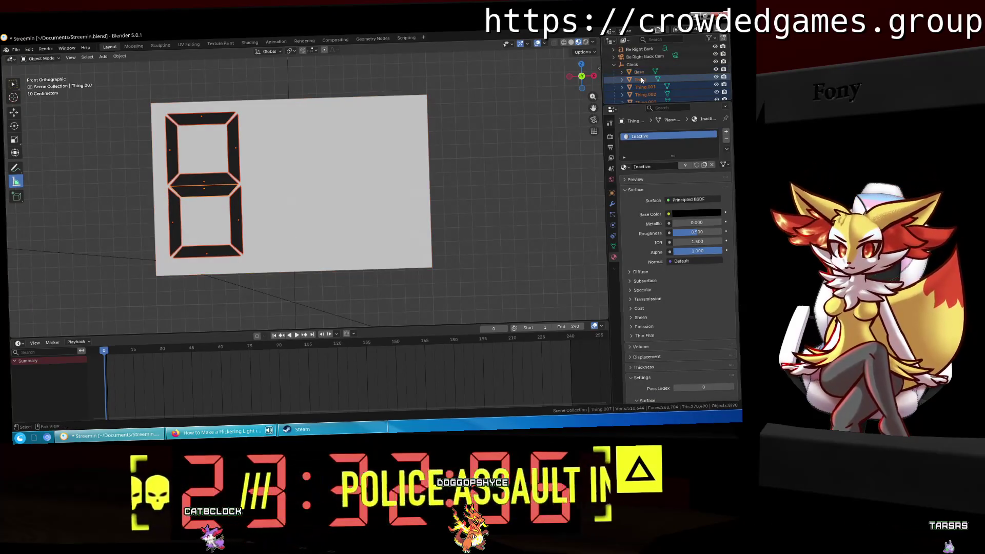
{"action": "key", "text": "ctrl+v"}
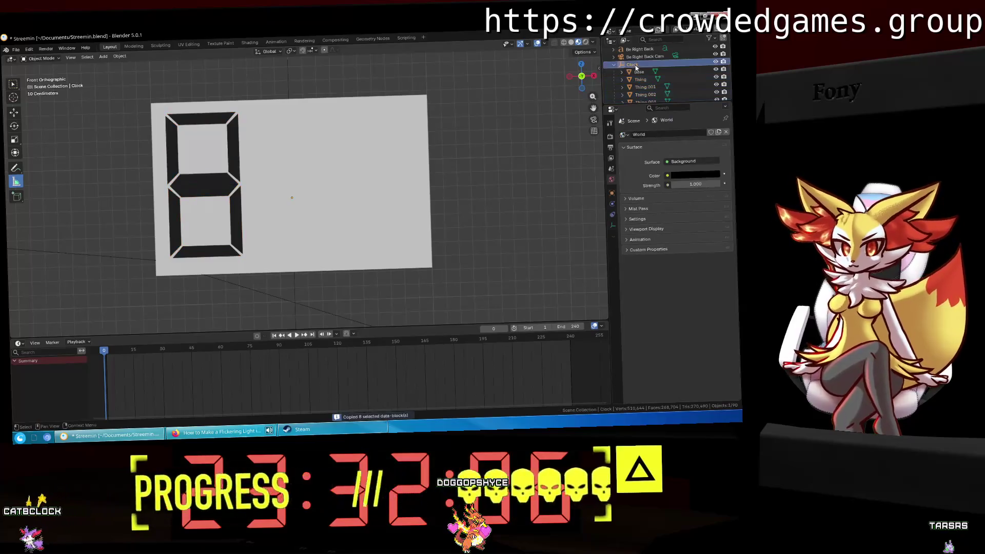
{"action": "scroll", "coordinate": [636, 67], "scroll_direction": "down", "scroll_amount": 3}
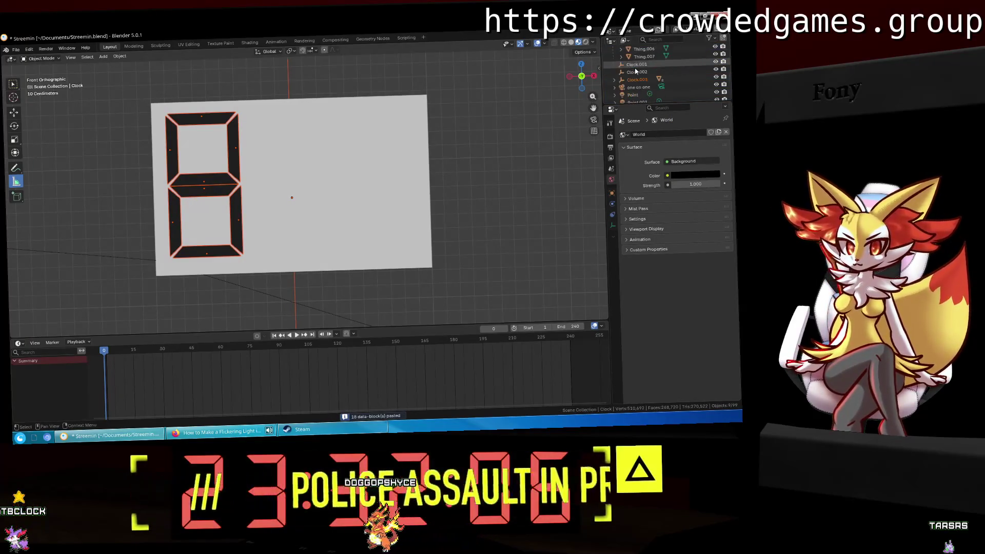
{"action": "scroll", "coordinate": [636, 71], "scroll_direction": "down", "scroll_amount": 3}
{"action": "left_click", "coordinate": [641, 72]}
{"action": "scroll", "coordinate": [648, 77], "scroll_direction": "down", "scroll_amount": 3}
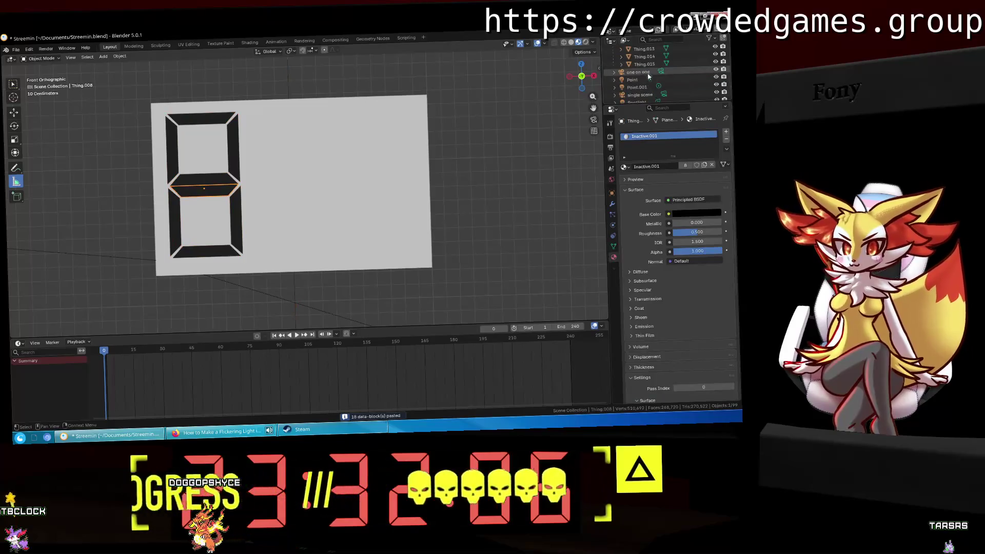
{"action": "mouse_move", "coordinate": [648, 77]}
{"action": "left_mouse_down"}
{"action": "mouse_move", "coordinate": [652, 51]}
{"action": "mouse_move", "coordinate": [642, 82]}
{"action": "left_mouse_up"}
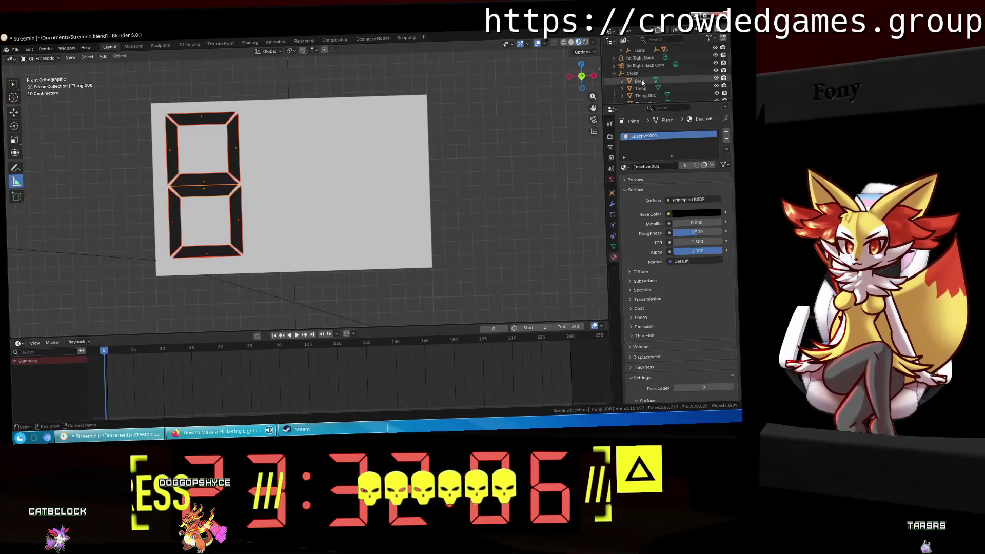
{"action": "scroll", "coordinate": [642, 82], "scroll_direction": "down", "scroll_amount": 2}
Duplicate the digit and place the copy along X to the right of the original.
{"action": "key", "text": "shift+d"}
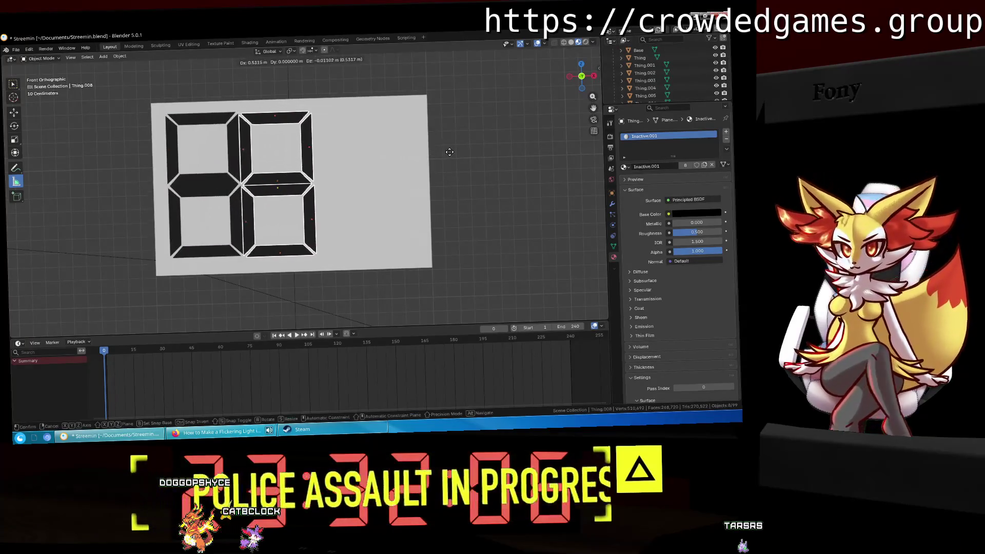
{"action": "key", "text": "z"}
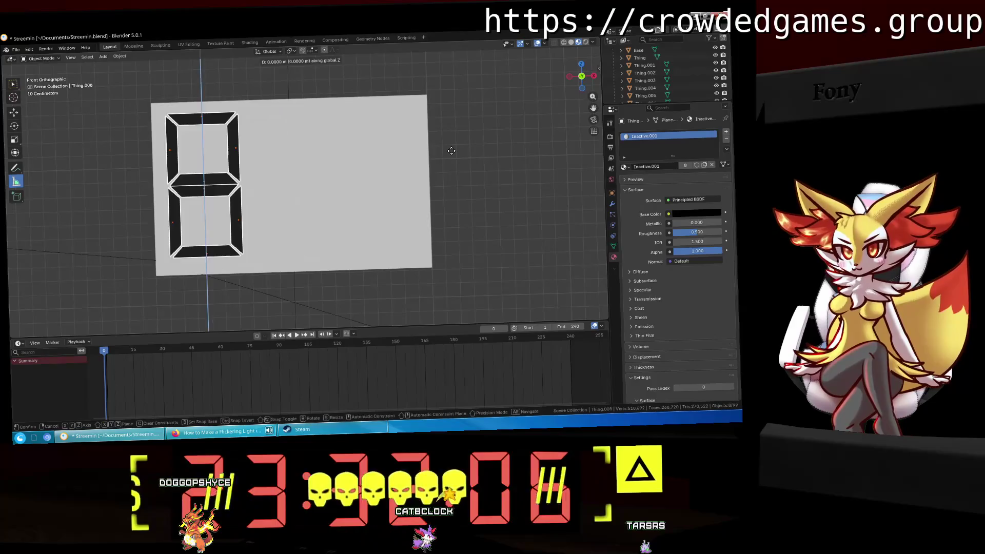
{"action": "key", "text": "x"}
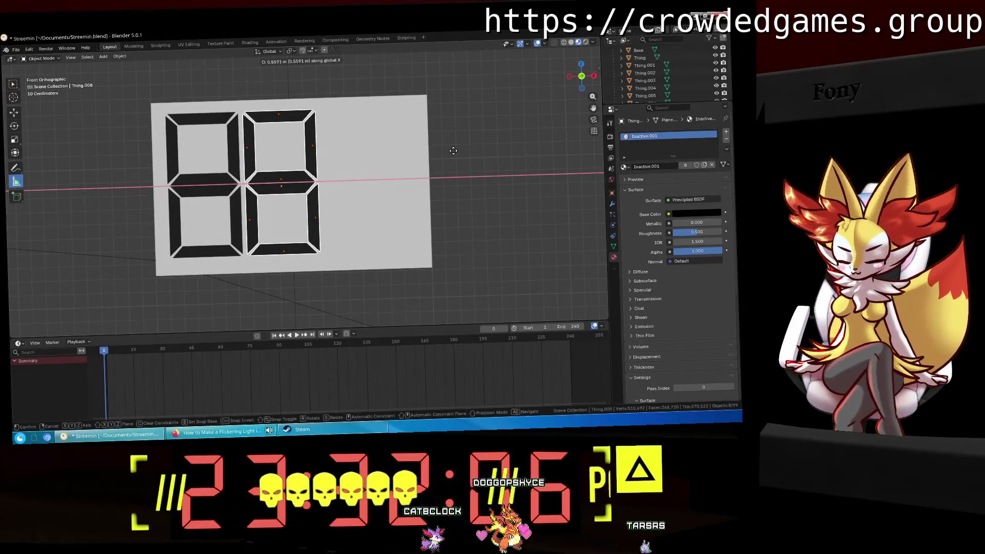
{"action": "type", "text": "0.55"}
{"action": "left_click", "coordinate": [453, 150]}
{"action": "scroll", "coordinate": [453, 152], "scroll_direction": "down", "scroll_amount": 1}
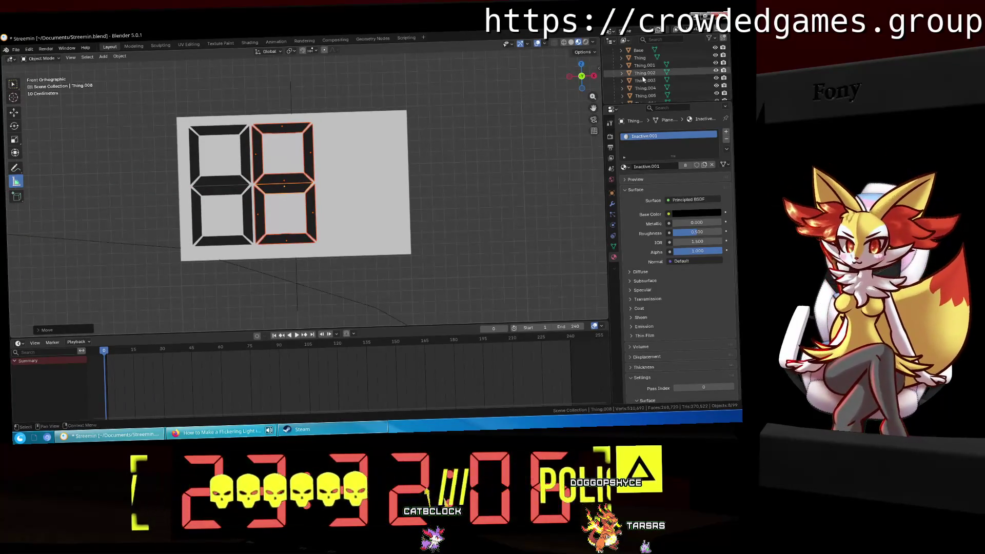
{"action": "scroll", "coordinate": [643, 77], "scroll_direction": "down", "scroll_amount": 3}
{"action": "scroll", "coordinate": [644, 79], "scroll_direction": "up", "scroll_amount": 4}
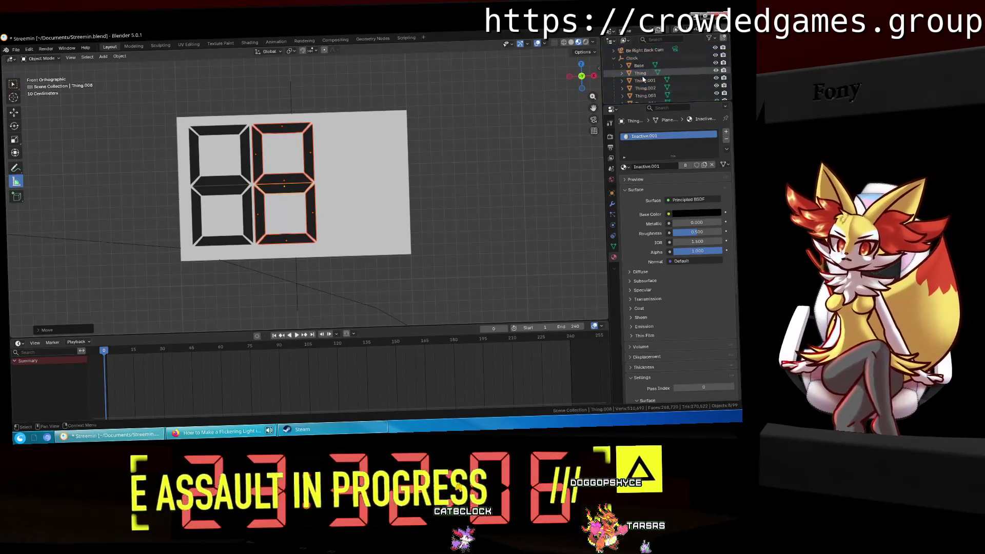
Delete the extra clock copies Clock.001 through Clock.003.
{"action": "left_click", "coordinate": [614, 58]}
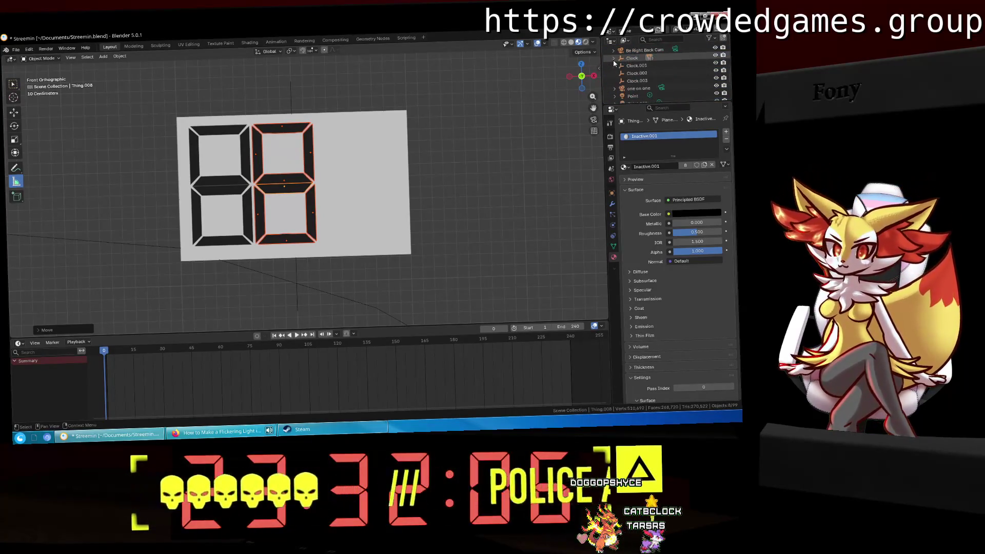
{"action": "left_click", "coordinate": [627, 66]}
{"action": "left_click", "coordinate": [631, 81], "text": "shift"}
{"action": "key", "text": "x"}
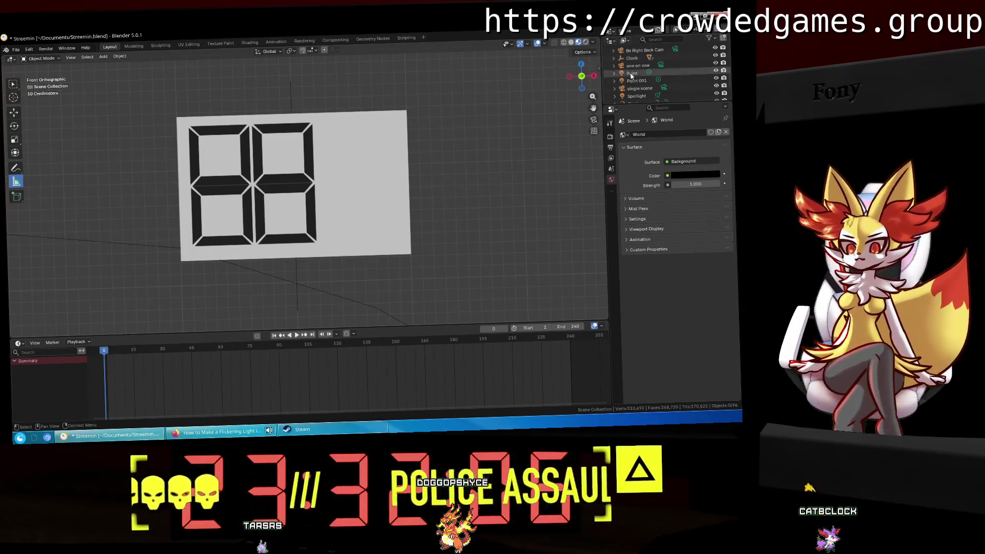
Zoom onto the slab and bring up the Add menu's Mesh shape list.
{"action": "scroll", "coordinate": [418, 148], "scroll_direction": "down", "scroll_amount": 1}
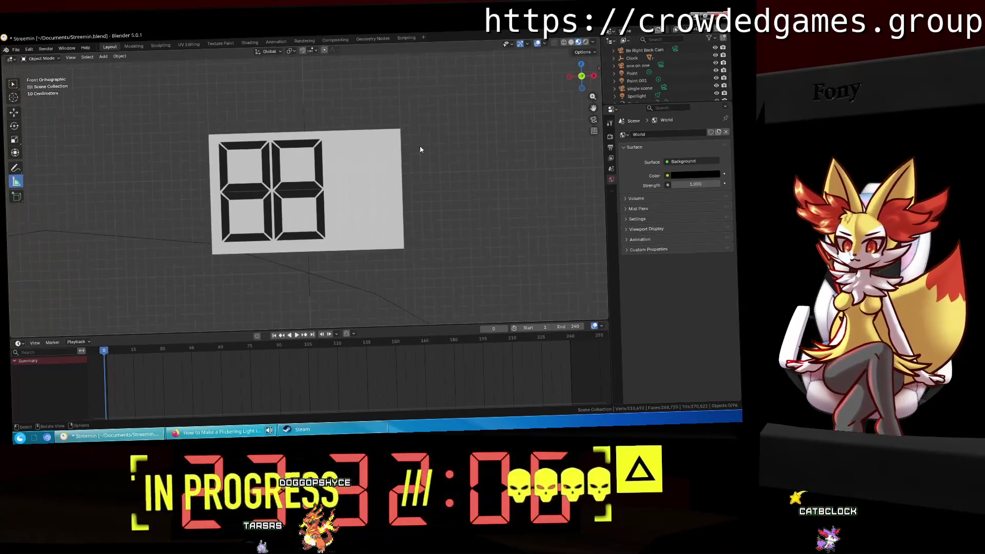
{"action": "scroll", "coordinate": [417, 147], "scroll_direction": "up", "scroll_amount": 2}
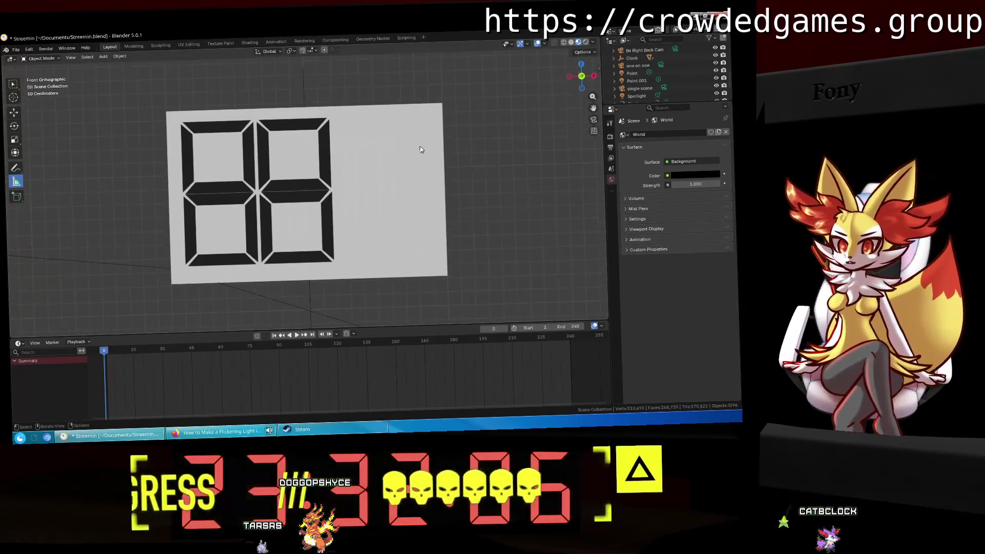
{"action": "left_click", "coordinate": [103, 56]}
{"action": "mouse_move", "coordinate": [111, 64]}
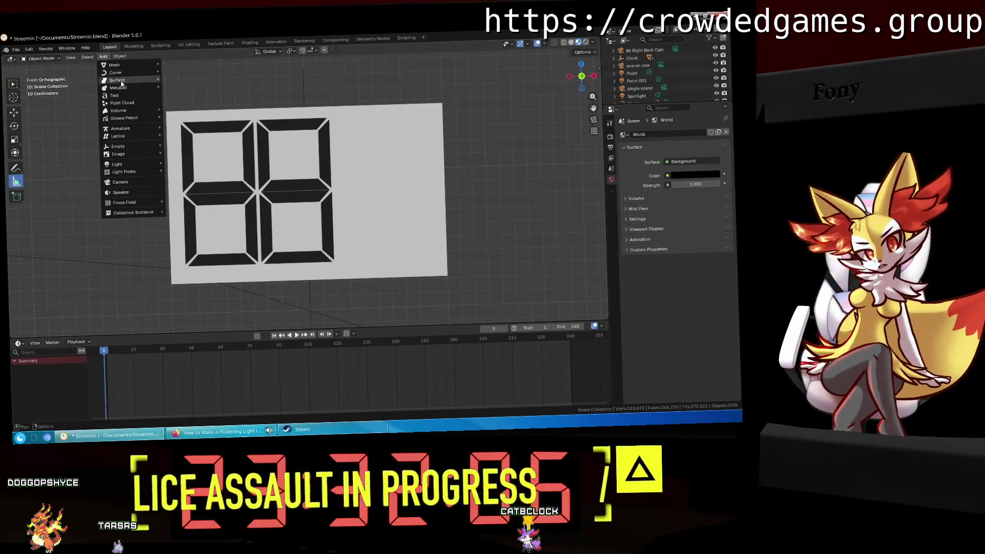
{"action": "mouse_move", "coordinate": [138, 147]}
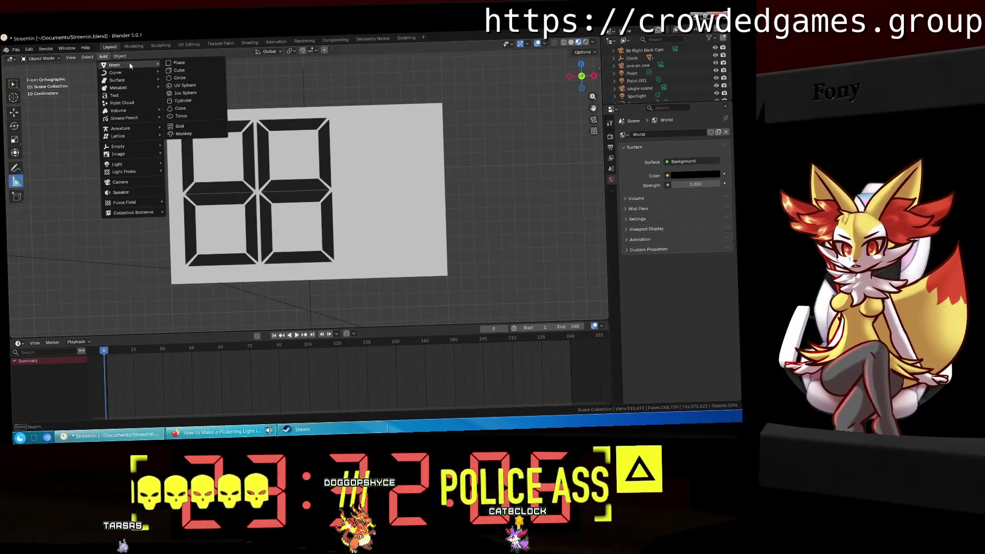
Add a circle mesh, set it down in the view, and rotate it 90 degrees.
{"action": "left_click", "coordinate": [193, 77]}
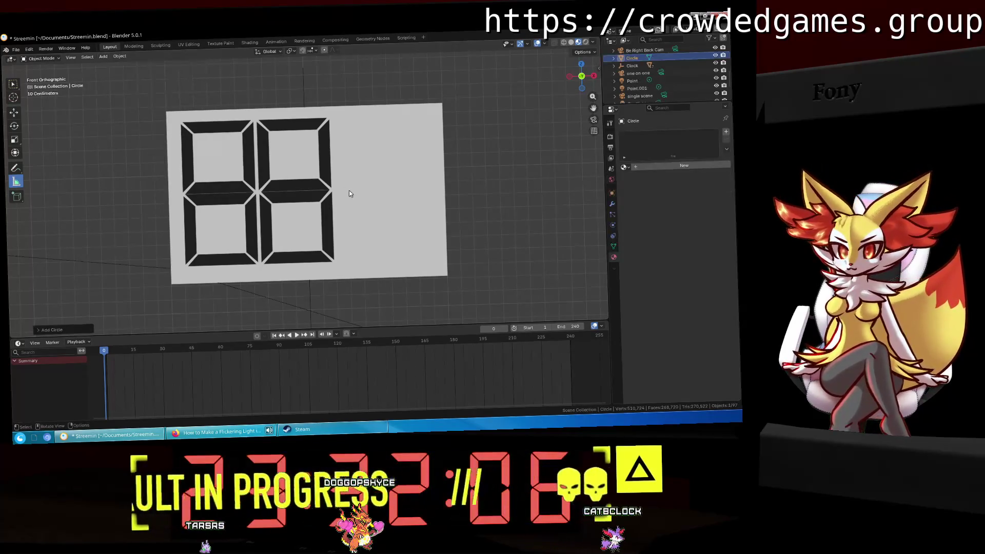
{"action": "scroll", "coordinate": [351, 197], "scroll_direction": "down", "scroll_amount": 5}
{"action": "scroll", "coordinate": [353, 200], "scroll_direction": "down", "scroll_amount": 2}
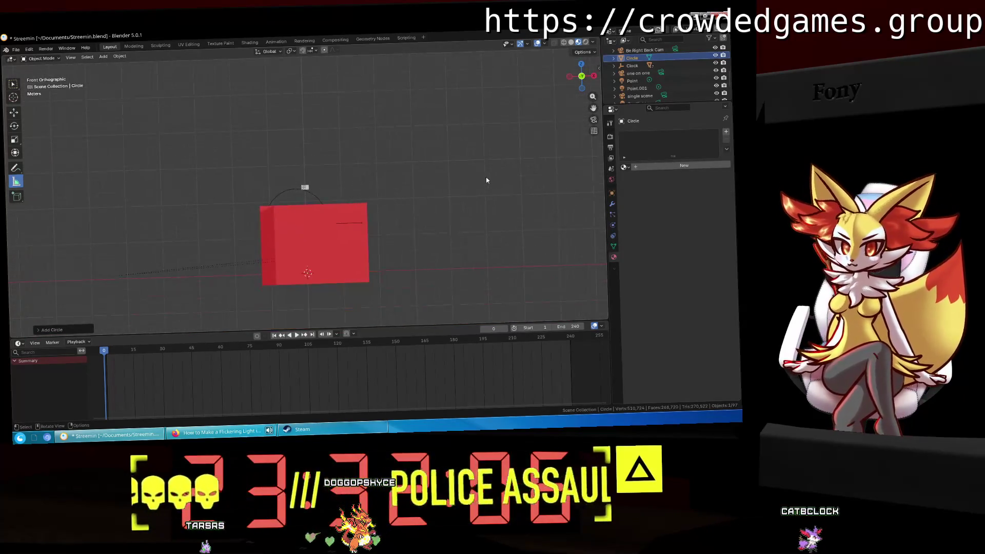
{"action": "key", "text": "g"}
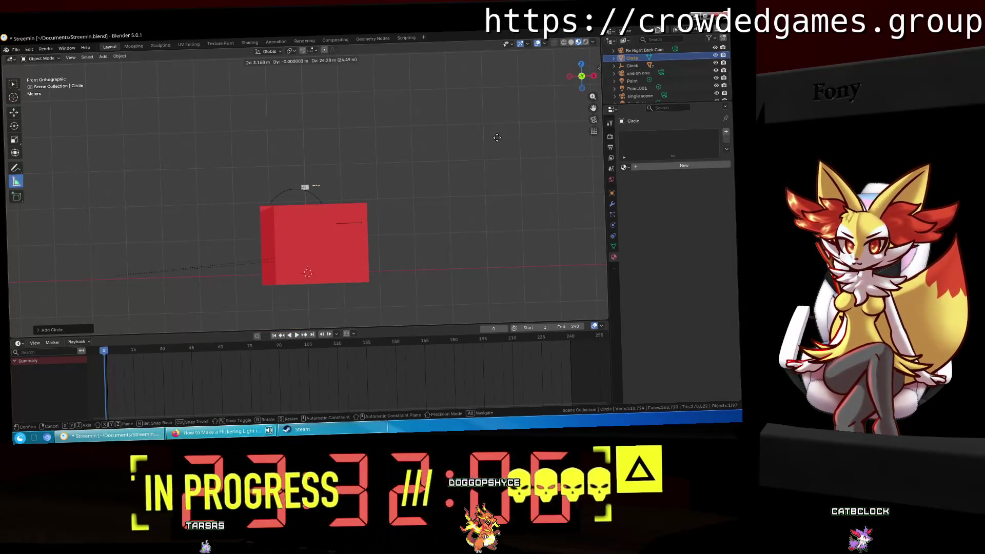
{"action": "left_click", "coordinate": [494, 138]}
{"action": "scroll", "coordinate": [487, 168], "scroll_direction": "up", "scroll_amount": 5}
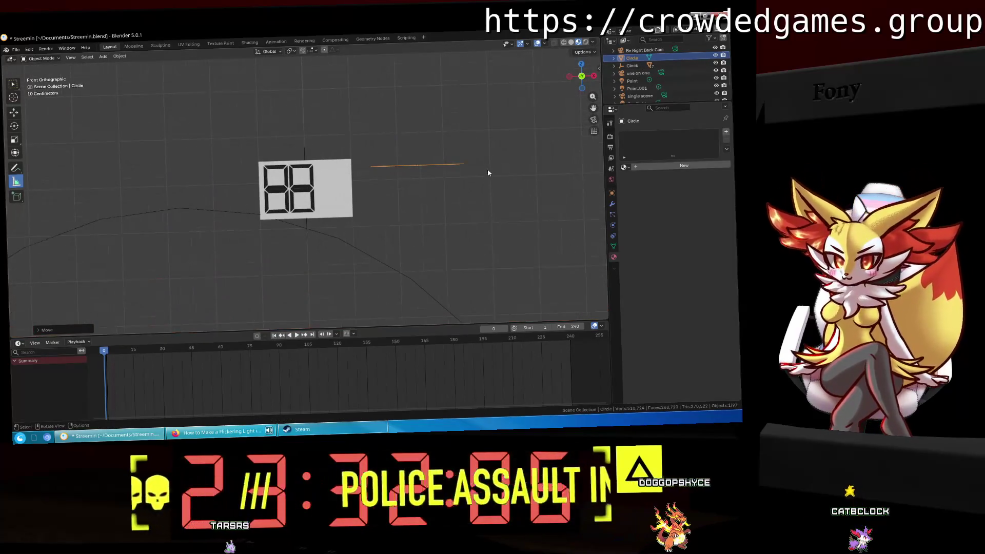
{"action": "type", "text": "r90"}
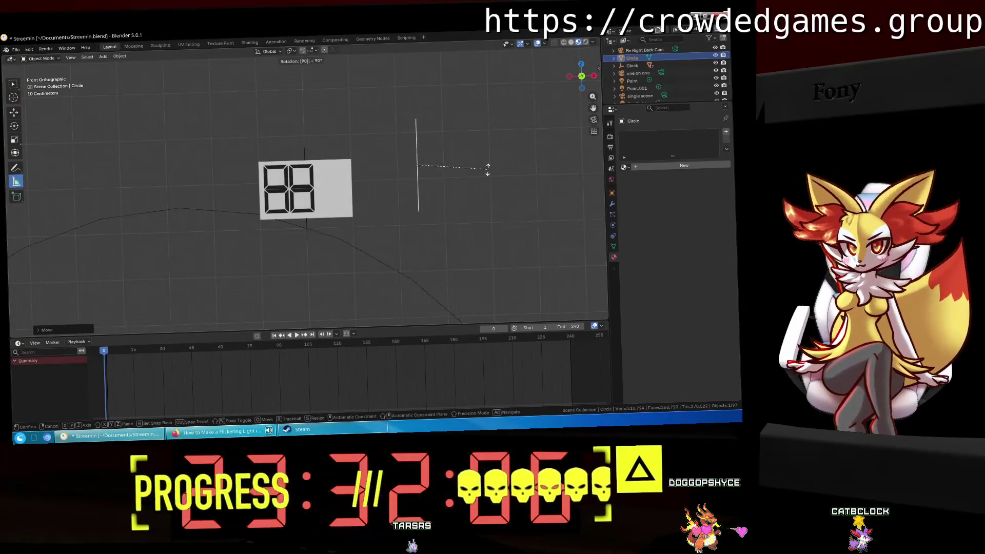
{"action": "key", "text": "Return"}
Rotate the circle a further 90 degrees around Z so it faces the front.
{"action": "key", "text": "r"}
{"action": "key", "text": "x"}
{"action": "type", "text": "z"}
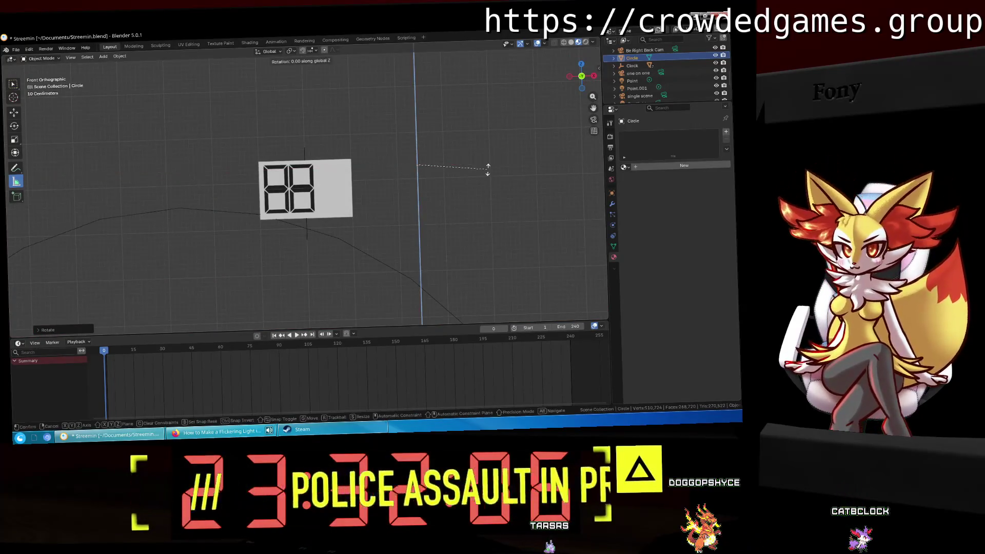
{"action": "type", "text": "90"}
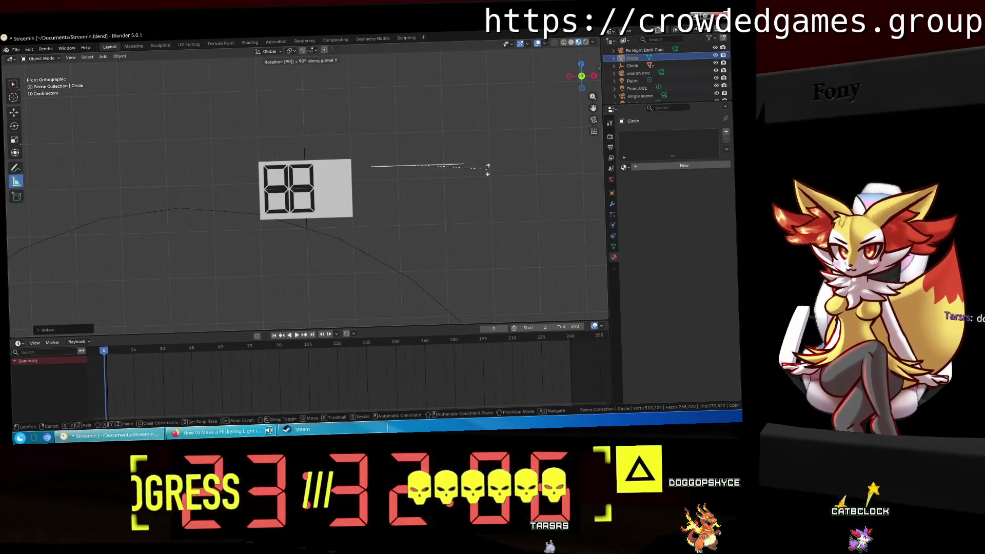
{"action": "key", "text": "BackSpace"}
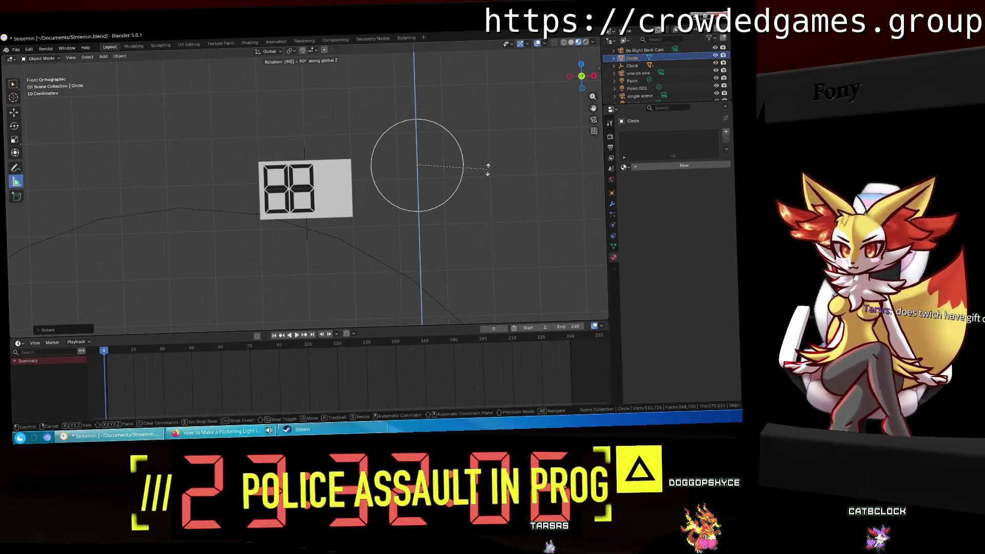
{"action": "key", "text": "Return"}
Place the upright circle beside the clock slab, then switch to the web browser.
{"action": "key", "text": "g"}
{"action": "left_click", "coordinate": [424, 194]}
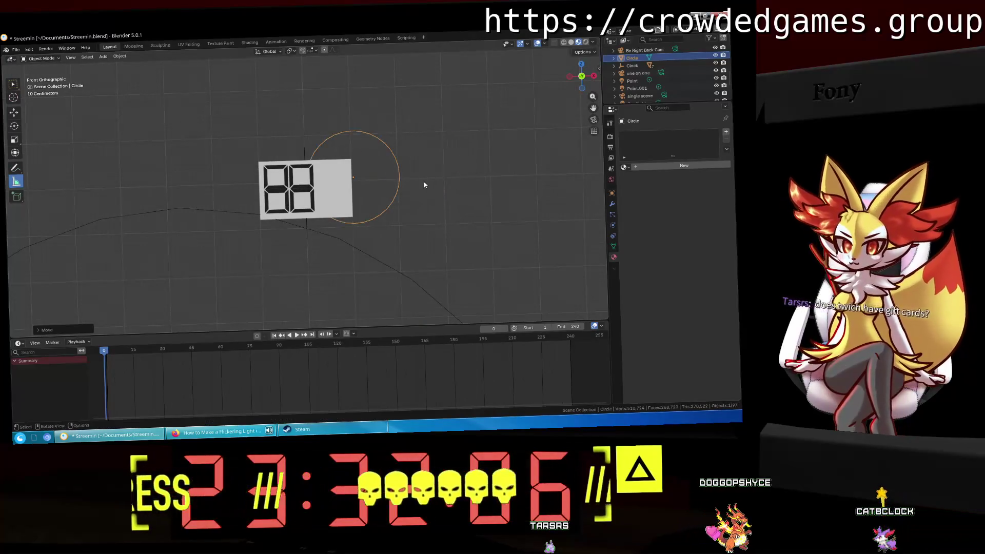
{"action": "scroll", "coordinate": [405, 203], "scroll_direction": "up", "scroll_amount": 4}
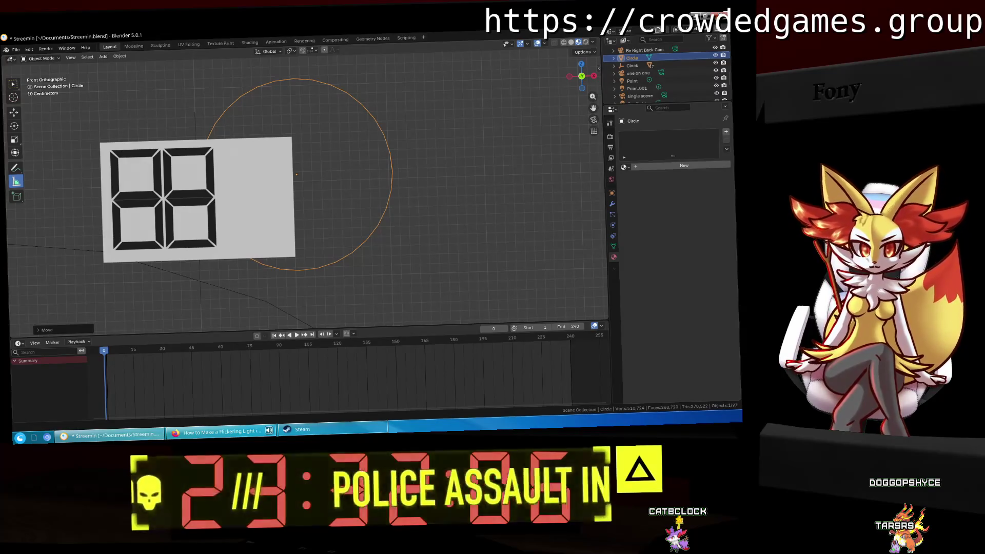
{"action": "key", "text": "alt+Tab"}
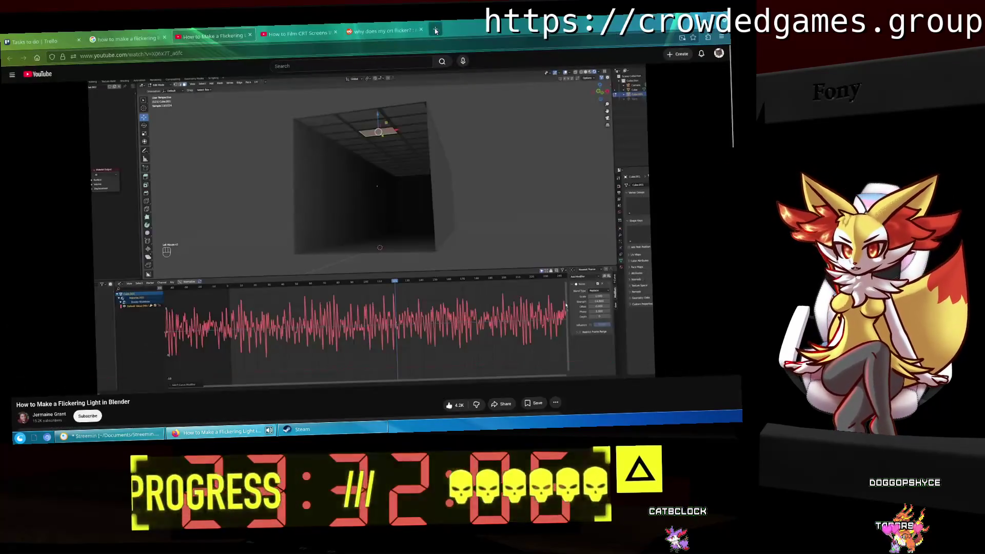
Search for 'twitch gift card' in a new browser tab.
{"action": "key", "text": "ctrl+t"}
{"action": "type", "text": "twitch gift "}
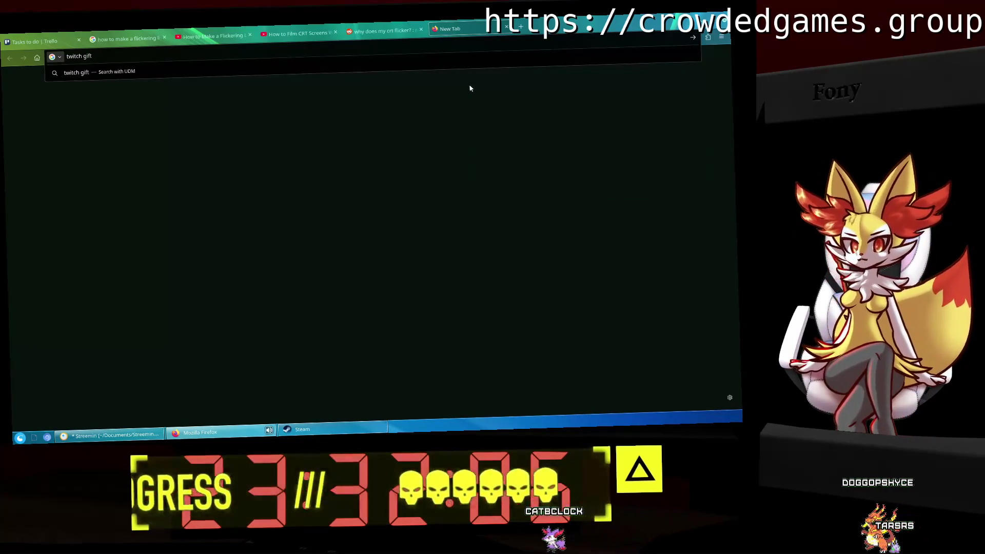
{"action": "type", "text": "card"}
{"action": "key", "text": "Return"}
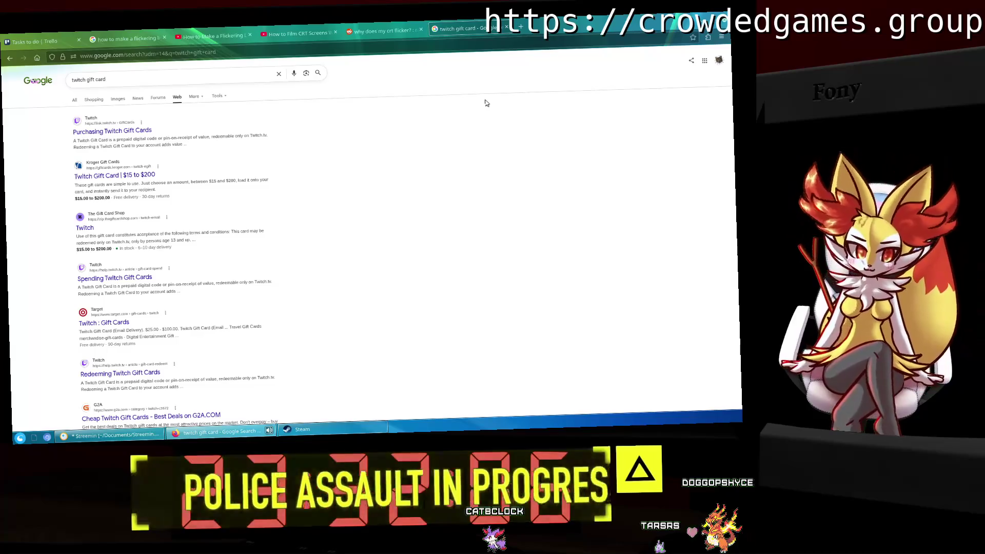
Read Twitch's 'Purchasing Twitch Gift Cards' help page, then return to the search results.
{"action": "left_click", "coordinate": [103, 133]}
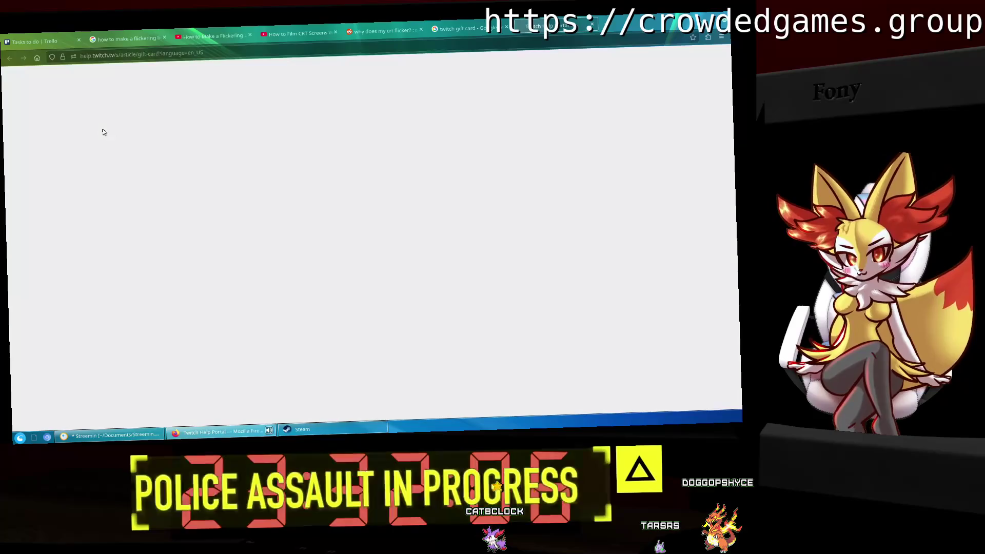
{"action": "scroll", "coordinate": [103, 132], "scroll_direction": "down", "scroll_amount": 3}
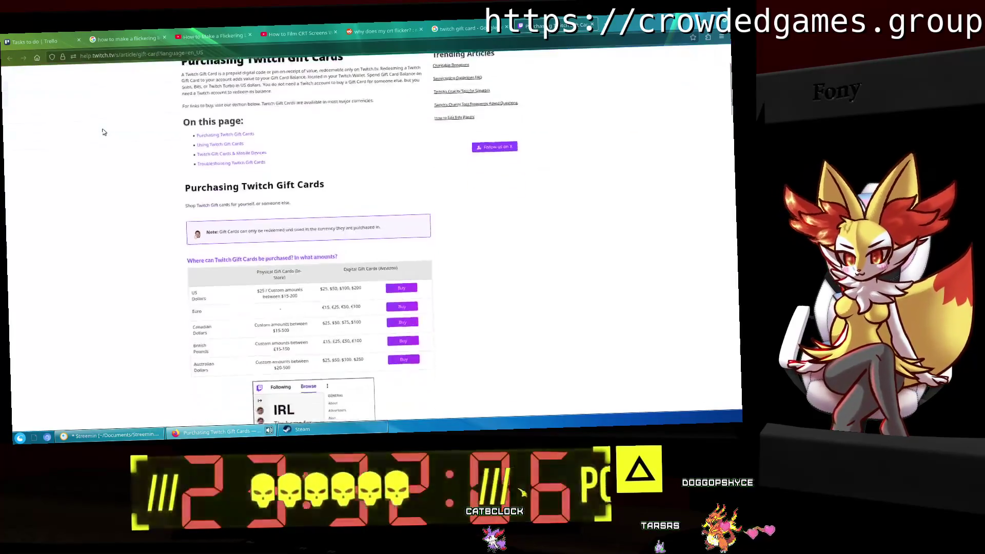
{"action": "scroll", "coordinate": [103, 132], "scroll_direction": "down", "scroll_amount": 1}
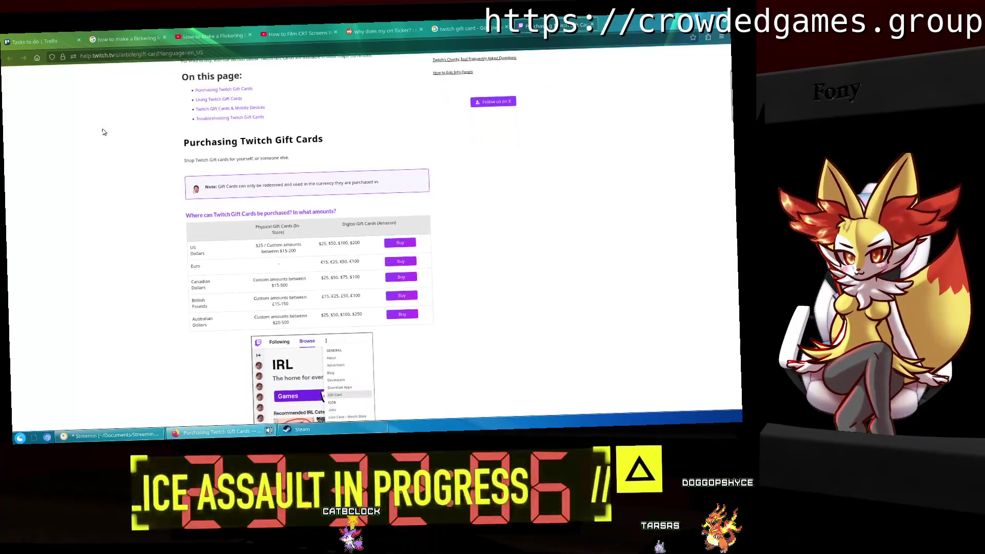
{"action": "scroll", "coordinate": [103, 132], "scroll_direction": "down", "scroll_amount": 2}
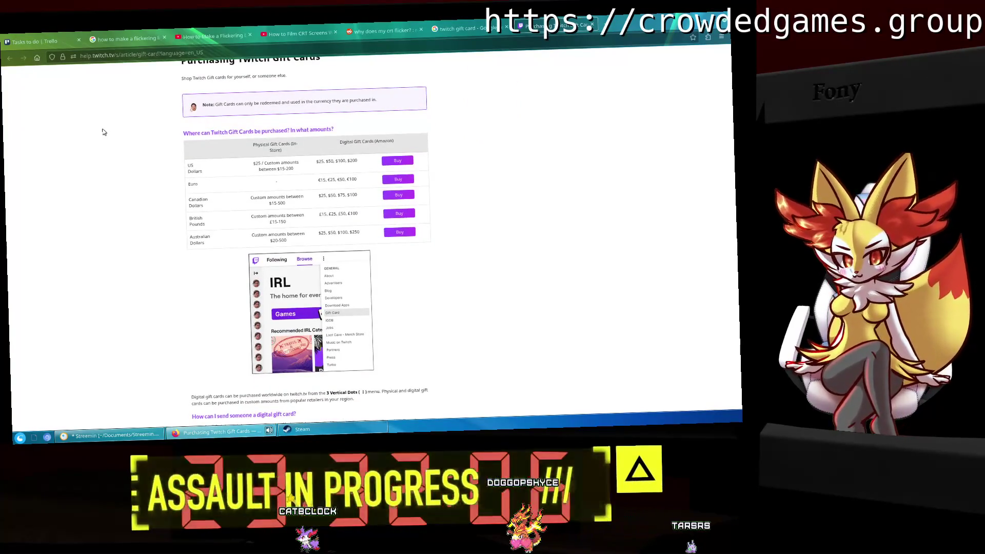
{"action": "scroll", "coordinate": [103, 132], "scroll_direction": "down", "scroll_amount": 1}
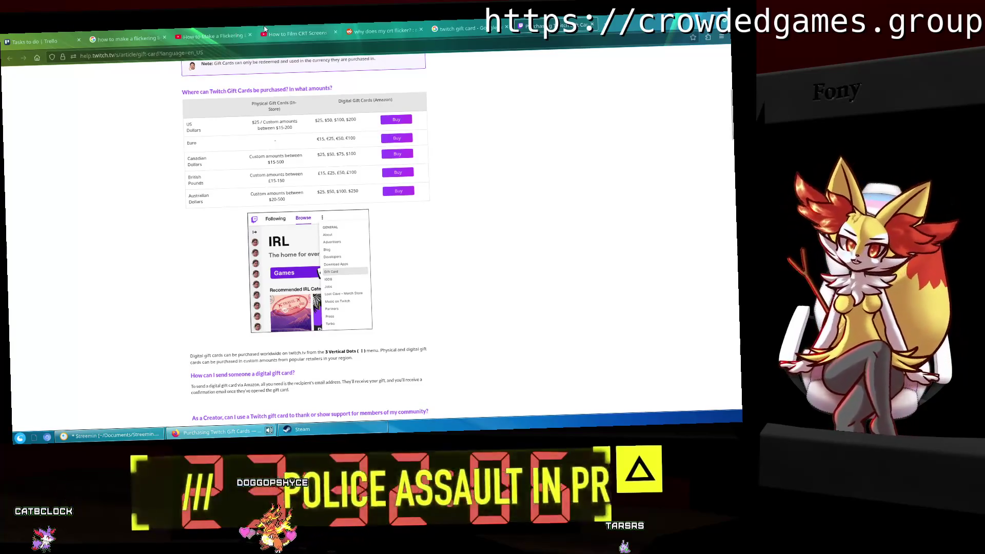
{"action": "left_click", "coordinate": [448, 24]}
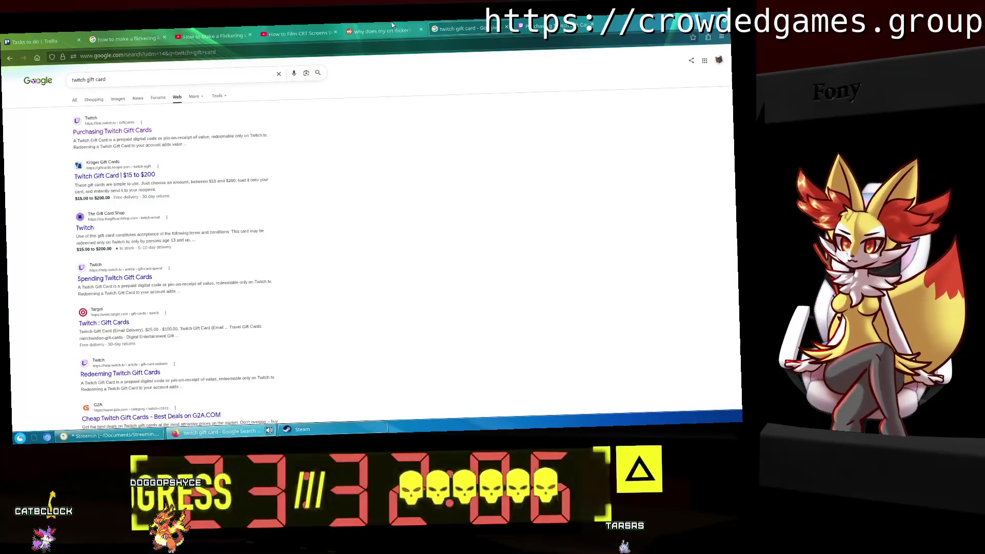
Close the CRT-flicker video, discussion and gift card tabs, leaving only the Trello board.
{"action": "left_click", "coordinate": [304, 29]}
{"action": "left_click", "coordinate": [203, 32]}
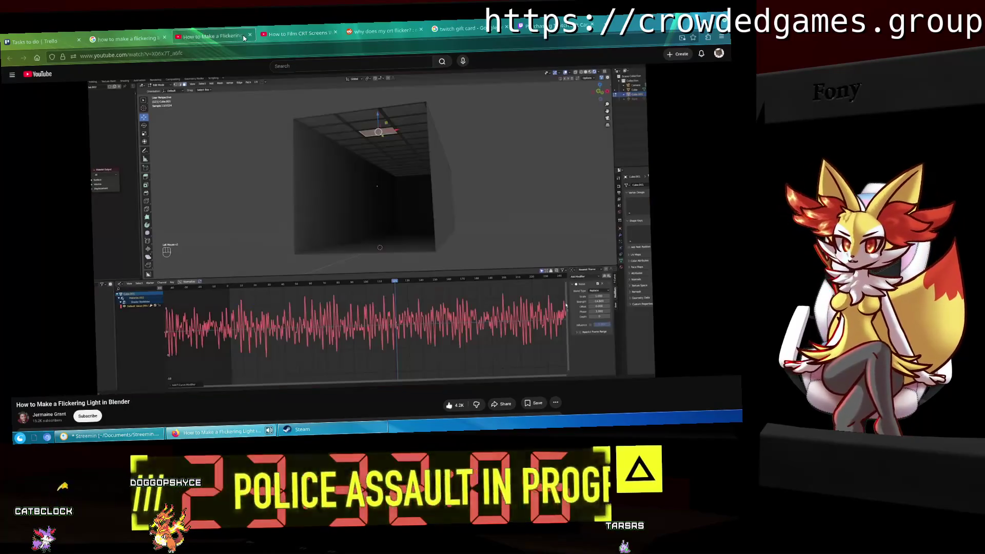
{"action": "left_click", "coordinate": [249, 35]}
{"action": "left_click", "coordinate": [251, 35]}
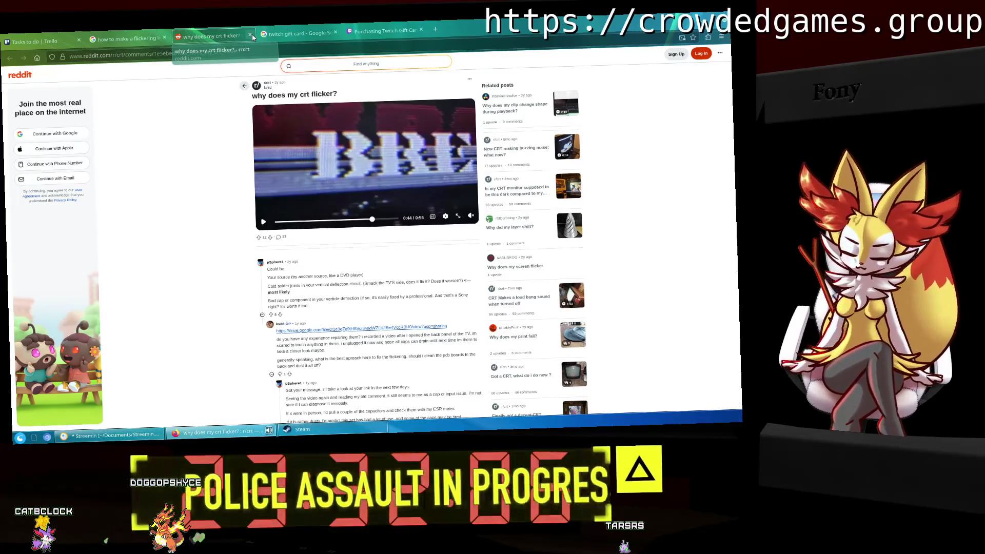
{"action": "left_click", "coordinate": [306, 33]}
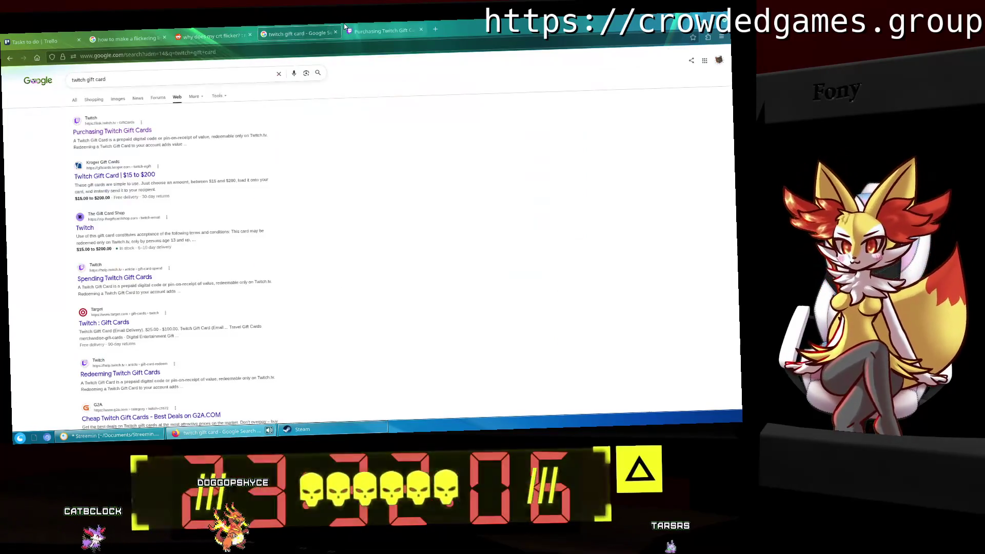
{"action": "left_click", "coordinate": [345, 29]}
{"action": "key", "text": "ctrl+w"}
{"action": "key", "text": "ctrl+w"}
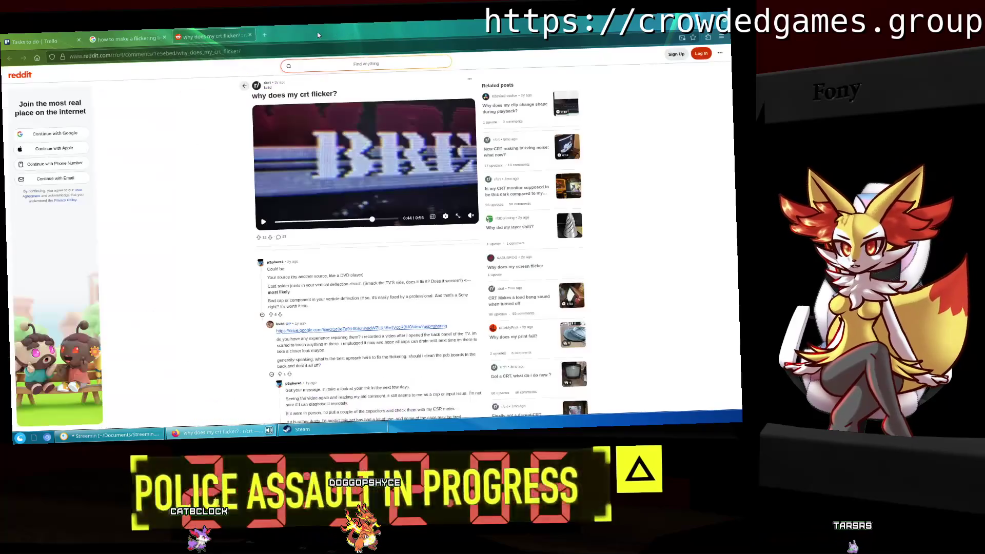
{"action": "left_click", "coordinate": [249, 35]}
{"action": "left_click", "coordinate": [164, 38]}
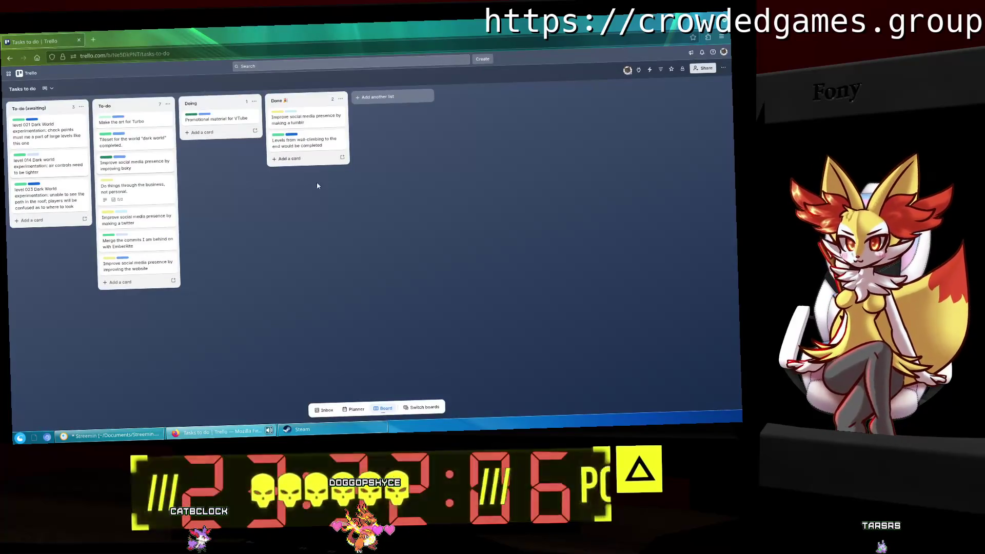
Back in Blender, rename the Circle object to decimal_circle.
{"action": "left_click", "coordinate": [106, 439]}
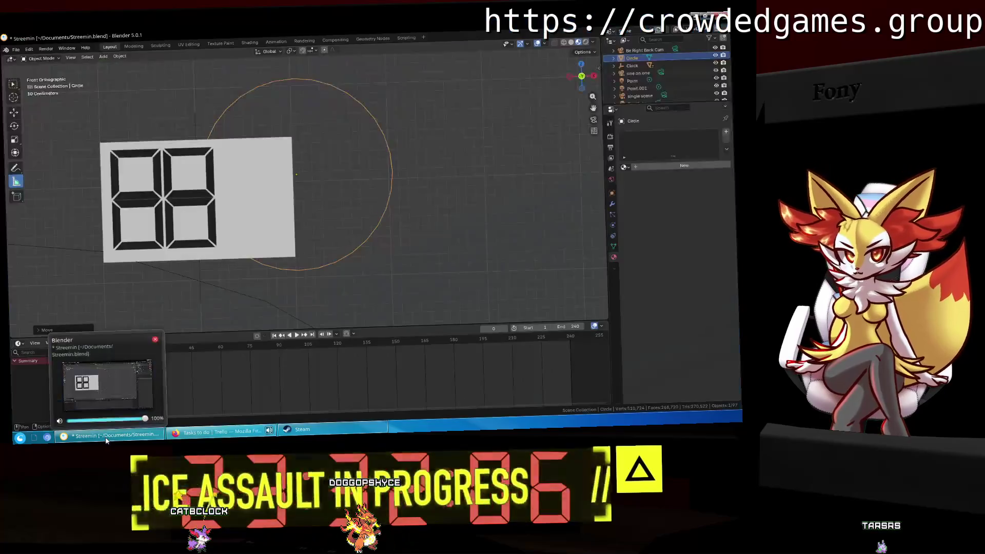
{"action": "middle_click_drag", "start_coordinate": [339, 171], "coordinate": [396, 177], "text": "shift"}
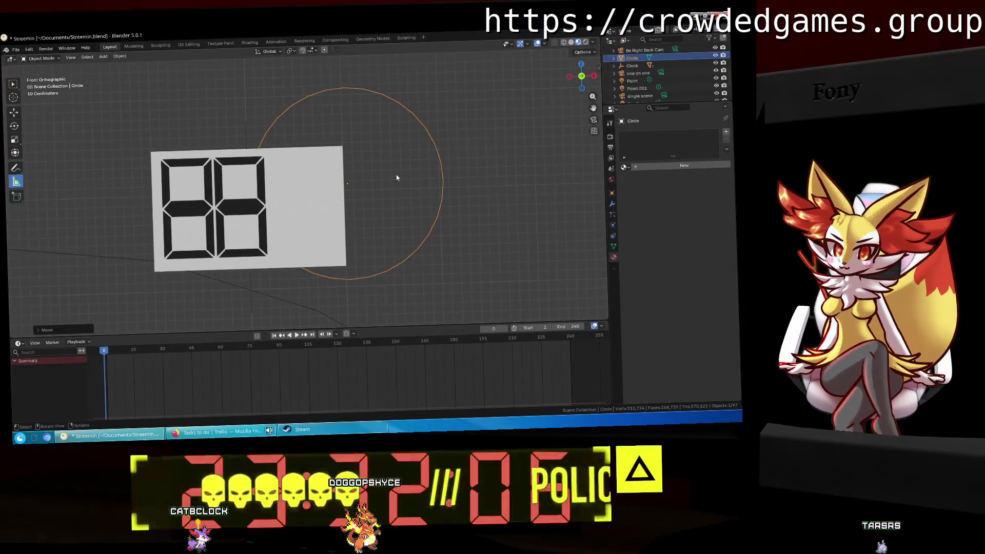
{"action": "double_click", "coordinate": [638, 58]}
{"action": "scroll", "coordinate": [640, 59], "scroll_direction": "up", "scroll_amount": 1}
{"action": "type", "text": "Decimal"}
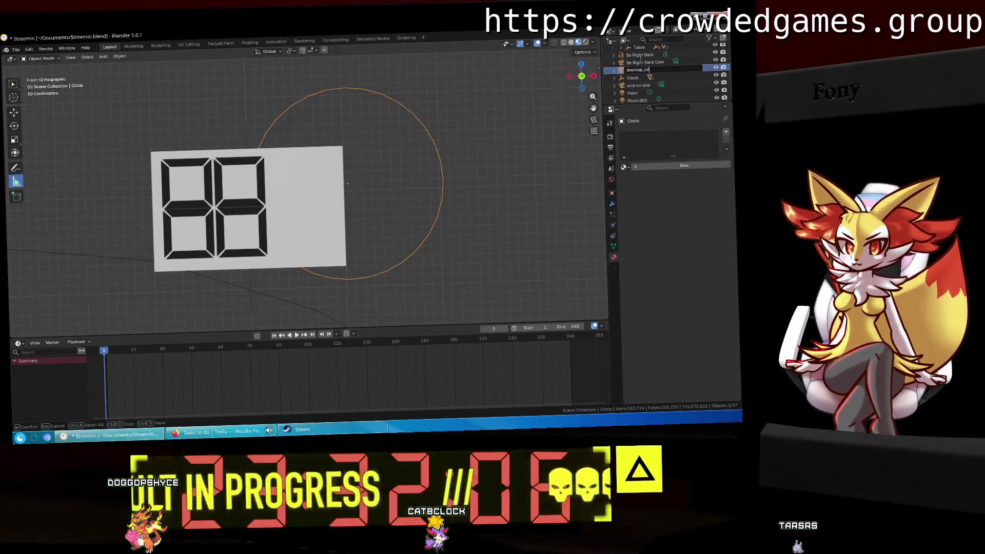
{"action": "type", "text": "cle"}
{"action": "key", "text": "Return"}
Scale decimal_circle down to a small dot and move it beside the digits.
{"action": "key", "text": "s"}
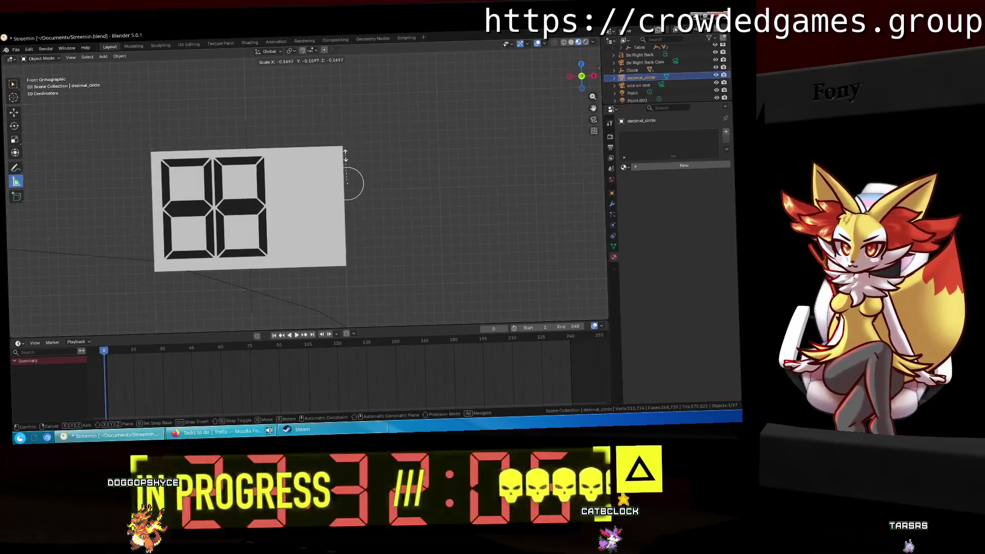
{"action": "key", "text": "0"}
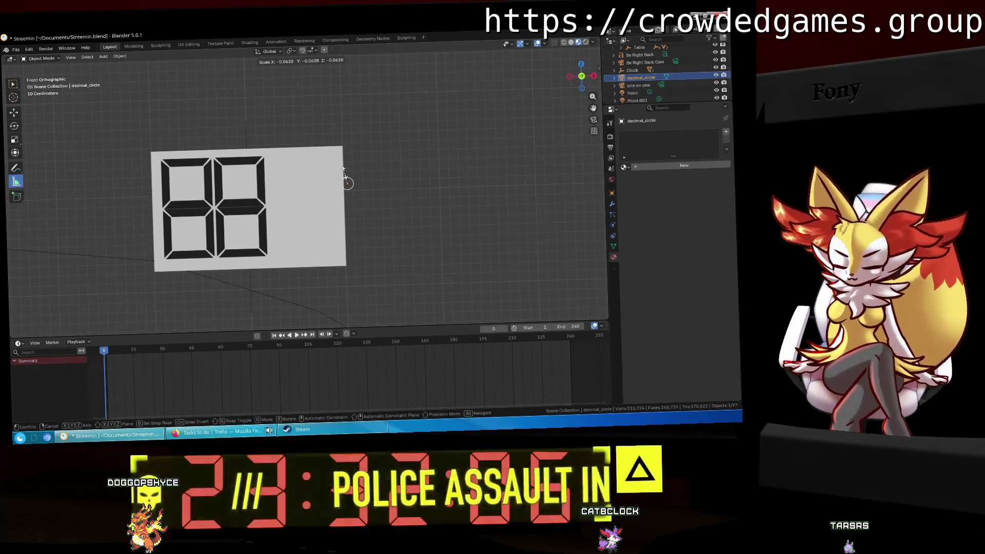
{"action": "key", "text": "Return"}
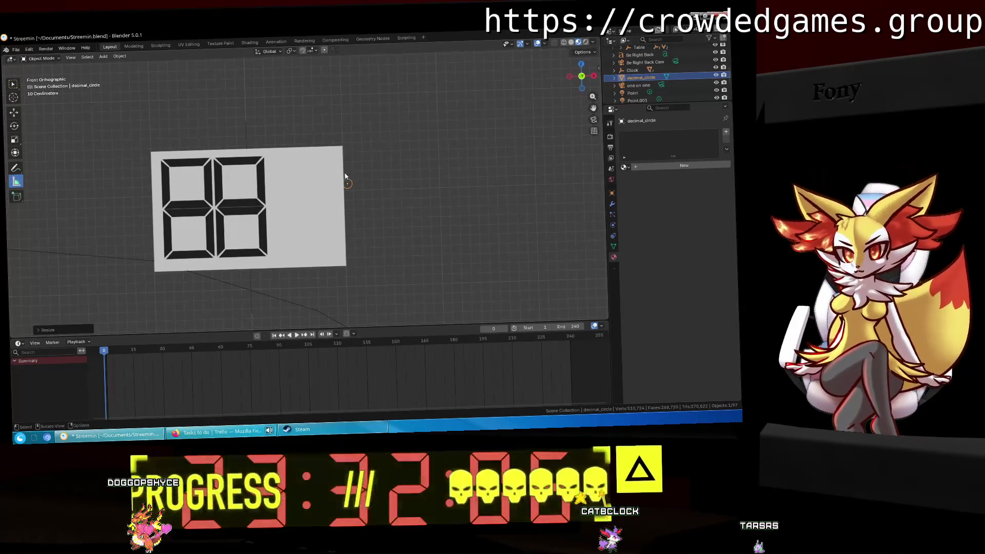
{"action": "key", "text": "g"}
{"action": "left_click", "coordinate": [300, 171]}
{"action": "middle_click_drag", "start_coordinate": [300, 170], "coordinate": [386, 177]}
Move the dot along Y against the slab and switch to the front view.
{"action": "key", "text": "g"}
{"action": "key", "text": "z"}
{"action": "key", "text": "y"}
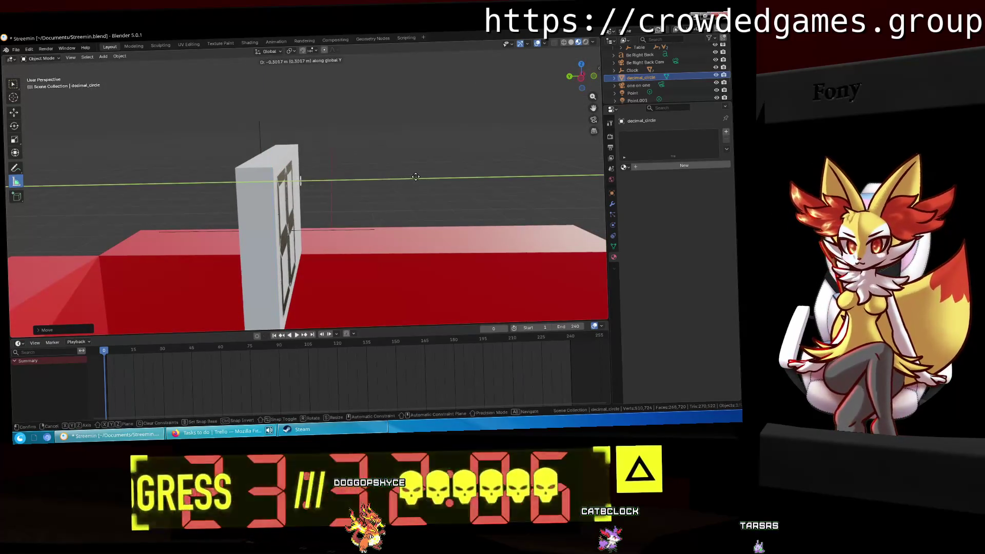
{"action": "left_click", "coordinate": [418, 176]}
{"action": "left_click", "coordinate": [594, 76]}
{"action": "scroll", "coordinate": [424, 193], "scroll_direction": "up", "scroll_amount": 5}
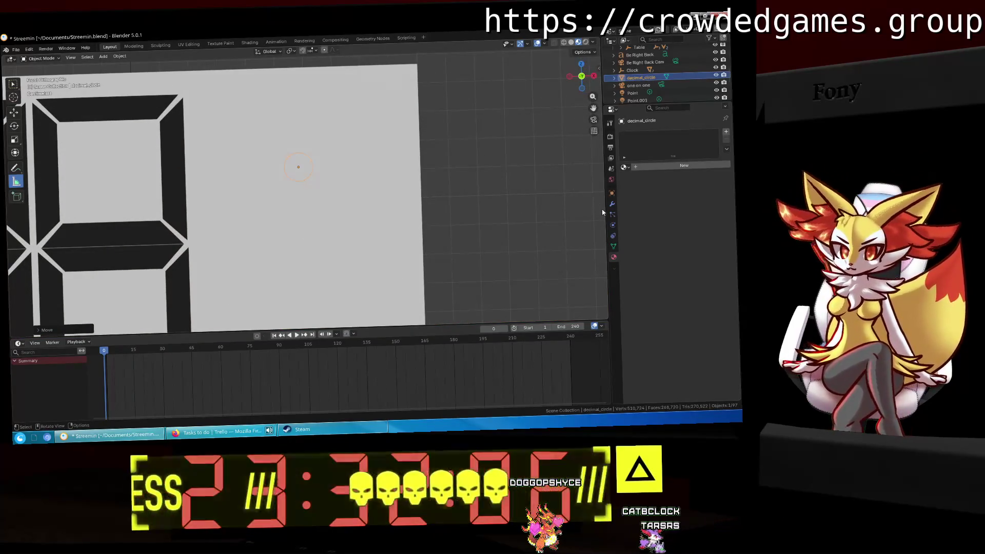
Browse the Object menu's Add Modifier submenus without adding any modifier.
{"action": "left_click", "coordinate": [87, 57]}
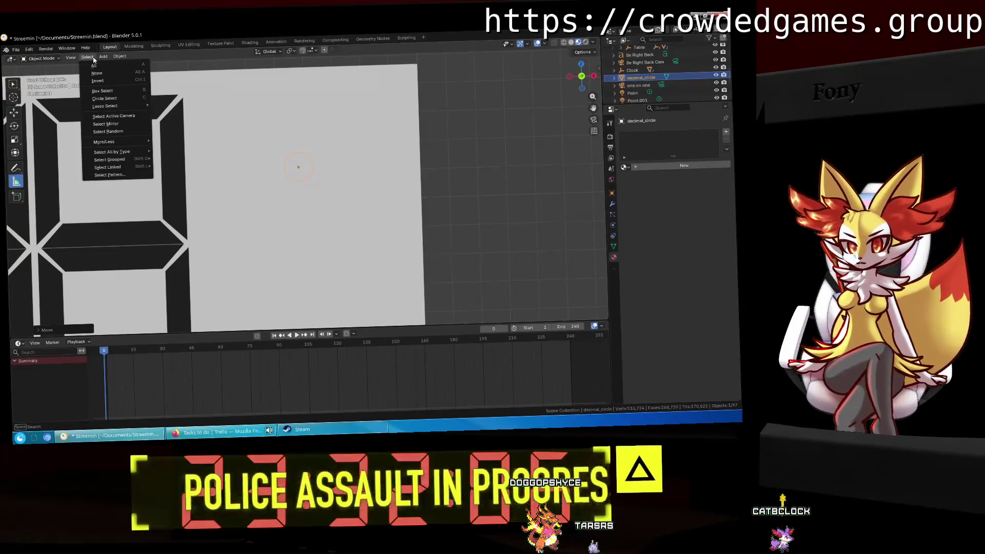
{"action": "mouse_move", "coordinate": [120, 57]}
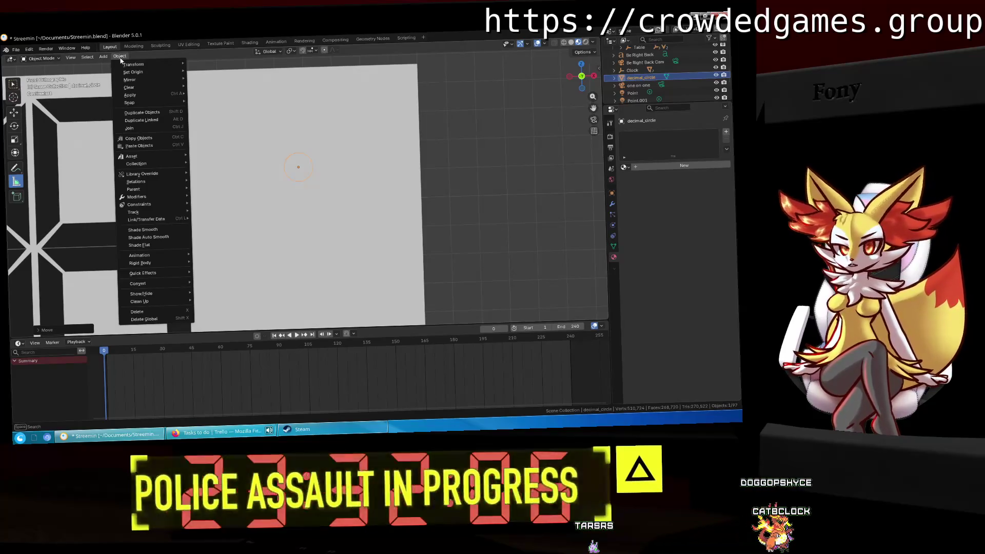
{"action": "mouse_move", "coordinate": [159, 197]}
{"action": "mouse_move", "coordinate": [231, 194]}
{"action": "mouse_move", "coordinate": [362, 191]}
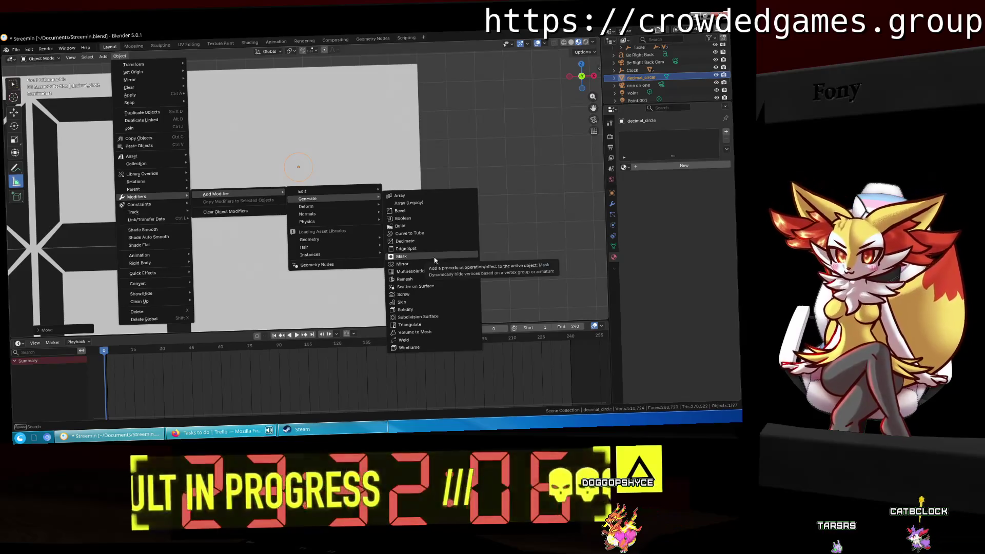
{"action": "mouse_move", "coordinate": [358, 205]}
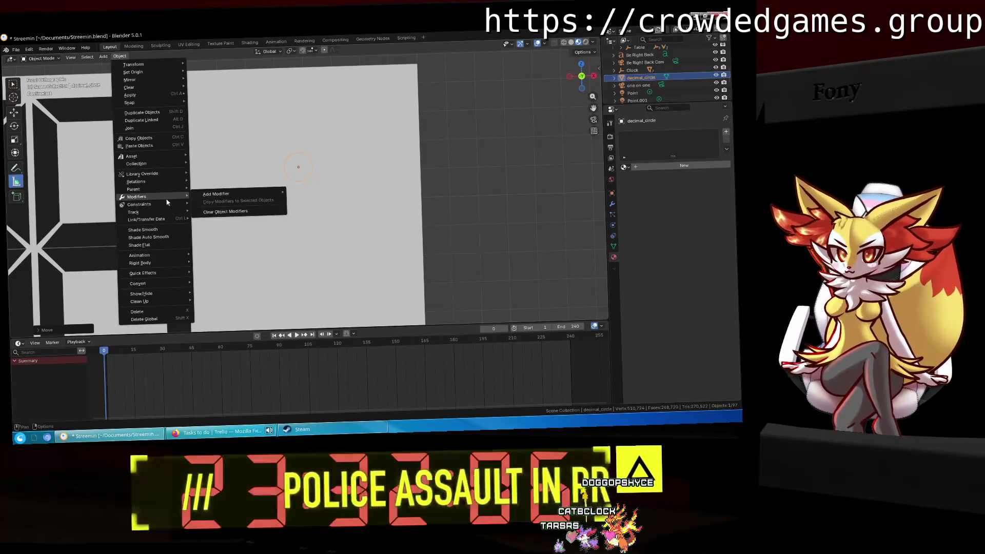
{"action": "mouse_move", "coordinate": [164, 204]}
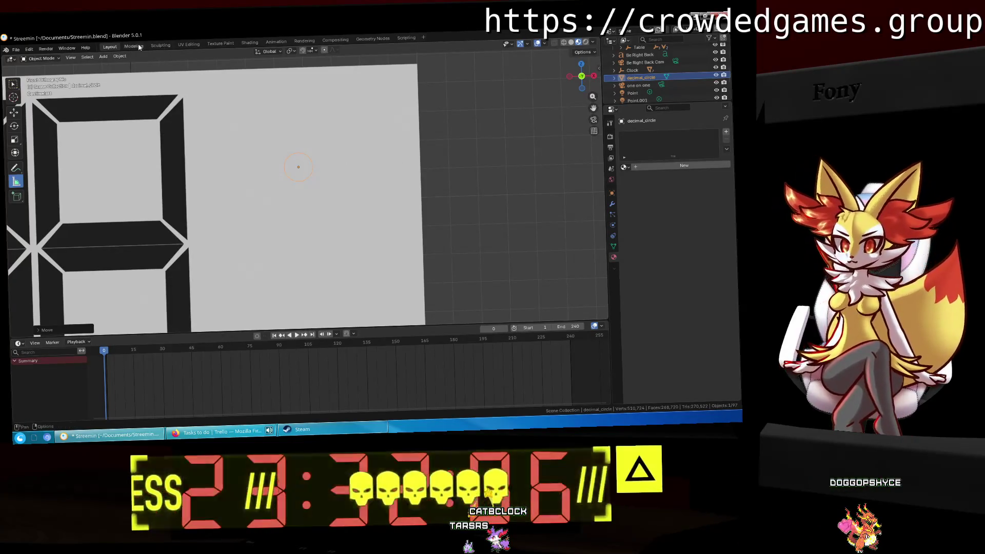
In the Modeling workspace, Fill the circle outline with a face, then go back to Layout.
{"action": "left_click", "coordinate": [139, 48]}
{"action": "mouse_move", "coordinate": [402, 152]}
{"action": "middle_mouse_down"}
{"action": "mouse_move", "coordinate": [428, 152]}
{"action": "mouse_move", "coordinate": [258, 165]}
{"action": "mouse_move", "coordinate": [402, 150]}
{"action": "mouse_move", "coordinate": [231, 187]}
{"action": "mouse_move", "coordinate": [231, 198]}
{"action": "mouse_move", "coordinate": [246, 198]}
{"action": "middle_mouse_up"}
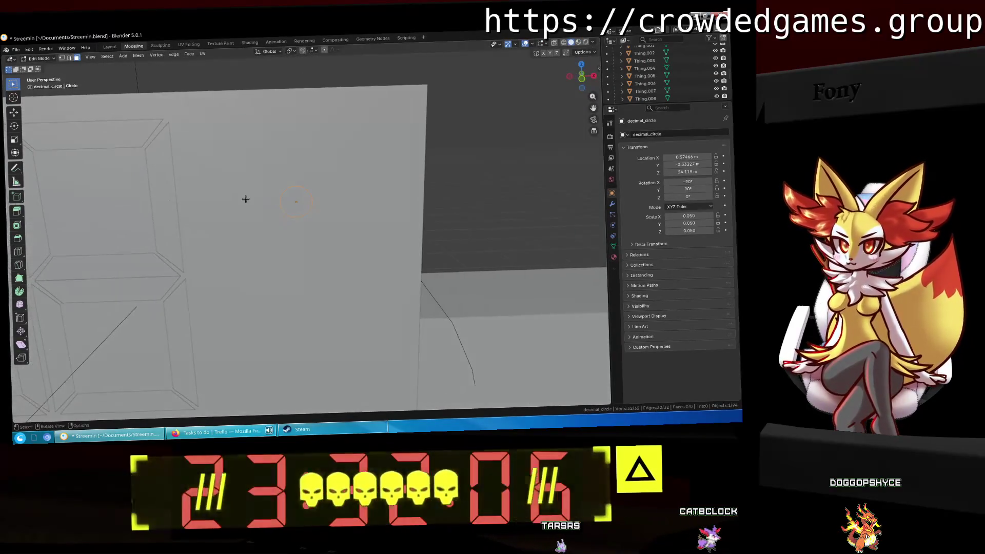
{"action": "scroll", "coordinate": [256, 200], "scroll_direction": "up", "scroll_amount": 6}
{"action": "key", "text": "ctrl+f"}
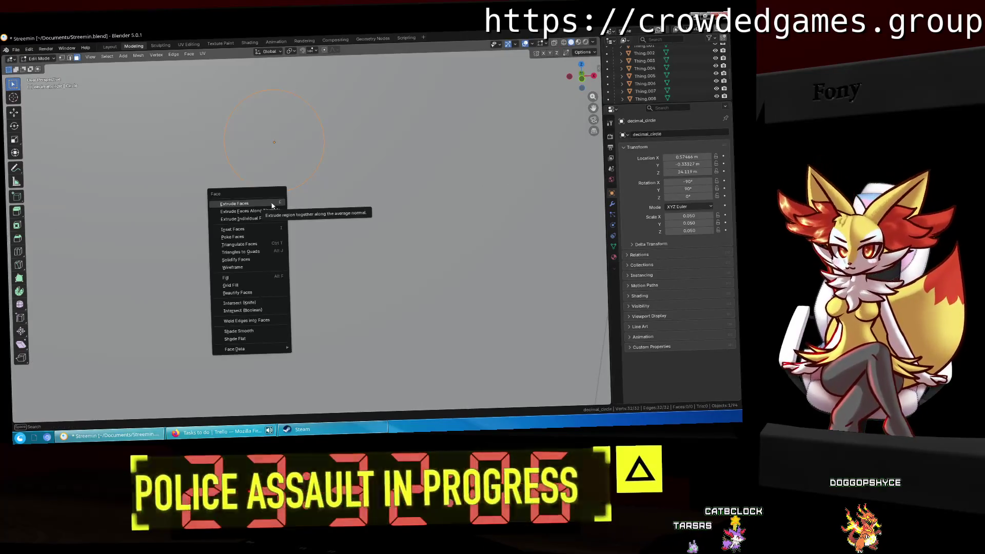
{"action": "left_click", "coordinate": [272, 278]}
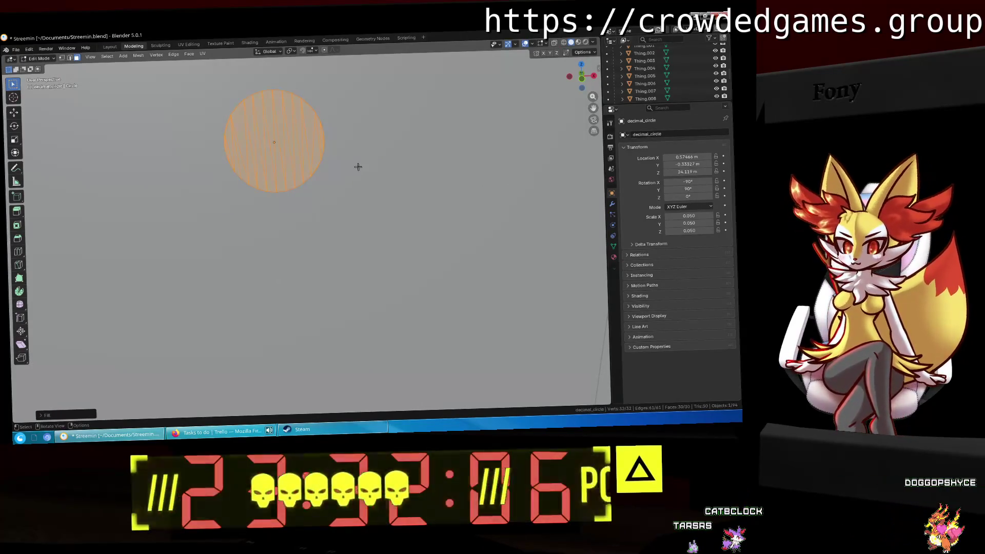
{"action": "scroll", "coordinate": [358, 167], "scroll_direction": "down", "scroll_amount": 4}
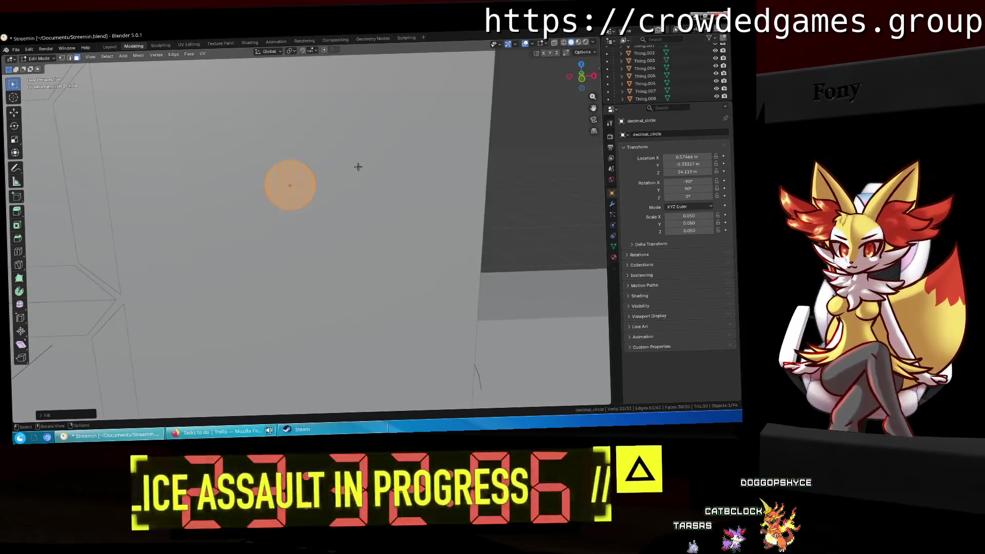
{"action": "mouse_move", "coordinate": [358, 166]}
{"action": "middle_mouse_down"}
{"action": "mouse_move", "coordinate": [378, 169]}
{"action": "mouse_move", "coordinate": [399, 219]}
{"action": "mouse_move", "coordinate": [431, 190]}
{"action": "middle_mouse_up"}
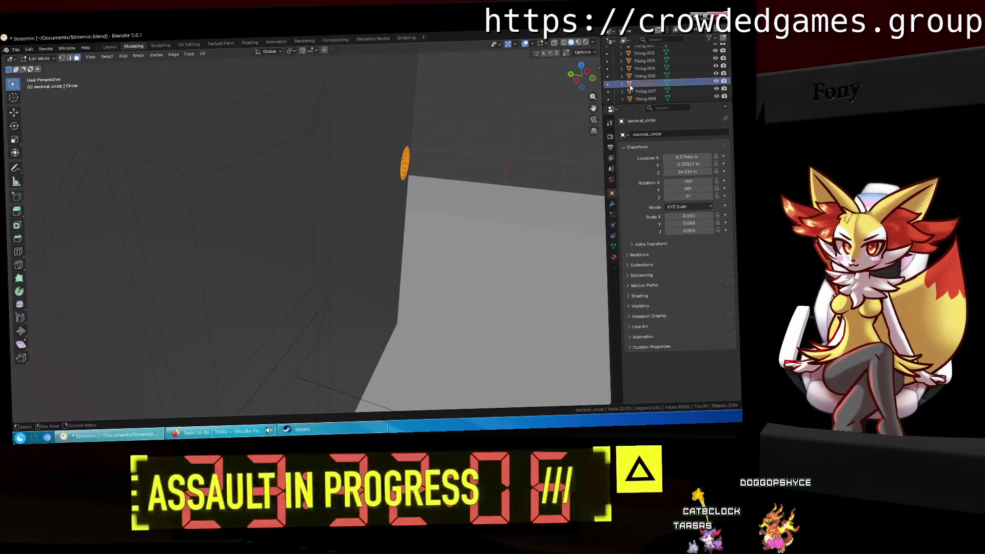
{"action": "scroll", "coordinate": [630, 87], "scroll_direction": "down", "scroll_amount": 2}
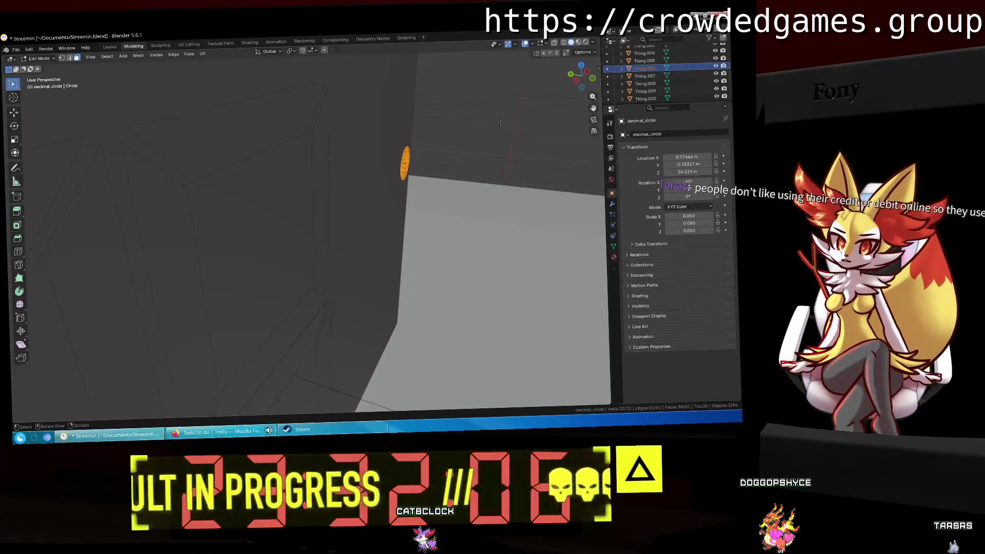
{"action": "left_click", "coordinate": [110, 47]}
{"action": "mouse_move", "coordinate": [308, 82]}
{"action": "middle_mouse_down"}
{"action": "mouse_move", "coordinate": [273, 113]}
{"action": "mouse_move", "coordinate": [253, 193]}
{"action": "middle_mouse_up"}
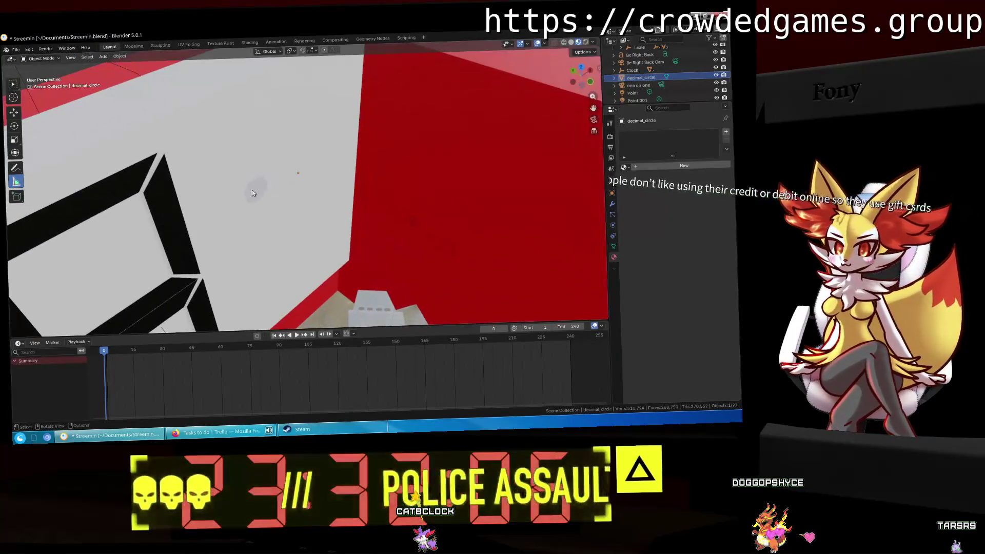
{"action": "left_click", "coordinate": [253, 193]}
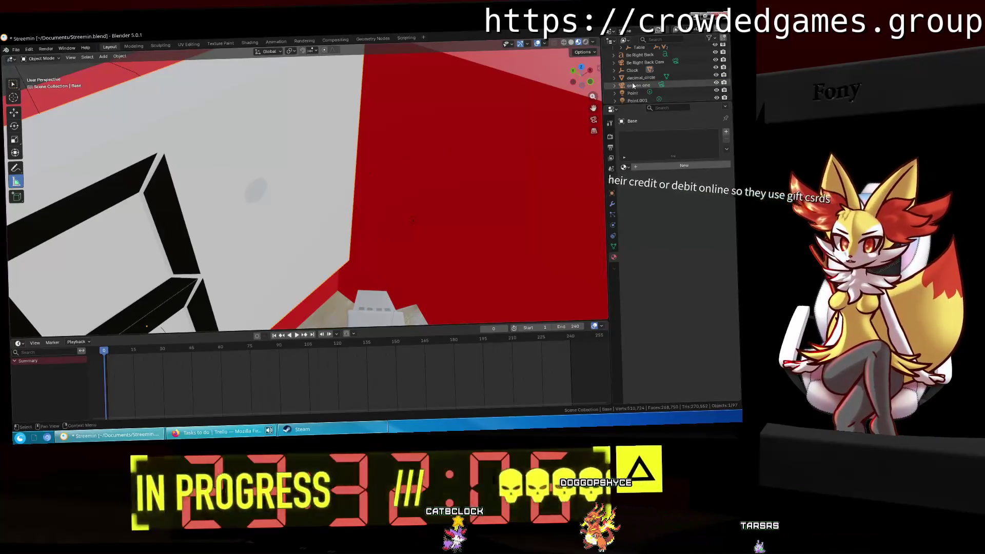
{"action": "left_click", "coordinate": [633, 70]}
{"action": "scroll", "coordinate": [639, 77], "scroll_direction": "up", "scroll_amount": 2}
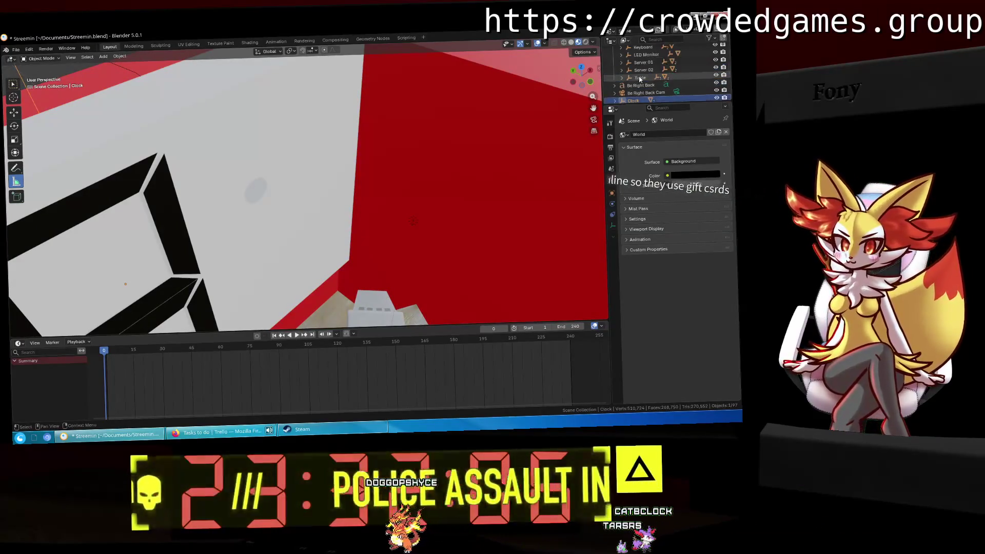
{"action": "scroll", "coordinate": [640, 78], "scroll_direction": "up", "scroll_amount": 4}
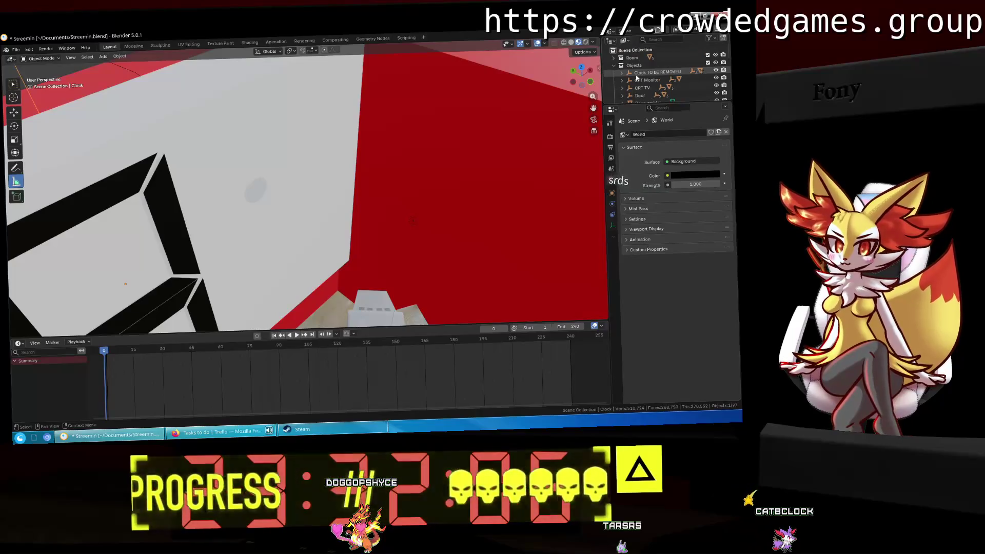
{"action": "scroll", "coordinate": [637, 81], "scroll_direction": "down", "scroll_amount": 6}
{"action": "scroll", "coordinate": [637, 85], "scroll_direction": "down", "scroll_amount": 4}
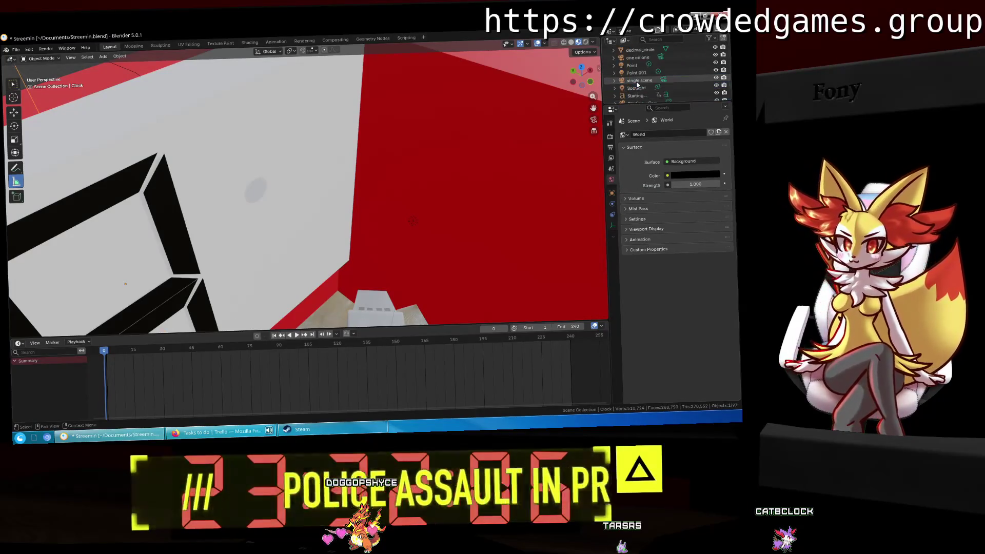
{"action": "scroll", "coordinate": [637, 84], "scroll_direction": "down", "scroll_amount": 3}
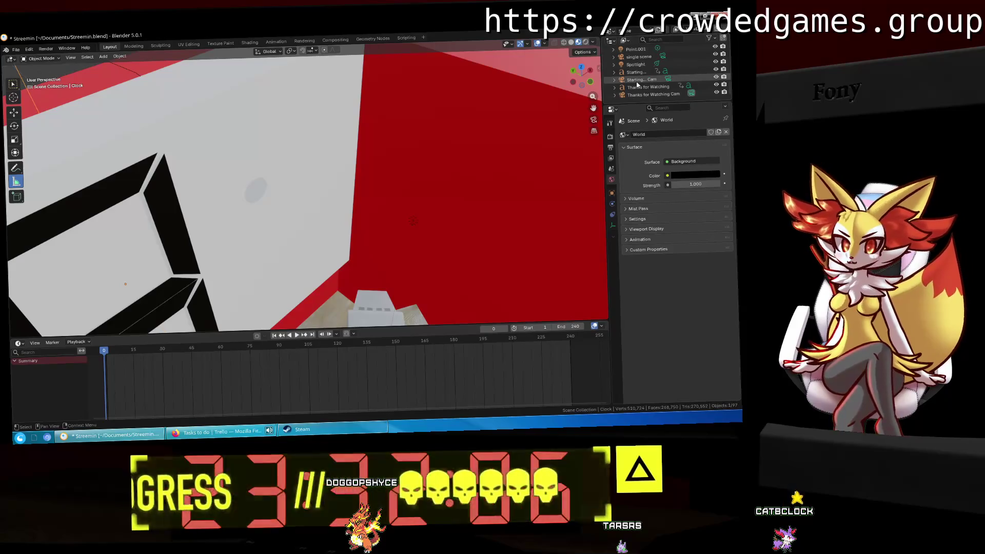
{"action": "scroll", "coordinate": [637, 83], "scroll_direction": "up", "scroll_amount": 4}
{"action": "left_click", "coordinate": [637, 77]}
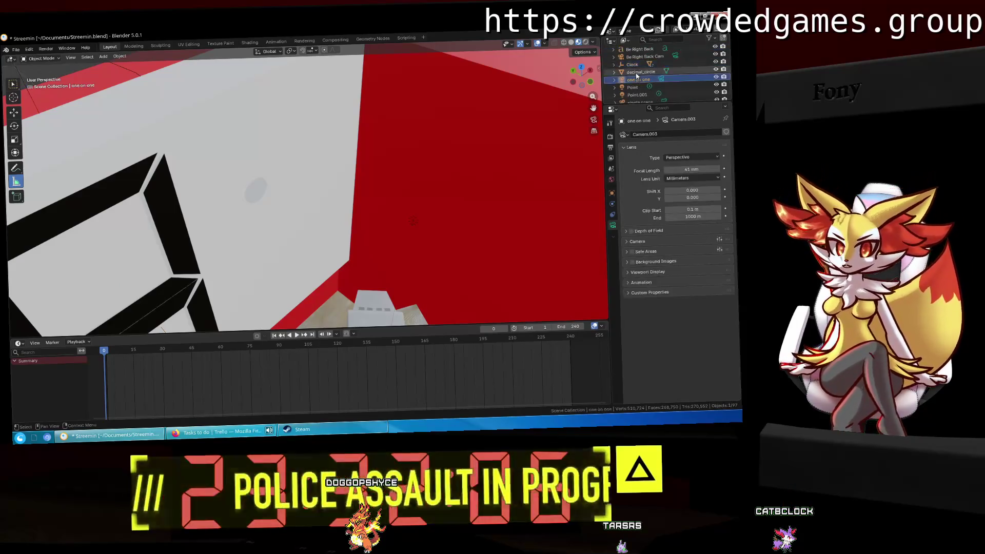
{"action": "left_click", "coordinate": [636, 75]}
{"action": "middle_click_drag", "start_coordinate": [369, 176], "coordinate": [369, 156]}
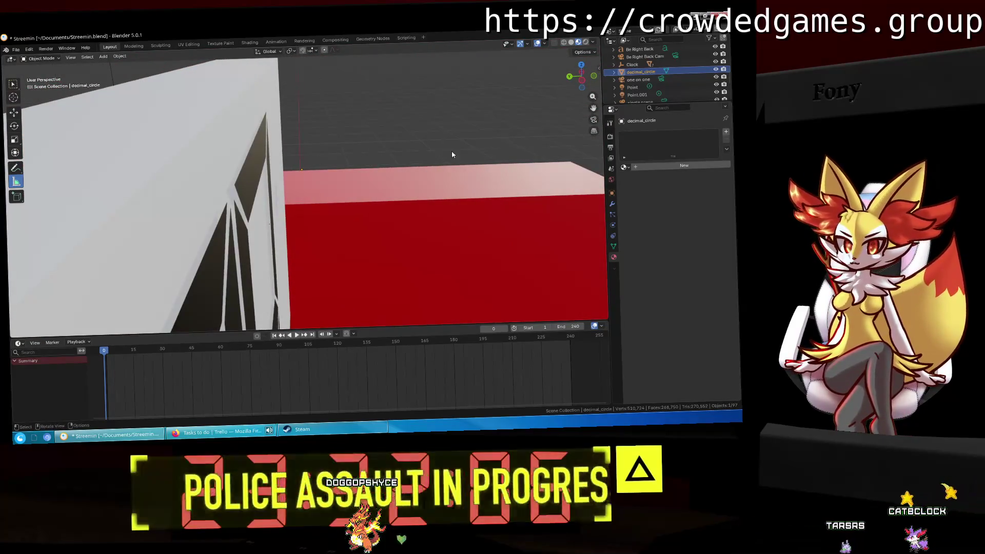
{"action": "mouse_move", "coordinate": [451, 154]}
{"action": "middle_mouse_down"}
{"action": "mouse_move", "coordinate": [561, 197]}
{"action": "mouse_move", "coordinate": [537, 196]}
{"action": "mouse_move", "coordinate": [501, 154]}
{"action": "middle_mouse_up"}
{"action": "left_click", "coordinate": [611, 193]}
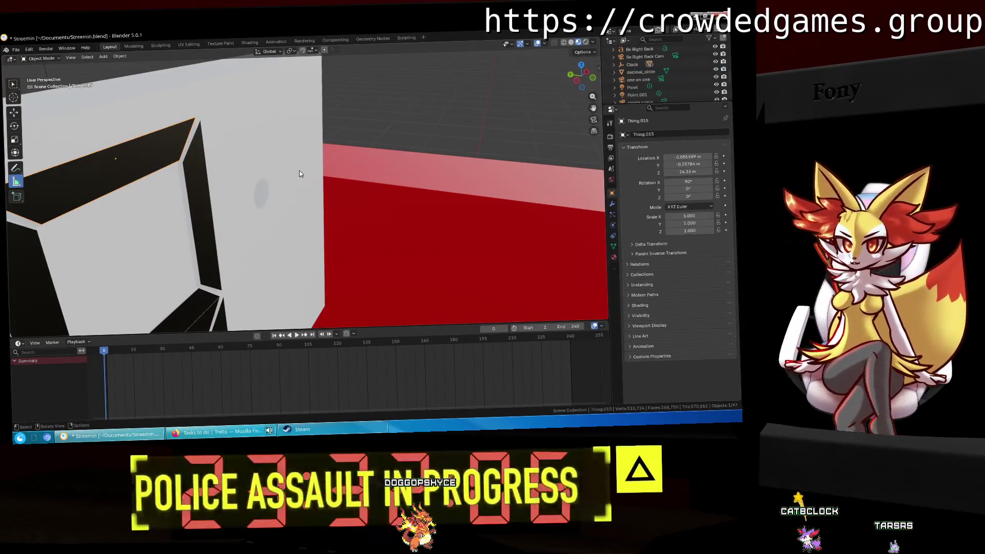
{"action": "left_click", "coordinate": [85, 160]}
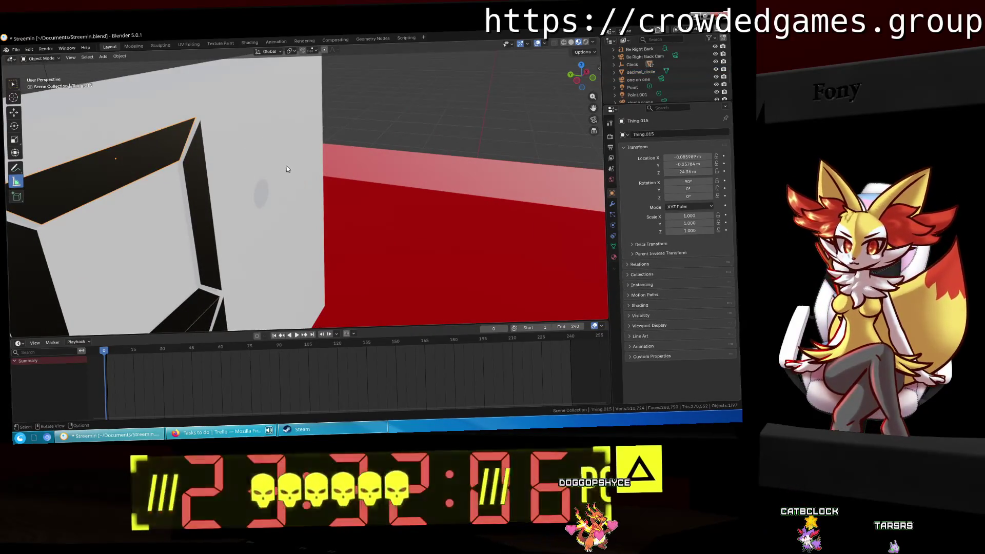
Copy the digit frame's location value into decimal_circle's Y location (-0.25784 m).
{"action": "left_click", "coordinate": [273, 181]}
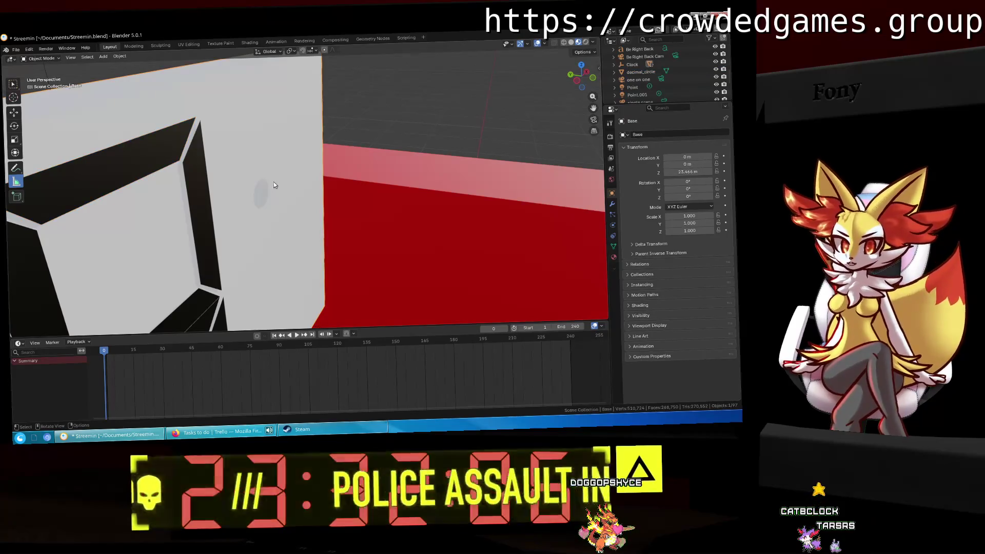
{"action": "left_click", "coordinate": [315, 203]}
{"action": "middle_click_drag", "start_coordinate": [315, 203], "coordinate": [248, 173]}
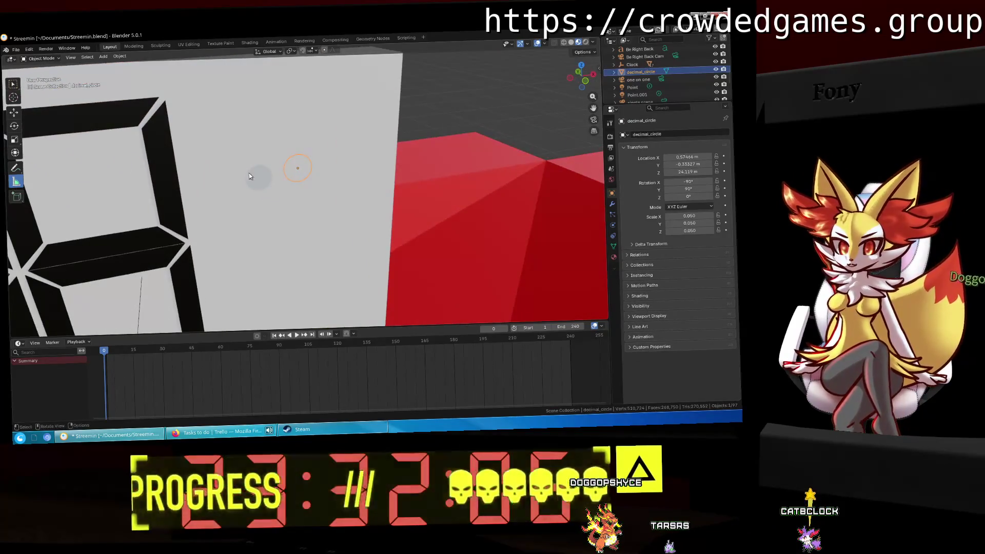
{"action": "left_click", "coordinate": [118, 115]}
{"action": "left_click", "coordinate": [674, 171]}
{"action": "key", "text": "Return"}
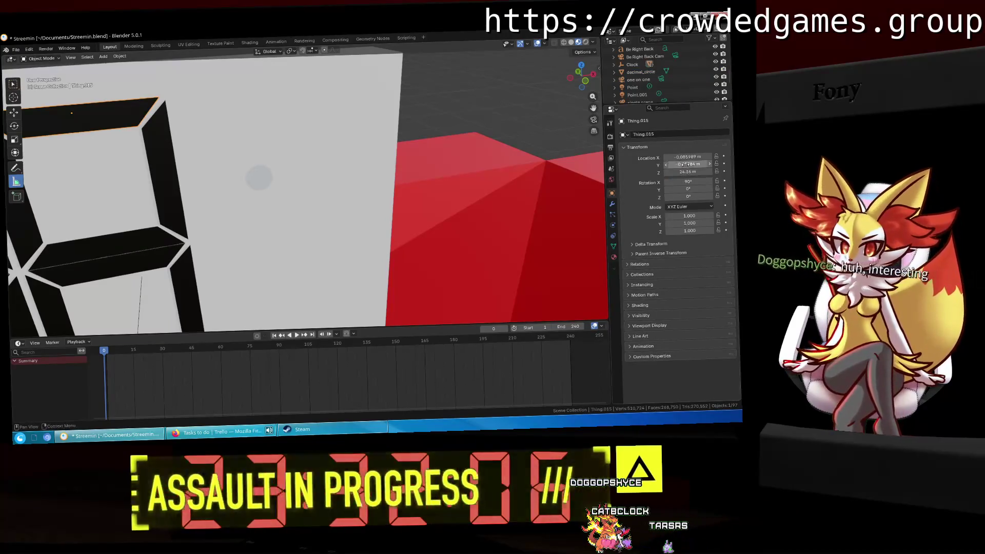
{"action": "left_click", "coordinate": [298, 170]}
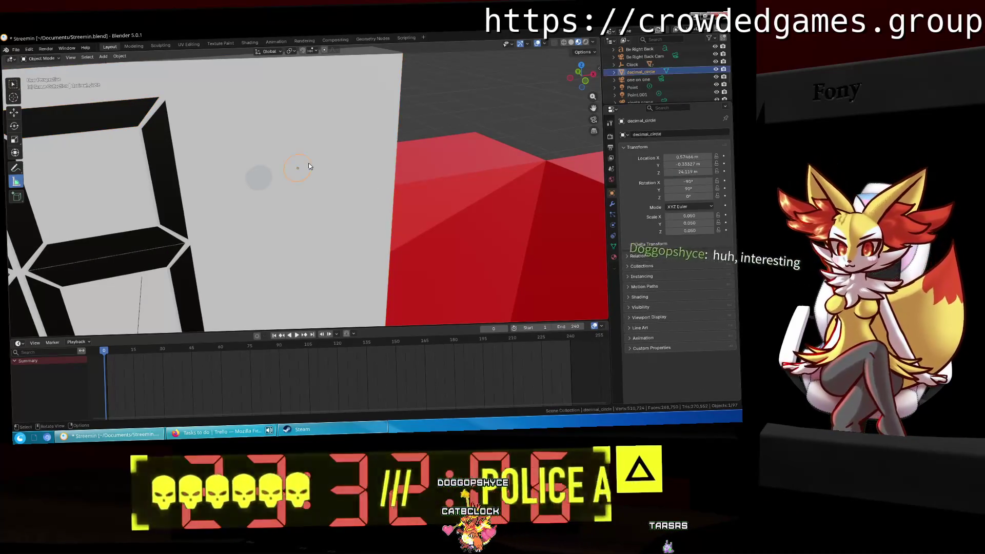
{"action": "key", "text": "ctrl+v"}
{"action": "left_click", "coordinate": [702, 164]}
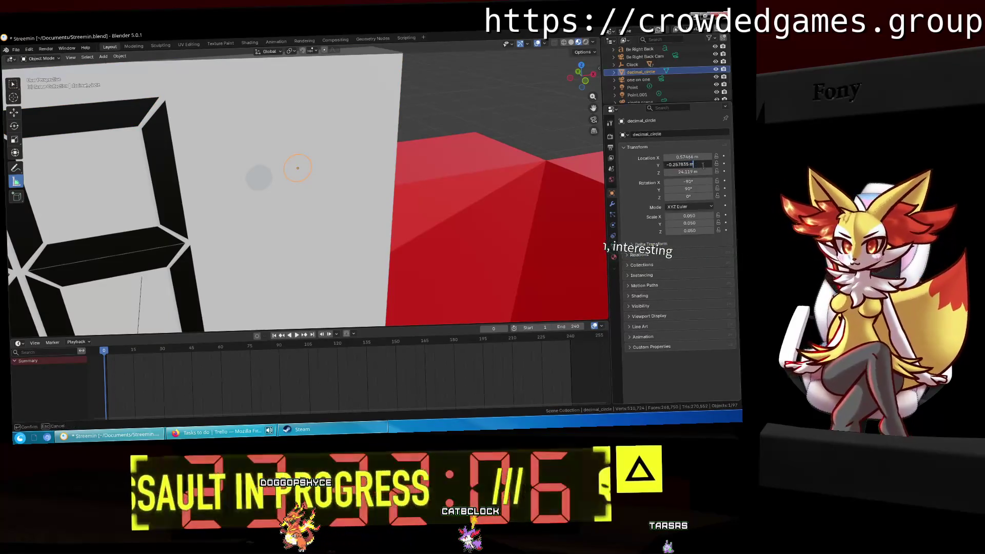
{"action": "key", "text": "Return"}
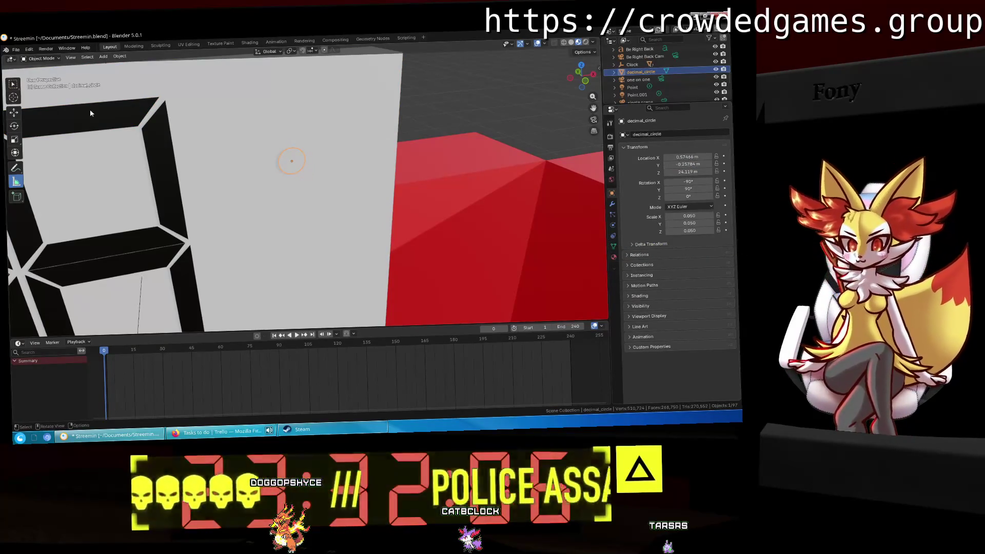
Paste the frame's height into decimal_circle's Z location (24.36 m) and view from the front.
{"action": "left_click", "coordinate": [91, 112]}
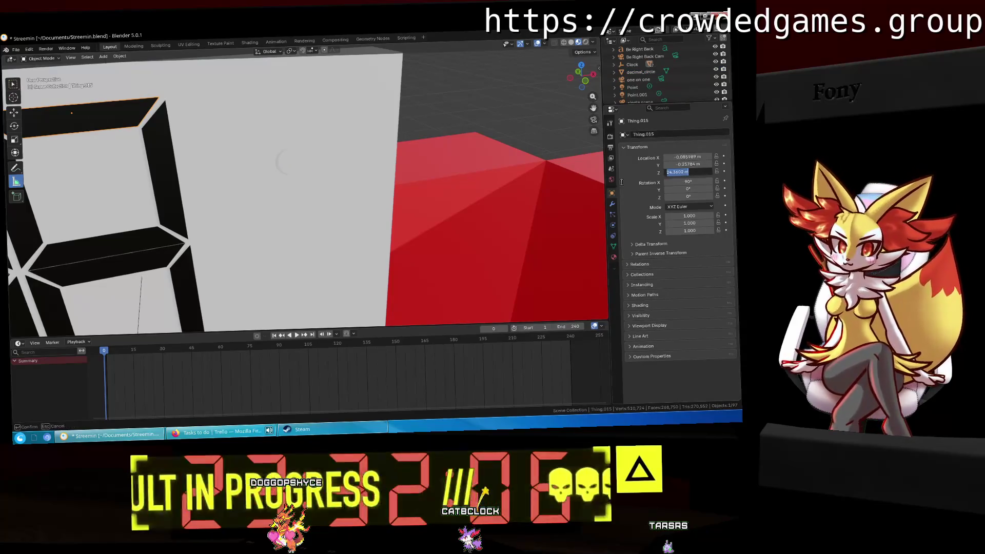
{"action": "left_click", "coordinate": [292, 167]}
{"action": "left_click", "coordinate": [695, 174]}
{"action": "key", "text": "ctrl+v"}
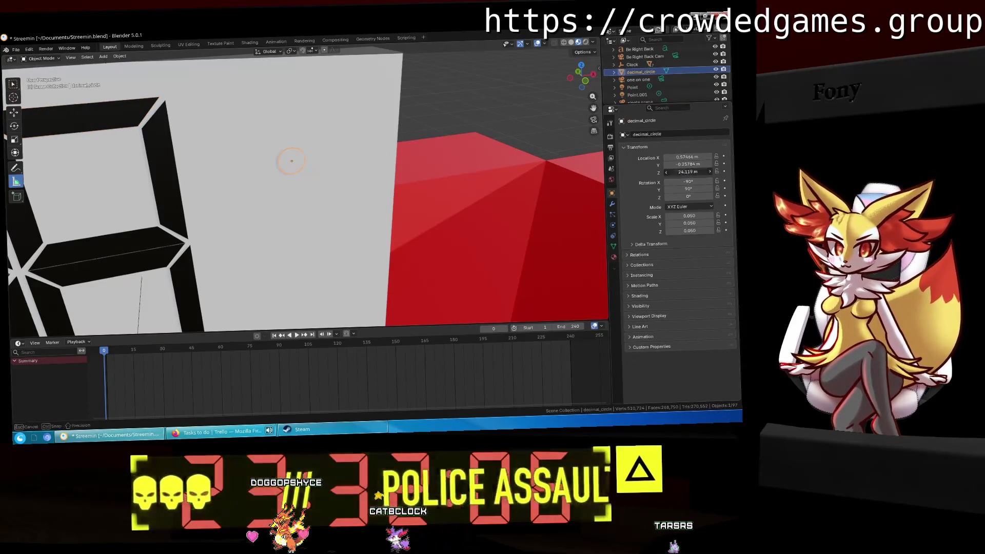
{"action": "key", "text": "Return"}
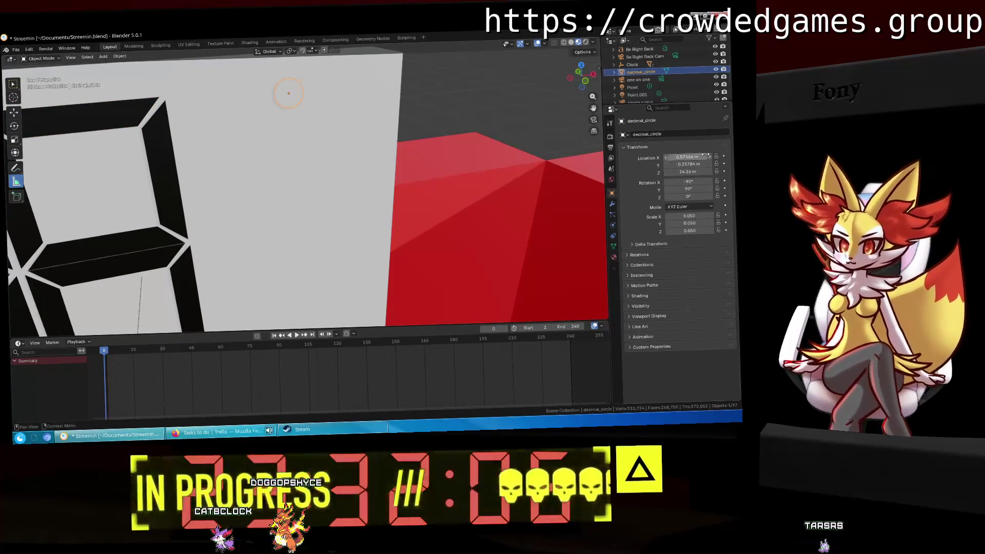
{"action": "left_click", "coordinate": [128, 109]}
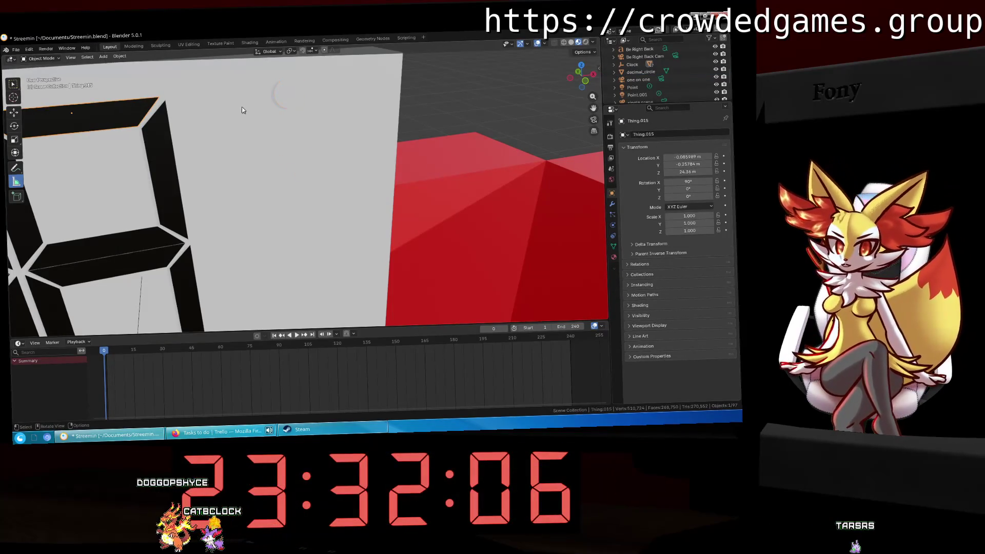
{"action": "left_click", "coordinate": [297, 104]}
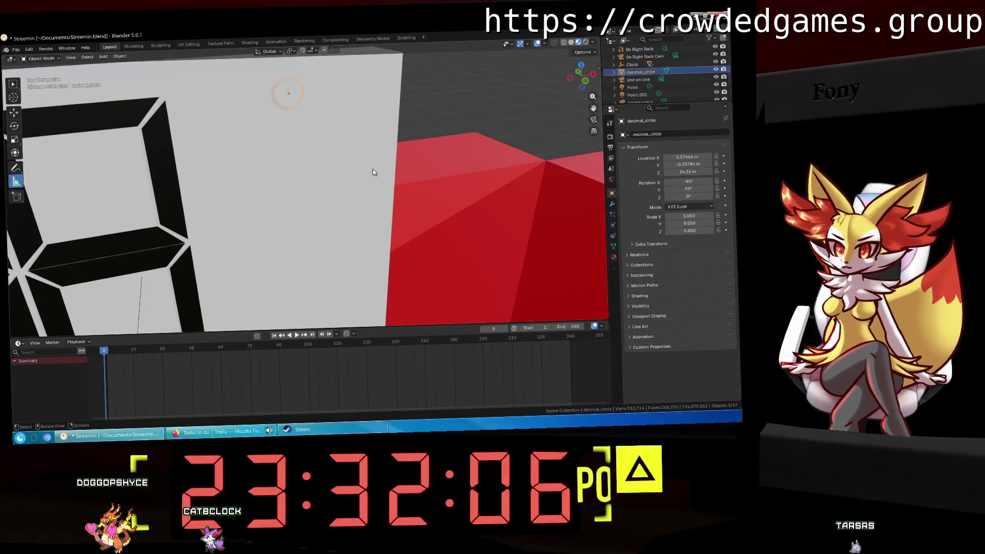
{"action": "key", "text": "KP_1"}
{"action": "key", "text": "g"}
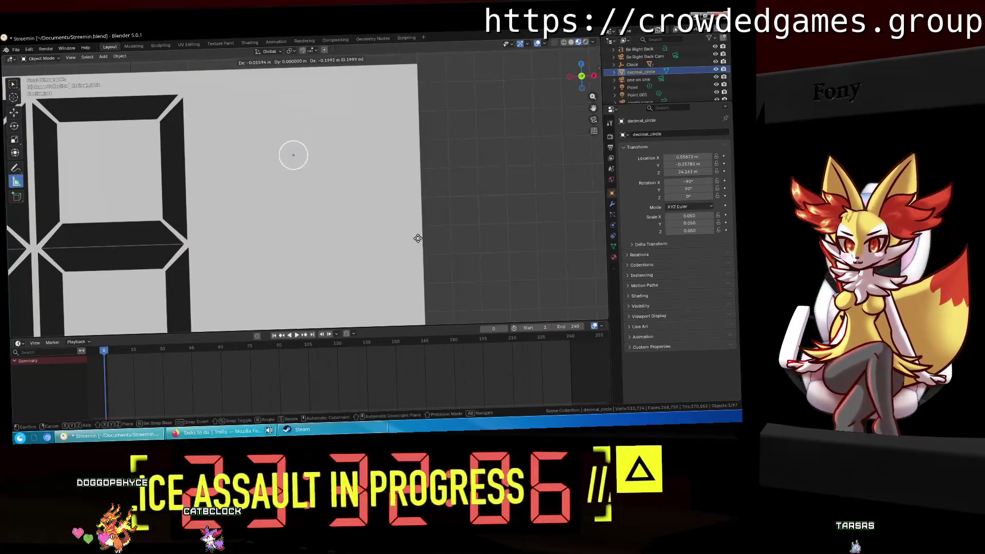
Slide decimal_circle along X to just right of the digits, at X 0.44023 m.
{"action": "left_click", "coordinate": [427, 242]}
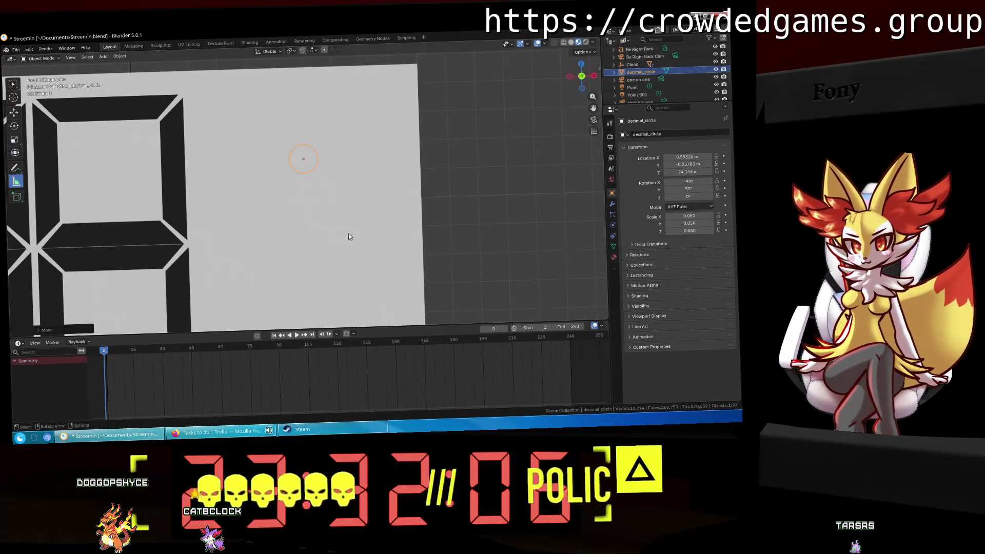
{"action": "scroll", "coordinate": [321, 210], "scroll_direction": "down", "scroll_amount": 4}
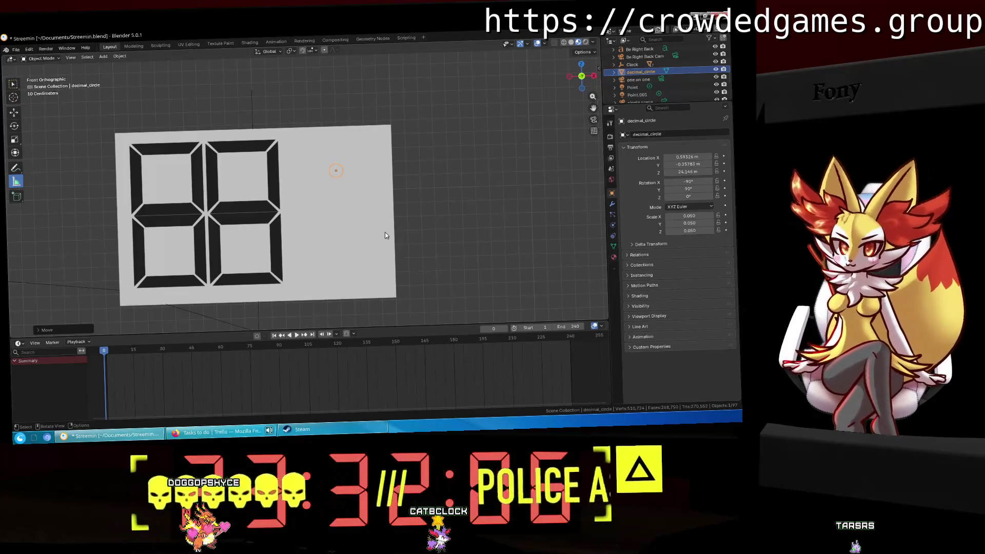
{"action": "key", "text": "g"}
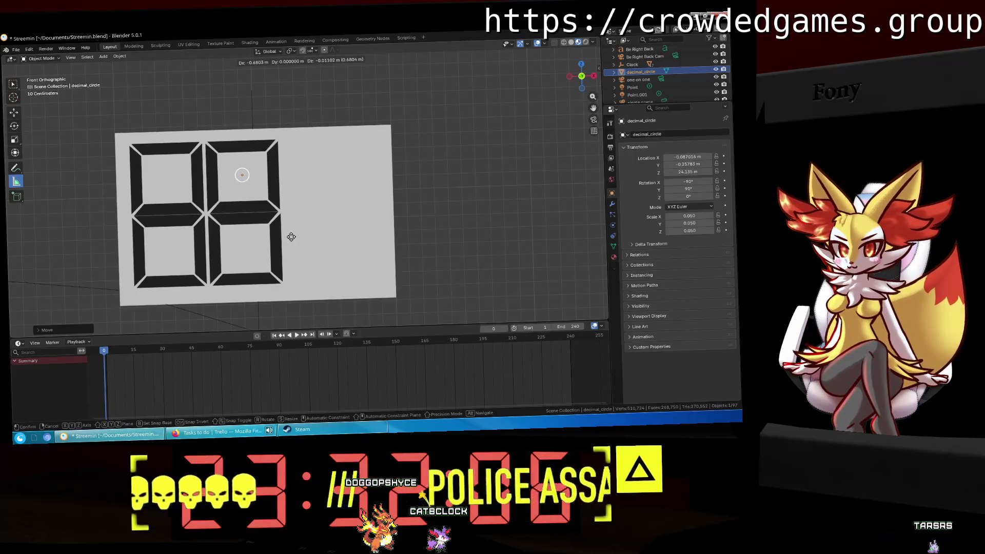
{"action": "key", "text": "x"}
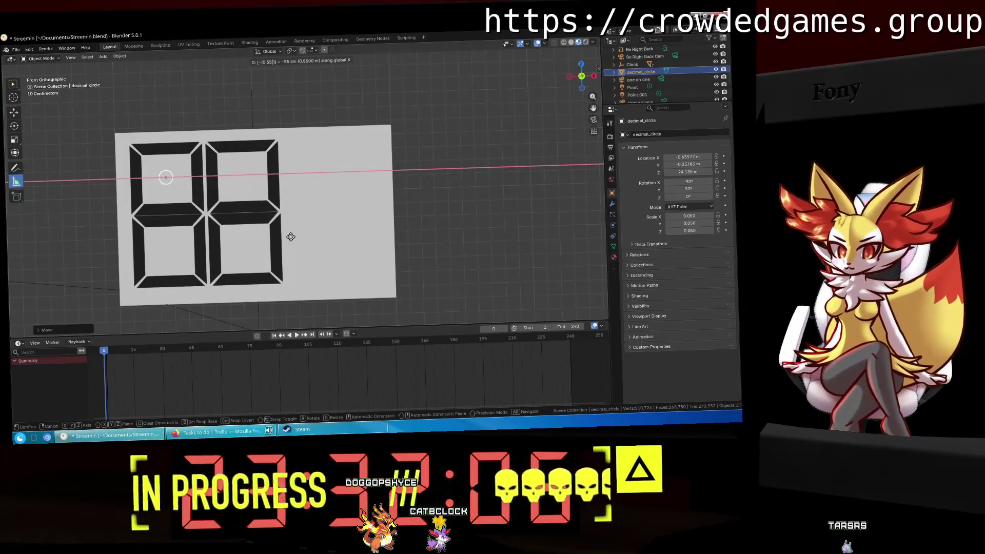
{"action": "left_click", "coordinate": [290, 236]}
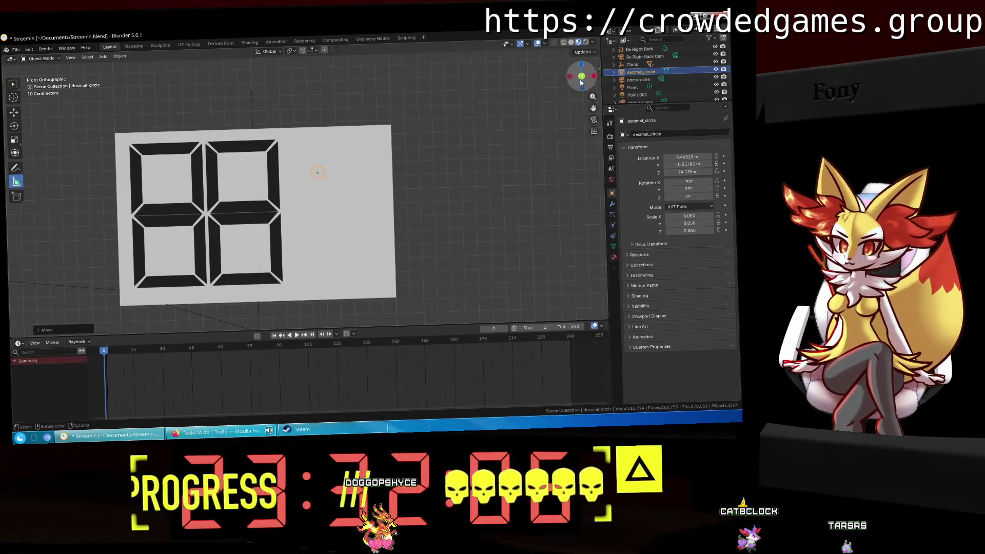
Duplicate decimal_circle and move the copy 0.55 m down along Z.
{"action": "key", "text": "shift+d"}
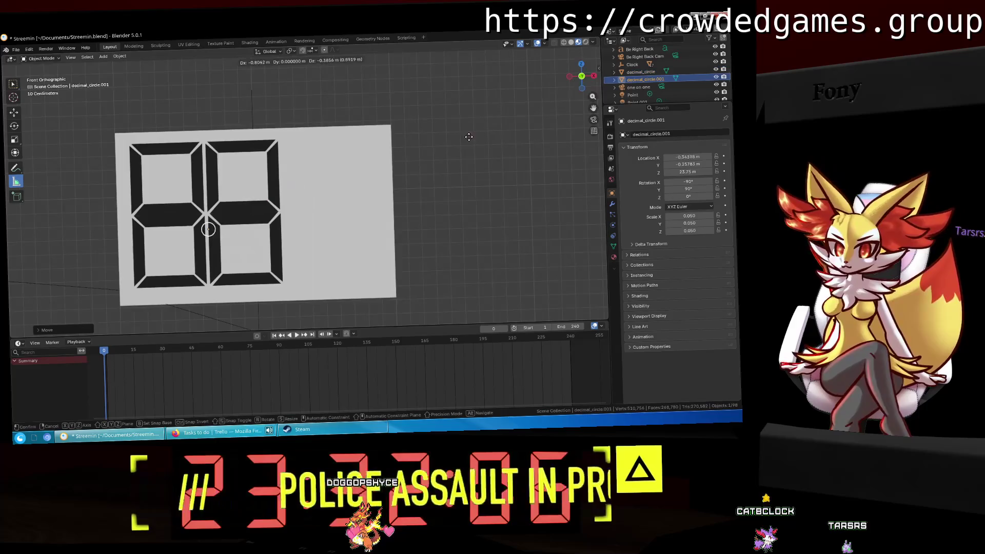
{"action": "key", "text": "Escape"}
{"action": "key", "text": "ctrl+z"}
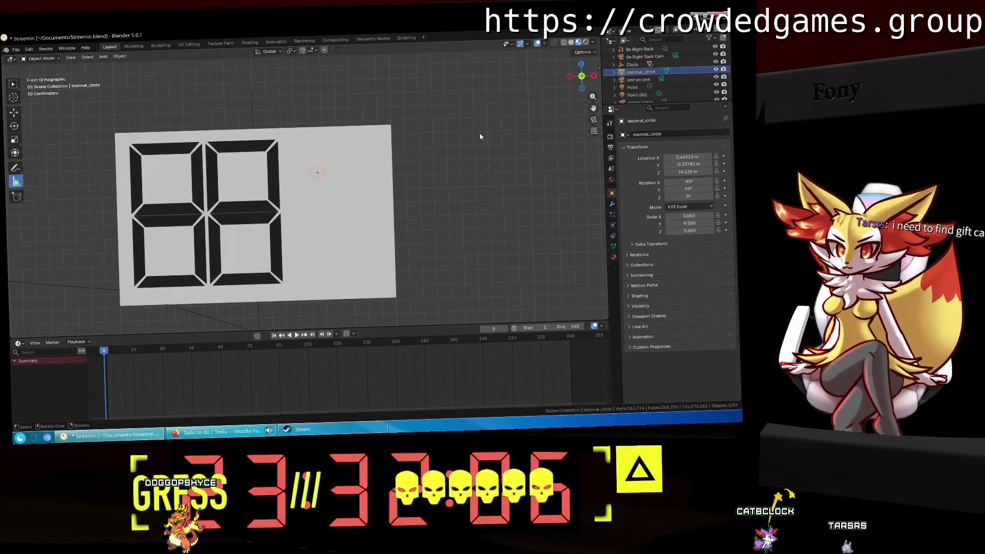
{"action": "key", "text": "shift+d"}
{"action": "key", "text": "z"}
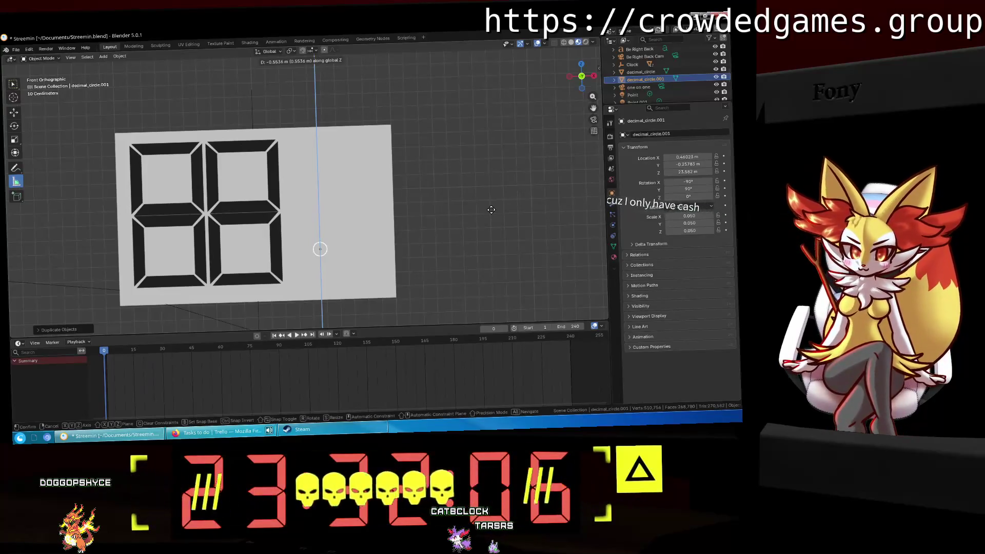
{"action": "type", "text": "-0.55"}
{"action": "key", "text": "Return"}
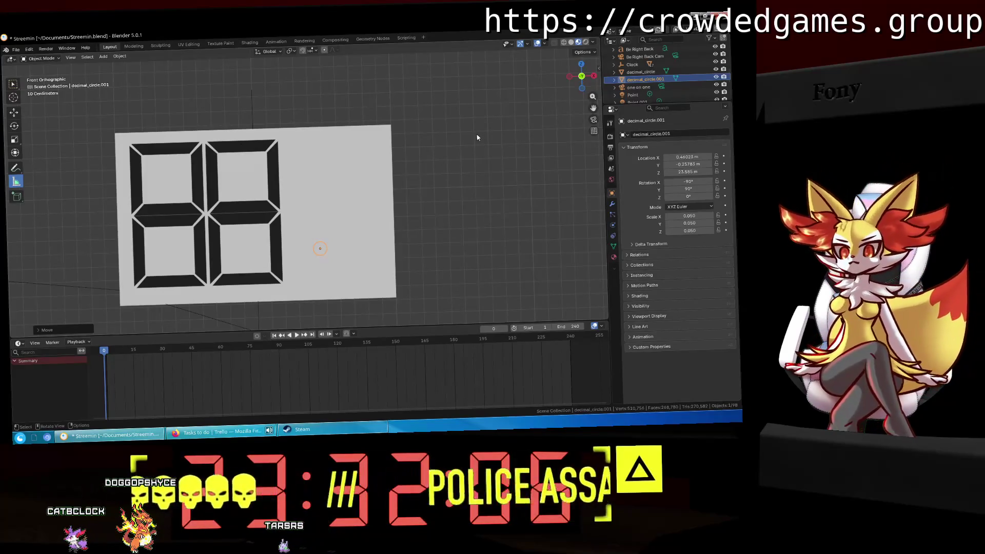
Assign the Inactive material to the upper colon circle.
{"action": "left_click", "coordinate": [323, 174]}
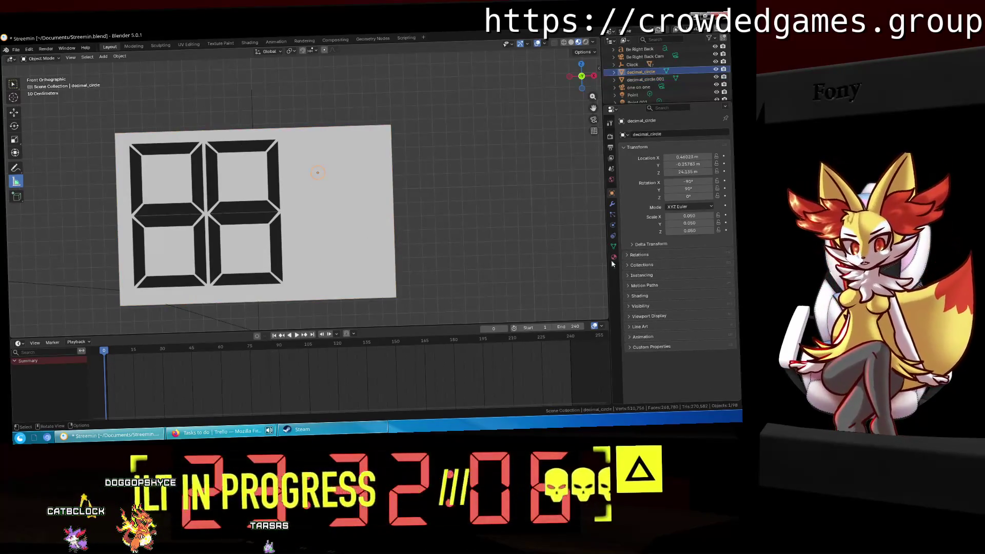
{"action": "left_click", "coordinate": [614, 258]}
{"action": "left_click", "coordinate": [624, 167]}
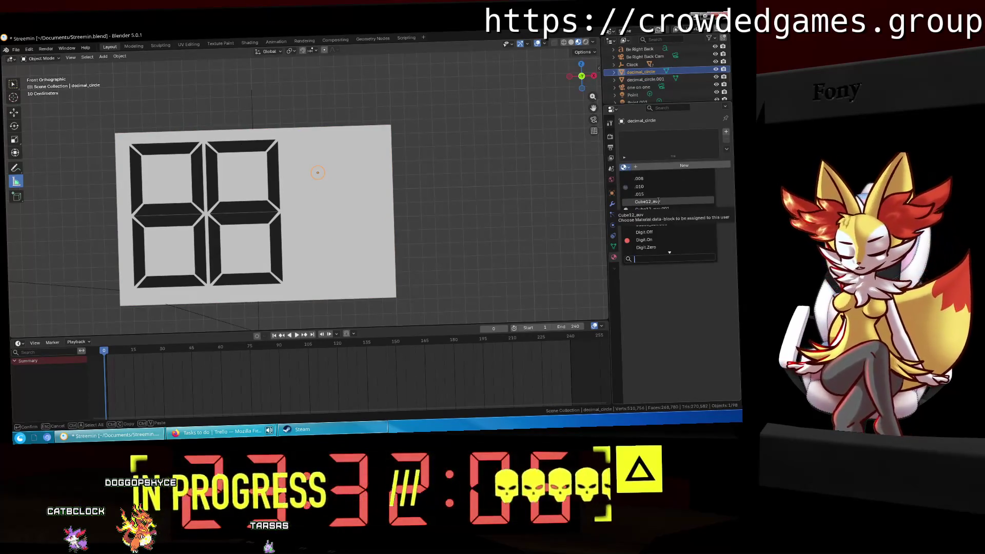
{"action": "type", "text": "ina"}
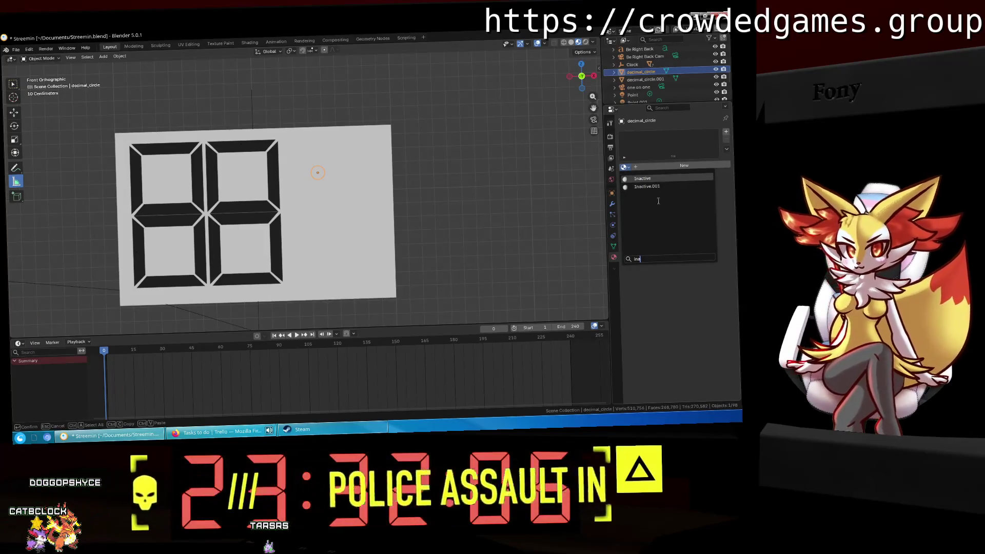
{"action": "key", "text": "Return"}
Assign Inactive to the lower circle as well, then select both circles.
{"action": "left_click", "coordinate": [318, 247]}
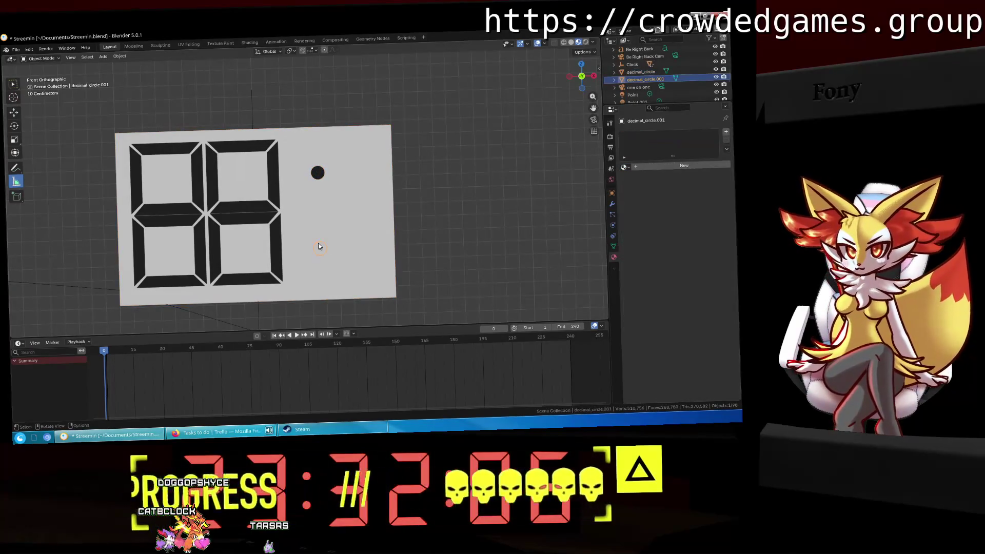
{"action": "left_click", "coordinate": [623, 167]}
{"action": "type", "text": "inac"}
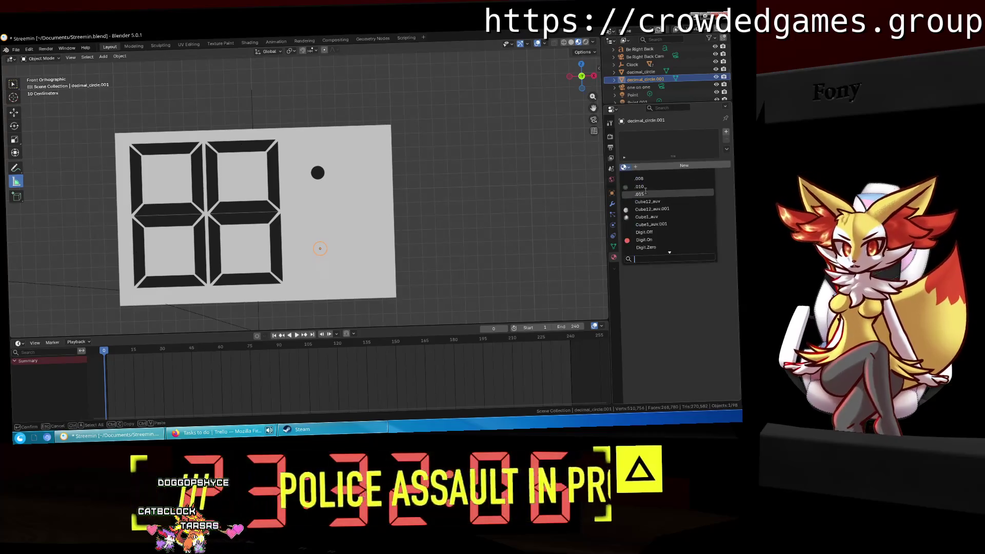
{"action": "key", "text": "Return"}
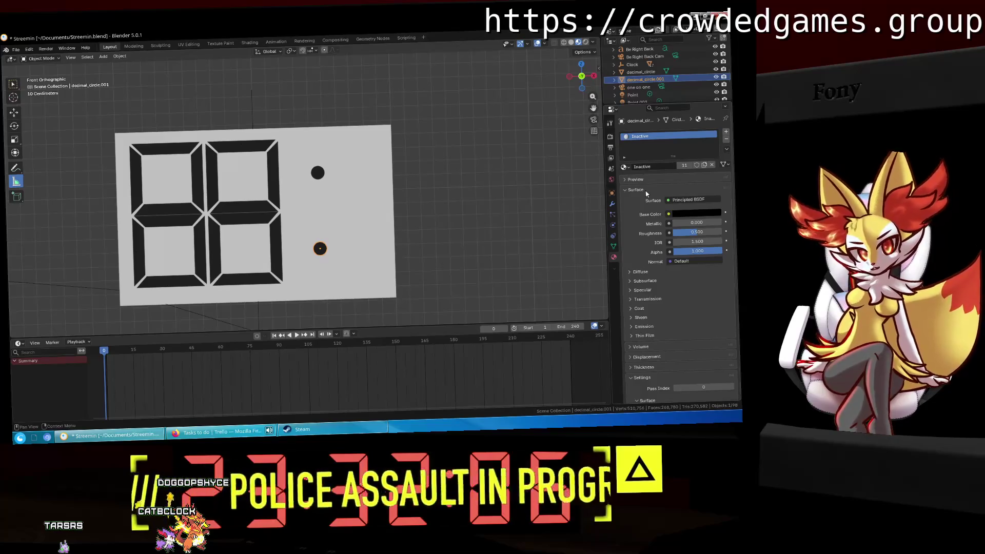
{"action": "left_click", "coordinate": [319, 171]}
{"action": "left_click", "coordinate": [321, 250], "text": "shift"}
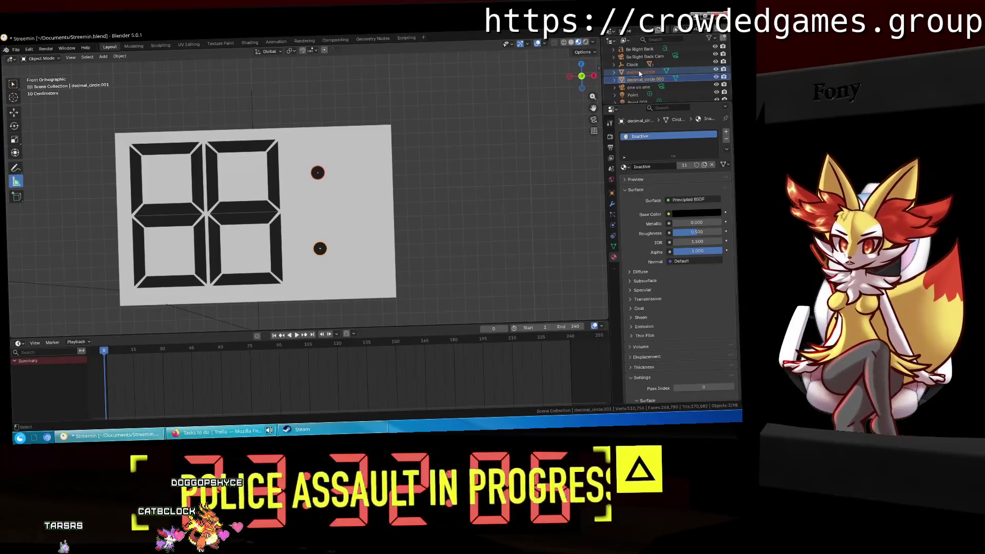
Parent both colon circles to the Clock object and expand its children in the Outliner.
{"action": "left_click_drag", "start_coordinate": [635, 77], "coordinate": [638, 67]}
{"action": "left_click", "coordinate": [614, 63]}
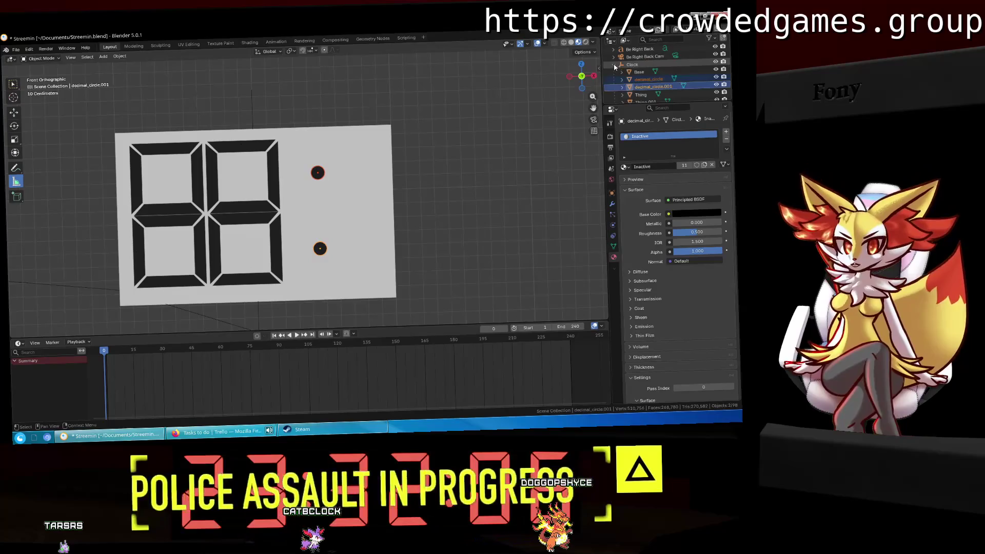
{"action": "scroll", "coordinate": [633, 74], "scroll_direction": "down", "scroll_amount": 4}
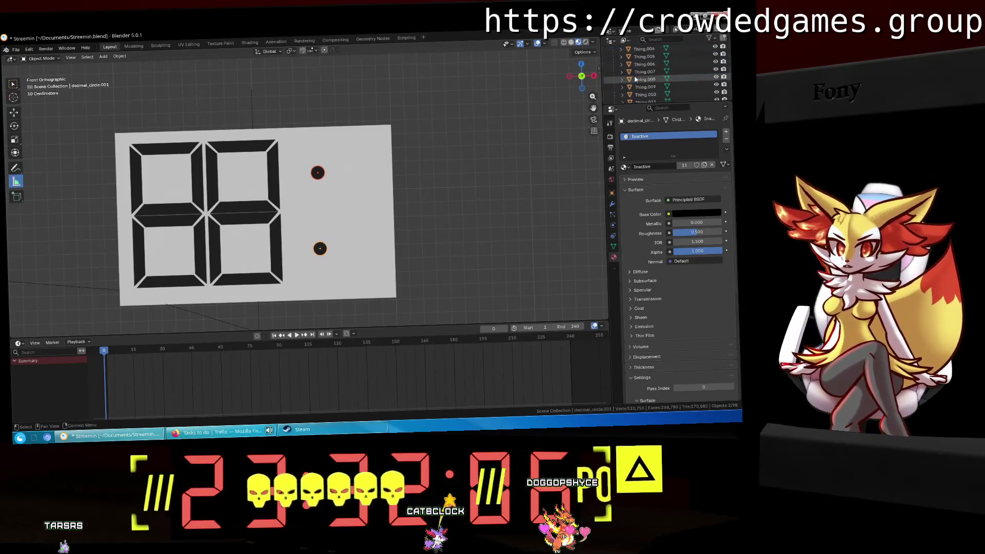
{"action": "scroll", "coordinate": [635, 79], "scroll_direction": "up", "scroll_amount": 6}
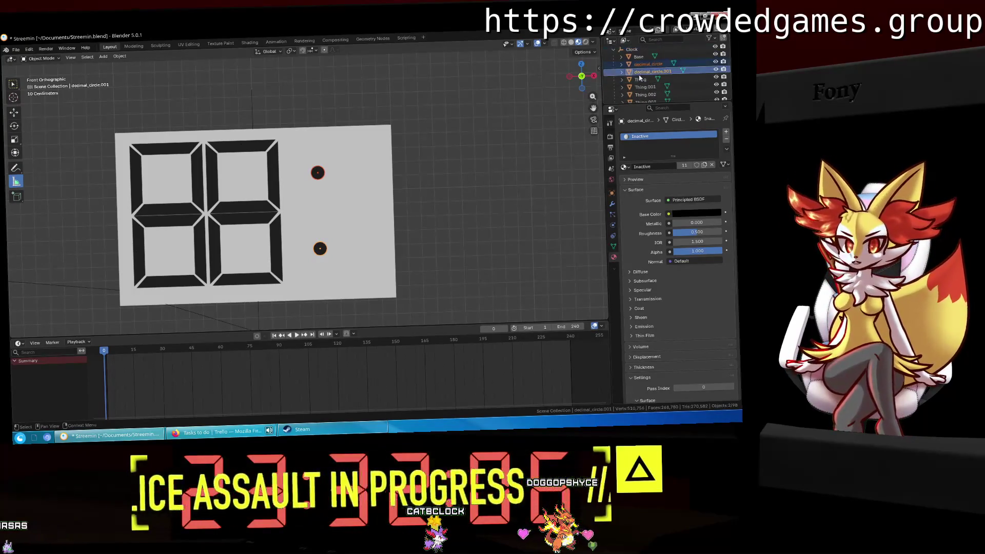
Select the upper colon dot through all the digit segments in the Outliner.
{"action": "left_click", "coordinate": [638, 62]}
{"action": "scroll", "coordinate": [641, 72], "scroll_direction": "down", "scroll_amount": 4}
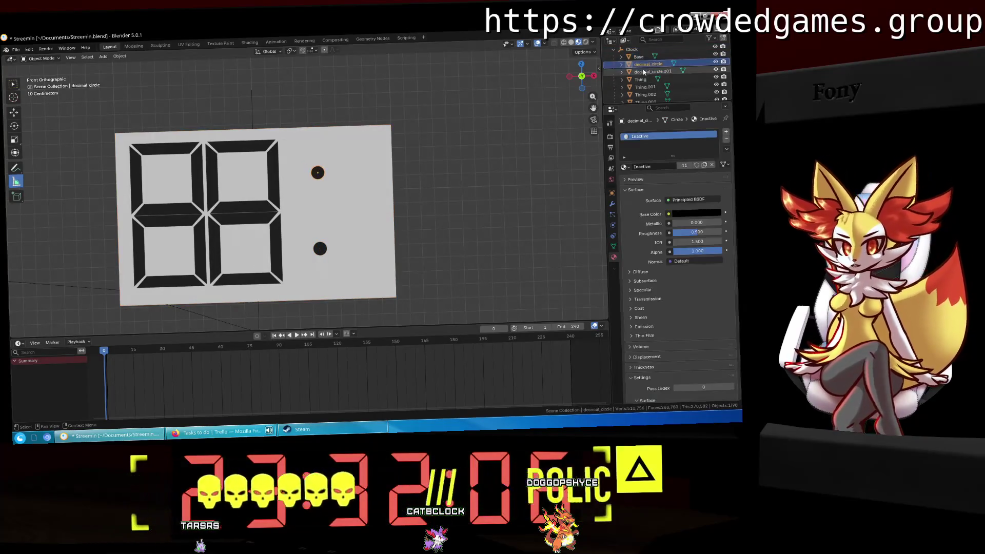
{"action": "scroll", "coordinate": [643, 81], "scroll_direction": "down", "scroll_amount": 4}
{"action": "left_click", "coordinate": [645, 87], "text": "shift"}
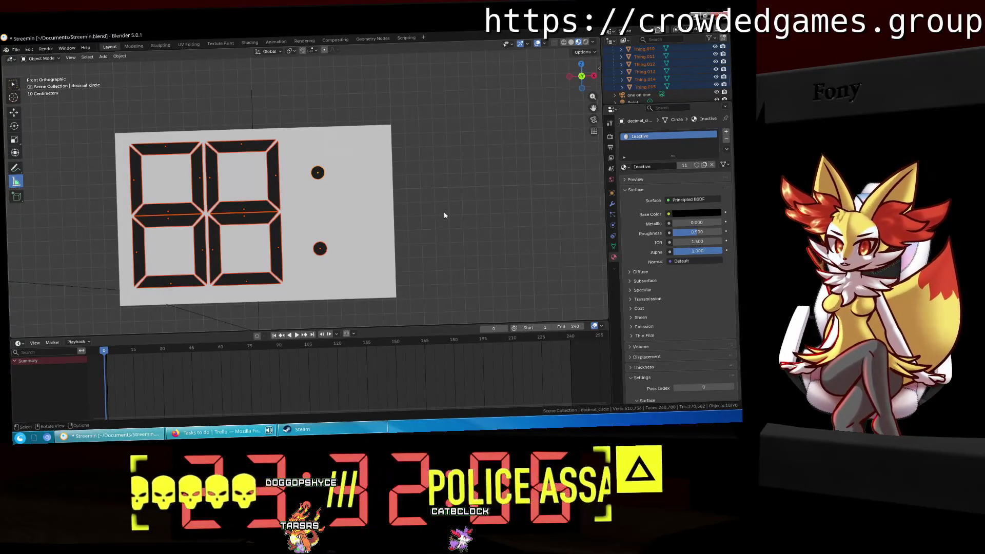
{"action": "middle_click_drag", "start_coordinate": [323, 205], "coordinate": [320, 186], "text": "shift"}
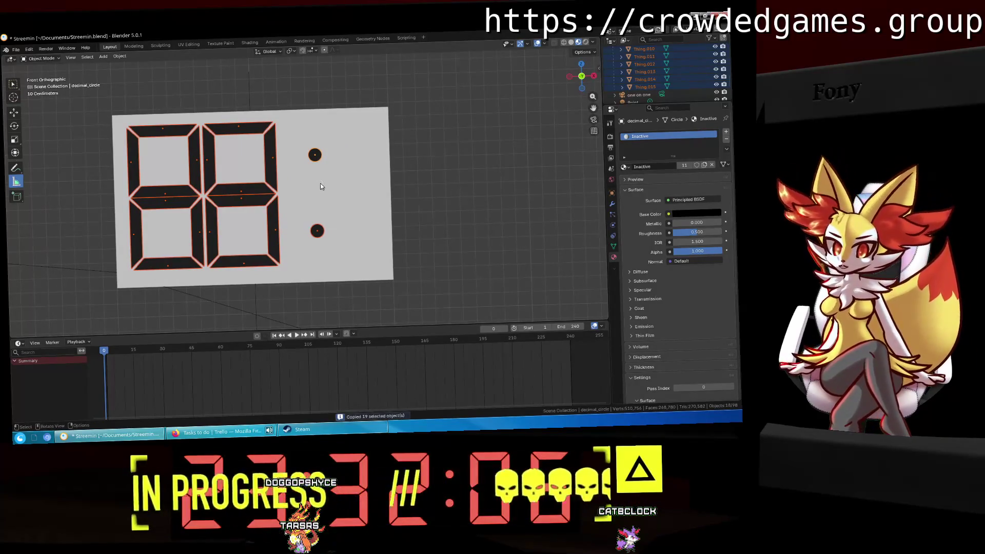
Paste the digits and dots, then select all the pasted copies in the Outliner.
{"action": "key", "text": "ctrl+v"}
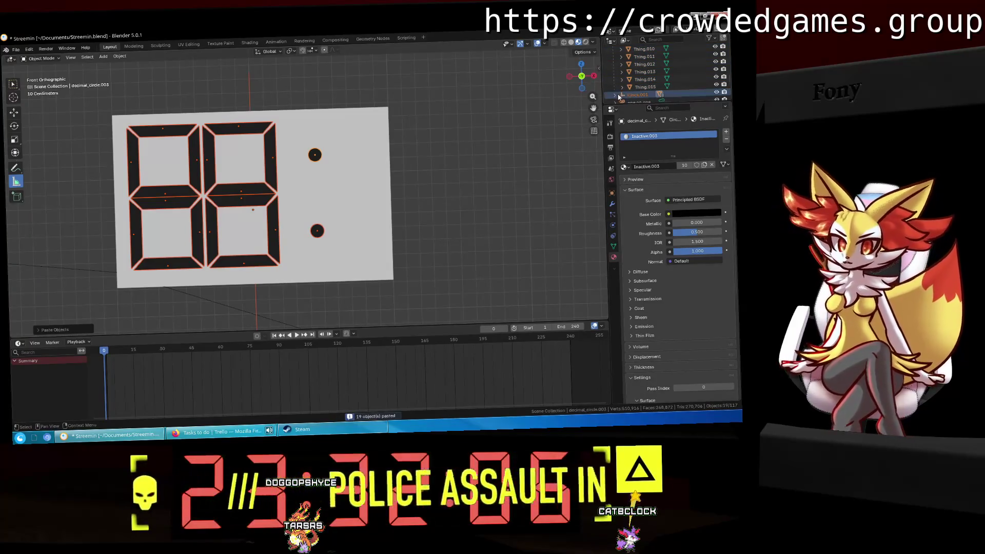
{"action": "left_click", "coordinate": [648, 85]}
{"action": "scroll", "coordinate": [649, 95], "scroll_direction": "down", "scroll_amount": 2}
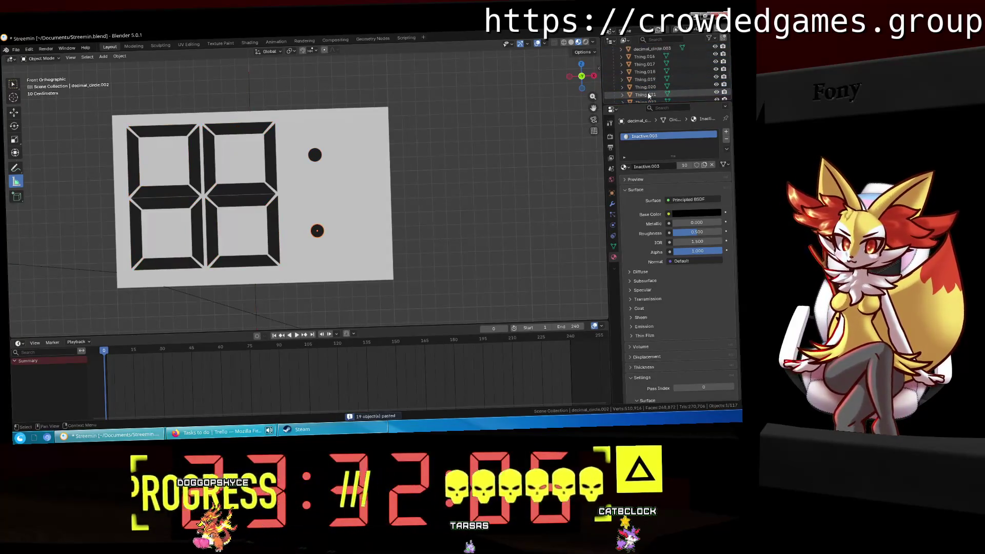
{"action": "scroll", "coordinate": [648, 95], "scroll_direction": "down", "scroll_amount": 3}
{"action": "left_click", "coordinate": [651, 80], "text": "shift"}
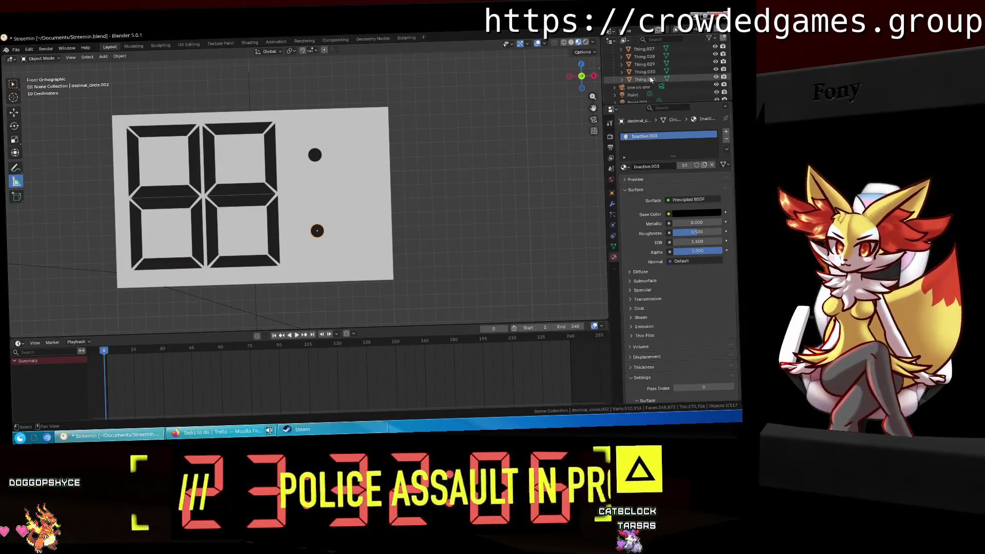
{"action": "scroll", "coordinate": [650, 79], "scroll_direction": "up", "scroll_amount": 5}
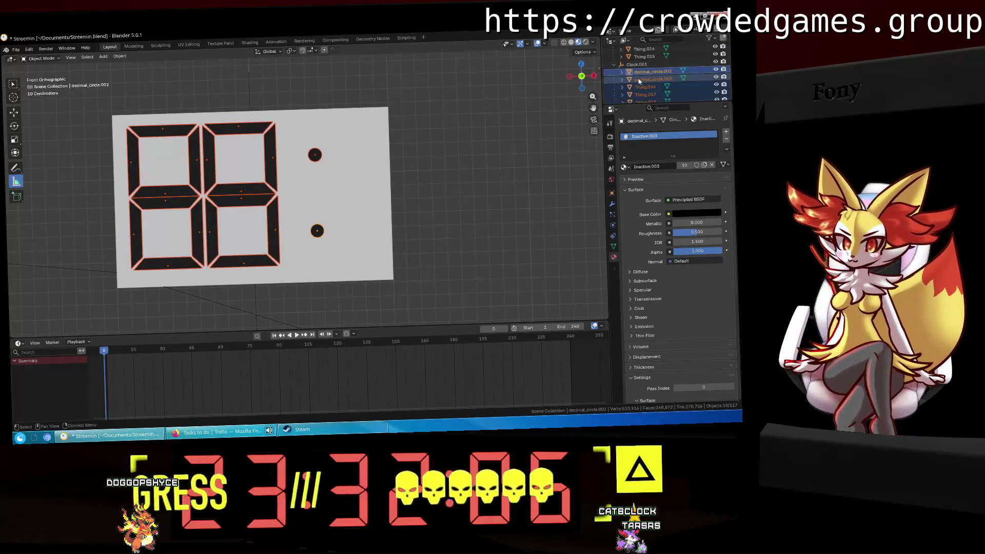
{"action": "mouse_move", "coordinate": [638, 81]}
{"action": "left_mouse_down"}
{"action": "mouse_move", "coordinate": [660, 61]}
{"action": "mouse_move", "coordinate": [642, 91]}
{"action": "left_mouse_up"}
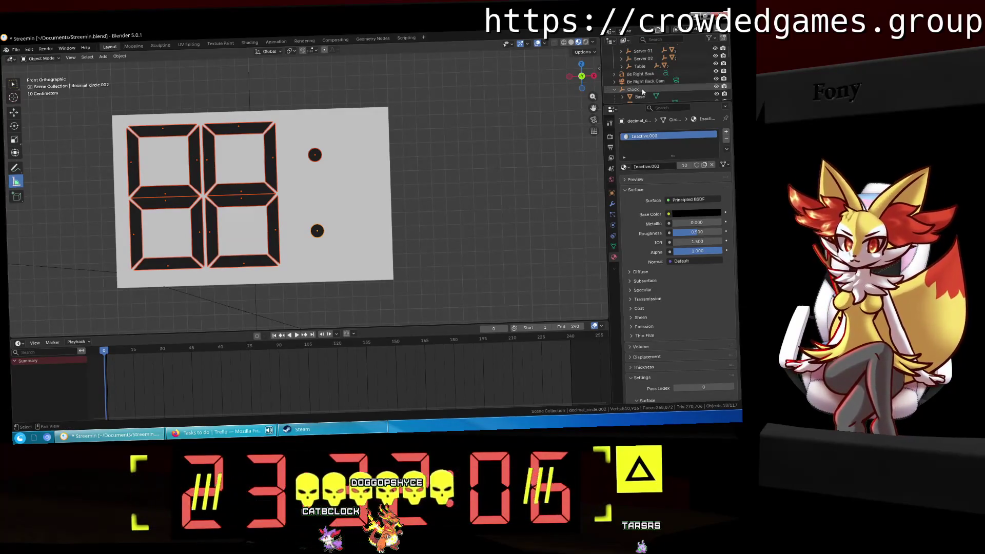
{"action": "scroll", "coordinate": [642, 90], "scroll_direction": "down", "scroll_amount": 3}
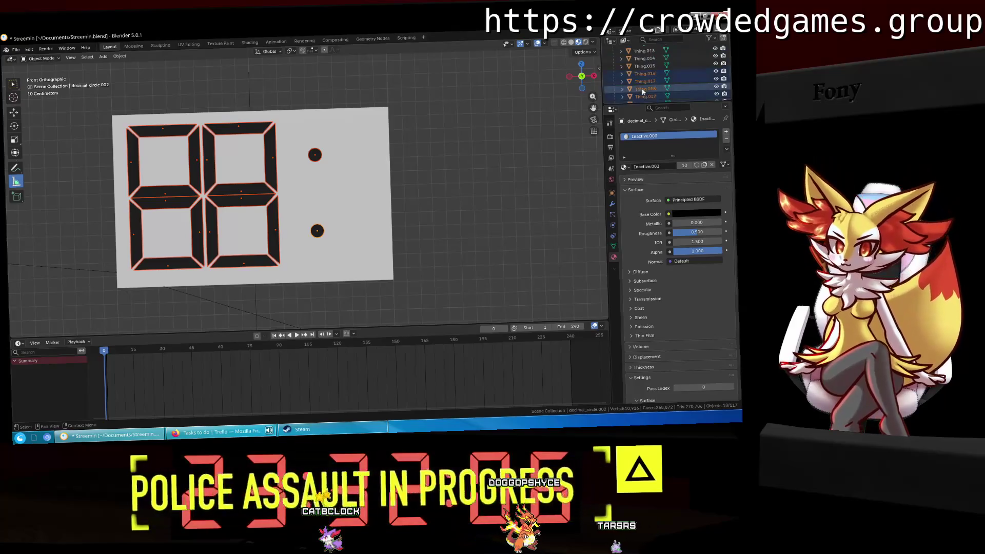
{"action": "left_click", "coordinate": [645, 97], "text": "shift"}
Move the copied digit pair 1.6 along X, right of the colon.
{"action": "key", "text": "shift+d"}
{"action": "key", "text": "x"}
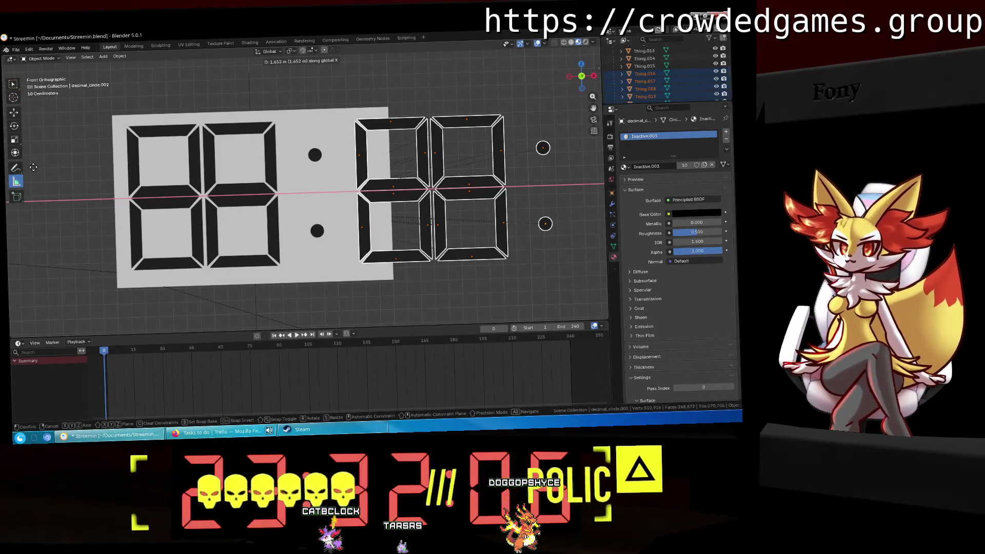
{"action": "type", "text": "165"}
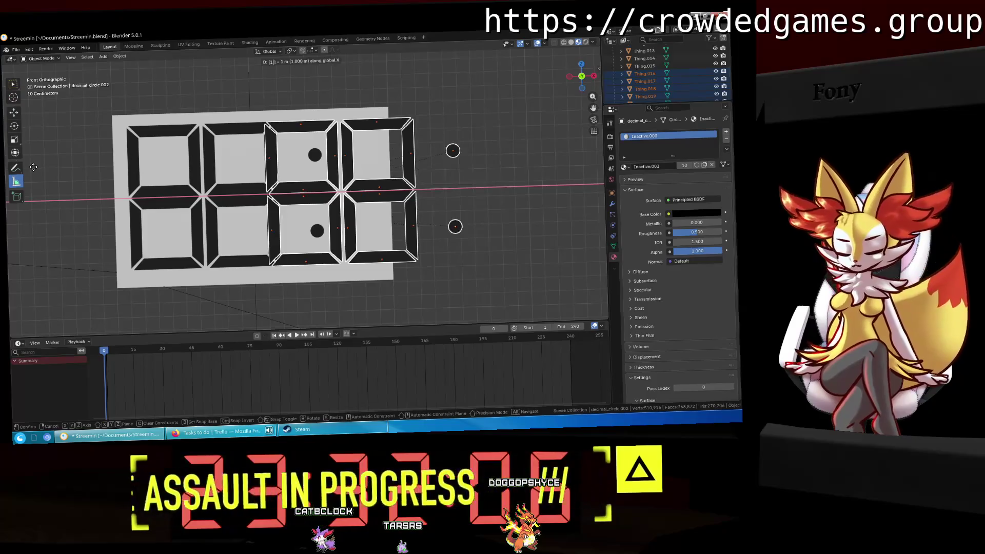
{"action": "key", "text": "BackSpace"}
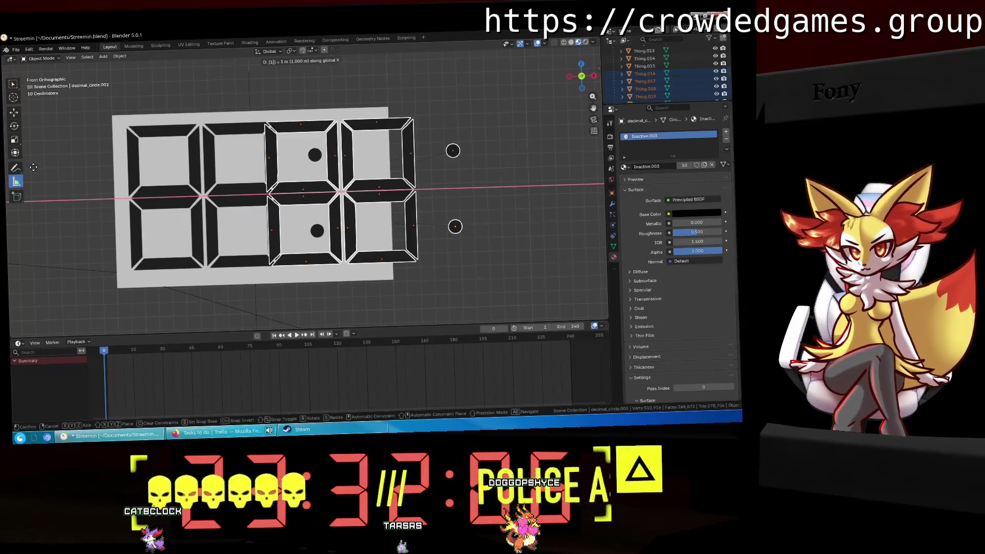
{"action": "type", "text": ".65"}
{"action": "key", "text": "Return"}
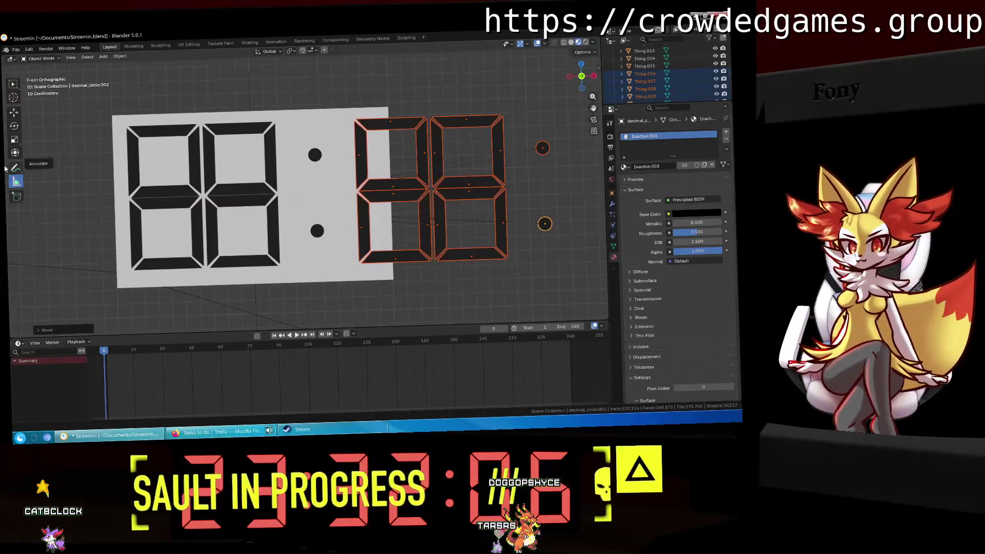
Select all segments of the new second digit pair.
{"action": "scroll", "coordinate": [451, 138], "scroll_direction": "down", "scroll_amount": 4}
{"action": "middle_click_drag", "start_coordinate": [384, 171], "coordinate": [347, 161], "text": "shift"}
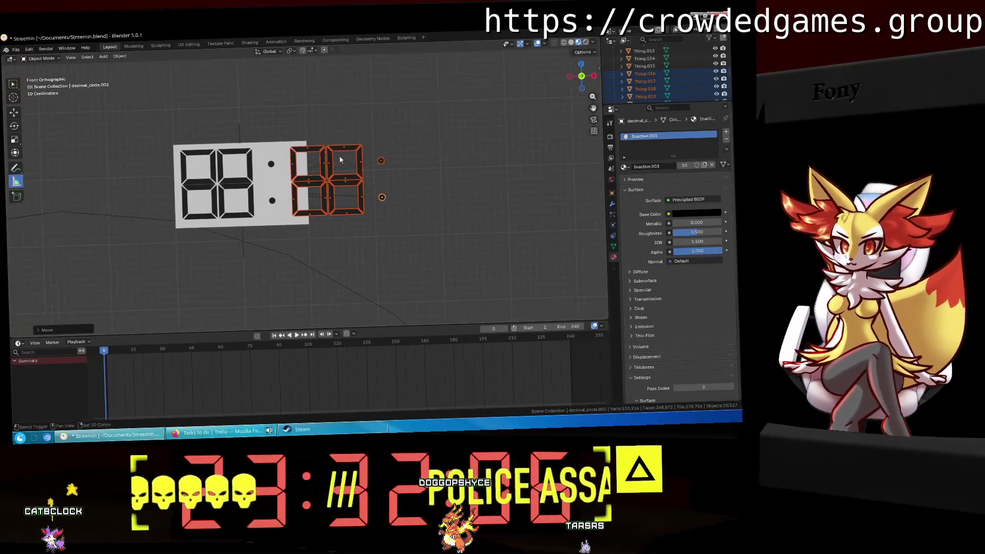
{"action": "left_click", "coordinate": [644, 73]}
{"action": "scroll", "coordinate": [644, 76], "scroll_direction": "down", "scroll_amount": 2}
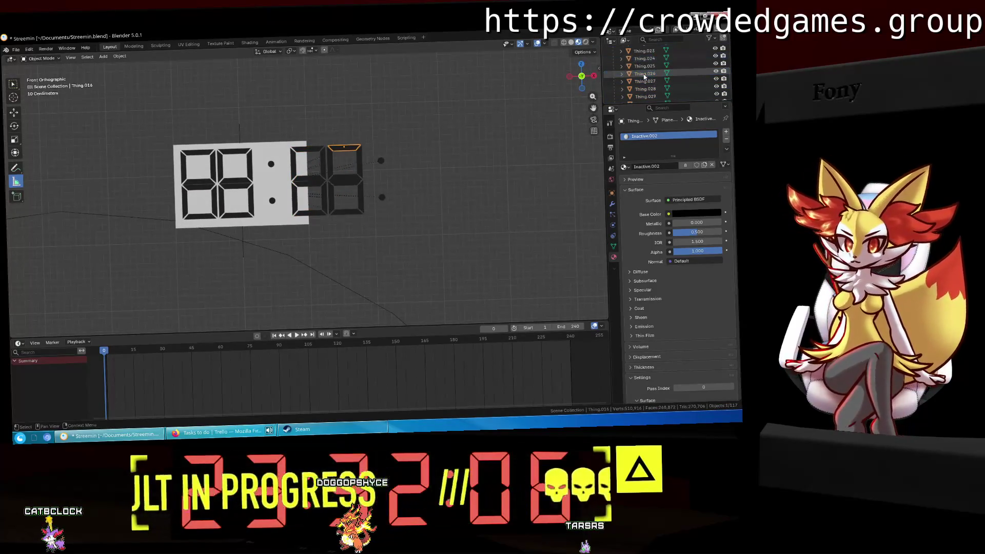
{"action": "left_click", "coordinate": [645, 66], "text": "shift"}
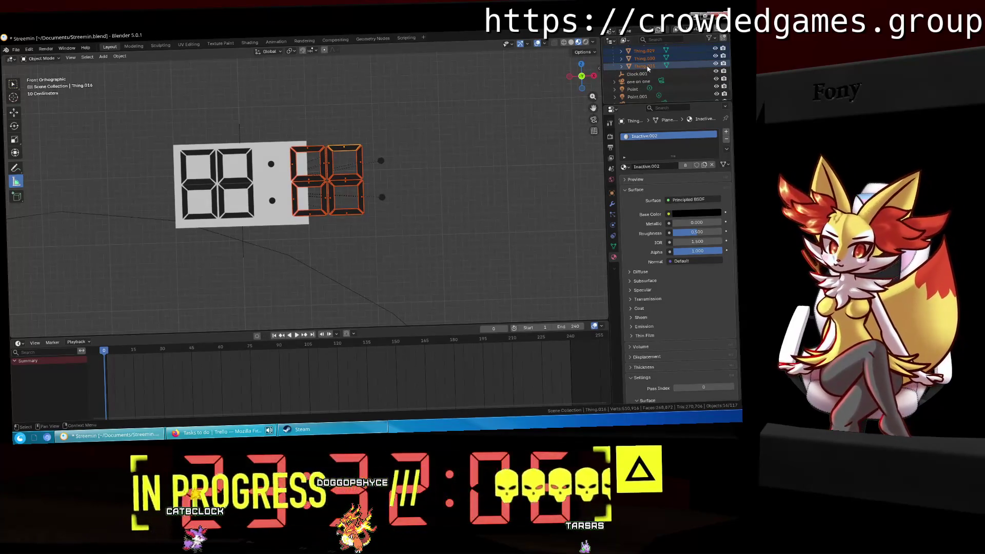
Copy the second digit pair with its dots and paste it into the Scene Collection.
{"action": "right_click", "coordinate": [647, 69]}
{"action": "key", "text": "ctrl+c"}
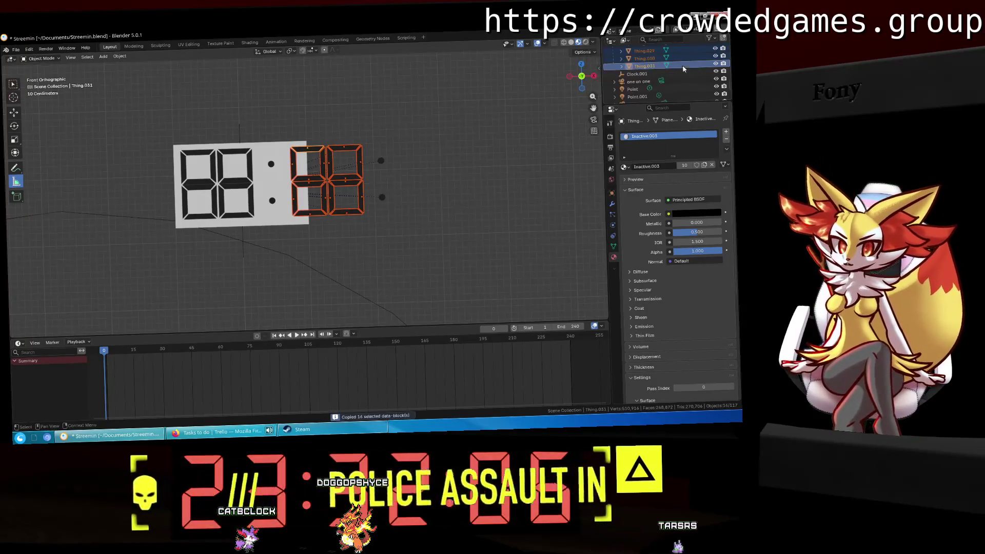
{"action": "scroll", "coordinate": [677, 67], "scroll_direction": "up", "scroll_amount": 15}
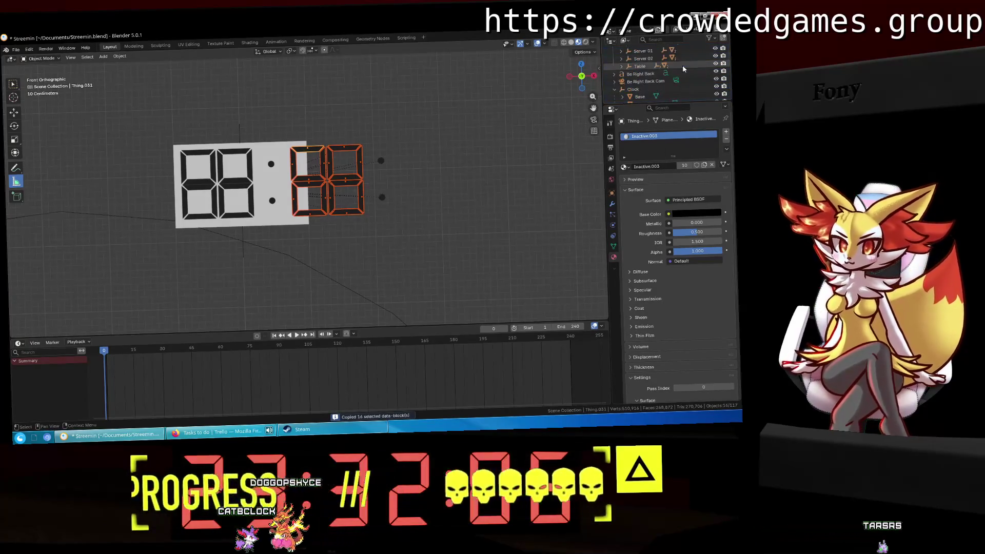
{"action": "left_click", "coordinate": [659, 51]}
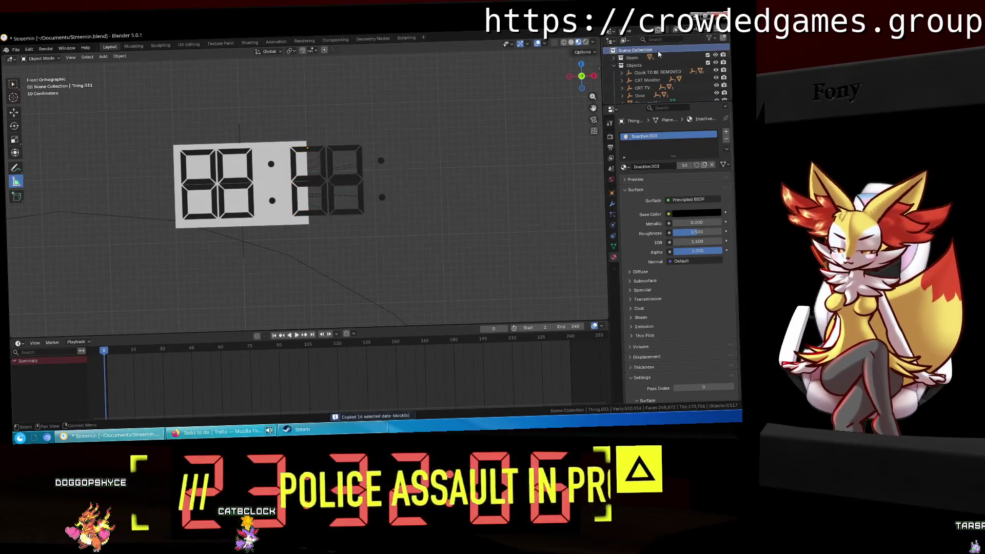
{"action": "key", "text": "ctrl+v"}
Select the pasted objects and move them 1.65 m along X as the third pair.
{"action": "scroll", "coordinate": [658, 57], "scroll_direction": "down", "scroll_amount": 4}
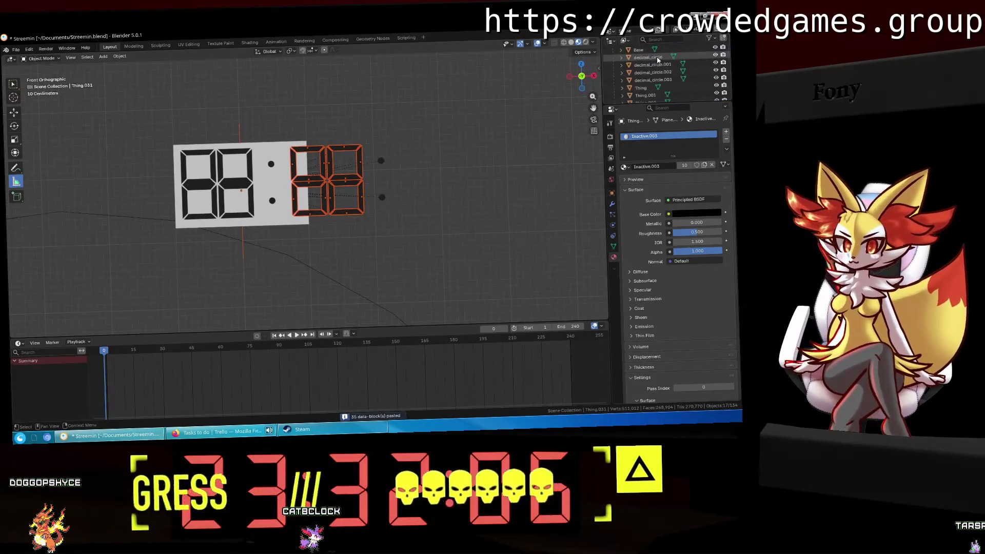
{"action": "scroll", "coordinate": [624, 65], "scroll_direction": "down", "scroll_amount": 8}
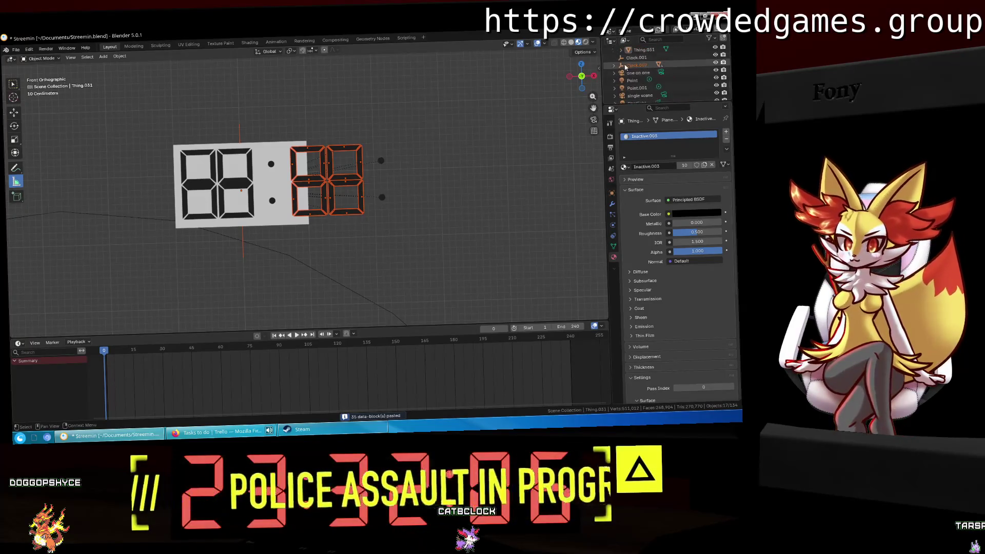
{"action": "left_click", "coordinate": [644, 72]}
{"action": "scroll", "coordinate": [646, 90], "scroll_direction": "down", "scroll_amount": 5}
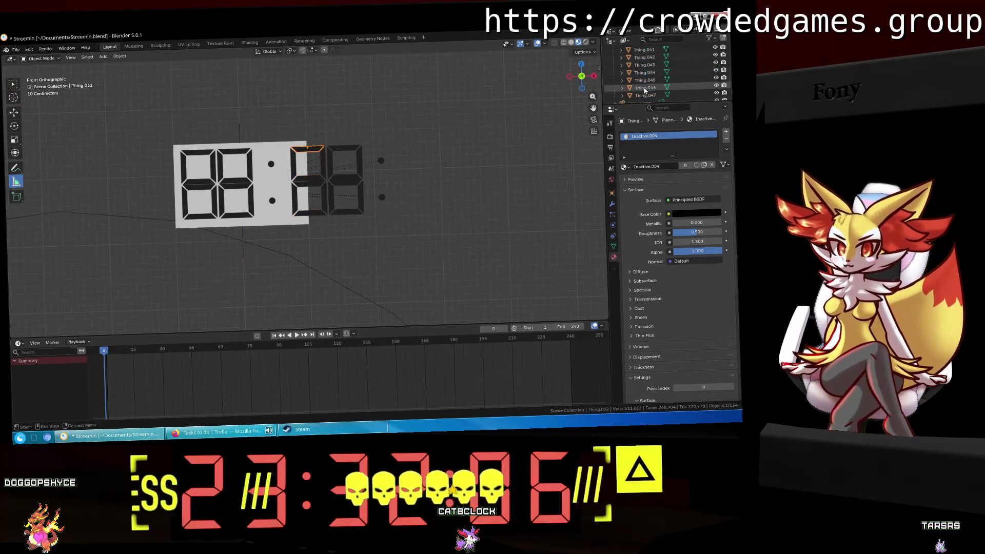
{"action": "left_click", "coordinate": [645, 96], "text": "shift"}
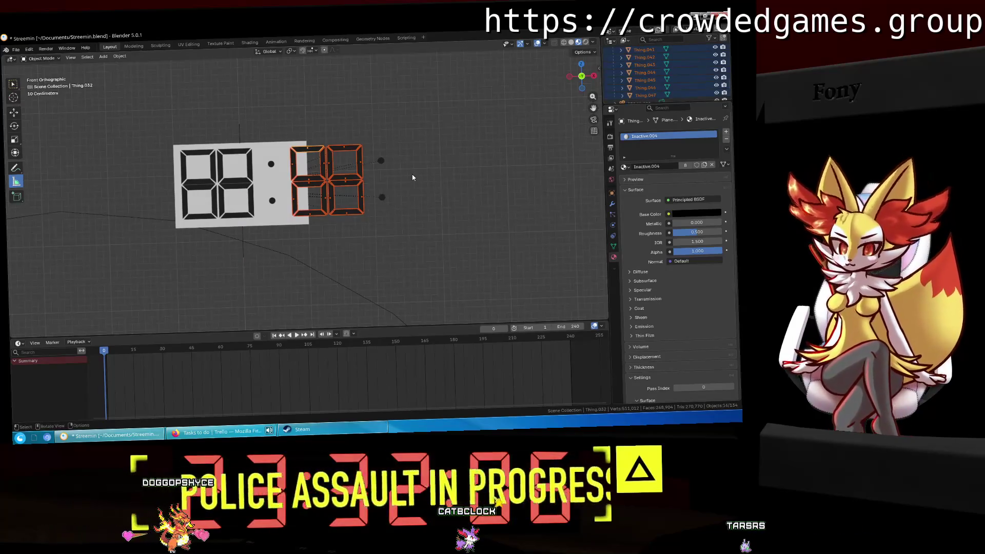
{"action": "key", "text": "g"}
{"action": "key", "text": "x"}
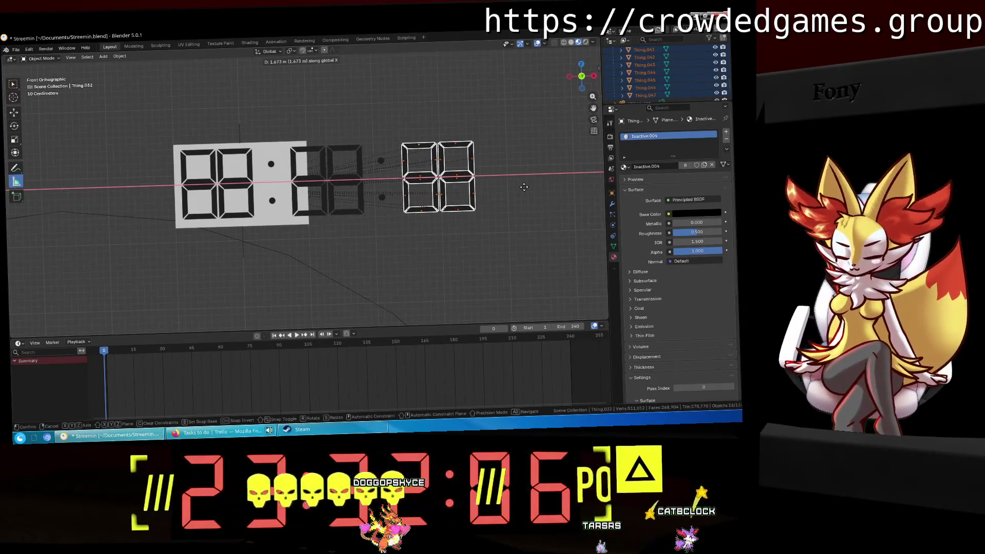
{"action": "type", "text": "1.65"}
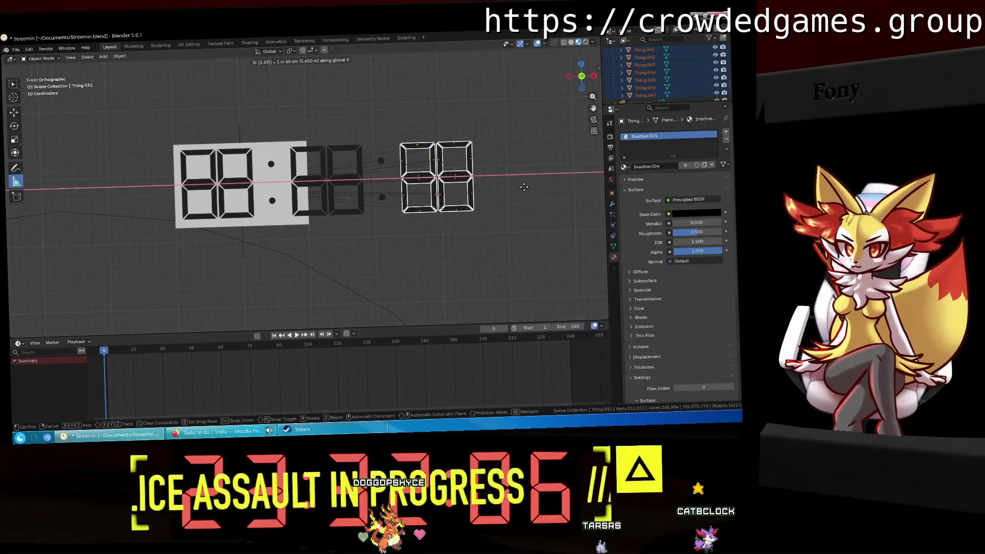
{"action": "key", "text": "Return"}
{"action": "left_click", "coordinate": [525, 186]}
{"action": "mouse_move", "coordinate": [524, 187]}
{"action": "middle_mouse_down"}
{"action": "mouse_move", "coordinate": [503, 189]}
{"action": "mouse_move", "coordinate": [526, 200]}
{"action": "middle_mouse_up"}
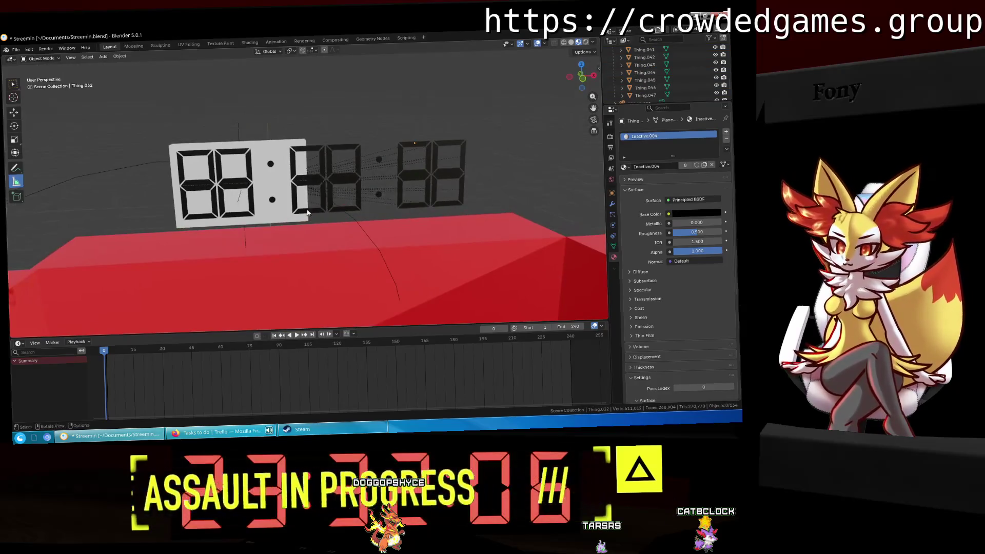
In Edit Mode, stretch the Base slab's right face 5 along X.
{"action": "left_click", "coordinate": [272, 214]}
{"action": "left_click", "coordinate": [133, 46]}
{"action": "scroll", "coordinate": [294, 194], "scroll_direction": "down", "scroll_amount": 5}
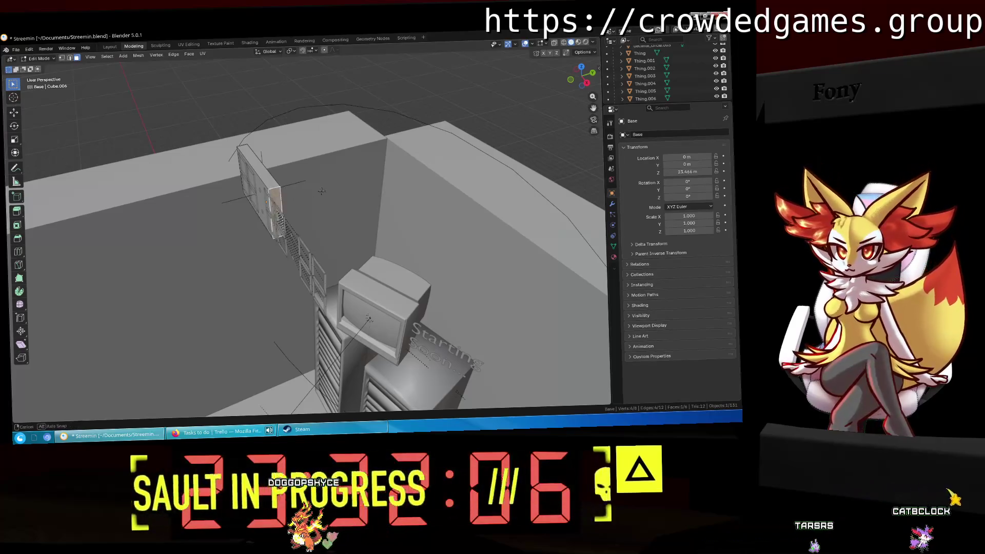
{"action": "middle_click_drag", "start_coordinate": [294, 194], "coordinate": [379, 178]}
{"action": "key", "text": "g"}
{"action": "key", "text": "x"}
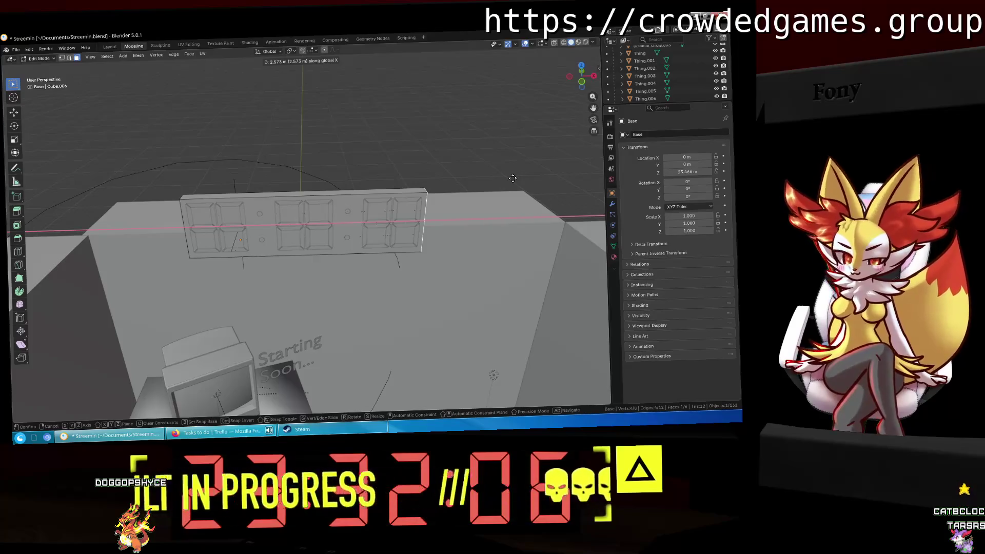
{"action": "type", "text": "5"}
{"action": "key", "text": "Return"}
{"action": "left_click", "coordinate": [512, 178]}
{"action": "mouse_move", "coordinate": [512, 178]}
{"action": "middle_mouse_down"}
{"action": "mouse_move", "coordinate": [511, 152]}
{"action": "mouse_move", "coordinate": [506, 220]}
{"action": "mouse_move", "coordinate": [504, 146]}
{"action": "middle_mouse_up"}
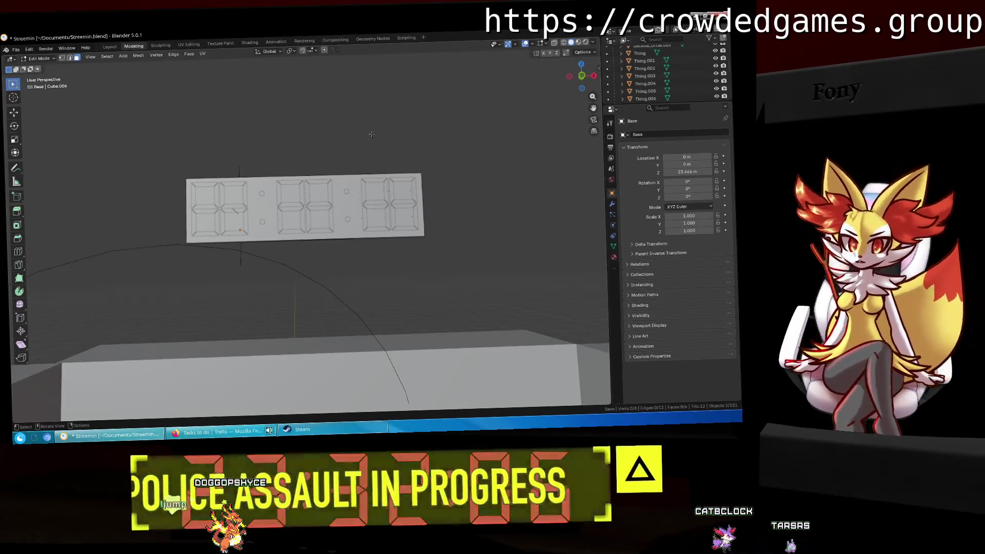
Move the white panel's bottom face 0.04 along Z in front view.
{"action": "middle_click_drag", "start_coordinate": [364, 139], "coordinate": [365, 143]}
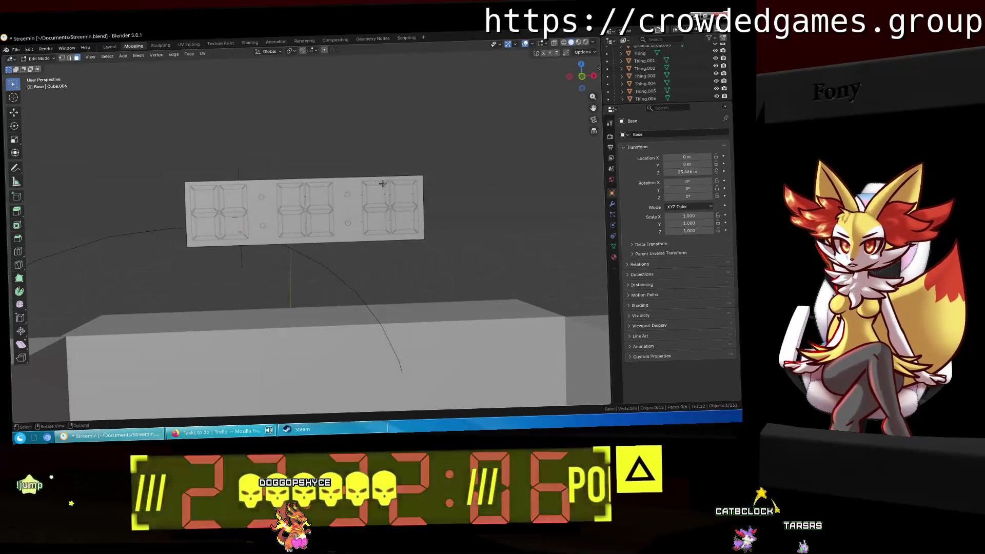
{"action": "mouse_move", "coordinate": [382, 183]}
{"action": "middle_mouse_down"}
{"action": "mouse_move", "coordinate": [408, 197]}
{"action": "mouse_move", "coordinate": [403, 215]}
{"action": "mouse_move", "coordinate": [380, 204]}
{"action": "mouse_move", "coordinate": [389, 218]}
{"action": "middle_mouse_up"}
{"action": "left_click", "coordinate": [372, 226]}
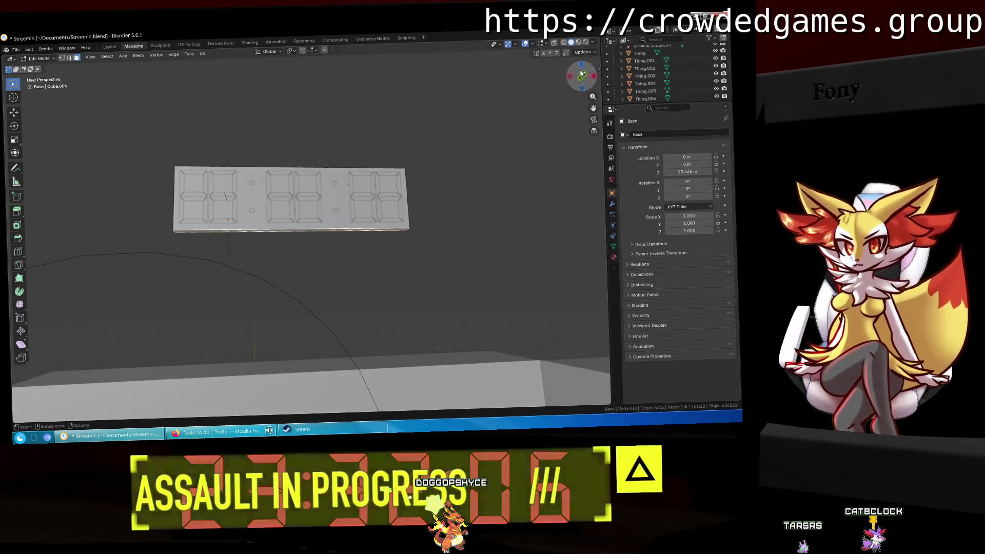
{"action": "key", "text": "KP_1"}
{"action": "key", "text": "g"}
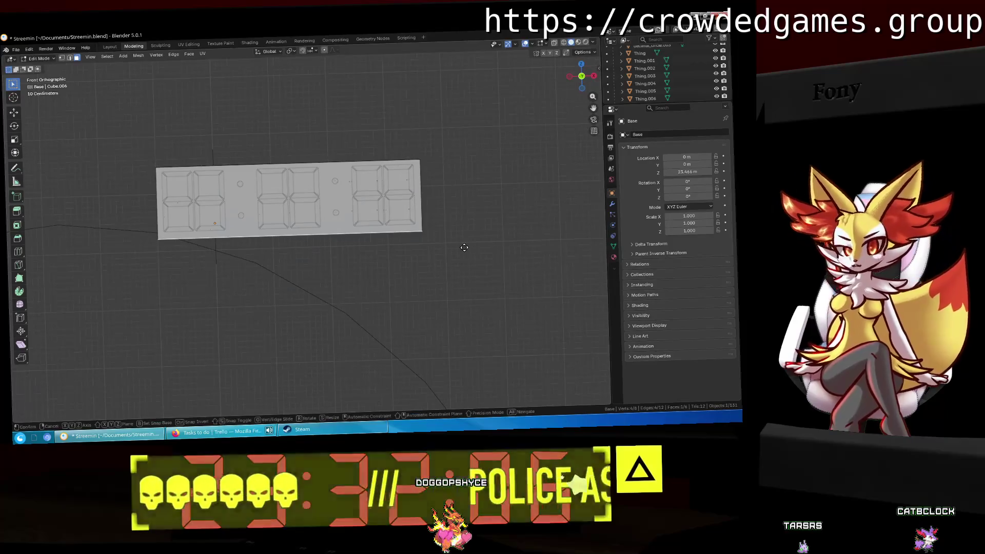
{"action": "key", "text": "z"}
{"action": "key", "text": "x"}
{"action": "key", "text": "z"}
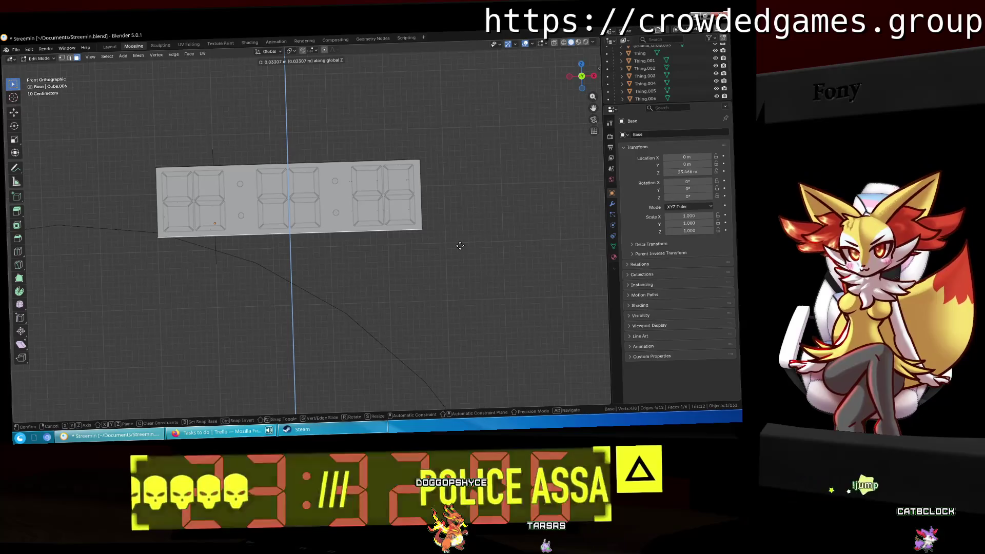
{"action": "type", "text": "0.05"}
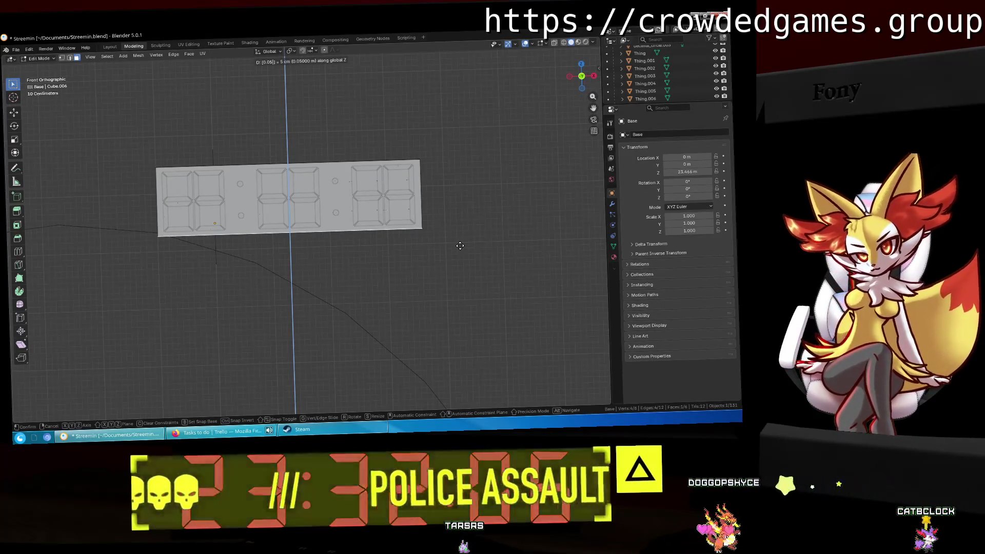
{"action": "key", "text": "BackSpace"}
{"action": "type", "text": "4"}
{"action": "key", "text": "Return"}
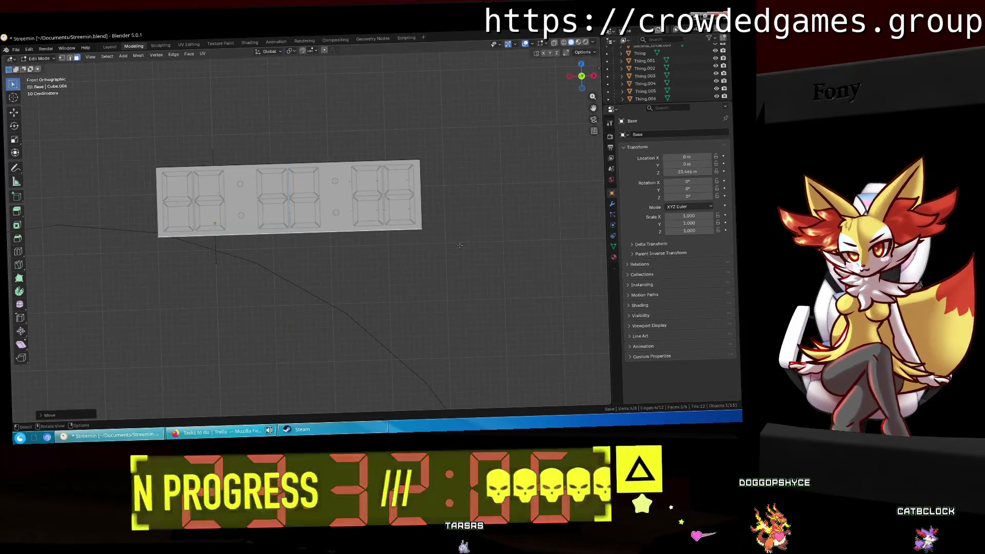
Select digit segments Thing.002 and Thing.004 and show their material settings.
{"action": "left_click", "coordinate": [460, 246]}
{"action": "mouse_move", "coordinate": [460, 245]}
{"action": "middle_mouse_down"}
{"action": "mouse_move", "coordinate": [439, 180]}
{"action": "mouse_move", "coordinate": [495, 228]}
{"action": "mouse_move", "coordinate": [517, 220]}
{"action": "mouse_move", "coordinate": [482, 216]}
{"action": "middle_mouse_up"}
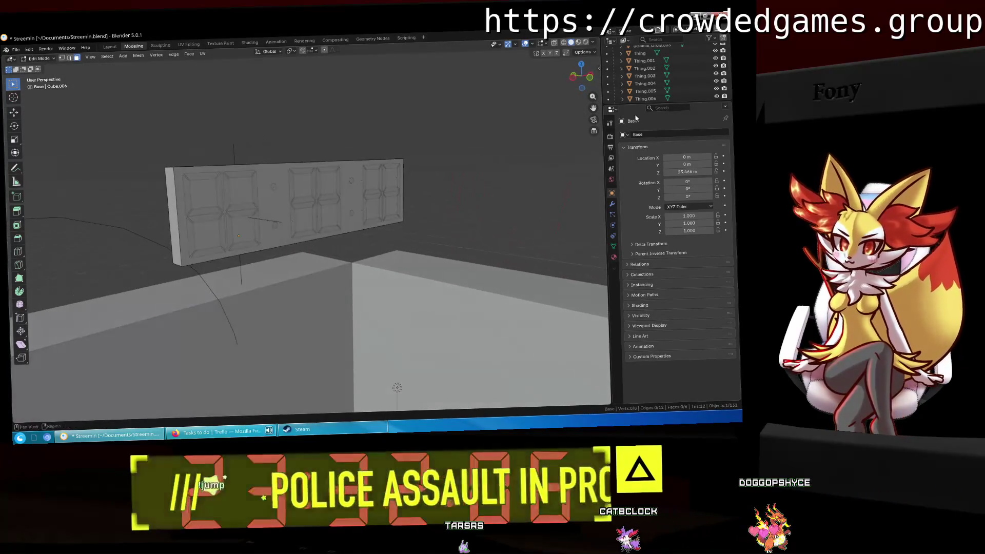
{"action": "left_click", "coordinate": [636, 69]}
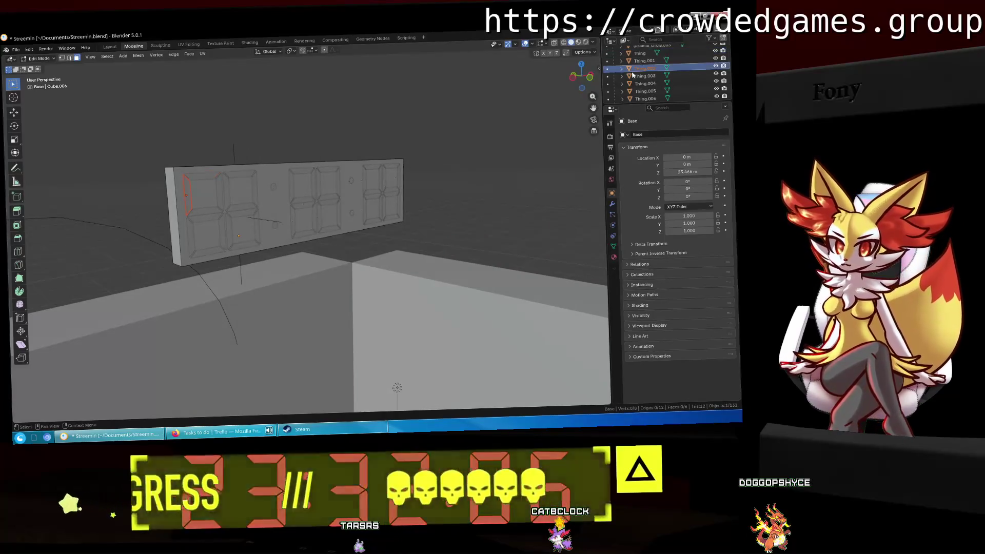
{"action": "left_click", "coordinate": [614, 258]}
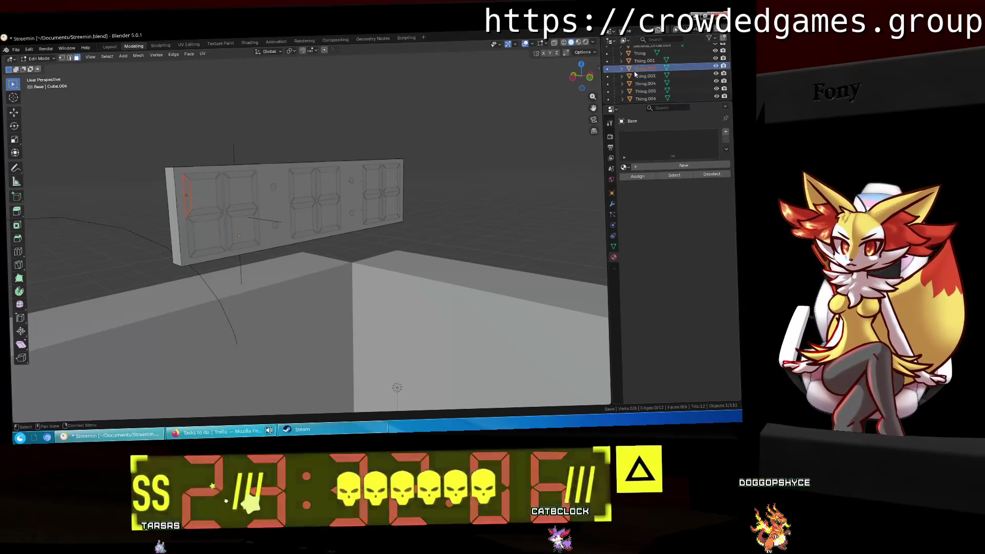
{"action": "left_click", "coordinate": [644, 84]}
{"action": "key", "text": "Down"}
{"action": "key", "text": "Down"}
{"action": "key", "text": "Down"}
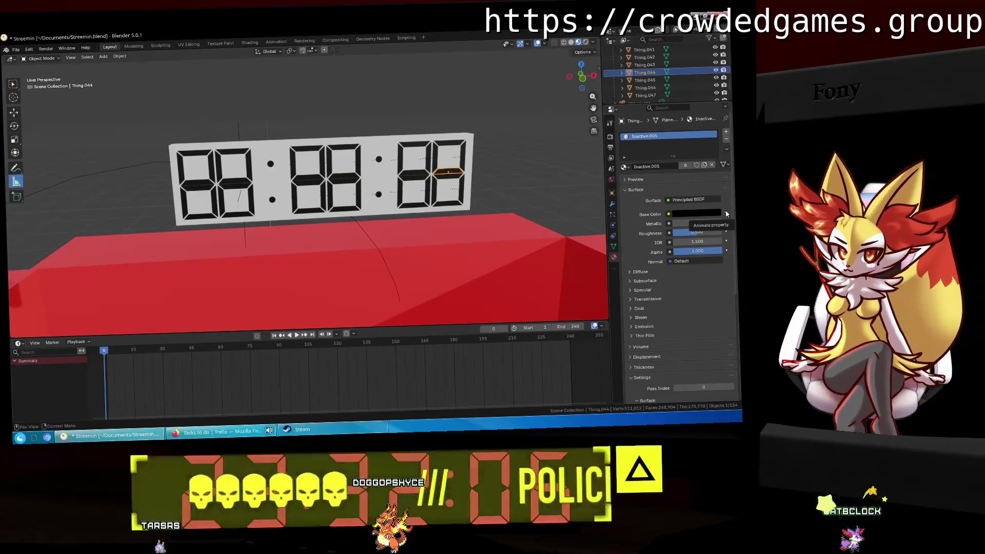
Select digit segment Thing.008 to display its Inactive.001 material.
{"action": "left_click", "coordinate": [212, 164]}
{"action": "scroll", "coordinate": [298, 156], "scroll_direction": "up", "scroll_amount": 2}
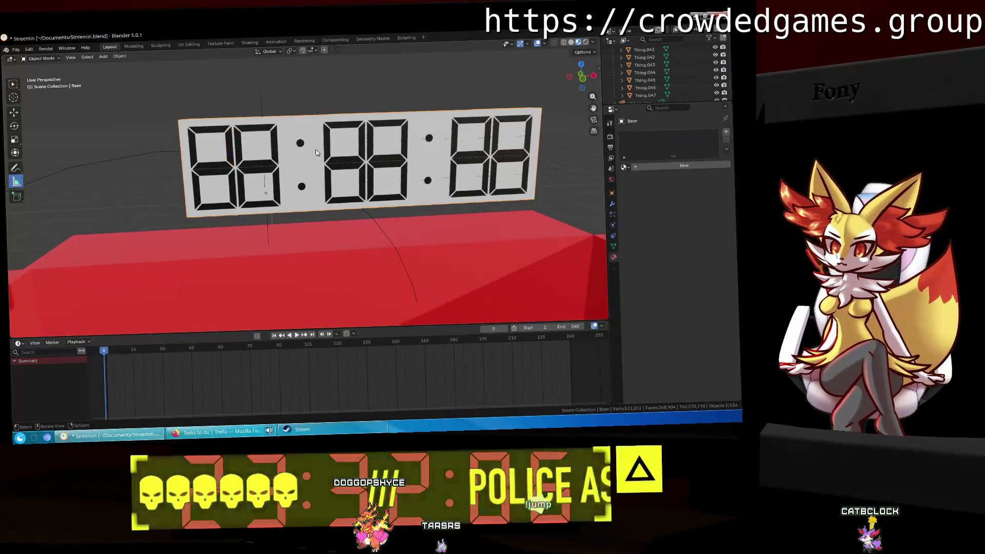
{"action": "scroll", "coordinate": [451, 220], "scroll_direction": "down", "scroll_amount": 3}
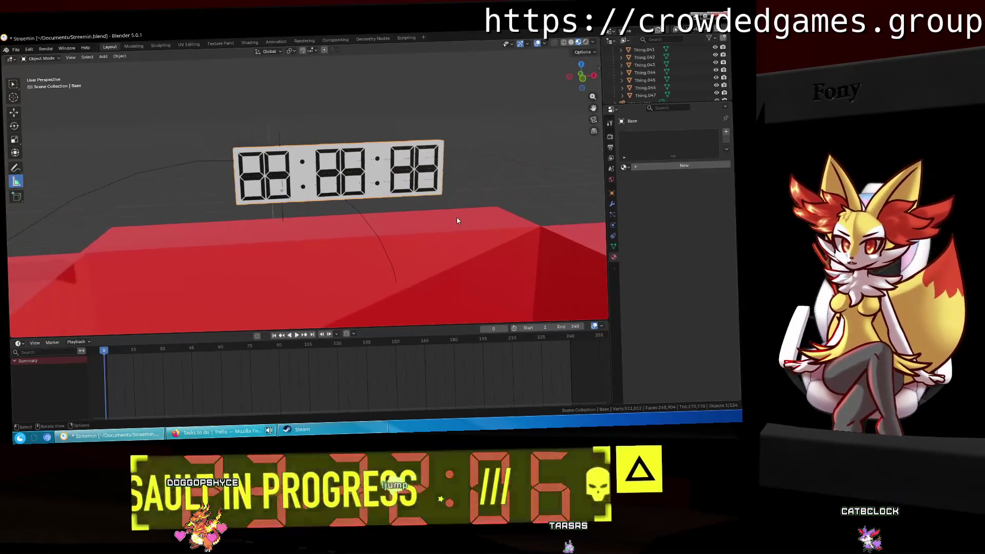
{"action": "mouse_move", "coordinate": [461, 226]}
{"action": "middle_mouse_down"}
{"action": "mouse_move", "coordinate": [472, 252]}
{"action": "mouse_move", "coordinate": [462, 231]}
{"action": "mouse_move", "coordinate": [495, 255]}
{"action": "mouse_move", "coordinate": [446, 136]}
{"action": "mouse_move", "coordinate": [284, 275]}
{"action": "mouse_move", "coordinate": [292, 290]}
{"action": "mouse_move", "coordinate": [92, 250]}
{"action": "mouse_move", "coordinate": [505, 195]}
{"action": "mouse_move", "coordinate": [410, 202]}
{"action": "middle_mouse_up"}
{"action": "left_click", "coordinate": [301, 207]}
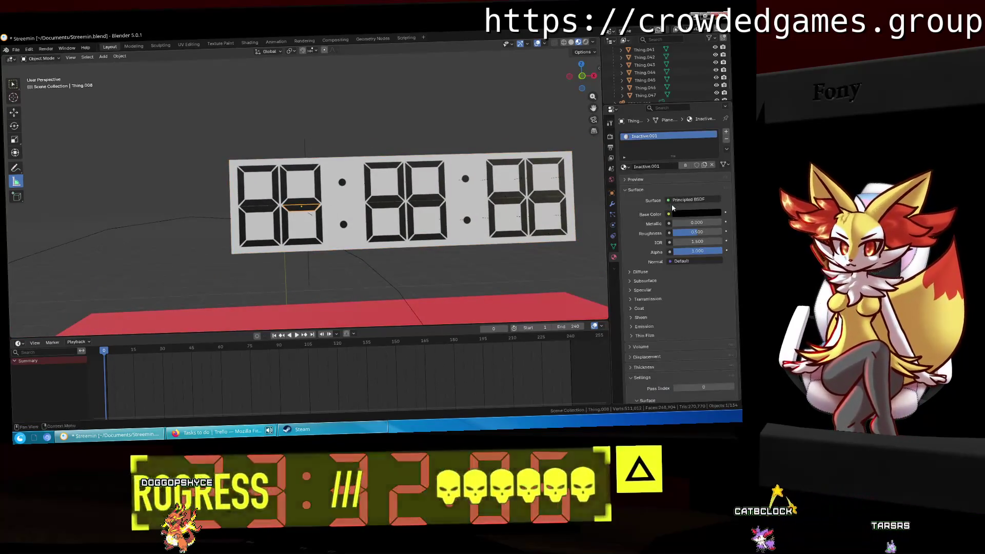
Set the Inactive.001 material's Roughness to 0.15.
{"action": "scroll", "coordinate": [409, 211], "scroll_direction": "up", "scroll_amount": 4}
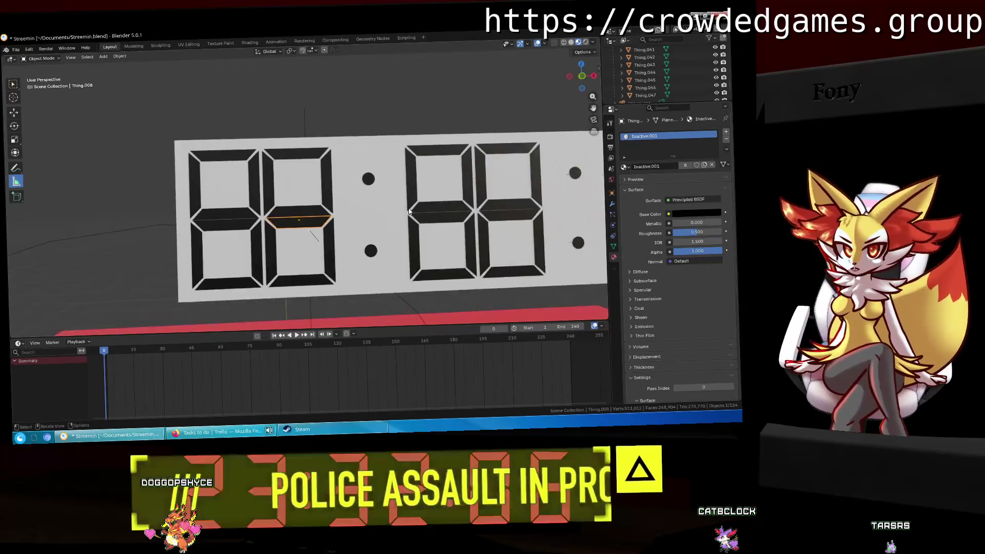
{"action": "middle_click_drag", "start_coordinate": [329, 202], "coordinate": [303, 192]}
{"action": "scroll", "coordinate": [677, 231], "scroll_direction": "down", "scroll_amount": 2}
{"action": "left_click_drag", "start_coordinate": [696, 202], "coordinate": [677, 201]}
{"action": "left_click", "coordinate": [714, 201]}
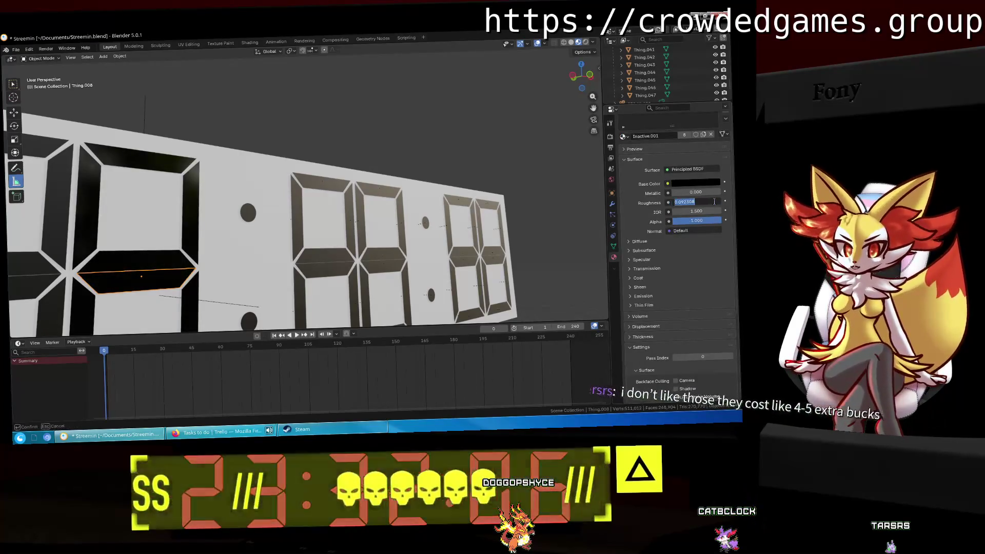
{"action": "type", "text": "0.15"}
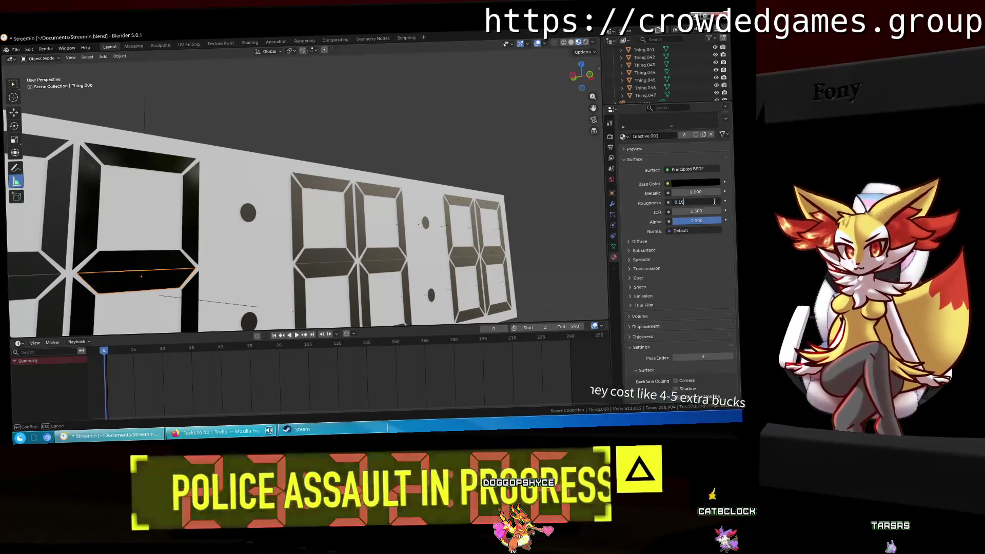
{"action": "key", "text": "Return"}
Select segment Thing.029 and search its material list for 'inac' without changing it.
{"action": "mouse_move", "coordinate": [389, 174]}
{"action": "middle_mouse_down"}
{"action": "mouse_move", "coordinate": [333, 170]}
{"action": "mouse_move", "coordinate": [615, 170]}
{"action": "middle_mouse_up"}
{"action": "scroll", "coordinate": [638, 189], "scroll_direction": "up", "scroll_amount": 2}
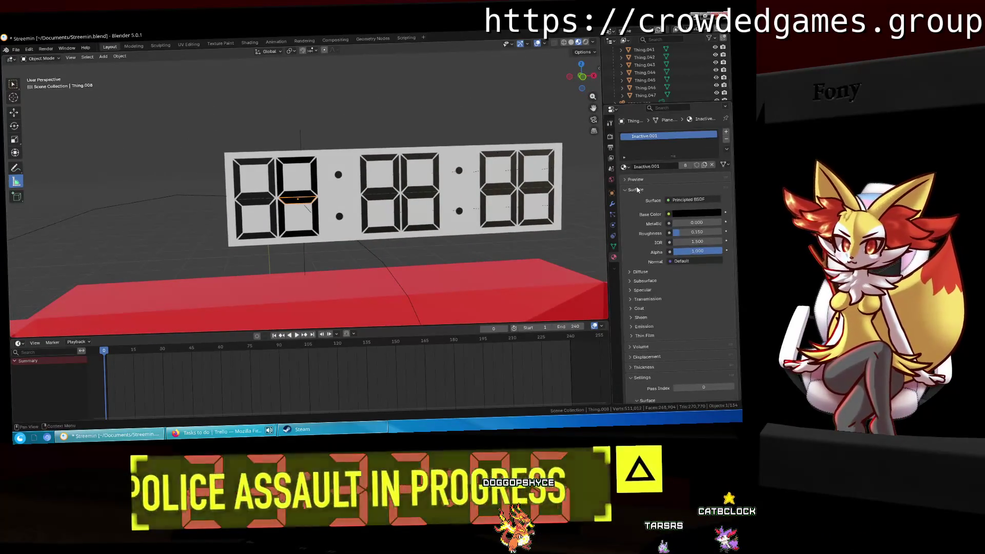
{"action": "left_click", "coordinate": [362, 177]}
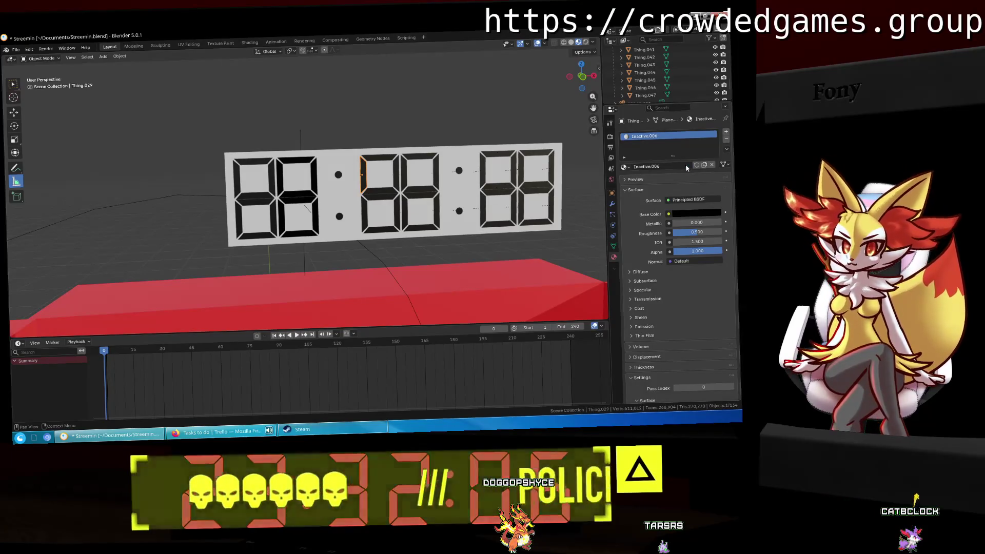
{"action": "left_click", "coordinate": [624, 167]}
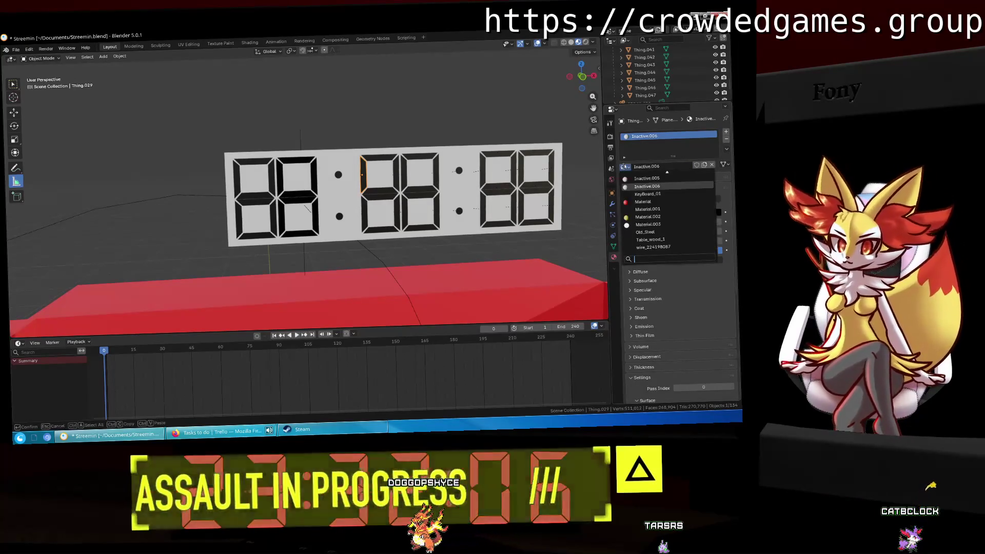
{"action": "type", "text": "inac"}
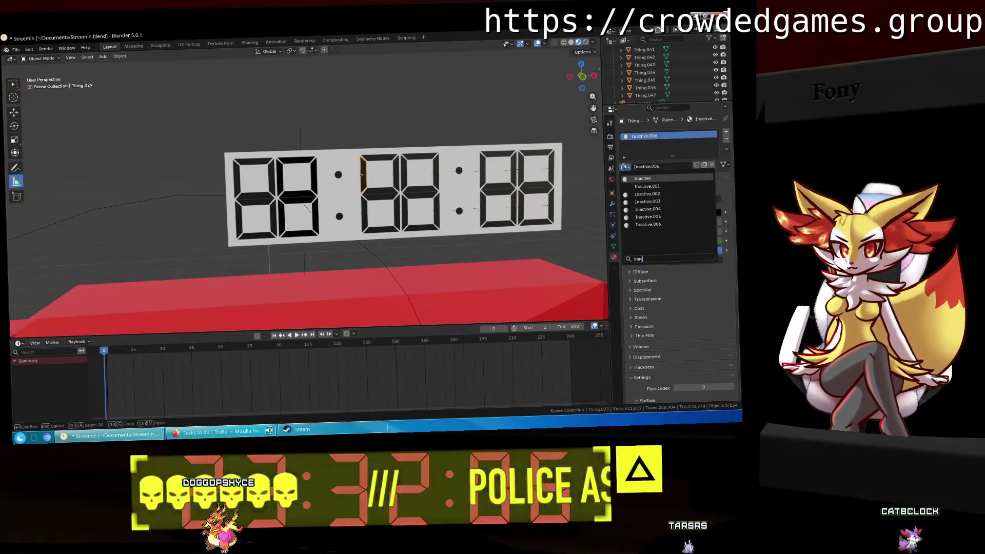
{"action": "key", "text": "Escape"}
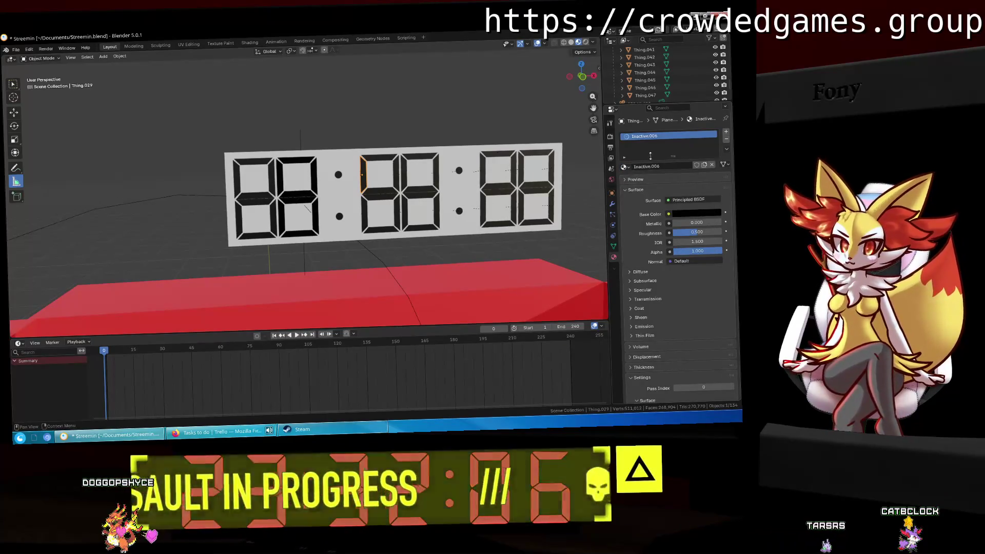
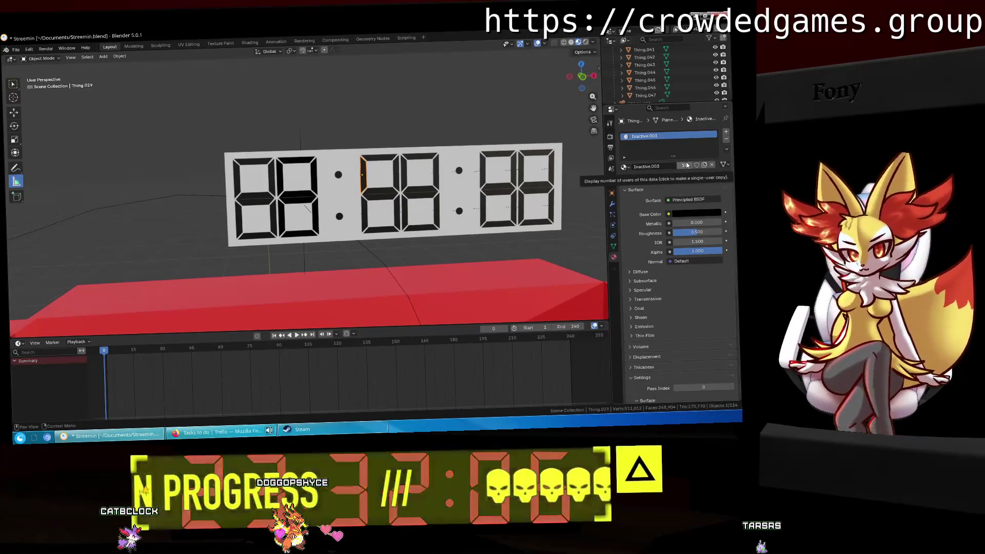
Switch the first selected segment of the leftmost digit to Inactive.001.
{"action": "scroll", "coordinate": [255, 169], "scroll_direction": "up", "scroll_amount": 2}
{"action": "left_click", "coordinate": [256, 174]}
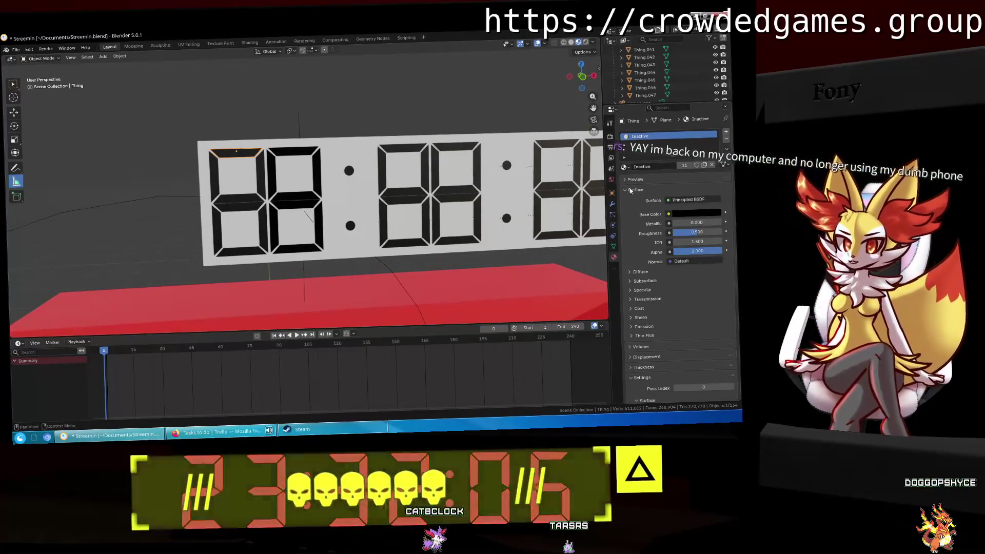
{"action": "double_click", "coordinate": [657, 166]}
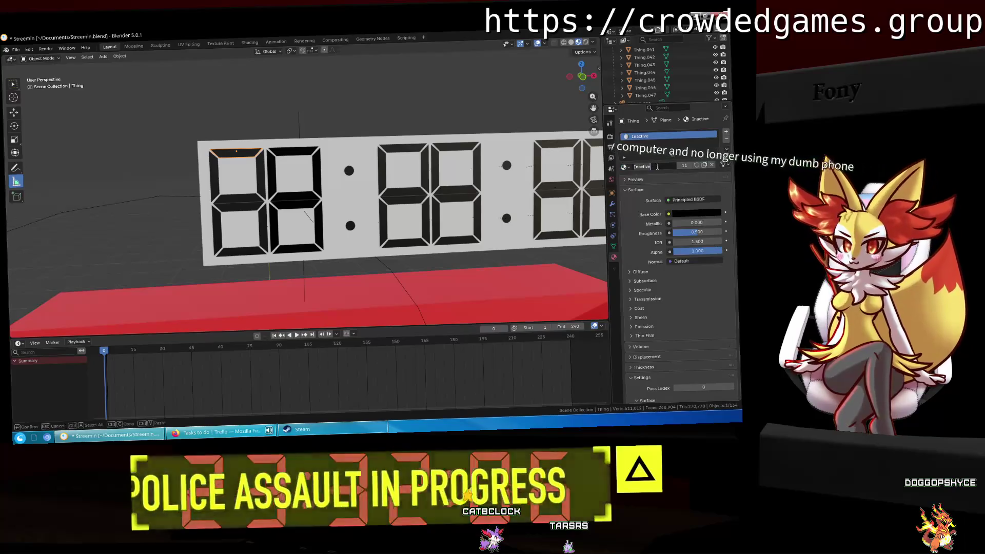
{"action": "left_click", "coordinate": [624, 166]}
{"action": "scroll", "coordinate": [322, 197], "scroll_direction": "up", "scroll_amount": 3}
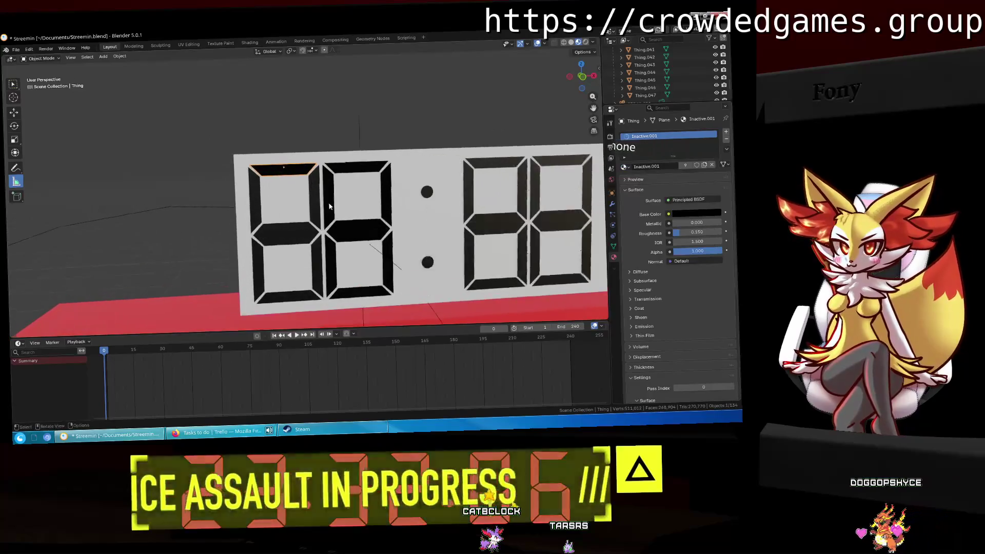
{"action": "left_click", "coordinate": [322, 198]}
{"action": "scroll", "coordinate": [322, 197], "scroll_direction": "up", "scroll_amount": 3}
{"action": "left_click", "coordinate": [624, 166]}
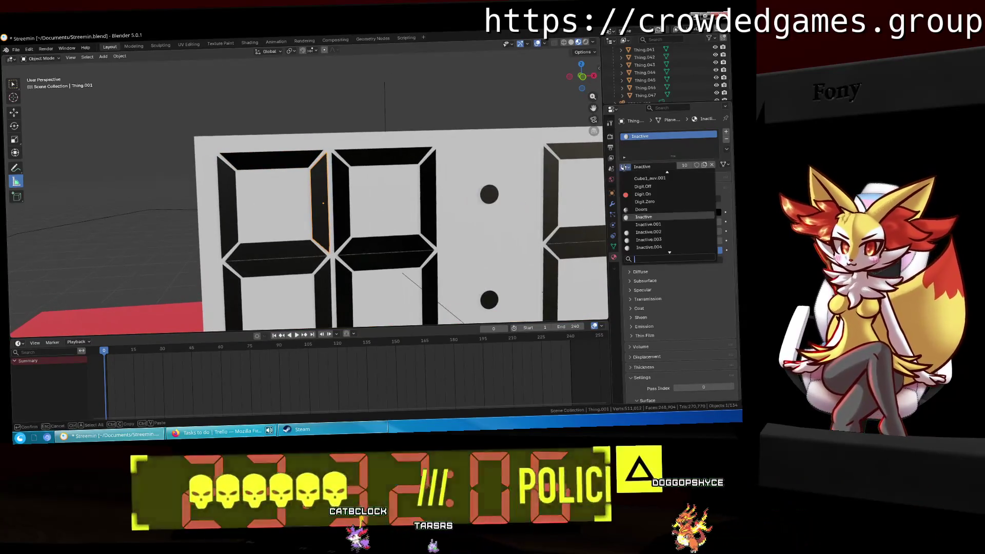
{"action": "left_click", "coordinate": [673, 224]}
Give the leftmost digit's upper-left segment the Inactive.001 material.
{"action": "left_click", "coordinate": [314, 258]}
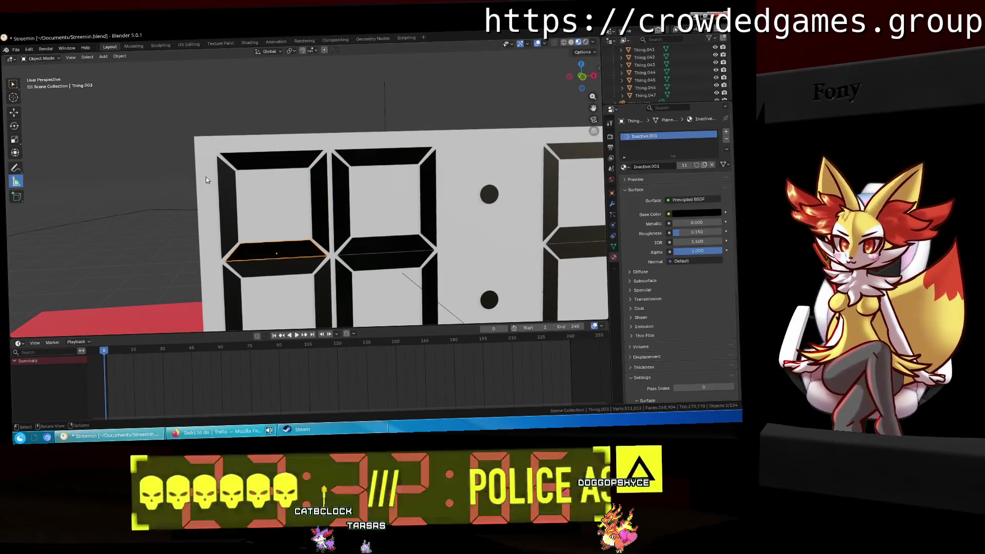
{"action": "left_click", "coordinate": [238, 193]}
{"action": "left_click", "coordinate": [231, 194]}
{"action": "middle_click_drag", "start_coordinate": [482, 180], "coordinate": [511, 179]}
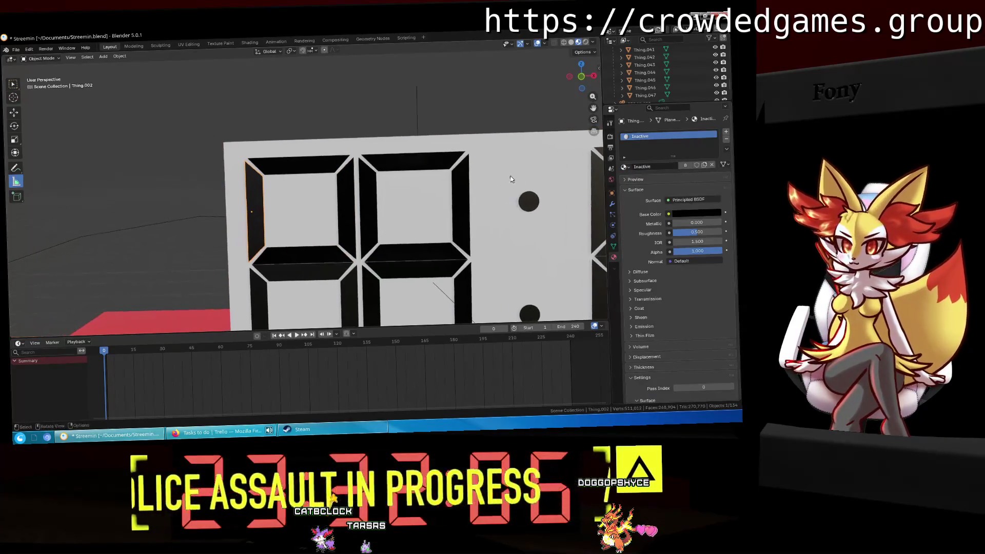
{"action": "left_click", "coordinate": [624, 167]}
{"action": "left_click", "coordinate": [666, 227]}
Assign Inactive.001 to the middle horizontal segment and the digit's middle bar.
{"action": "mouse_move", "coordinate": [358, 175]}
{"action": "middle_mouse_down"}
{"action": "mouse_move", "coordinate": [340, 127]}
{"action": "mouse_move", "coordinate": [308, 185]}
{"action": "middle_mouse_up"}
{"action": "left_click", "coordinate": [302, 194]}
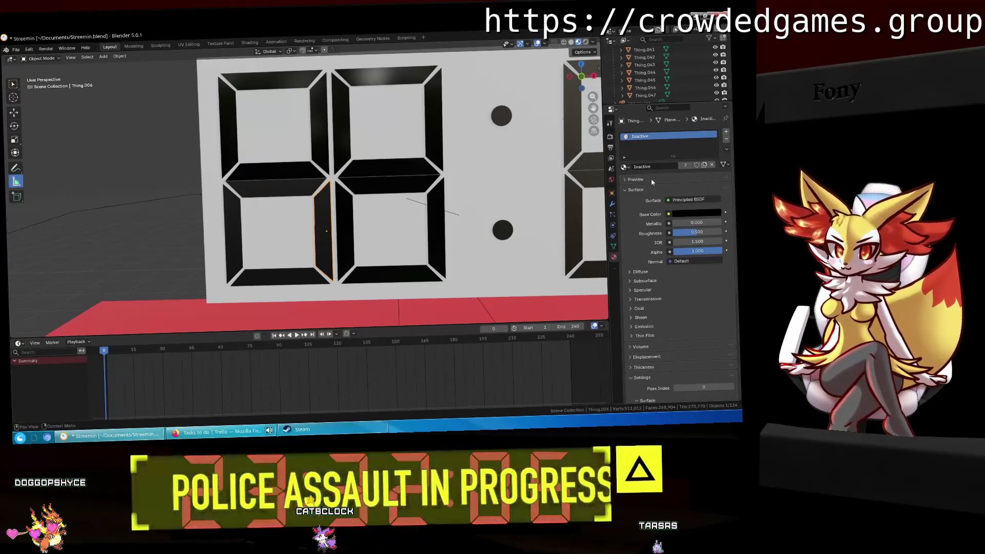
{"action": "left_click", "coordinate": [625, 167]}
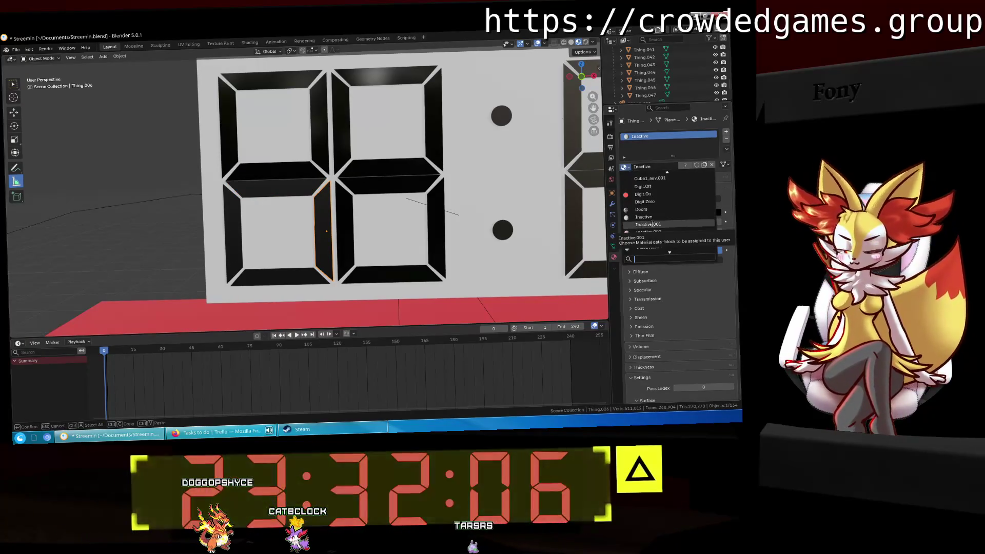
{"action": "left_click", "coordinate": [647, 224]}
{"action": "left_click", "coordinate": [287, 194]}
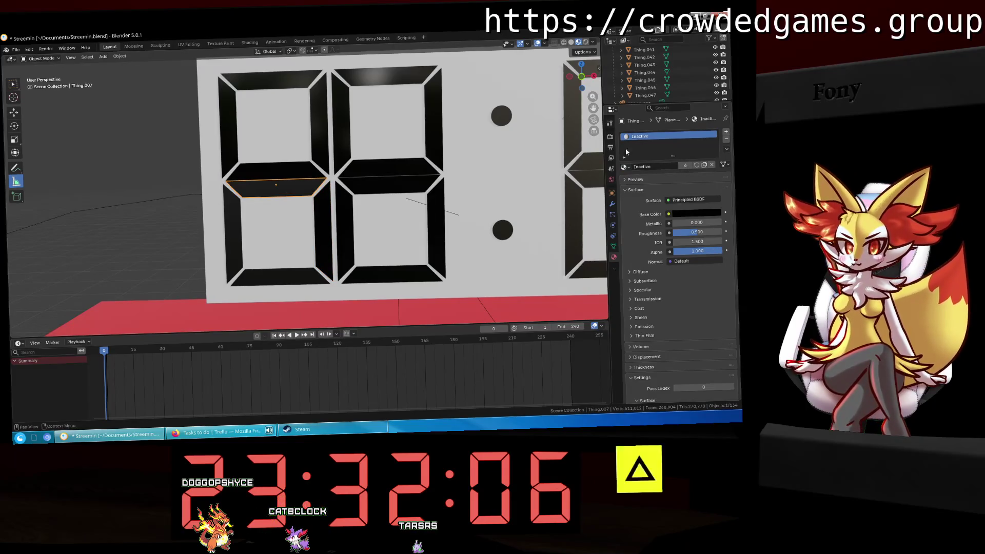
{"action": "left_click", "coordinate": [625, 167]}
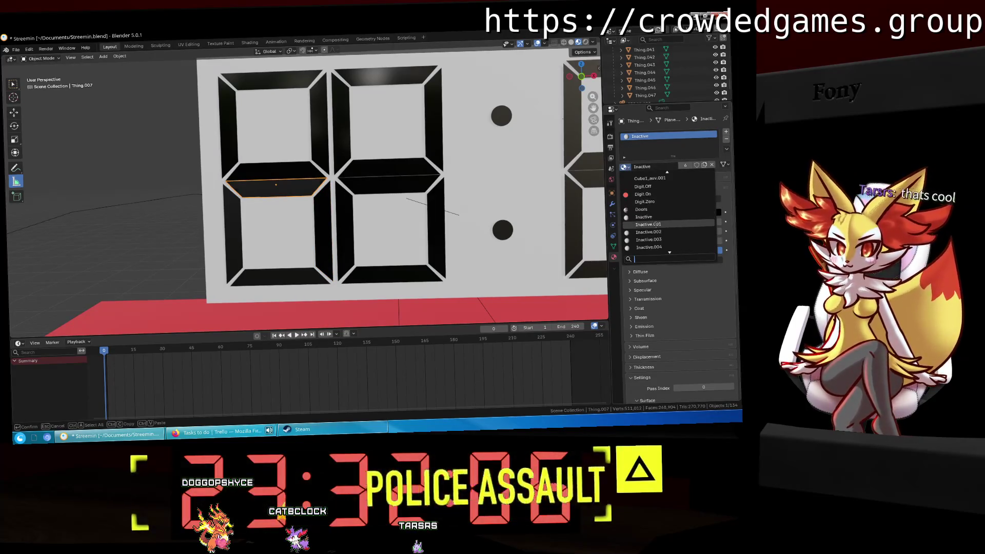
{"action": "left_click", "coordinate": [648, 224]}
Give the lower-left and bottom bars Inactive.001, then select the top colon dot.
{"action": "left_click", "coordinate": [238, 235]}
{"action": "middle_click_drag", "start_coordinate": [375, 230], "coordinate": [337, 191], "text": "shift"}
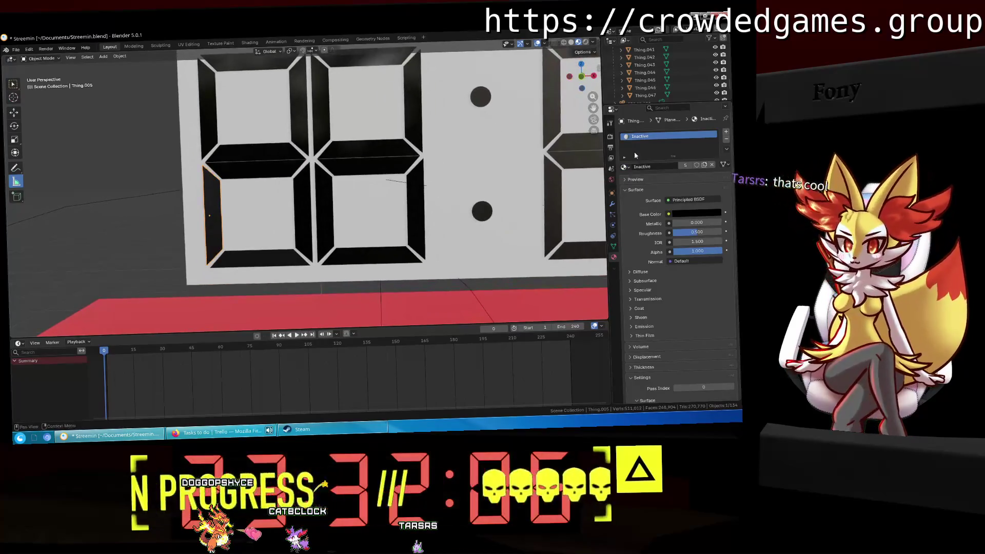
{"action": "left_click", "coordinate": [625, 167]}
{"action": "left_click", "coordinate": [646, 224]}
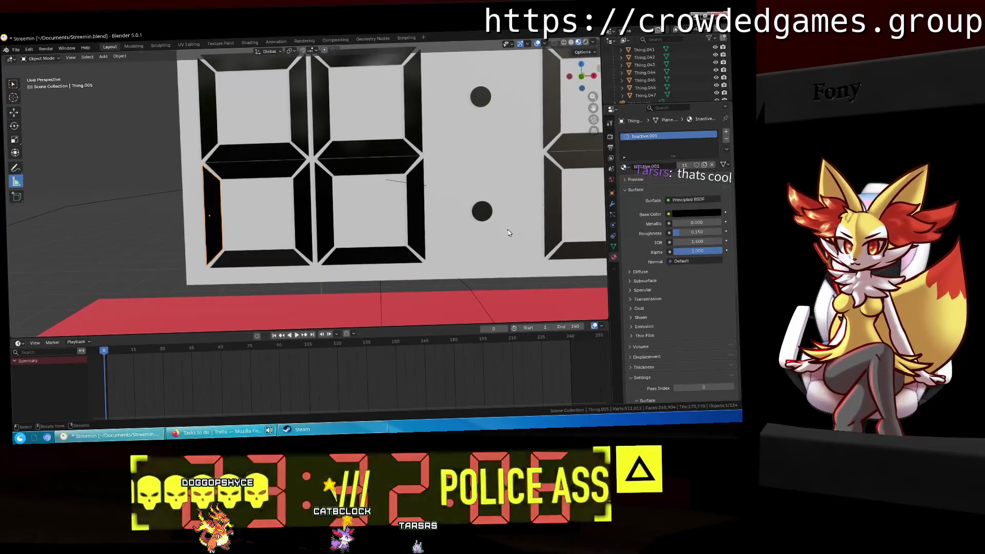
{"action": "left_click", "coordinate": [281, 261]}
{"action": "left_click", "coordinate": [624, 166]}
{"action": "left_click", "coordinate": [644, 224]}
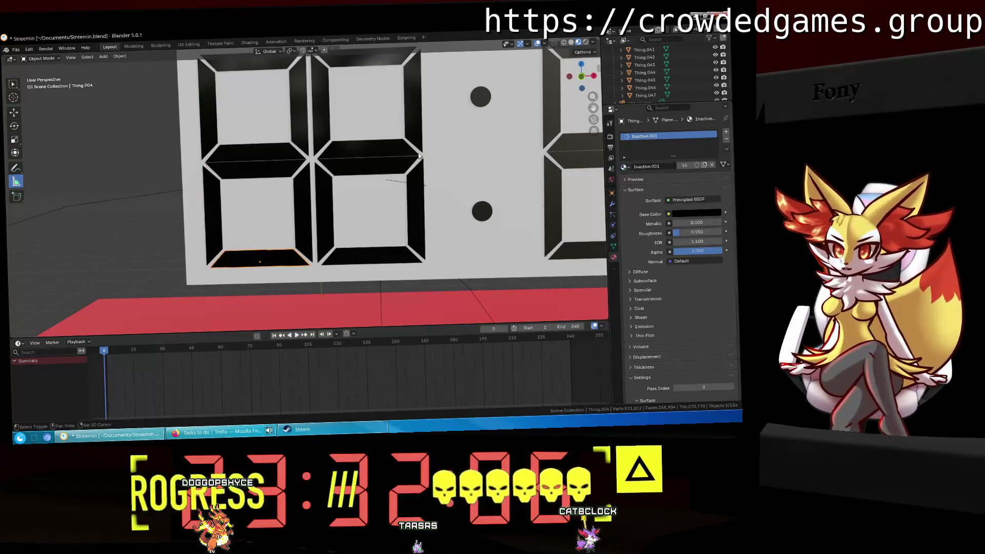
{"action": "middle_click_drag", "start_coordinate": [419, 156], "coordinate": [319, 175], "text": "shift"}
{"action": "left_click", "coordinate": [381, 115]}
Assign Inactive.001 to the top and bottom colon dots.
{"action": "left_click", "coordinate": [624, 167]}
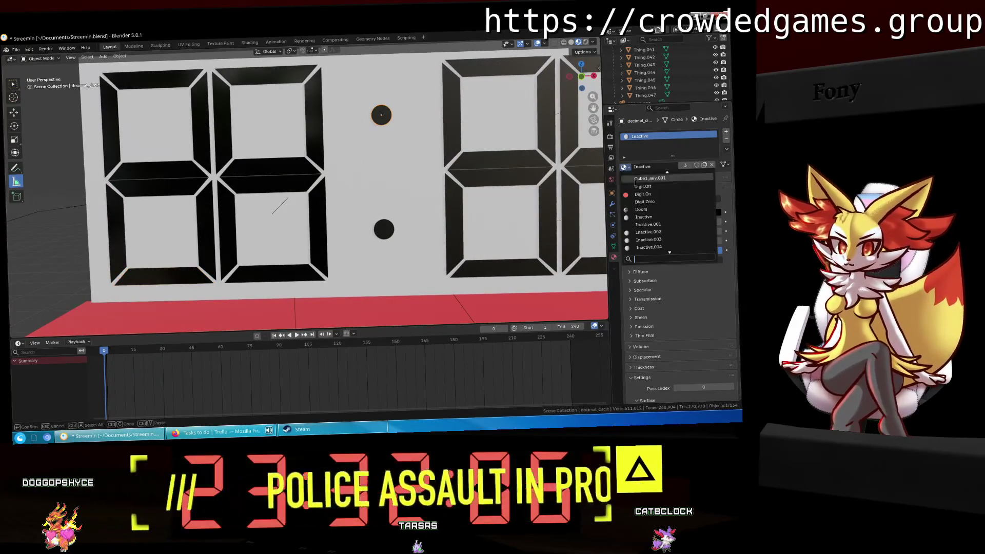
{"action": "left_click", "coordinate": [647, 224]}
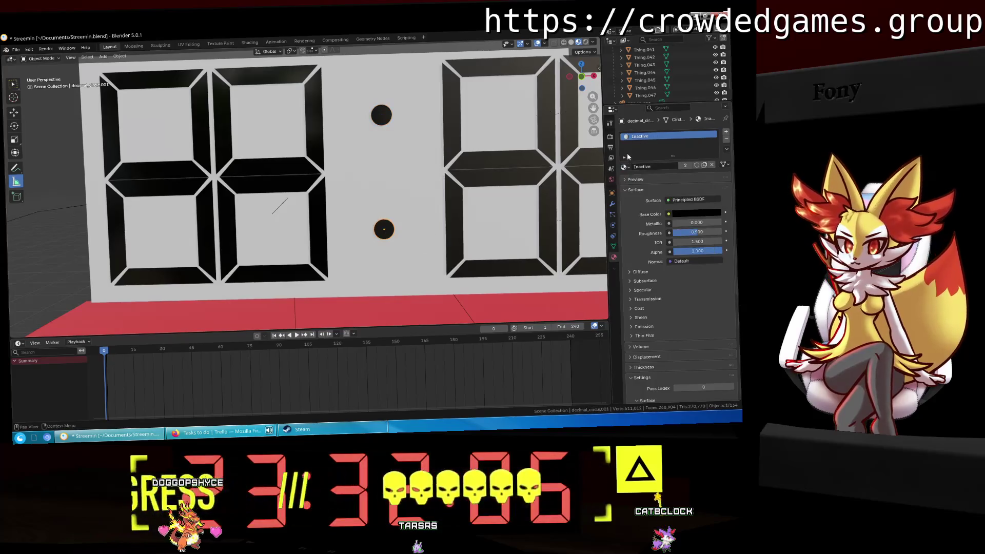
{"action": "left_click", "coordinate": [624, 167]}
{"action": "left_click", "coordinate": [647, 224]}
{"action": "middle_click_drag", "start_coordinate": [275, 203], "coordinate": [92, 209], "text": "shift"}
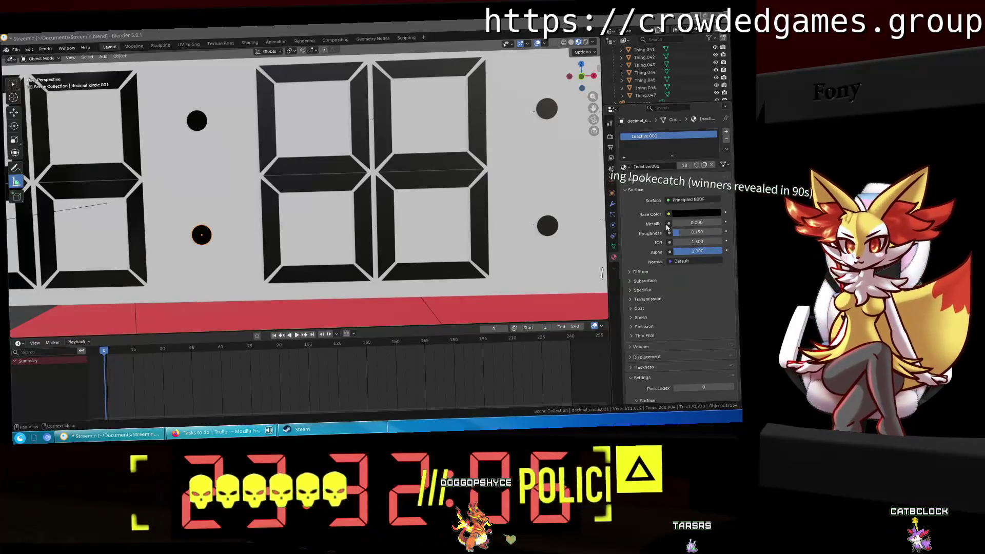
Give the next digit's upper-left, top and following segments Inactive.001.
{"action": "left_click", "coordinate": [266, 123]}
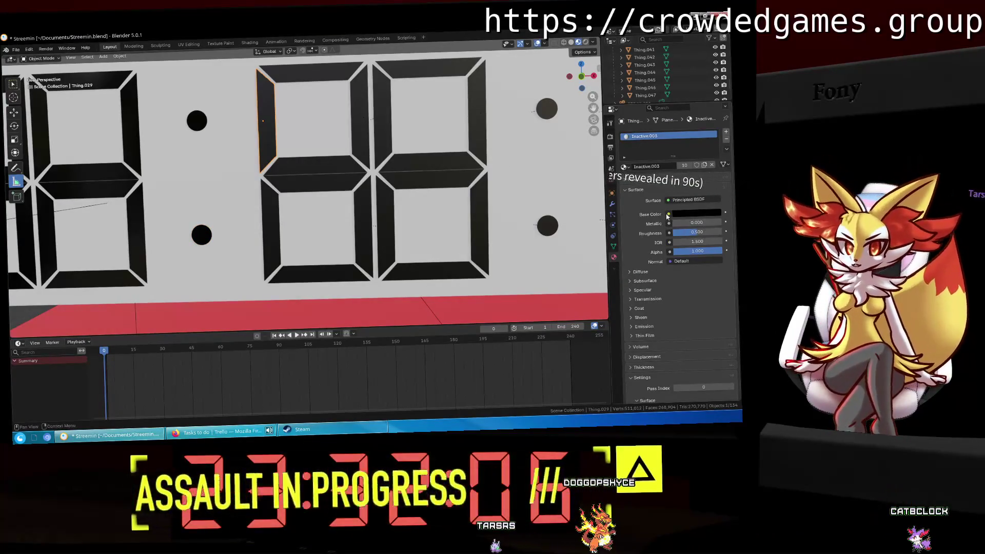
{"action": "left_click", "coordinate": [624, 166]}
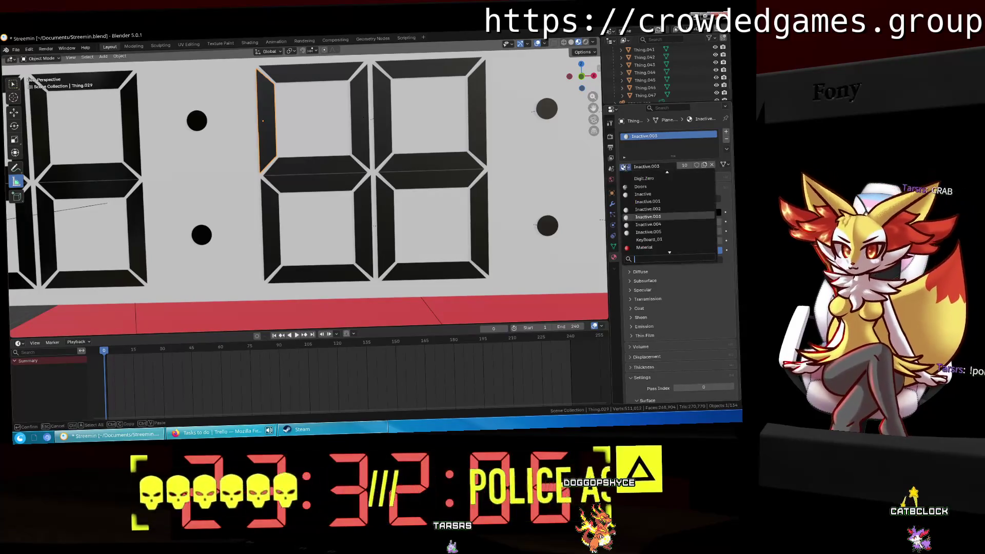
{"action": "left_click", "coordinate": [666, 194]}
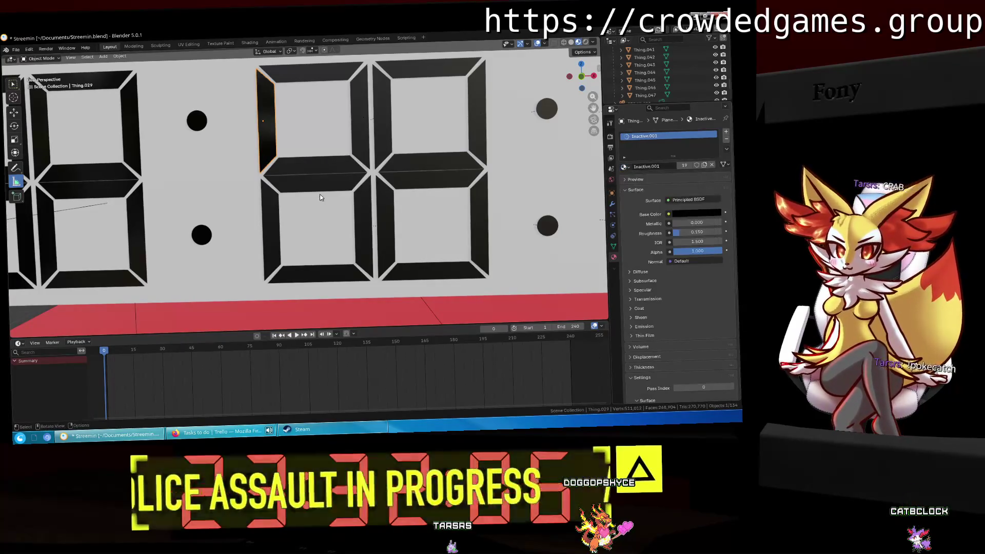
{"action": "left_click", "coordinate": [325, 79]}
{"action": "left_click", "coordinate": [624, 166]}
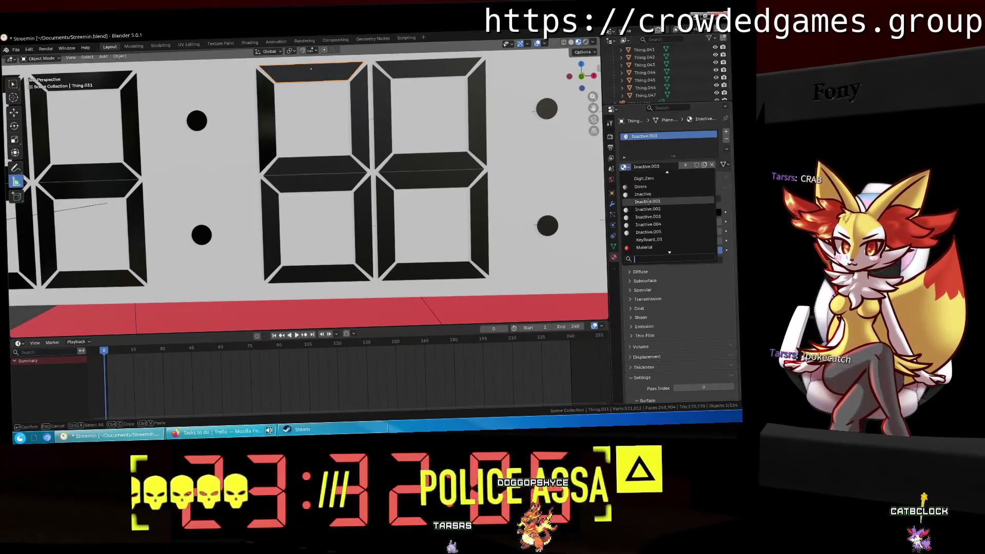
{"action": "left_click", "coordinate": [666, 201]}
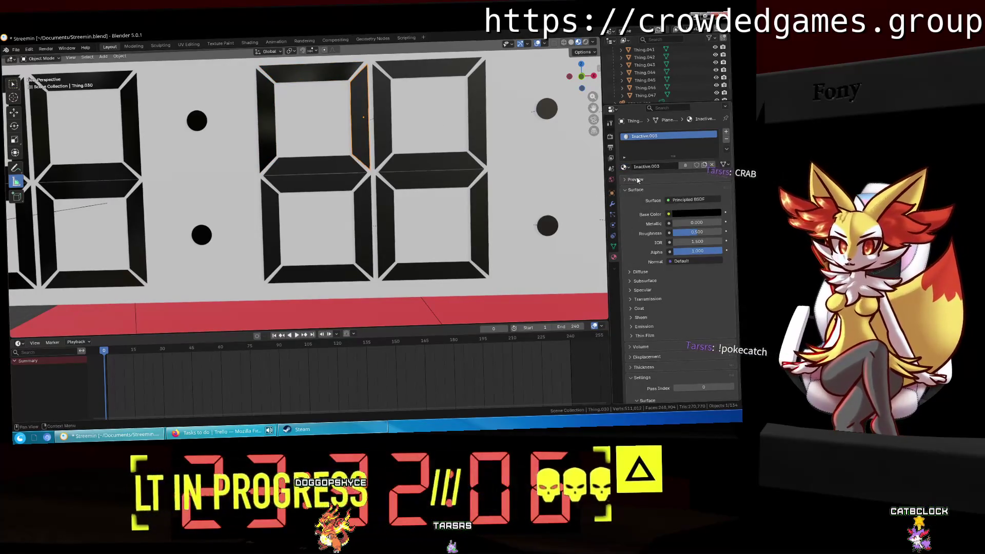
{"action": "left_click", "coordinate": [624, 166]}
{"action": "left_click", "coordinate": [667, 198]}
Switch further digit segments, including the right vertical segment, to Inactive.001.
{"action": "middle_click_drag", "start_coordinate": [359, 133], "coordinate": [326, 139], "text": "shift"}
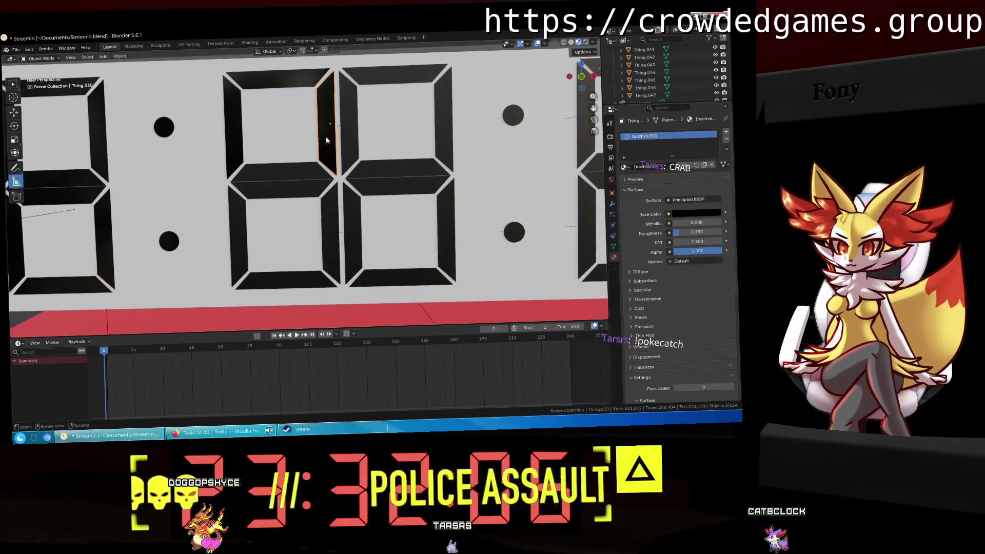
{"action": "left_click", "coordinate": [342, 128]}
{"action": "left_click", "coordinate": [624, 167]}
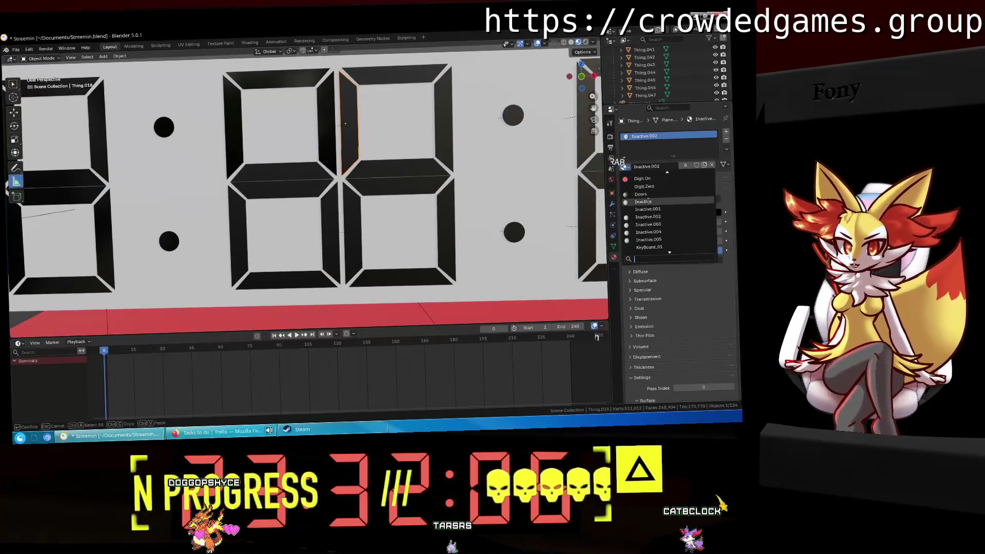
{"action": "left_click", "coordinate": [648, 209]}
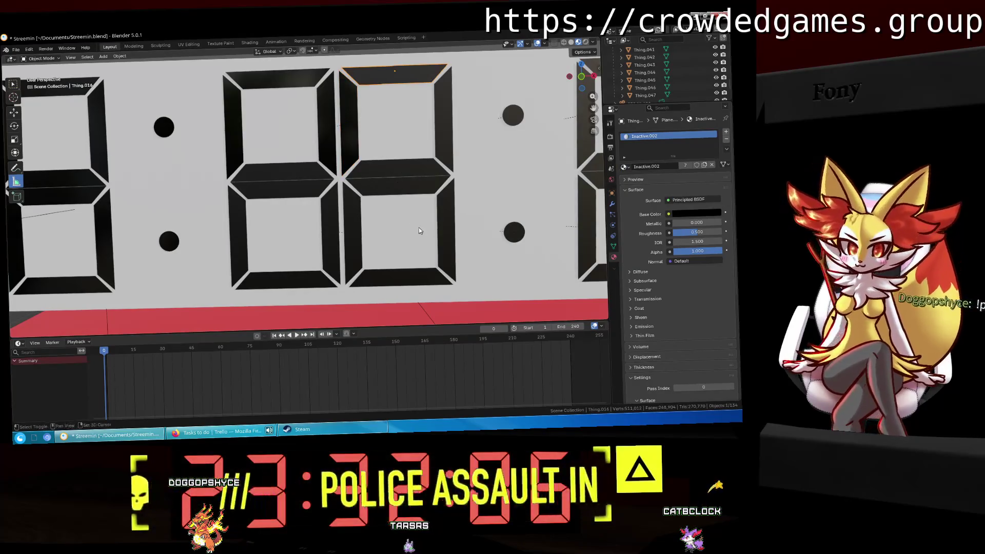
{"action": "middle_click_drag", "start_coordinate": [418, 231], "coordinate": [378, 244], "text": "shift"}
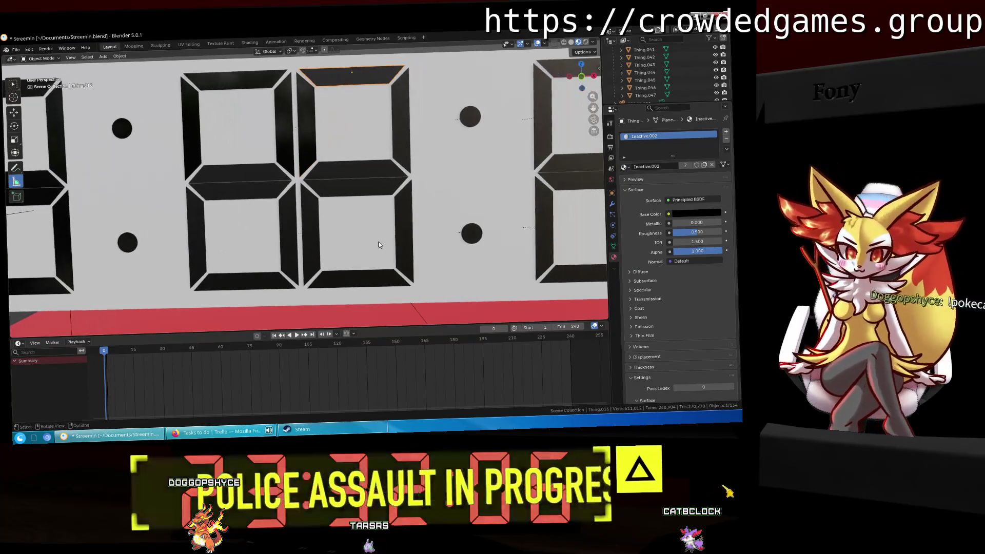
{"action": "left_click", "coordinate": [624, 167]}
{"action": "left_click", "coordinate": [634, 208]}
{"action": "left_click", "coordinate": [402, 119]}
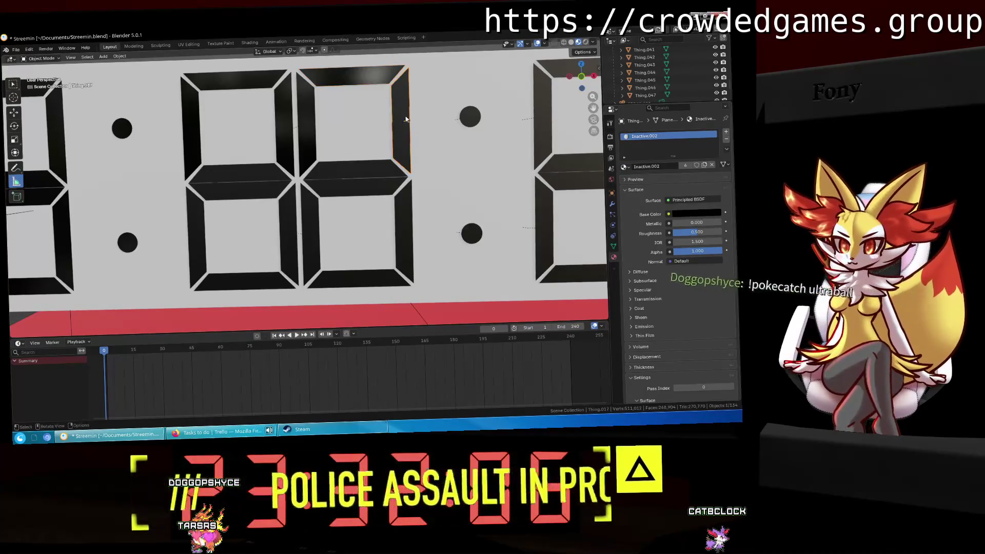
{"action": "left_click", "coordinate": [624, 168]}
{"action": "left_click", "coordinate": [634, 209]}
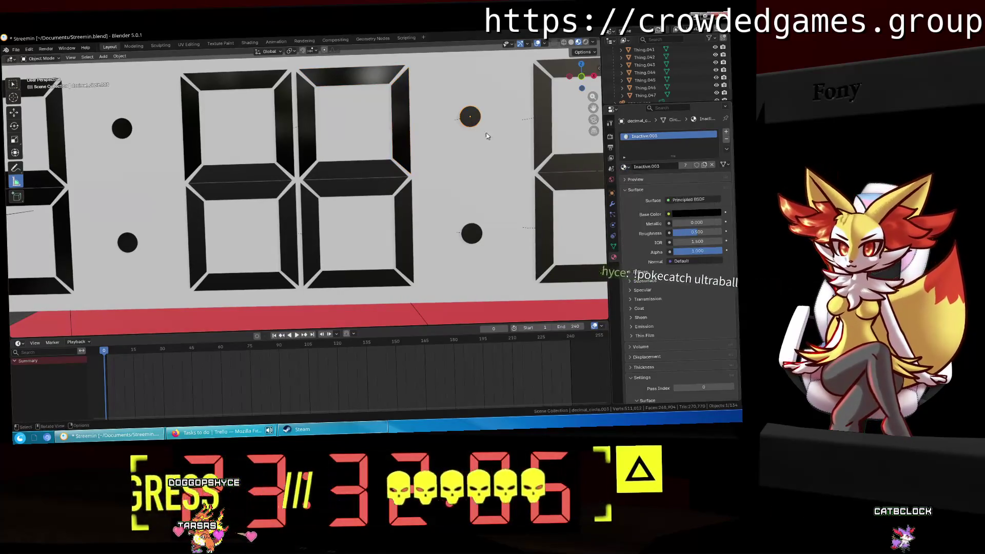
Assign Inactive.001 to the upper-right and lower colon dots.
{"action": "left_click", "coordinate": [469, 117]}
{"action": "left_click", "coordinate": [623, 167]}
{"action": "left_click", "coordinate": [648, 201]}
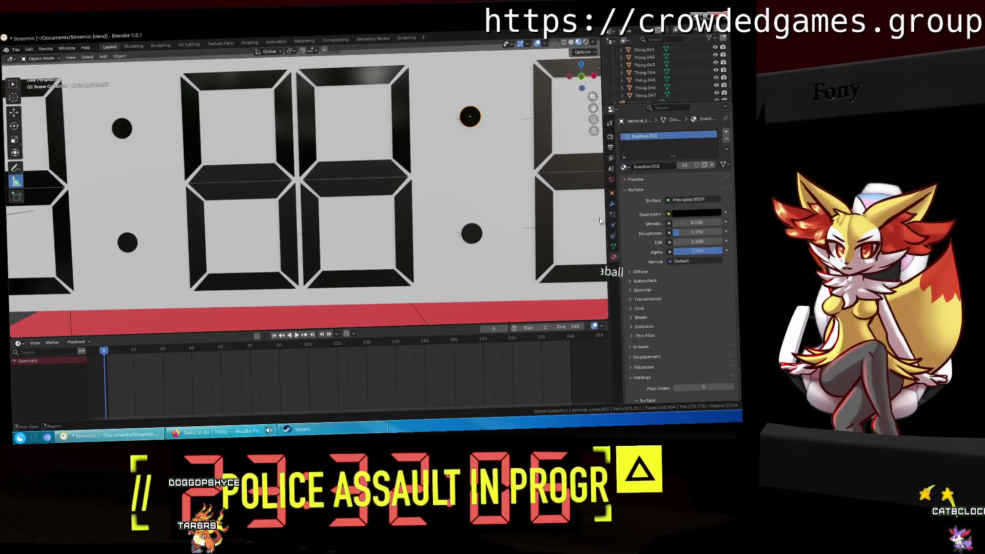
{"action": "left_click", "coordinate": [623, 168]}
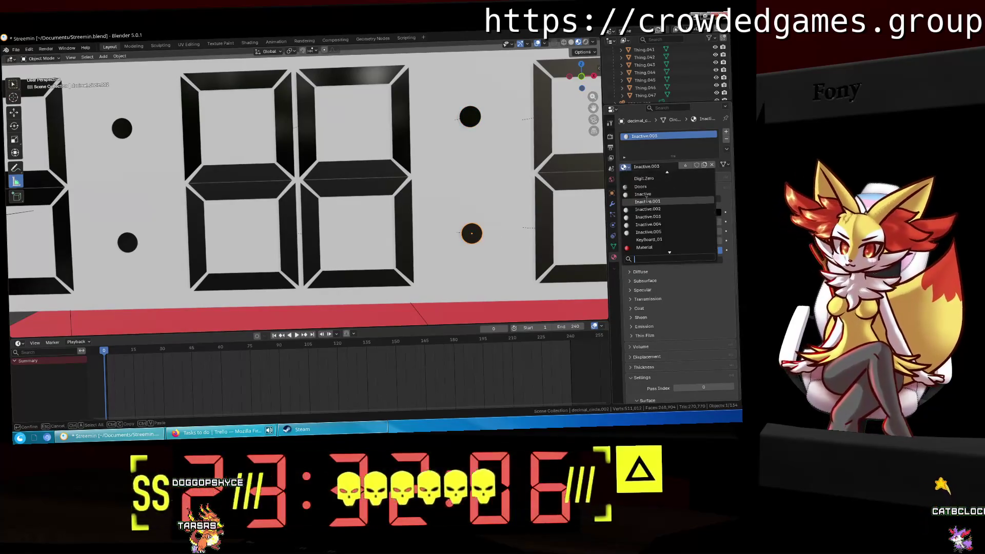
{"action": "left_click", "coordinate": [649, 202]}
{"action": "middle_click_drag", "start_coordinate": [515, 199], "coordinate": [254, 204], "text": "shift"}
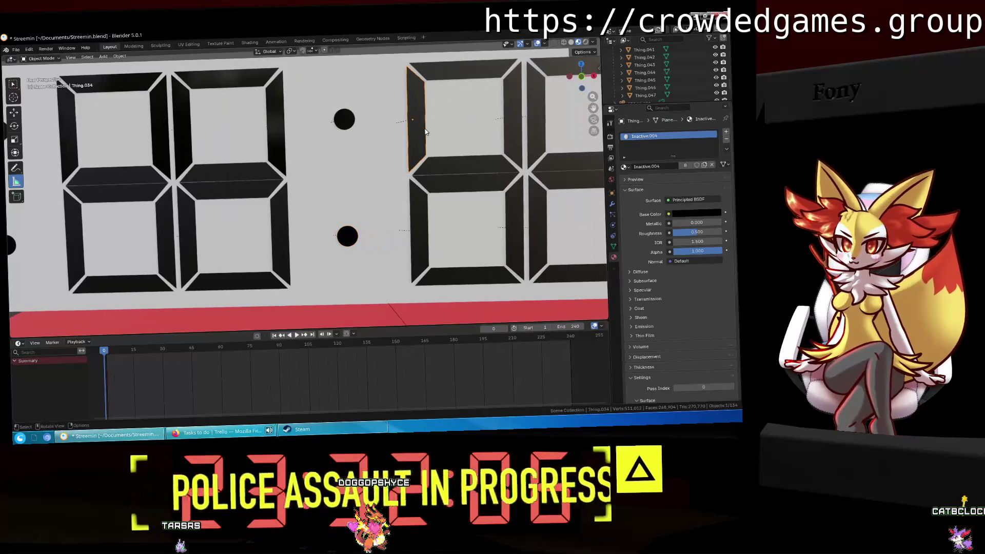
Give the right-hand digit's upper-left segment the Inactive.001 material.
{"action": "scroll", "coordinate": [425, 132], "scroll_direction": "down", "scroll_amount": 1}
{"action": "left_click", "coordinate": [396, 132]}
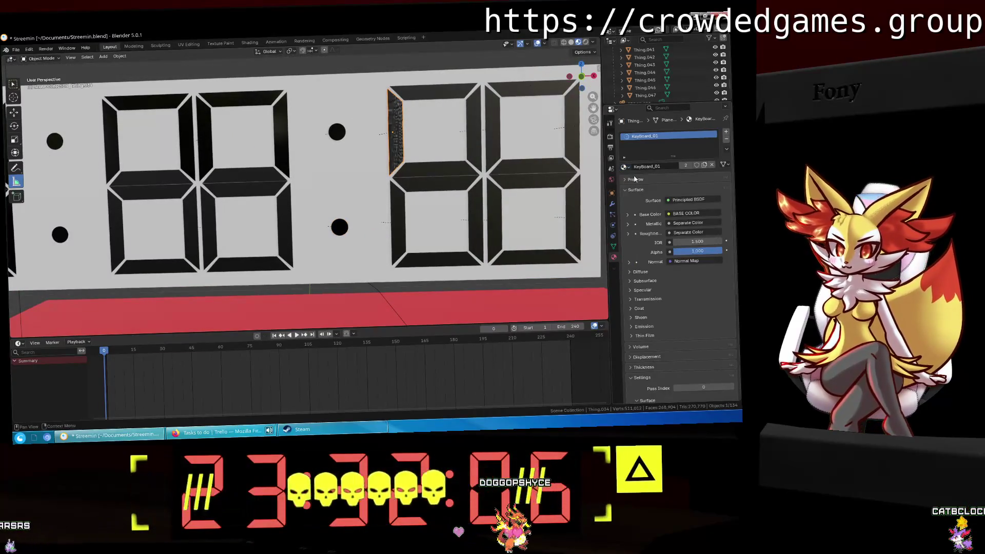
{"action": "mouse_move", "coordinate": [442, 155]}
{"action": "middle_mouse_down"}
{"action": "mouse_move", "coordinate": [251, 169]}
{"action": "mouse_move", "coordinate": [405, 164]}
{"action": "middle_mouse_up"}
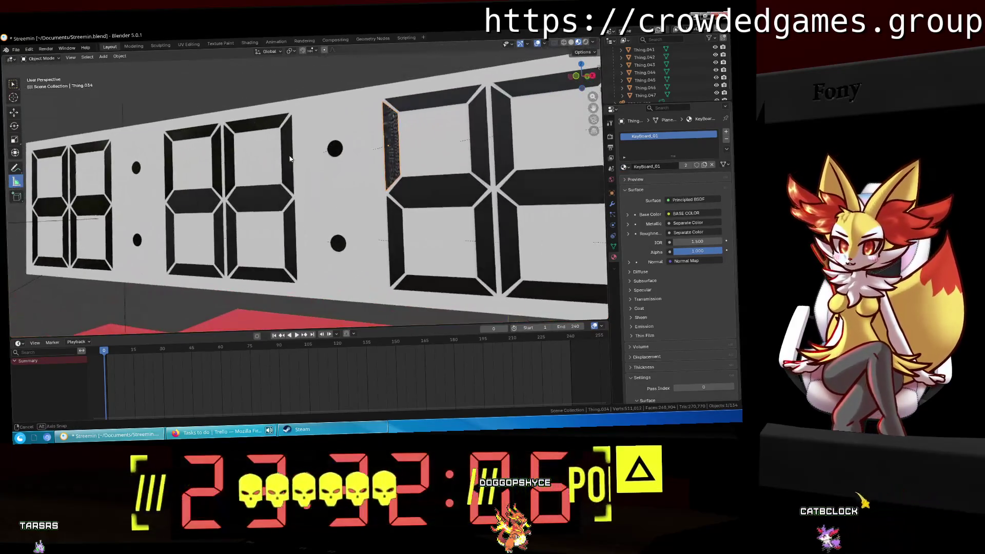
{"action": "scroll", "coordinate": [404, 165], "scroll_direction": "up", "scroll_amount": 2}
{"action": "middle_click_drag", "start_coordinate": [470, 167], "coordinate": [488, 167]}
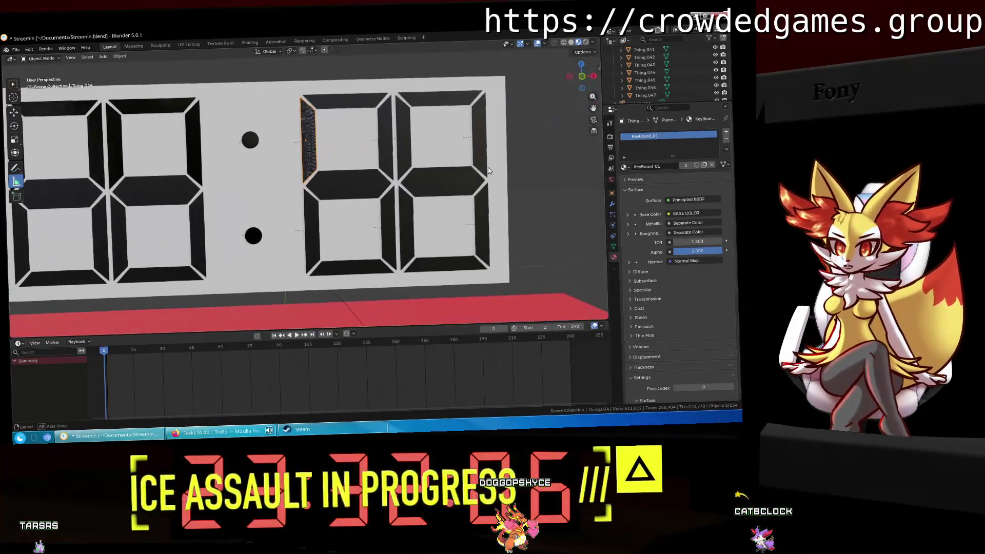
{"action": "left_click", "coordinate": [625, 166]}
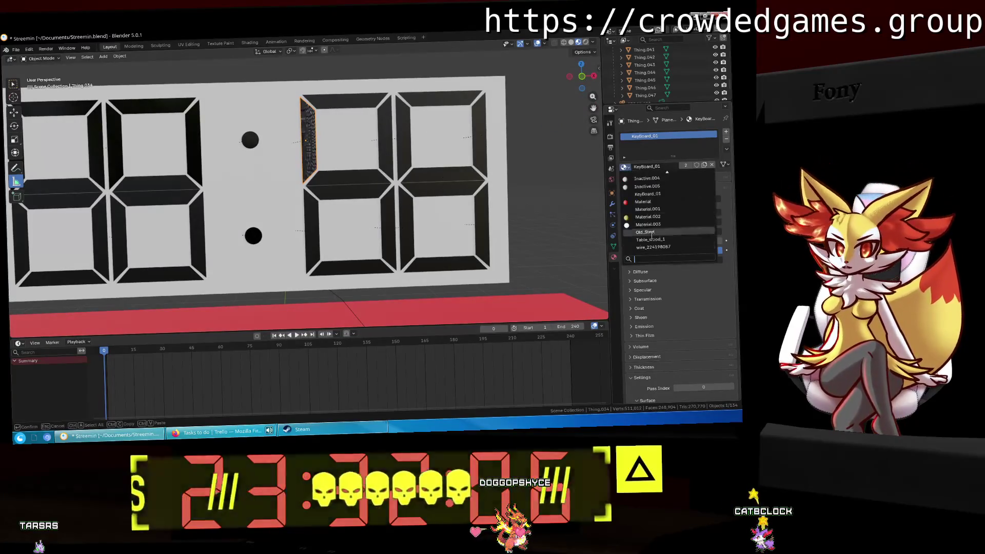
{"action": "scroll", "coordinate": [657, 191], "scroll_direction": "up", "scroll_amount": 2}
{"action": "left_click", "coordinate": [647, 187]}
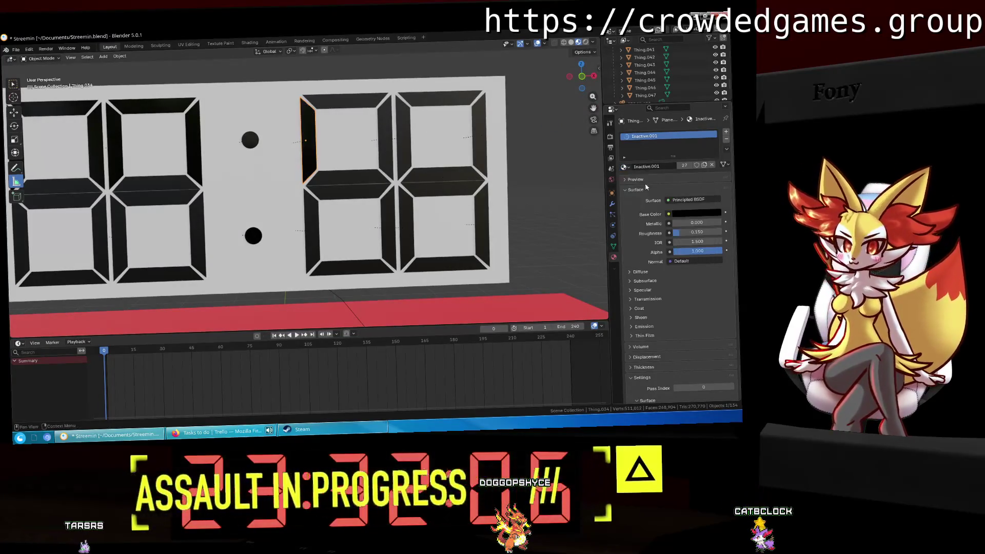
Assign Inactive.001 to the digit's top segment, then select its right vertical segment.
{"action": "left_click", "coordinate": [340, 101]}
{"action": "left_click", "coordinate": [625, 167]}
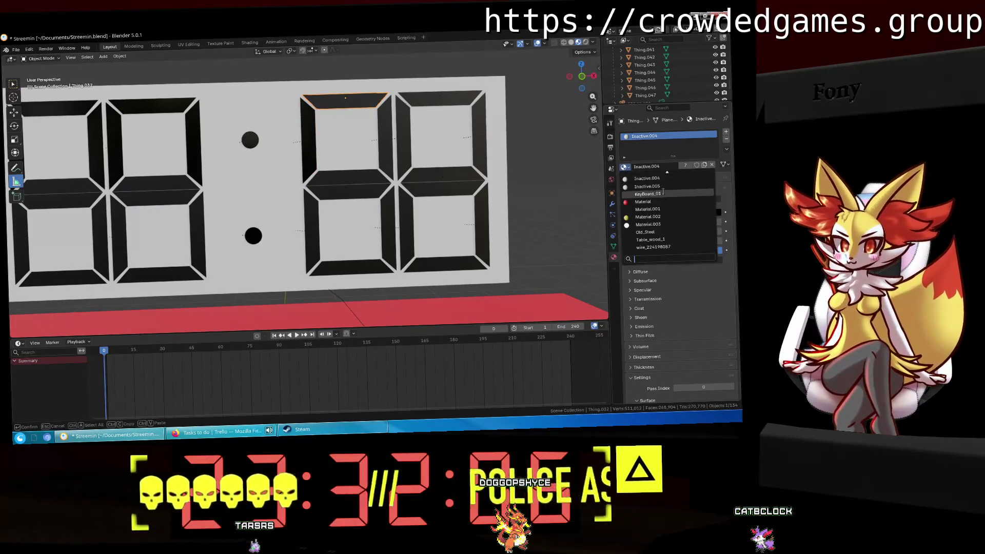
{"action": "scroll", "coordinate": [663, 191], "scroll_direction": "up", "scroll_amount": 2}
{"action": "left_click", "coordinate": [647, 179]}
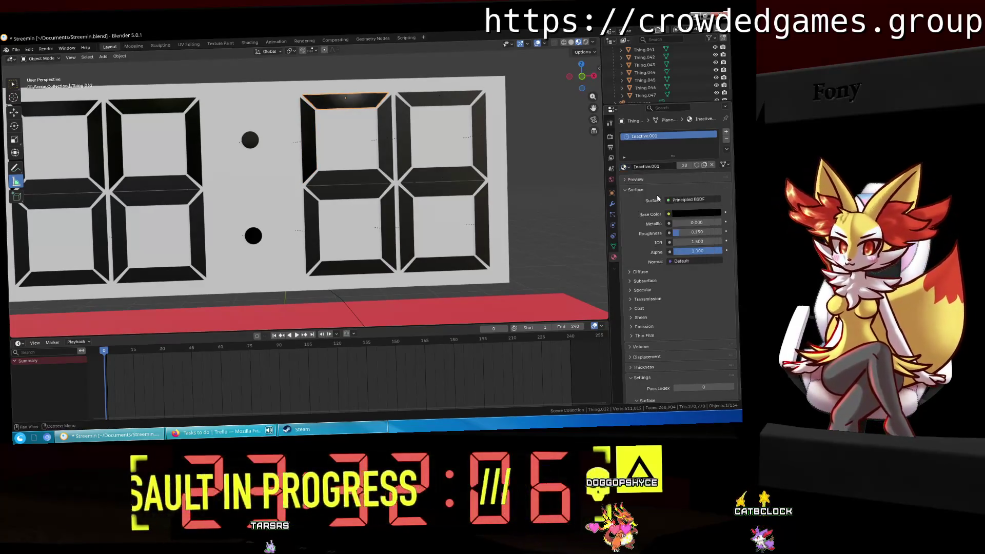
{"action": "scroll", "coordinate": [357, 163], "scroll_direction": "up", "scroll_amount": 2}
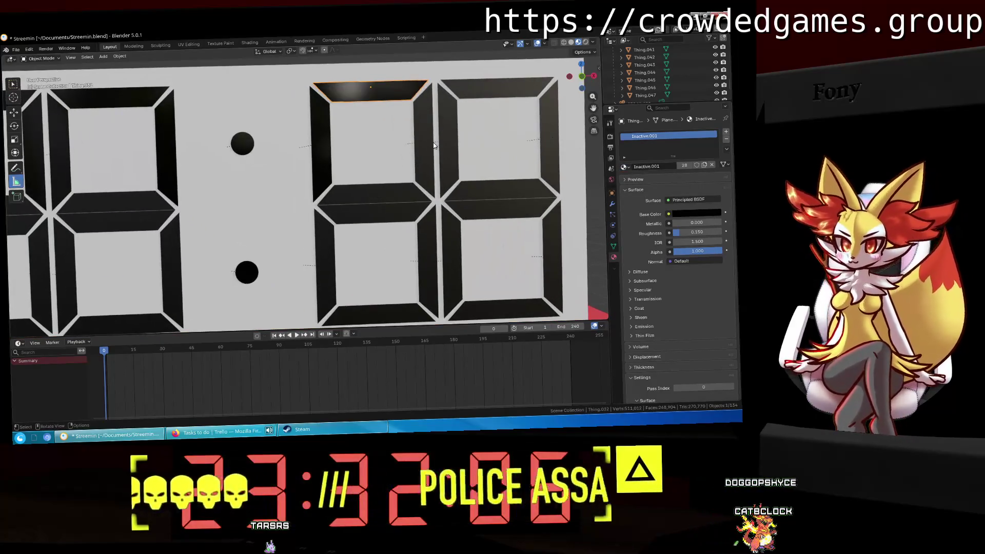
{"action": "left_click", "coordinate": [426, 145]}
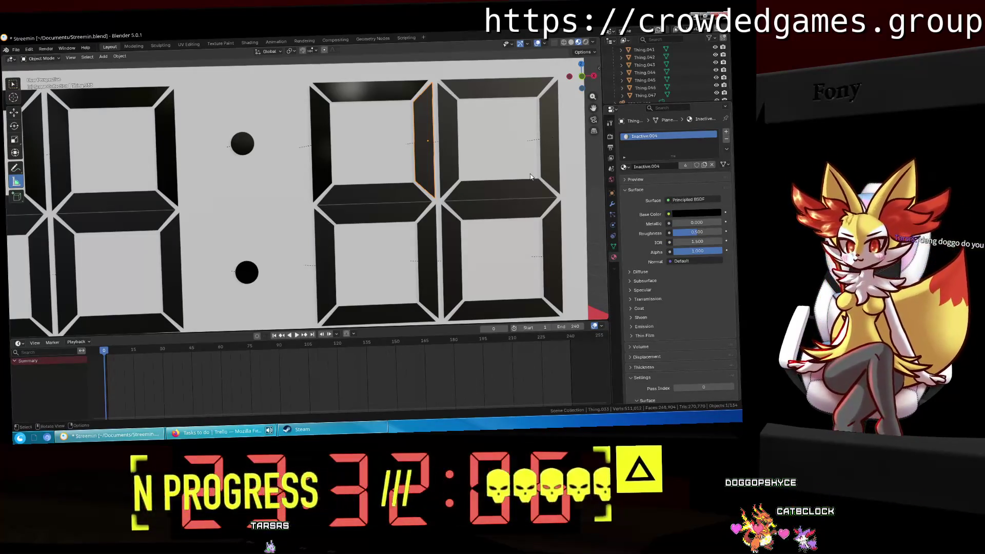
{"action": "left_click", "coordinate": [626, 168]}
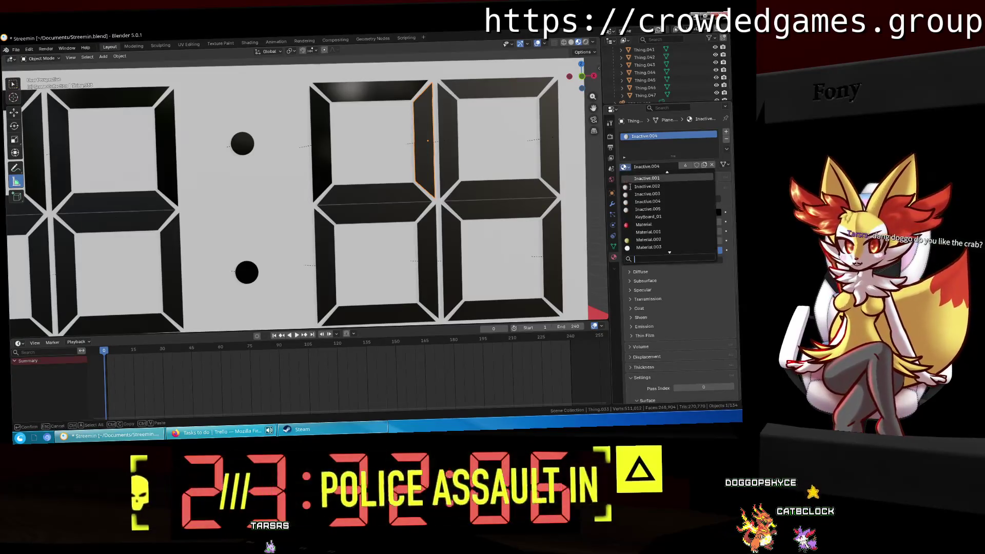
Switch the last digit's first segment and upper-right segment to Inactive.001.
{"action": "left_click", "coordinate": [447, 150]}
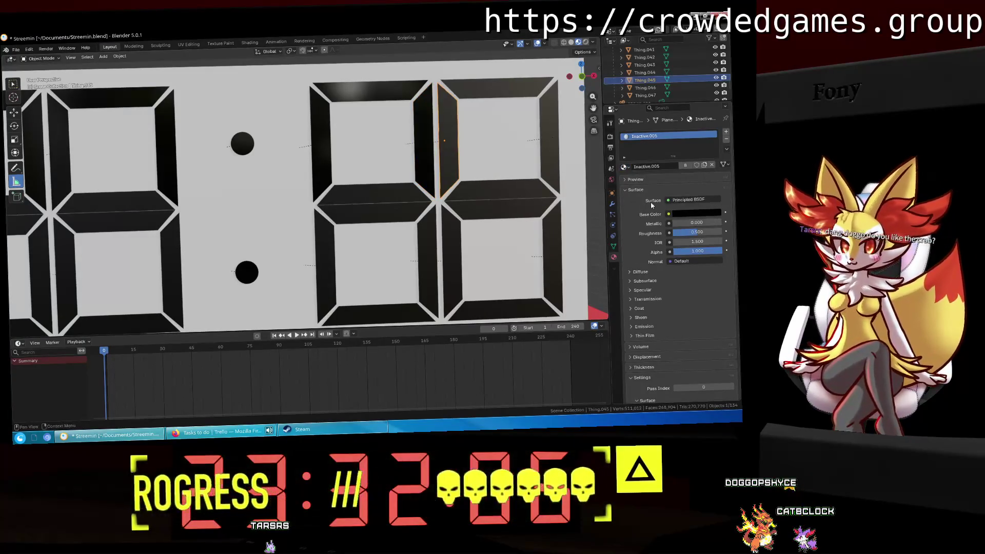
{"action": "left_click", "coordinate": [626, 168]}
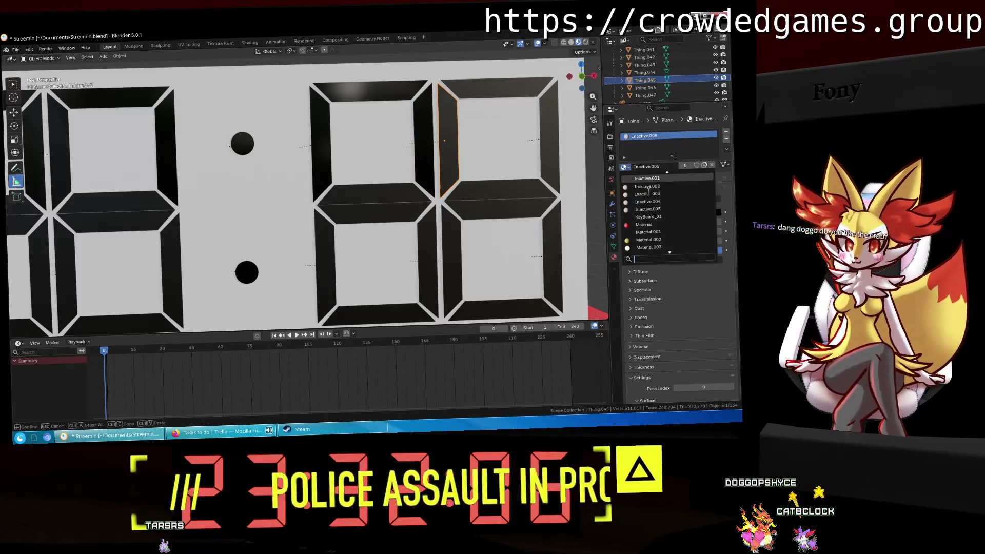
{"action": "left_click", "coordinate": [650, 194]}
{"action": "left_click", "coordinate": [499, 89]}
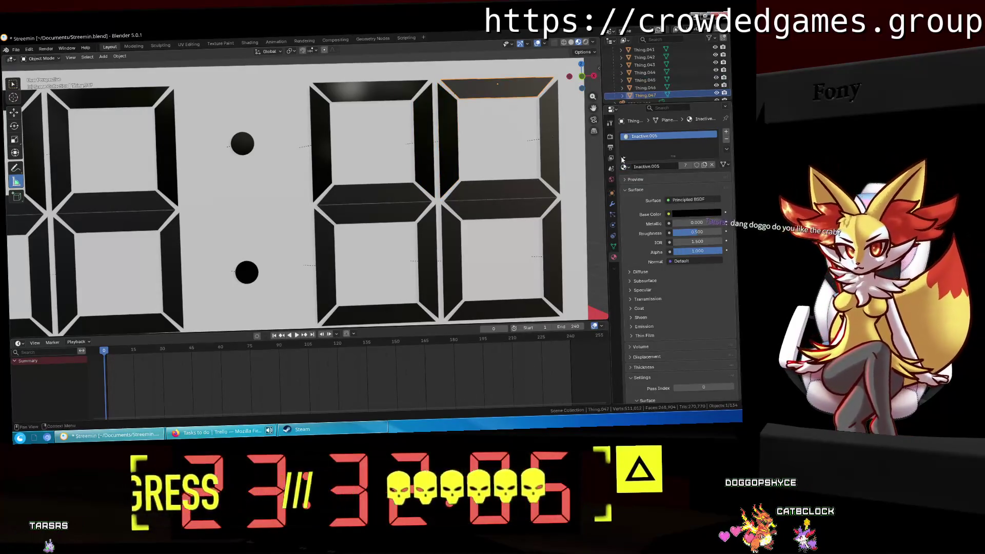
{"action": "left_click", "coordinate": [624, 167]}
{"action": "scroll", "coordinate": [654, 207], "scroll_direction": "up", "scroll_amount": 3}
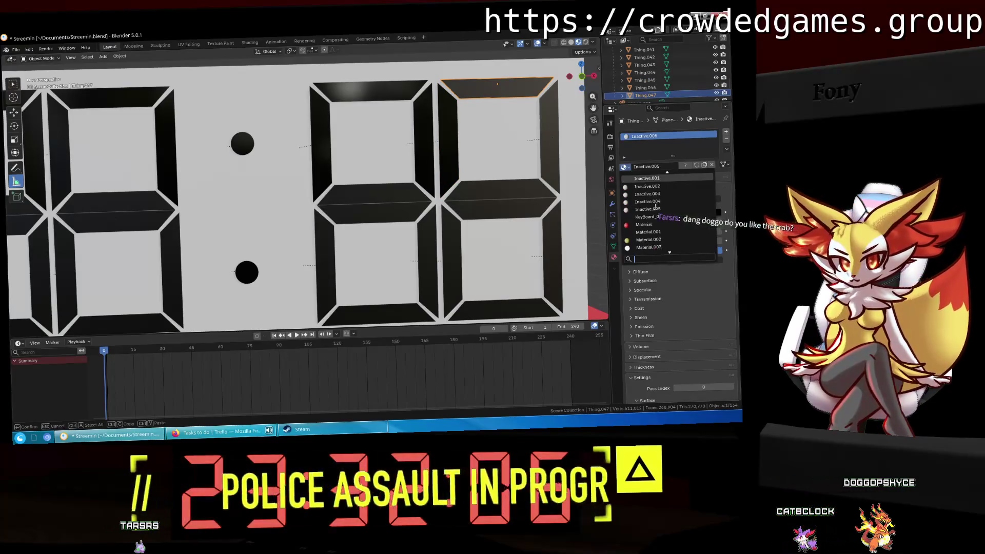
{"action": "left_click", "coordinate": [557, 125]}
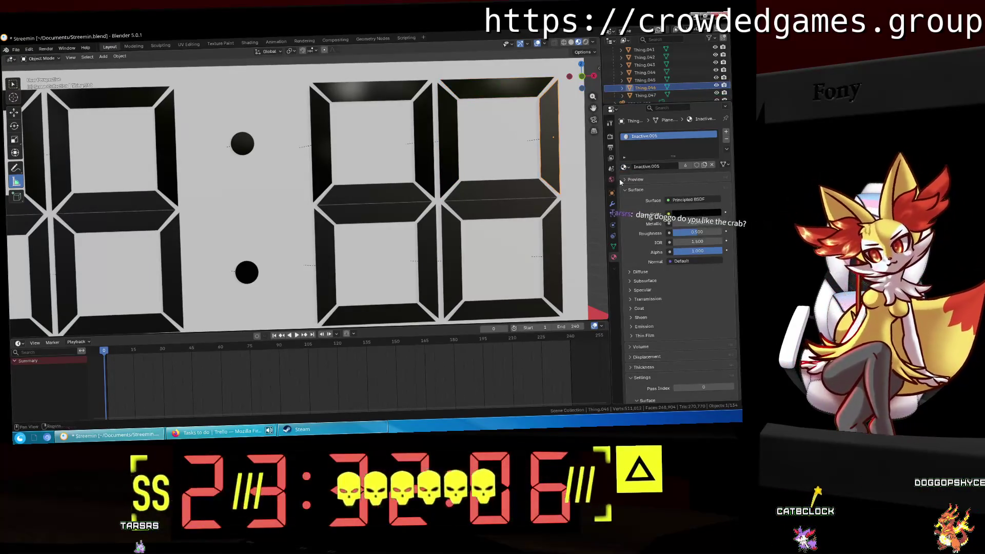
{"action": "left_click", "coordinate": [625, 167]}
{"action": "scroll", "coordinate": [648, 191], "scroll_direction": "up", "scroll_amount": 3}
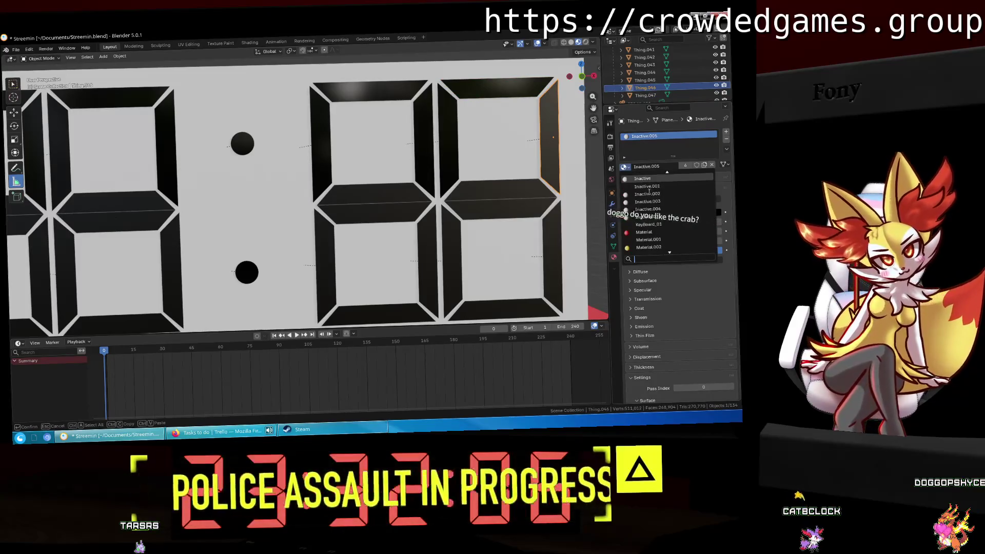
{"action": "left_click", "coordinate": [647, 187]}
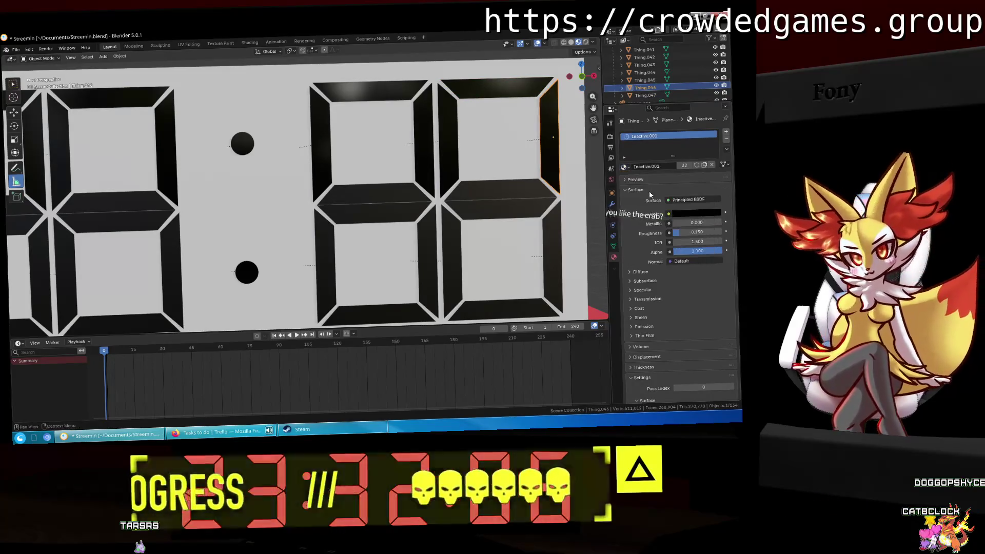
Give the last digit's middle segment and the one below it Inactive.001.
{"action": "left_click", "coordinate": [492, 190]}
{"action": "left_click", "coordinate": [624, 167]}
{"action": "scroll", "coordinate": [647, 190], "scroll_direction": "up", "scroll_amount": 3}
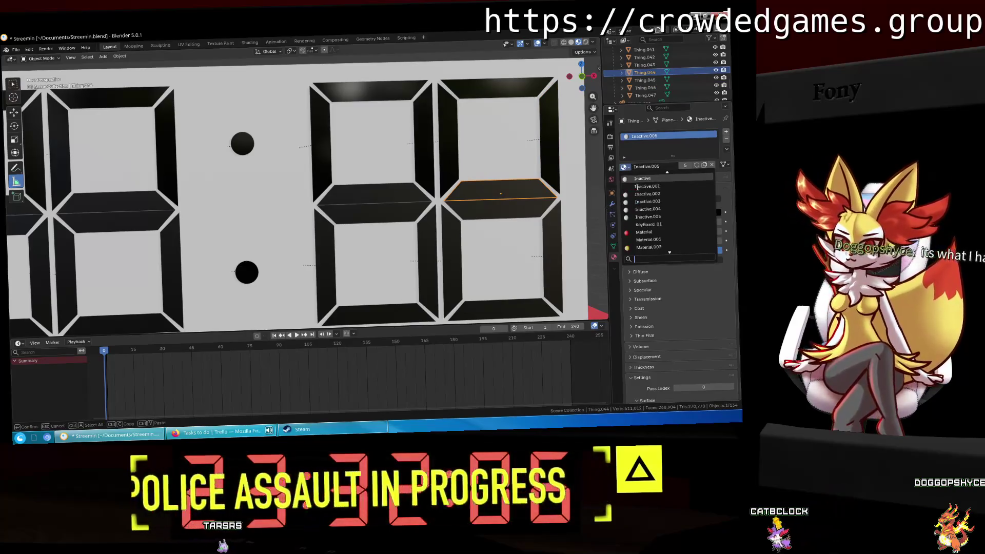
{"action": "left_click", "coordinate": [637, 187]}
{"action": "left_click", "coordinate": [502, 208]}
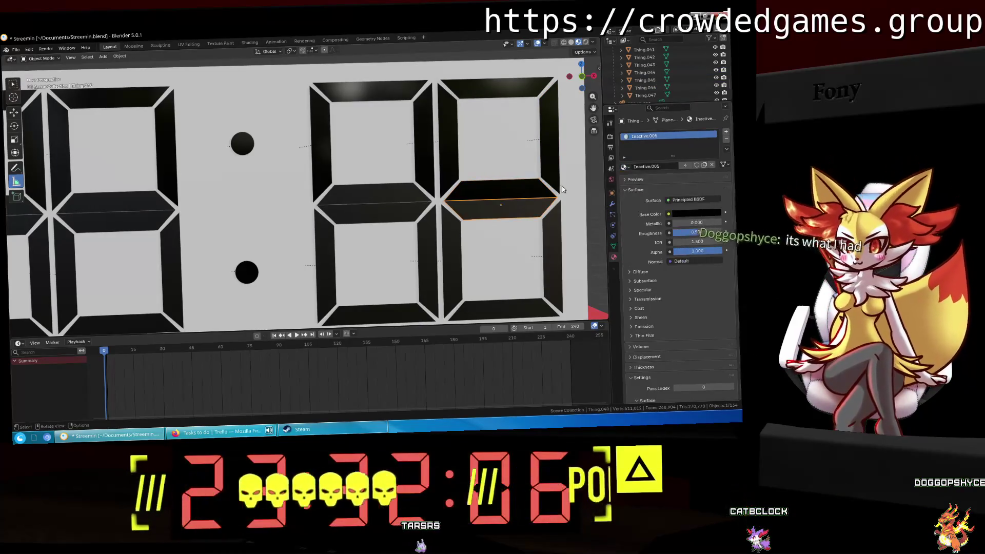
{"action": "left_click", "coordinate": [625, 168]}
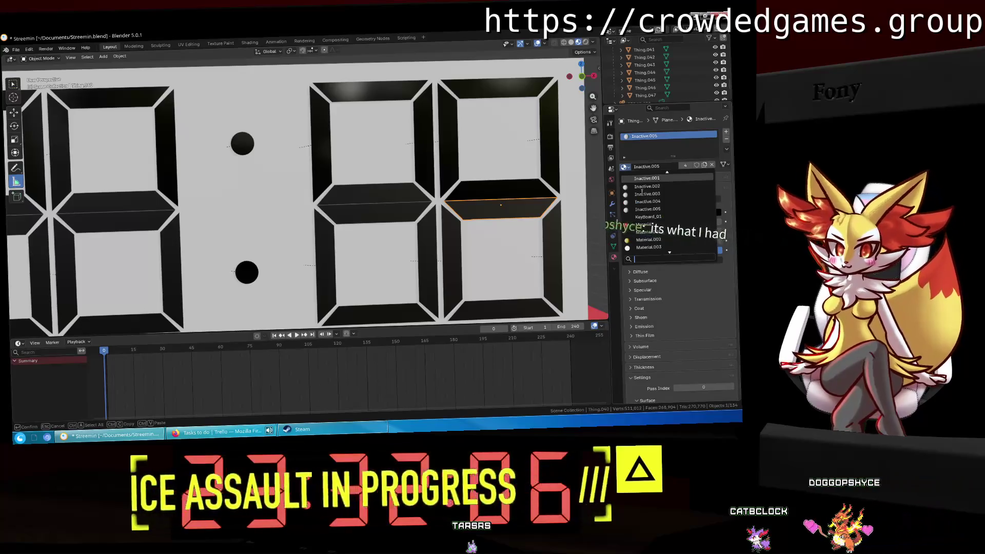
{"action": "key", "text": "Return"}
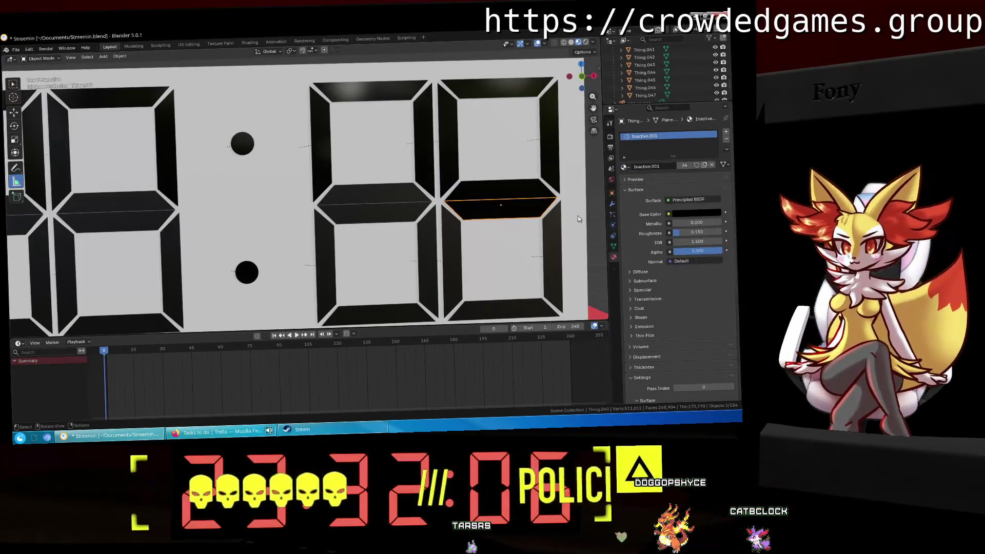
Assign Inactive.001 to the last digit's right vertical segment.
{"action": "left_click", "coordinate": [559, 234]}
{"action": "left_click", "coordinate": [624, 166]}
{"action": "key", "text": "Up"}
{"action": "key", "text": "Up"}
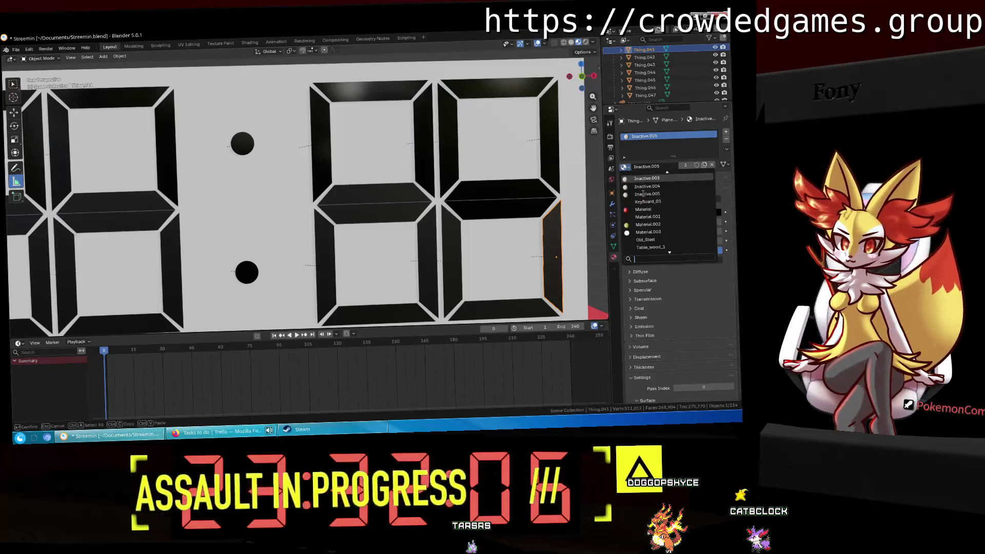
{"action": "key", "text": "Down"}
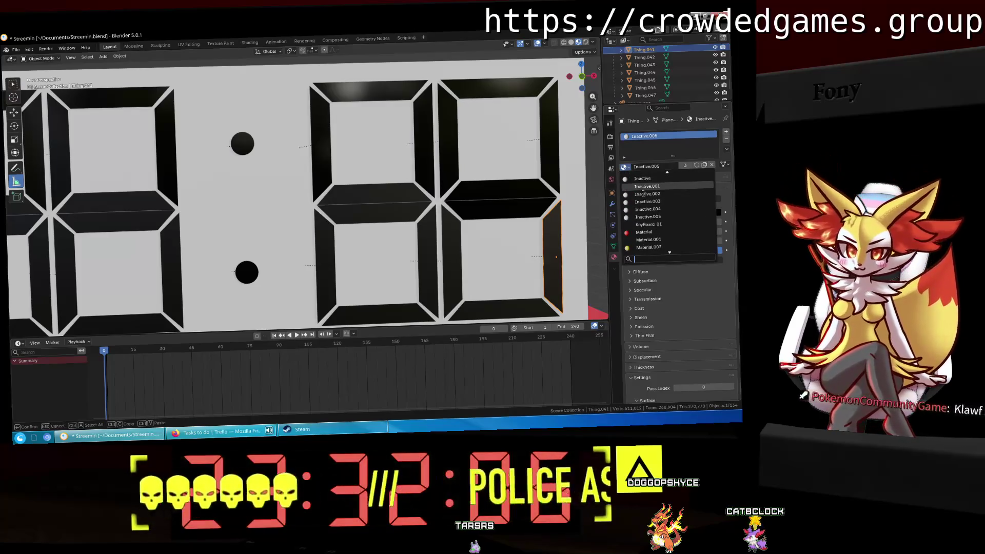
{"action": "key", "text": "Return"}
{"action": "middle_click_drag", "start_coordinate": [433, 215], "coordinate": [423, 139], "text": "shift"}
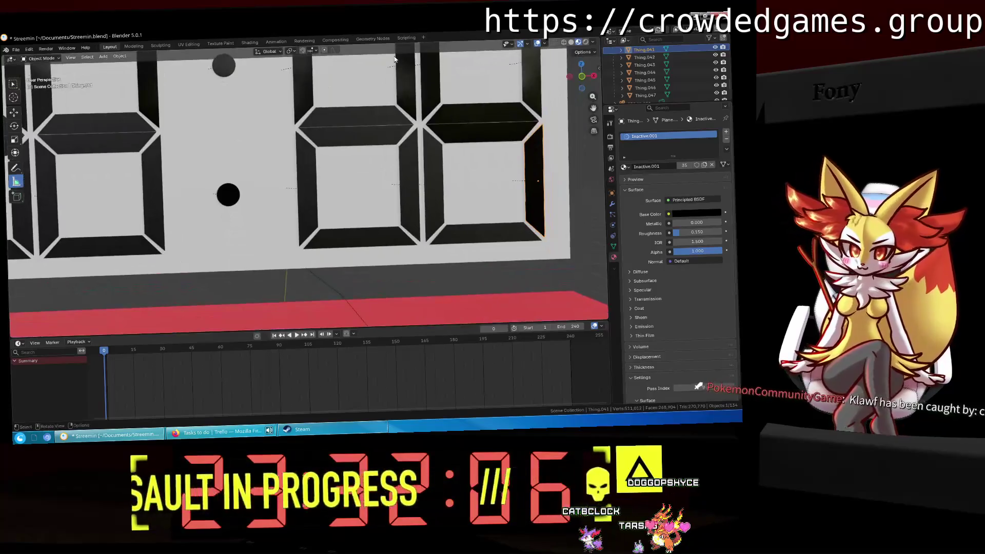
Give the last digit's bottom segment and the current segment Inactive.001.
{"action": "middle_click_drag", "start_coordinate": [523, 192], "coordinate": [543, 200], "text": "shift"}
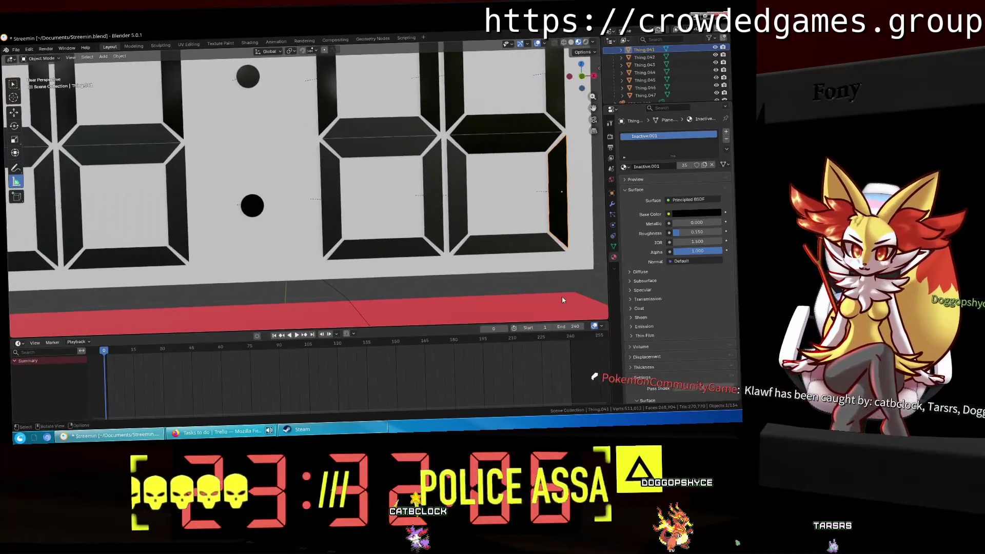
{"action": "left_click", "coordinate": [518, 240]}
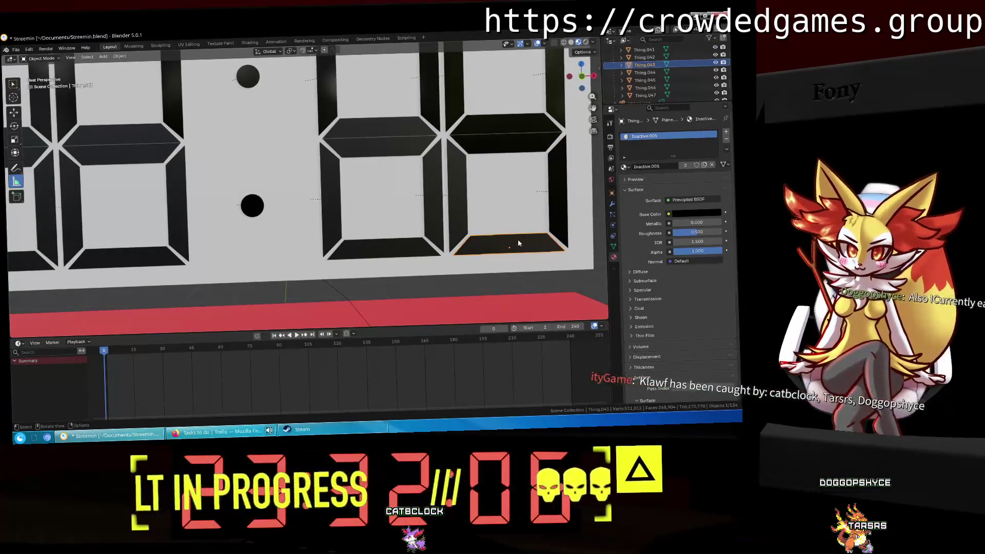
{"action": "left_click", "coordinate": [625, 167]}
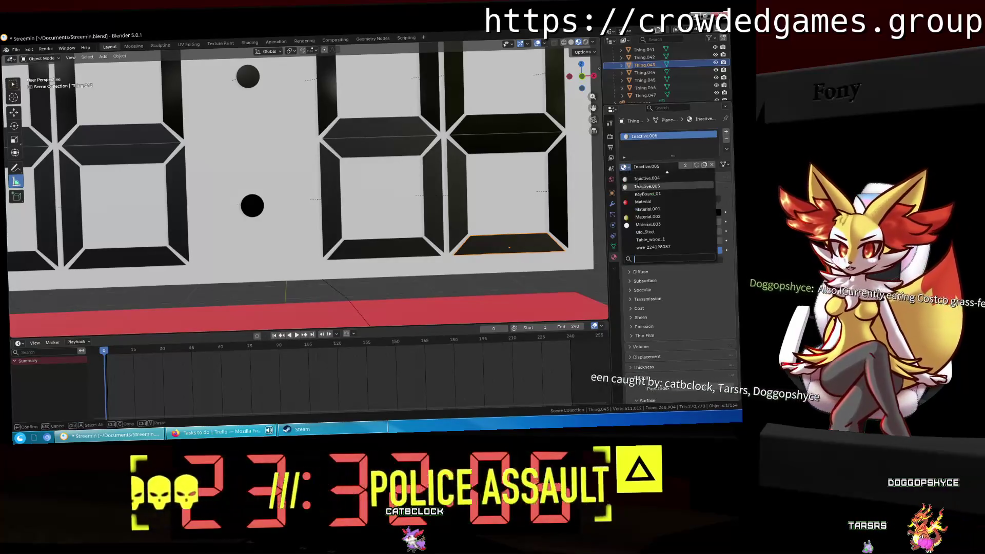
{"action": "left_click", "coordinate": [642, 180]}
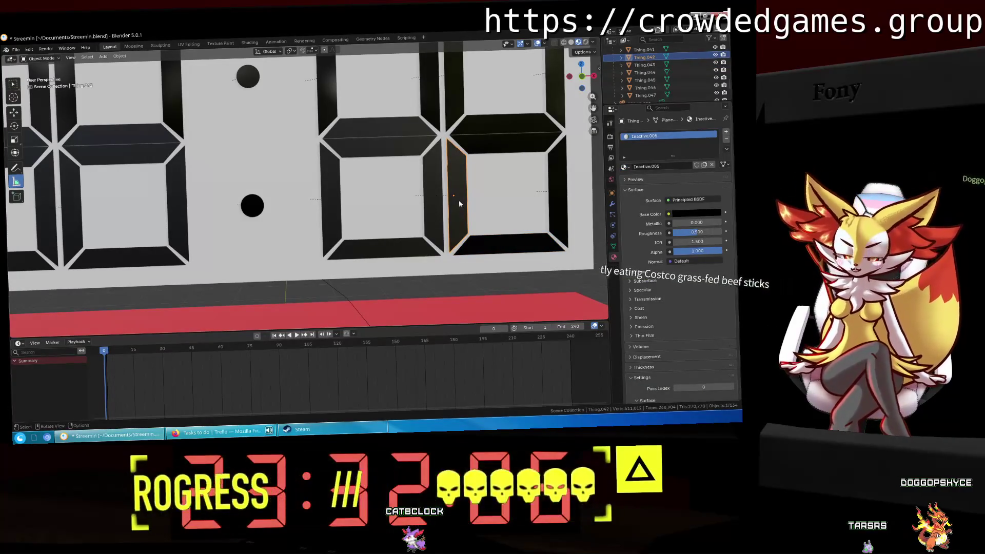
{"action": "left_click", "coordinate": [625, 167]}
{"action": "scroll", "coordinate": [641, 187], "scroll_direction": "up", "scroll_amount": 4}
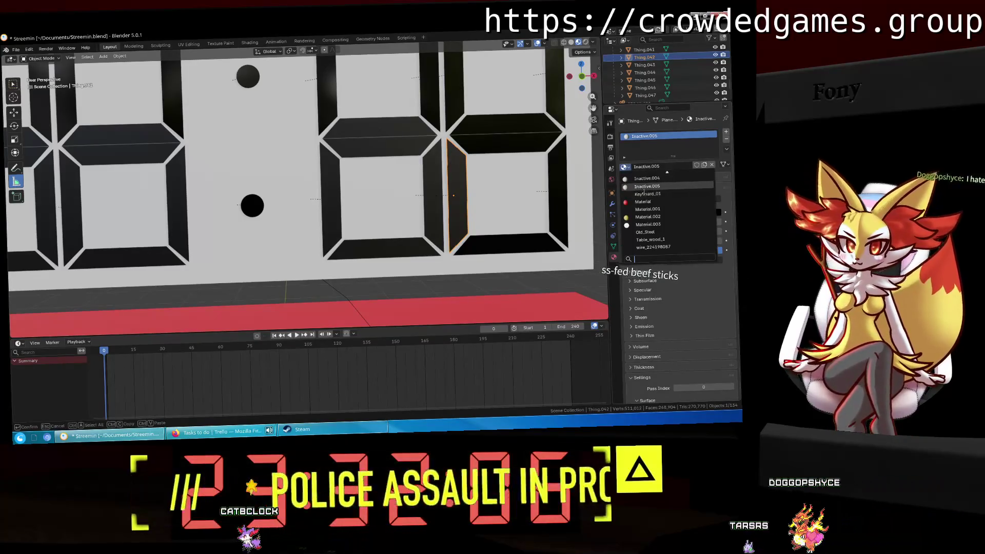
{"action": "left_click", "coordinate": [645, 187]}
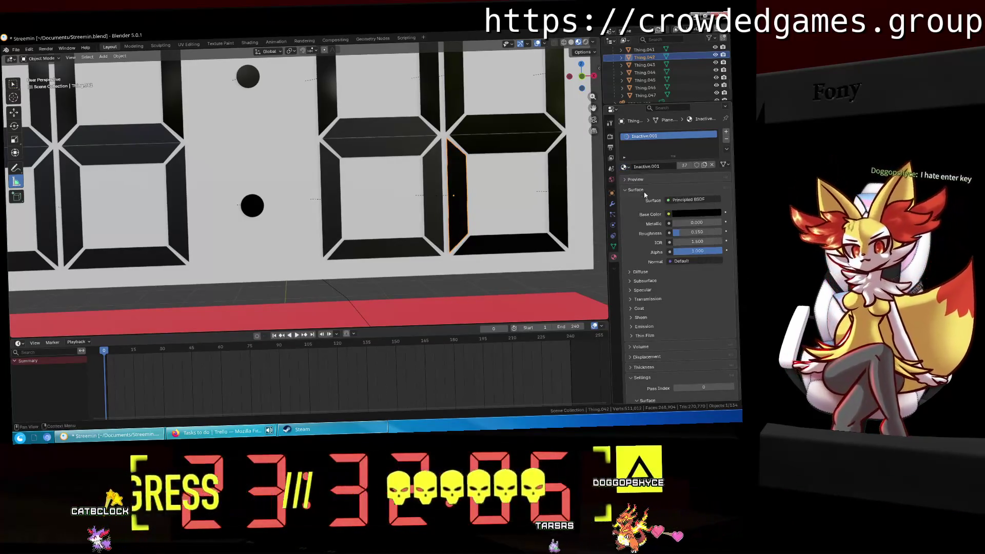
Assign Inactive.001 to the middle digit's top and middle segments.
{"action": "left_click", "coordinate": [426, 132]}
{"action": "left_click", "coordinate": [623, 168]}
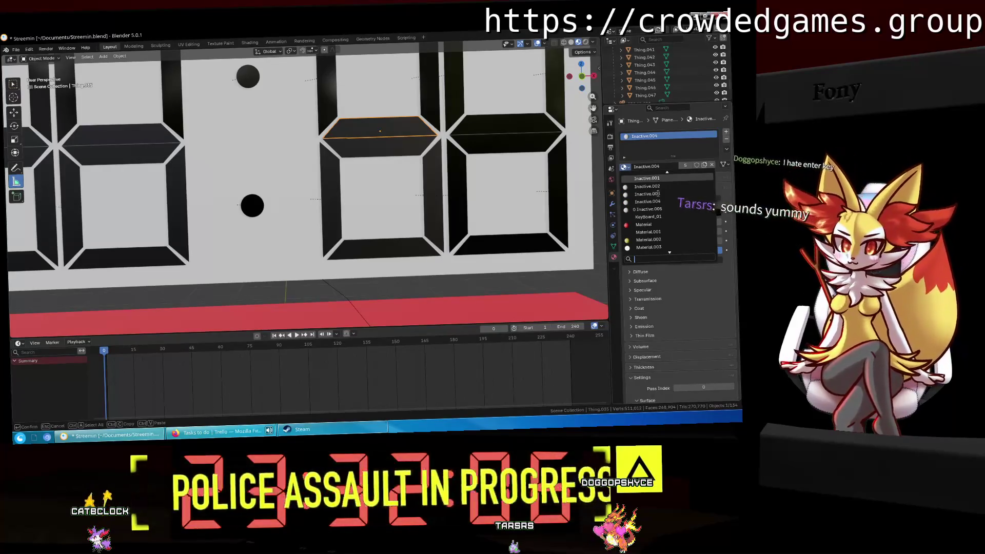
{"action": "left_click", "coordinate": [656, 193]}
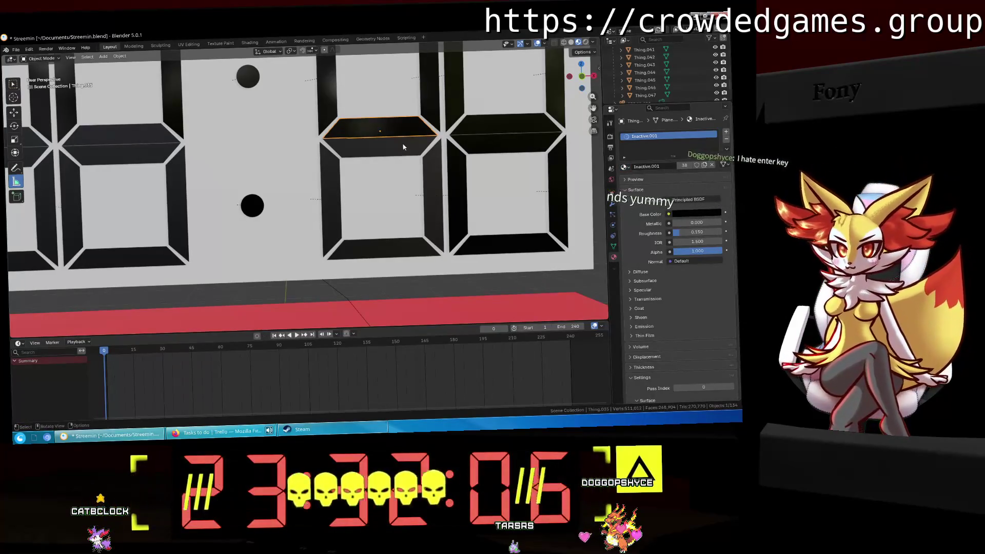
{"action": "left_click", "coordinate": [402, 147]}
{"action": "left_click", "coordinate": [623, 167]}
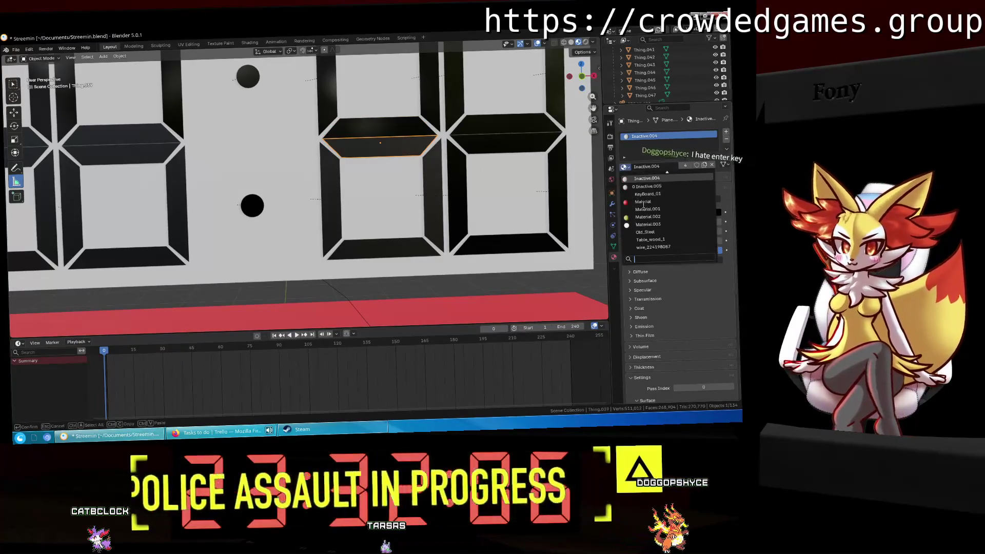
{"action": "left_click", "coordinate": [644, 202]}
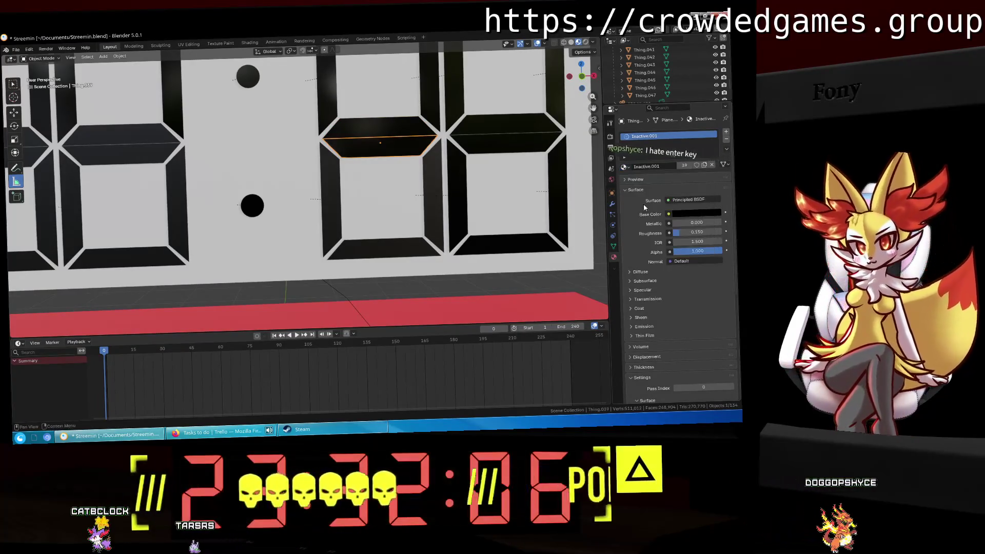
Switch the middle digit's right vertical and bottom segments to Inactive.001, then select the next digit's bottom segment.
{"action": "left_click", "coordinate": [434, 195]}
{"action": "left_click", "coordinate": [623, 167]}
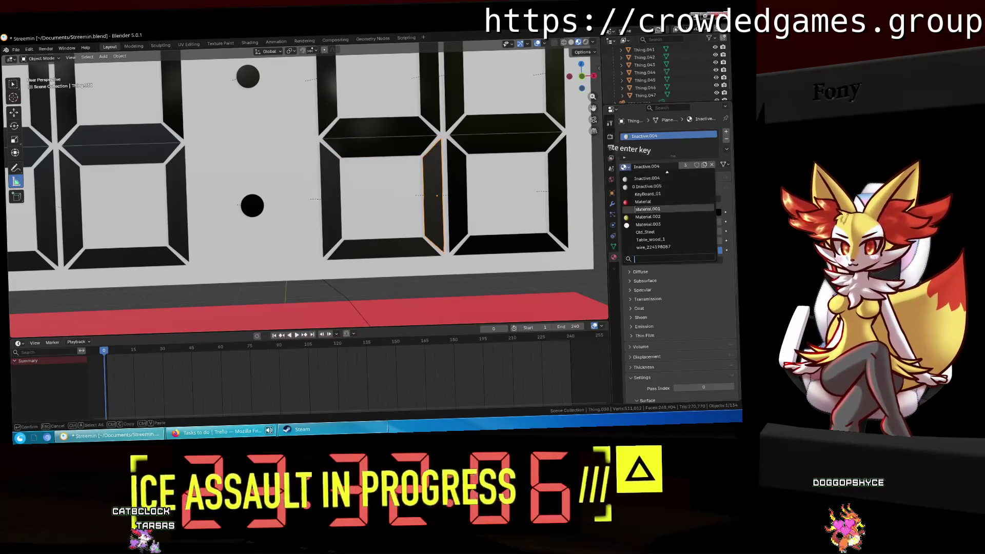
{"action": "key", "text": "Return"}
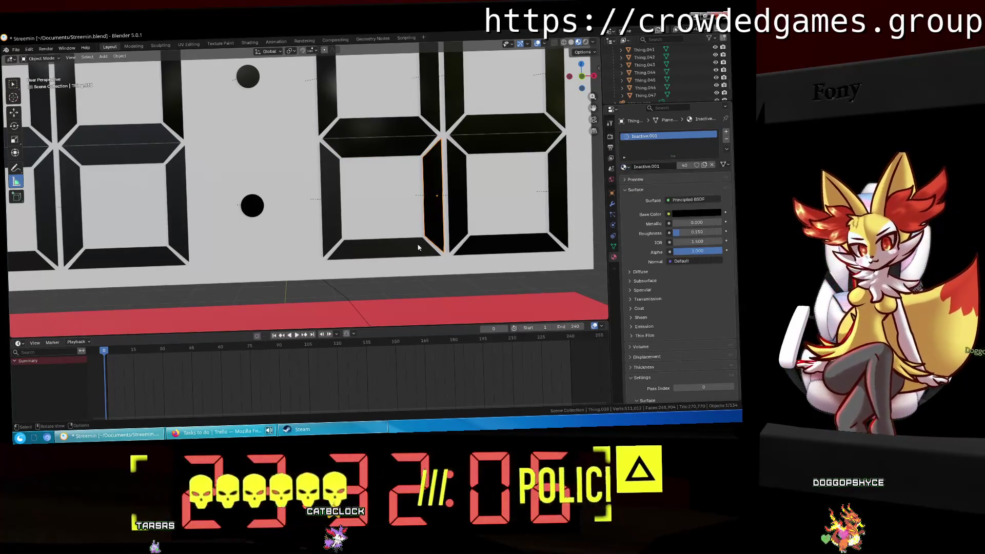
{"action": "left_click", "coordinate": [418, 248]}
{"action": "left_click", "coordinate": [624, 167]}
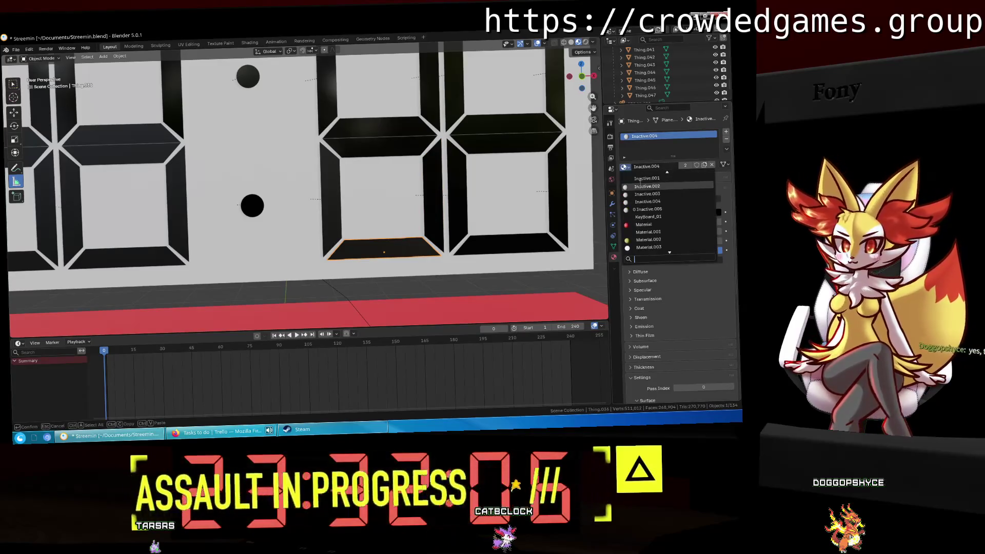
{"action": "left_click", "coordinate": [642, 180]}
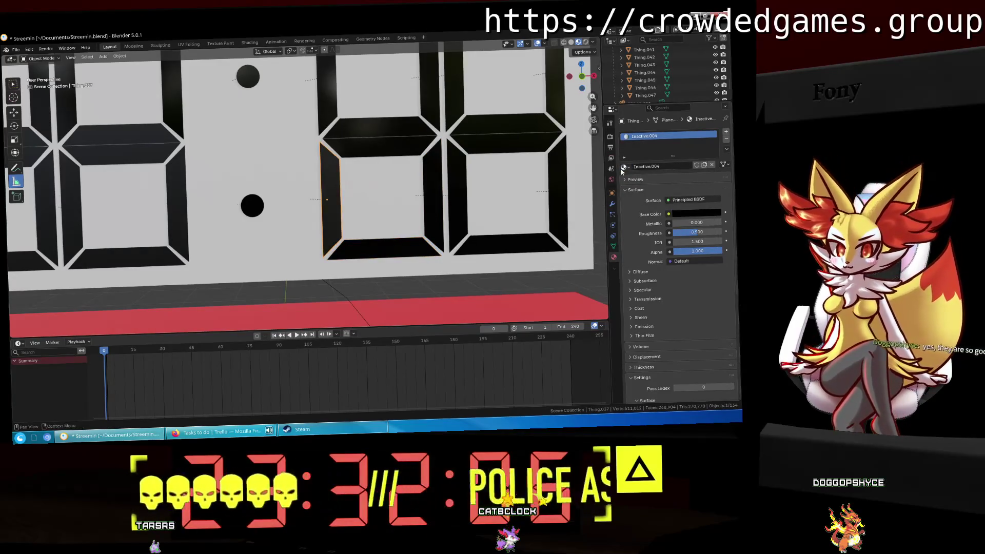
{"action": "left_click", "coordinate": [623, 169]}
{"action": "left_click", "coordinate": [662, 179]}
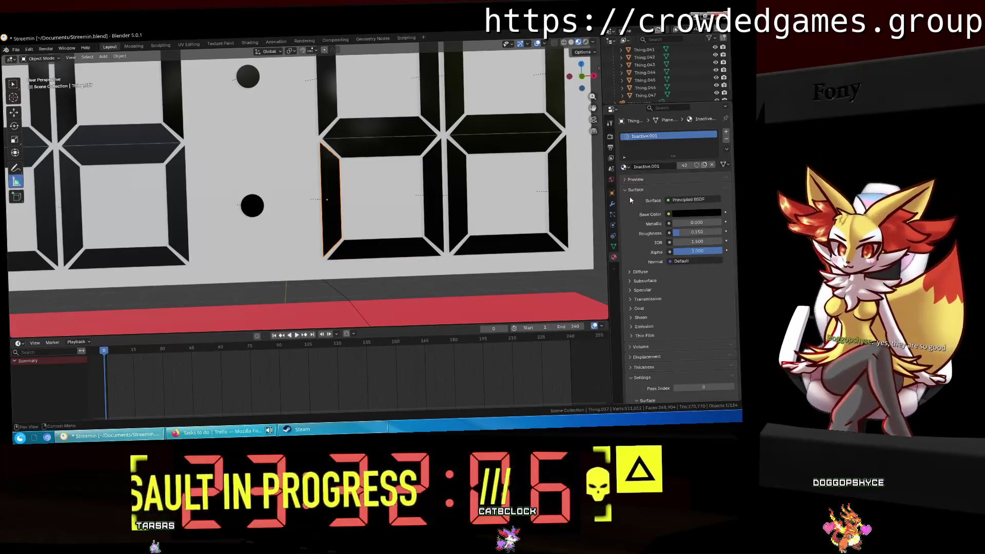
{"action": "middle_click_drag", "start_coordinate": [452, 186], "coordinate": [575, 186], "text": "shift"}
{"action": "left_click", "coordinate": [280, 247]}
Move to the next digit and give it and its top segment the Inactive.001 material.
{"action": "middle_click_drag", "start_coordinate": [280, 247], "coordinate": [484, 178], "text": "shift"}
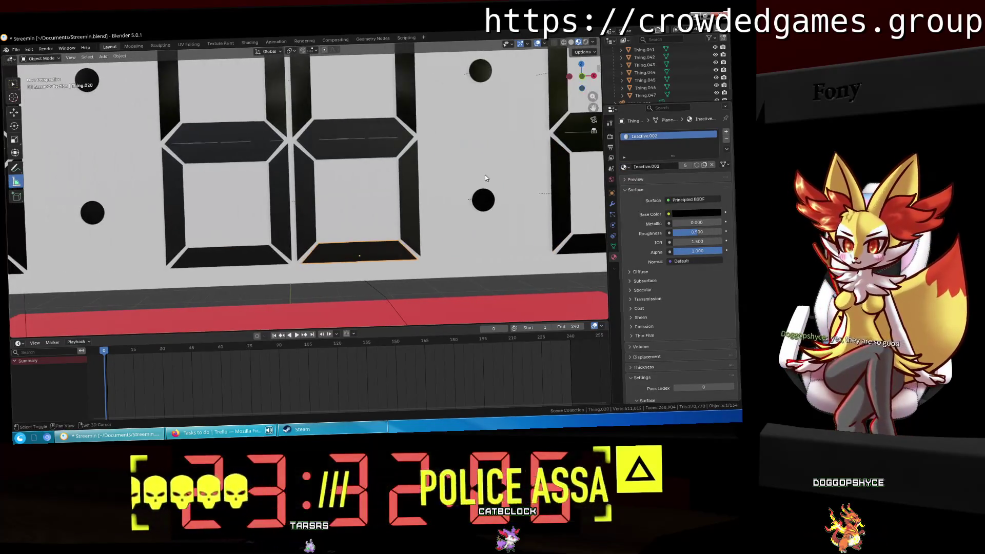
{"action": "left_click", "coordinate": [624, 168]}
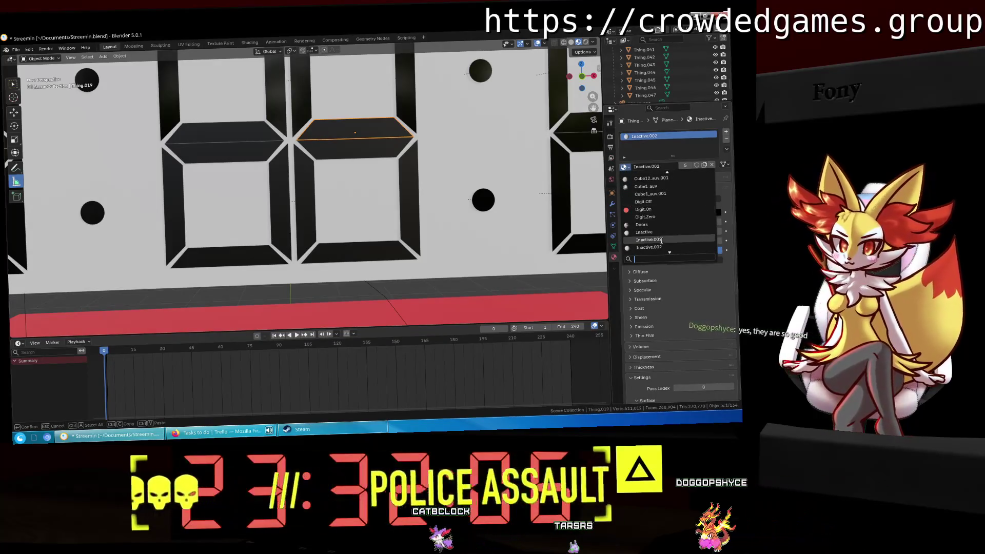
{"action": "left_click", "coordinate": [662, 238]}
{"action": "left_click", "coordinate": [355, 149]}
{"action": "left_click", "coordinate": [624, 167]}
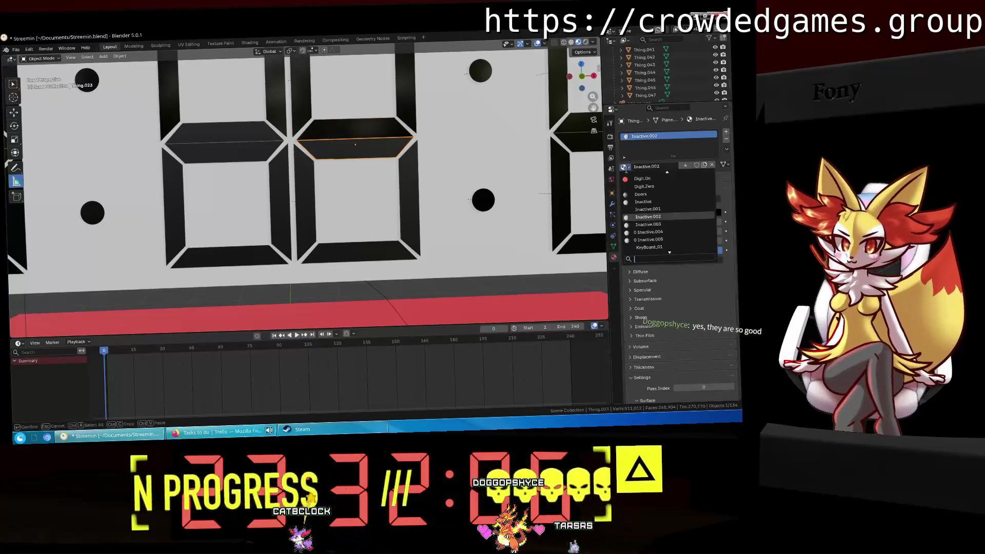
{"action": "left_click", "coordinate": [662, 212]}
Switch that digit's right, bottom and left segments to Inactive.001.
{"action": "left_click", "coordinate": [415, 154]}
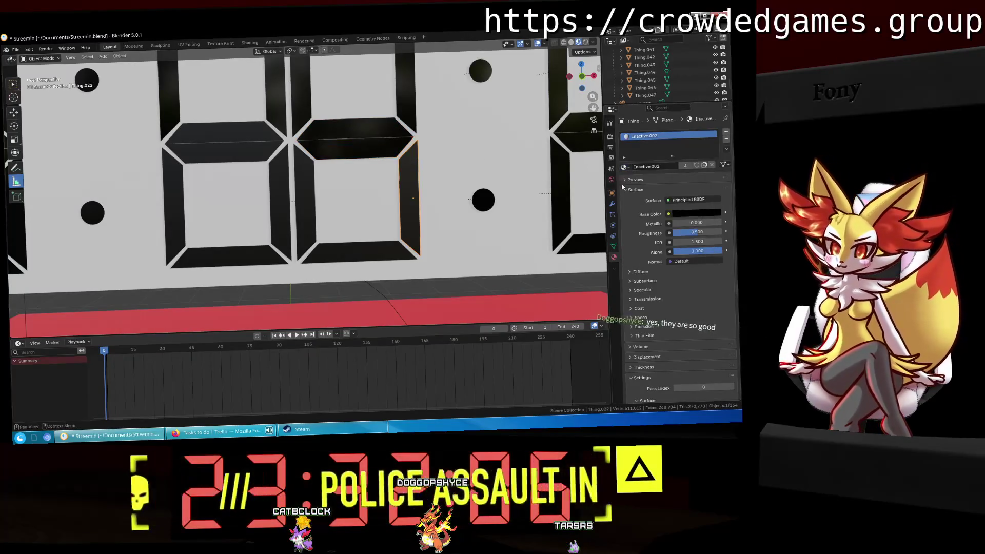
{"action": "left_click", "coordinate": [629, 168]}
{"action": "left_click", "coordinate": [659, 210]}
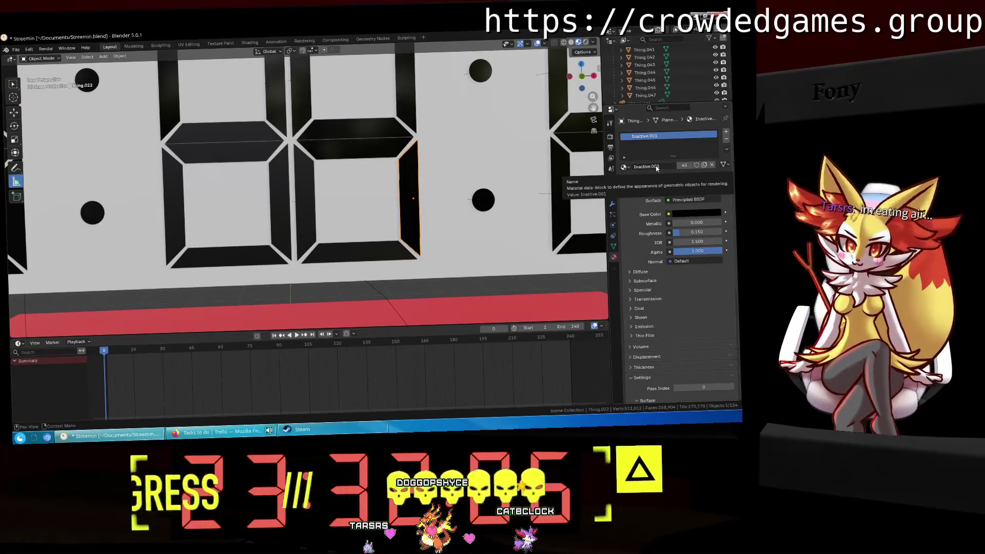
{"action": "left_click", "coordinate": [347, 259]}
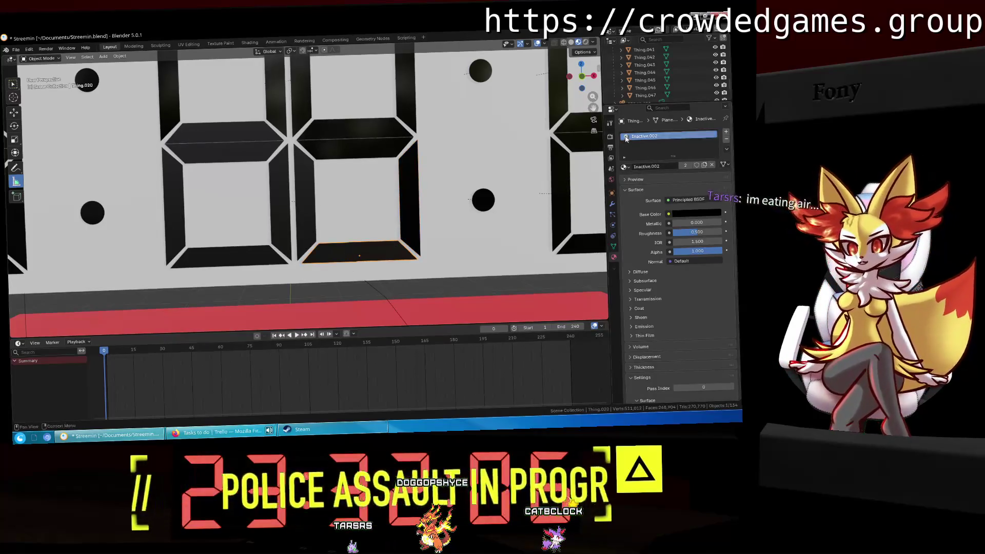
{"action": "left_click", "coordinate": [624, 167]}
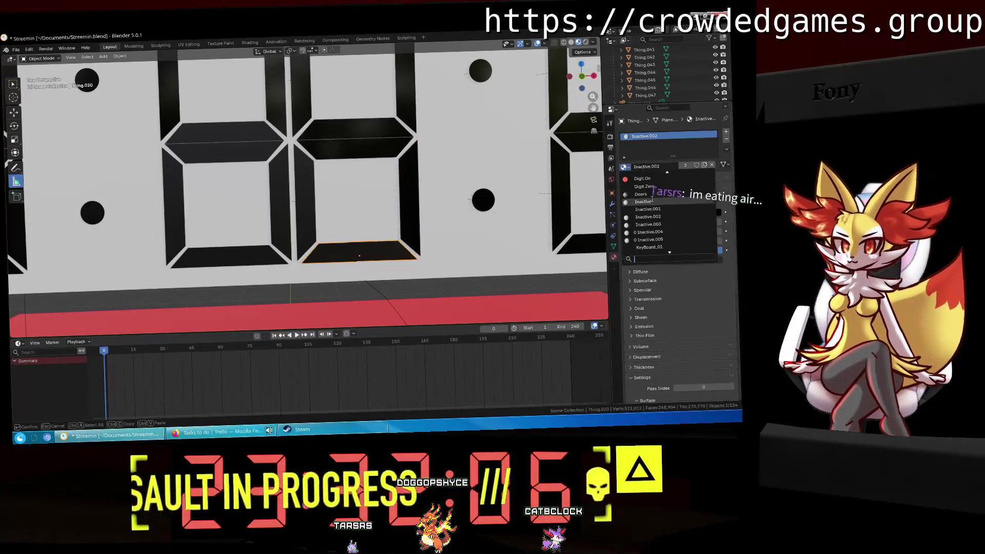
{"action": "left_click", "coordinate": [305, 208]}
{"action": "left_click", "coordinate": [624, 167]}
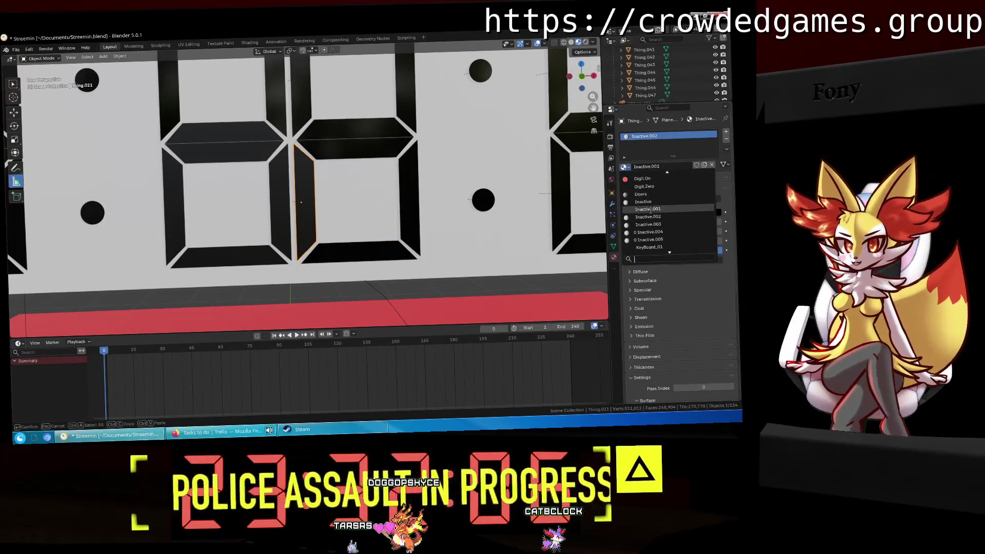
{"action": "left_click", "coordinate": [649, 205]}
On the following digit, assign Inactive.001 to the top, right and top horizontal segments.
{"action": "middle_click_drag", "start_coordinate": [257, 207], "coordinate": [381, 154]}
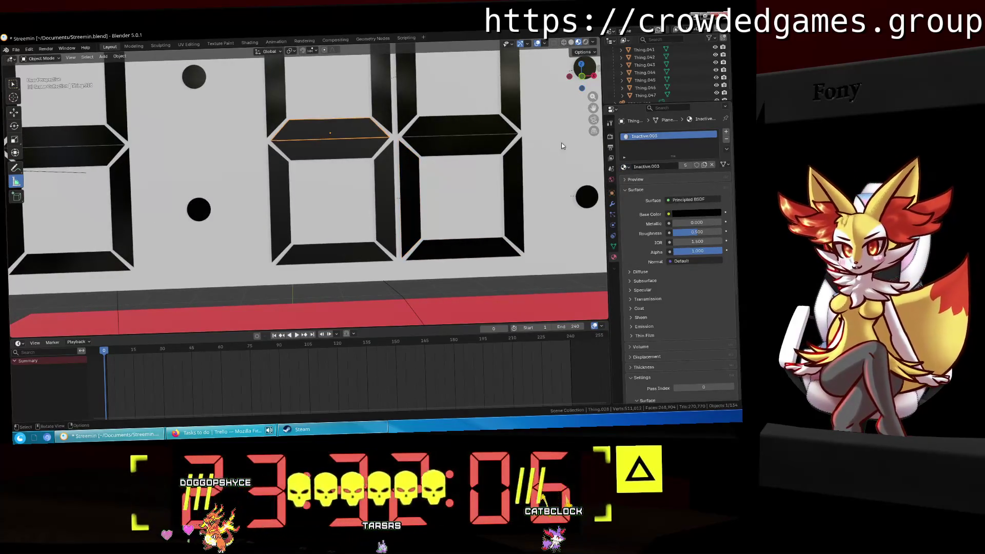
{"action": "left_click", "coordinate": [624, 167]}
{"action": "left_click", "coordinate": [641, 201]}
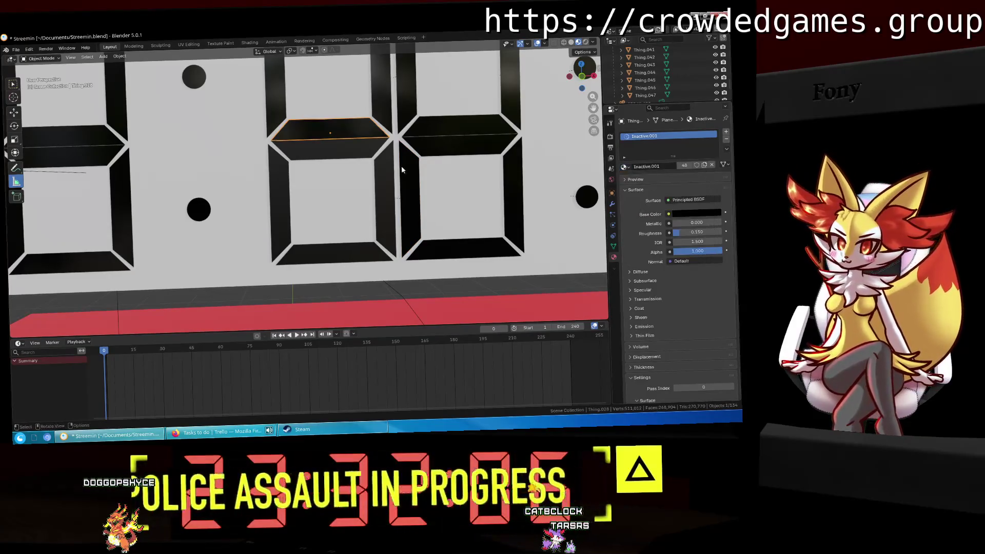
{"action": "left_click", "coordinate": [394, 169]}
{"action": "left_click", "coordinate": [626, 166]}
{"action": "left_click", "coordinate": [653, 200]}
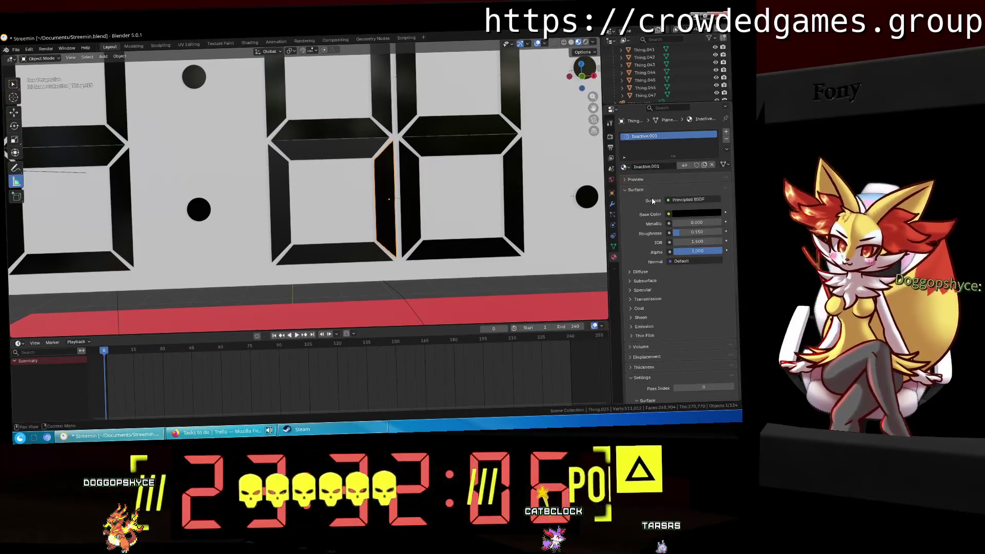
{"action": "left_click", "coordinate": [324, 154]}
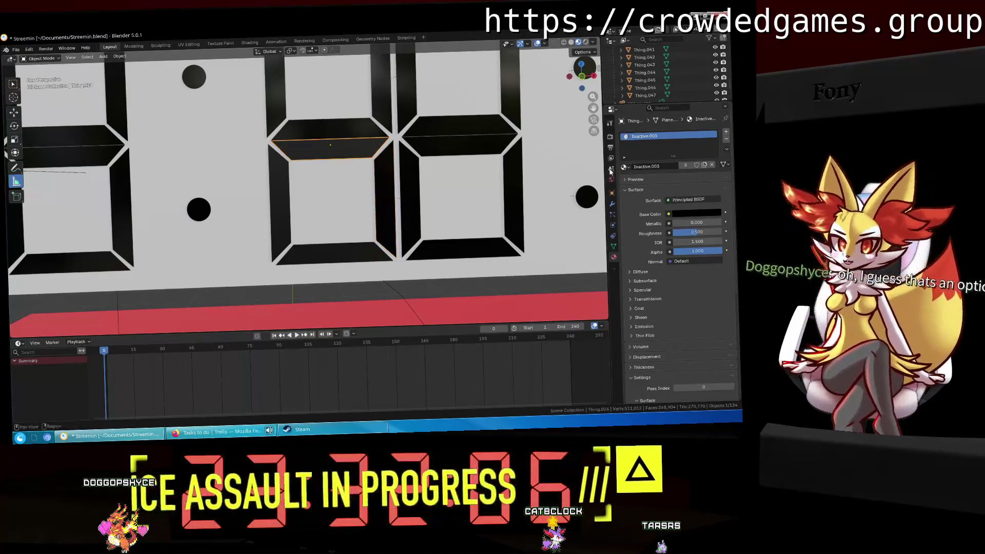
{"action": "left_click", "coordinate": [624, 166]}
{"action": "left_click", "coordinate": [653, 201]}
Give the last left and bottom segments Inactive.001, then view the clock wall head-on.
{"action": "mouse_move", "coordinate": [241, 158]}
{"action": "middle_mouse_down"}
{"action": "mouse_move", "coordinate": [75, 154]}
{"action": "mouse_move", "coordinate": [133, 146]}
{"action": "mouse_move", "coordinate": [77, 159]}
{"action": "mouse_move", "coordinate": [347, 175]}
{"action": "mouse_move", "coordinate": [219, 209]}
{"action": "middle_mouse_up"}
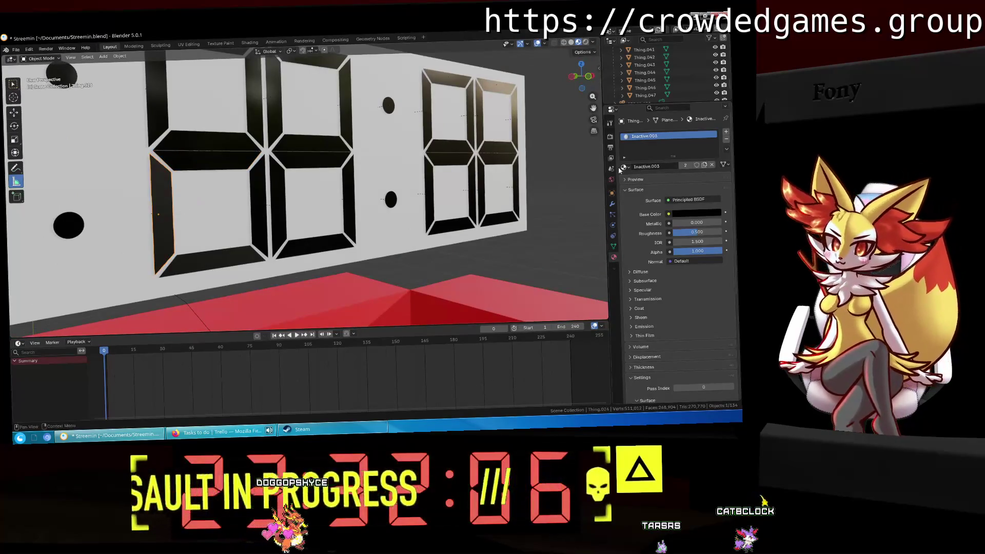
{"action": "left_click", "coordinate": [620, 169]}
{"action": "left_click", "coordinate": [666, 211]}
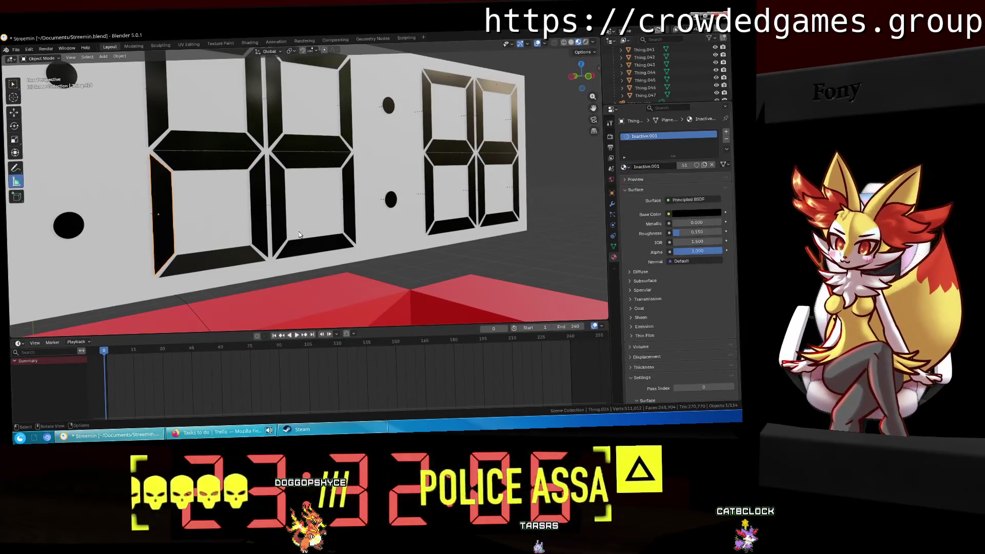
{"action": "left_click", "coordinate": [242, 250]}
{"action": "left_click", "coordinate": [624, 168]}
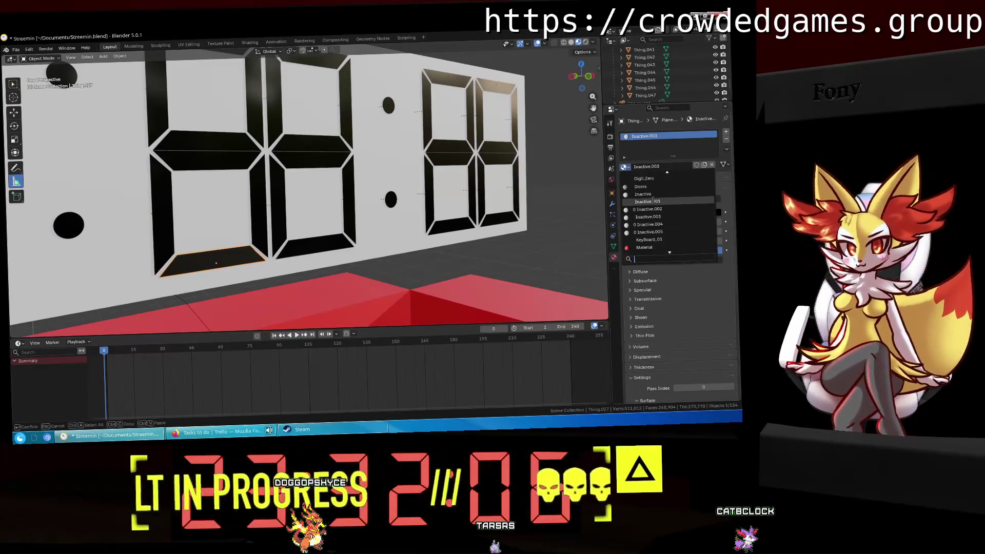
{"action": "left_click", "coordinate": [655, 205]}
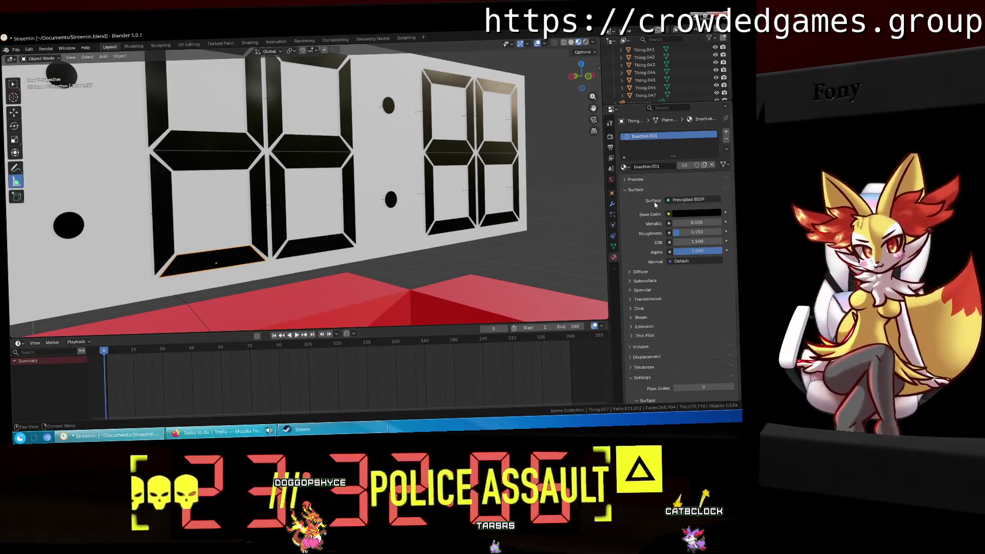
{"action": "middle_click_drag", "start_coordinate": [410, 195], "coordinate": [310, 160]}
Run File > Clean Up > Purge Unused Data and delete the 17 leftover data-blocks.
{"action": "left_click", "coordinate": [310, 159]}
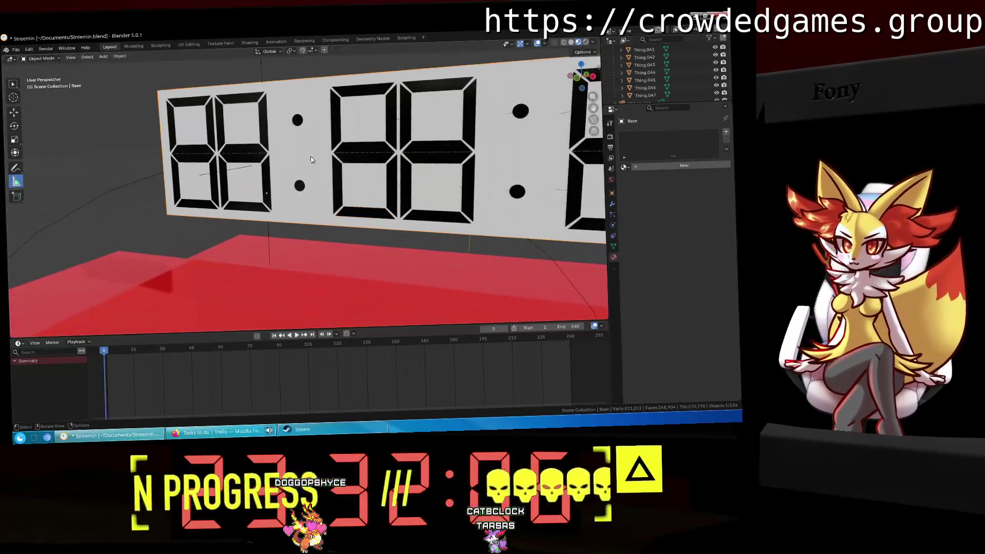
{"action": "left_click", "coordinate": [17, 50]}
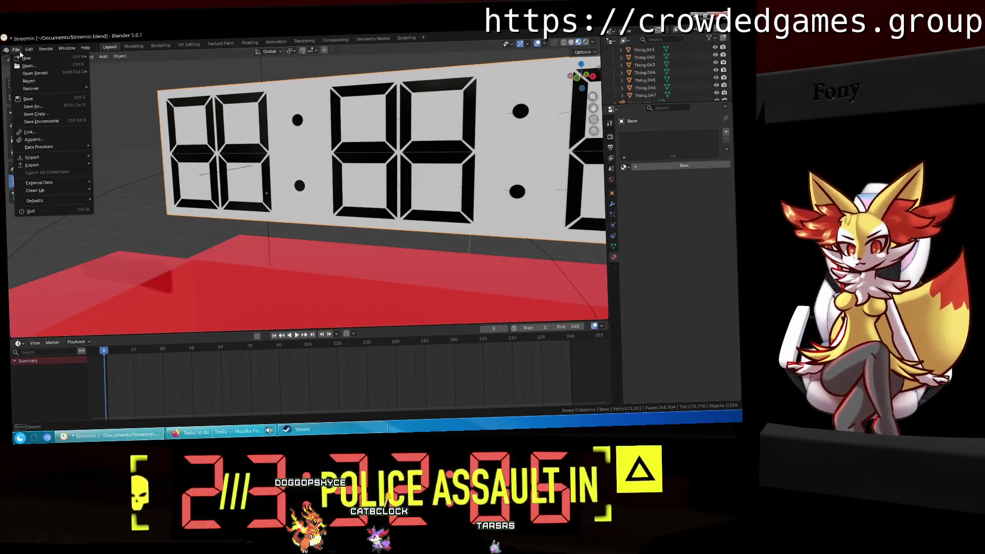
{"action": "mouse_move", "coordinate": [65, 186]}
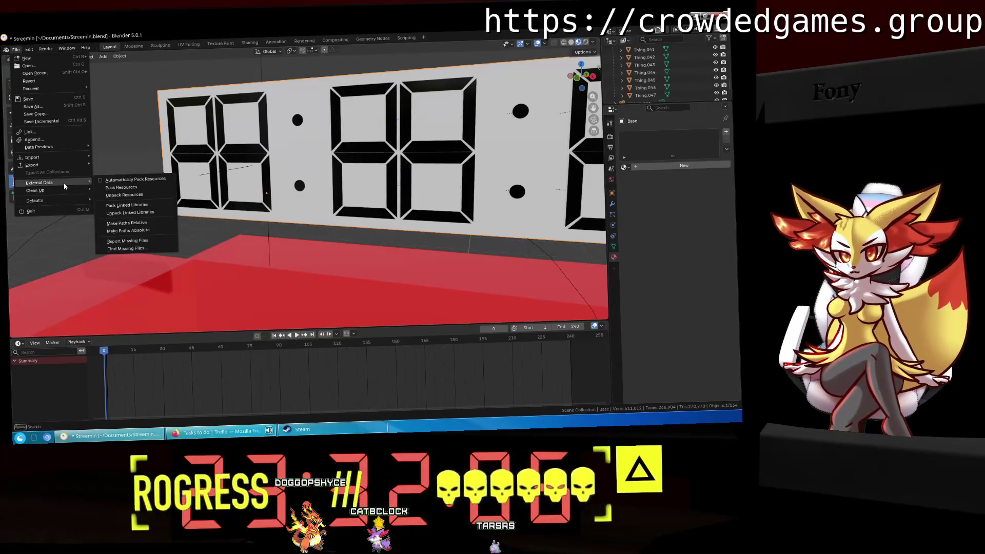
{"action": "mouse_move", "coordinate": [36, 190]}
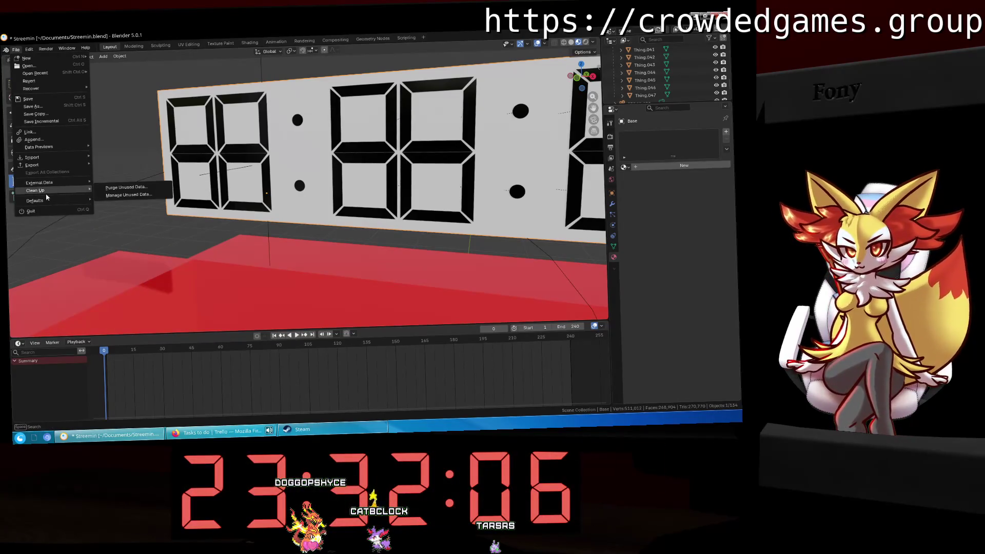
{"action": "left_click", "coordinate": [123, 189]}
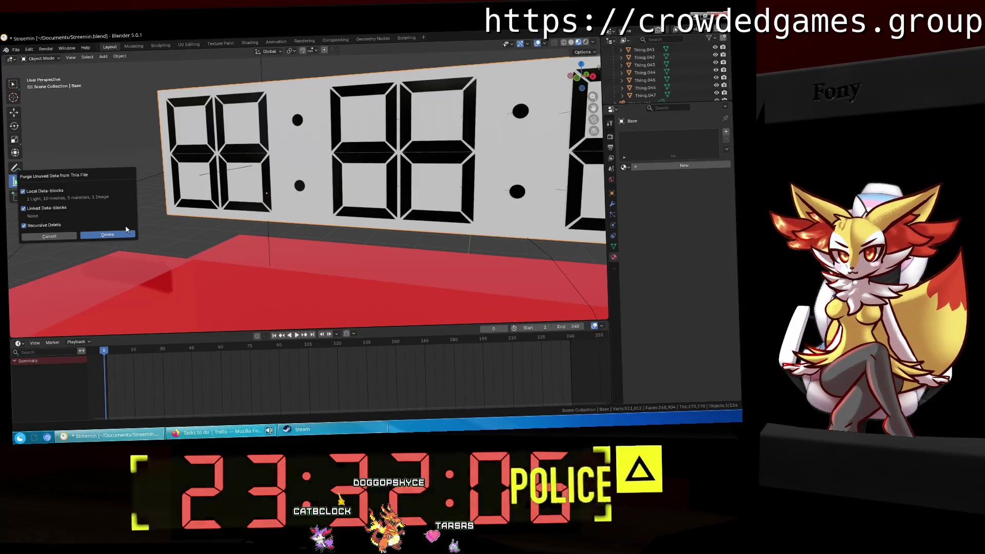
{"action": "left_click", "coordinate": [117, 235]}
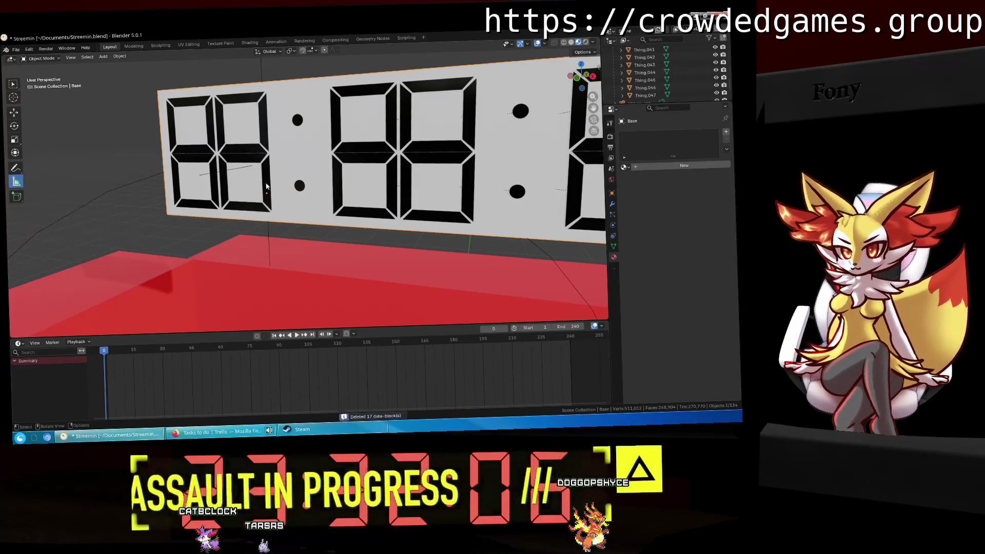
{"action": "mouse_move", "coordinate": [117, 235]}
{"action": "middle_mouse_down"}
{"action": "mouse_move", "coordinate": [272, 236]}
{"action": "mouse_move", "coordinate": [289, 188]}
{"action": "middle_mouse_up"}
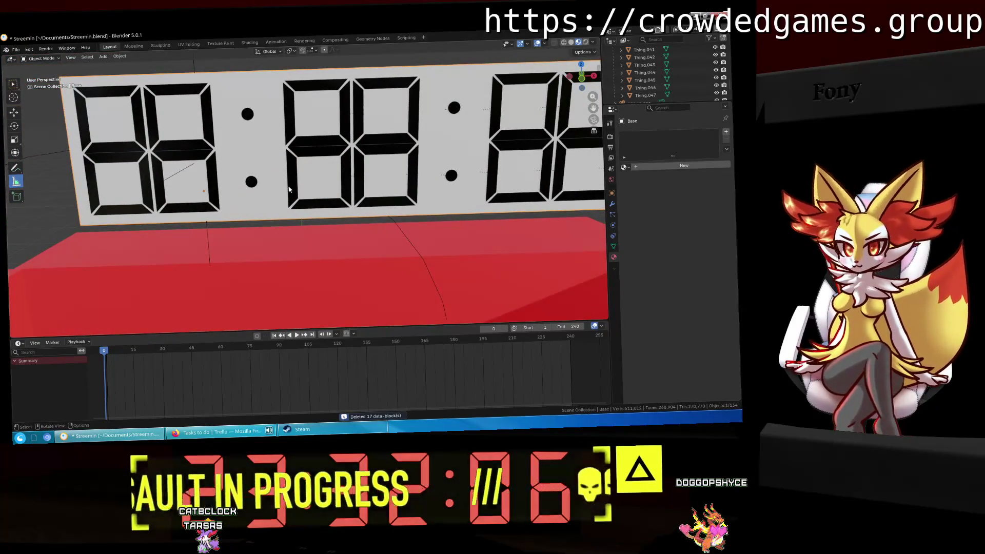
Check which material a digit segment uses, leaving it unchanged.
{"action": "left_click", "coordinate": [292, 132]}
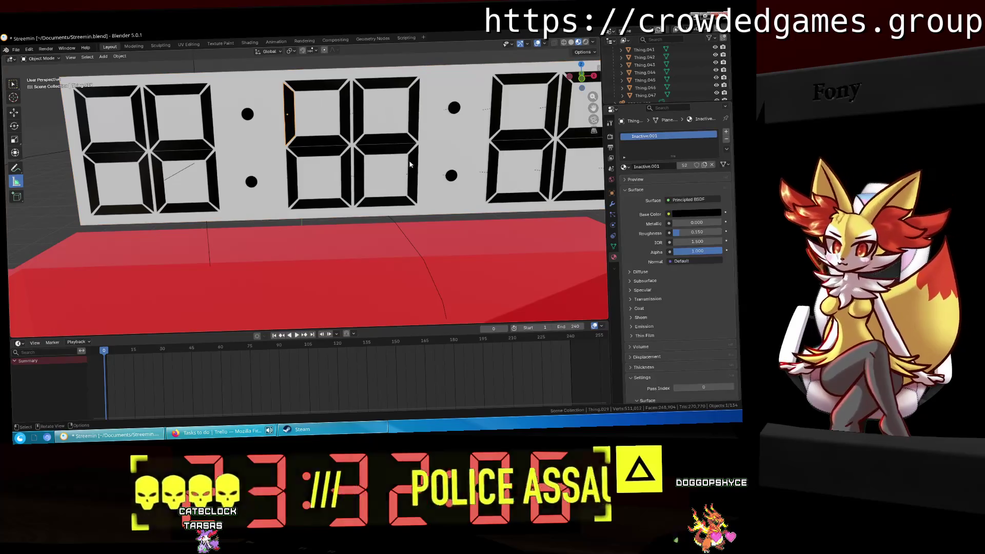
{"action": "left_click", "coordinate": [624, 167]}
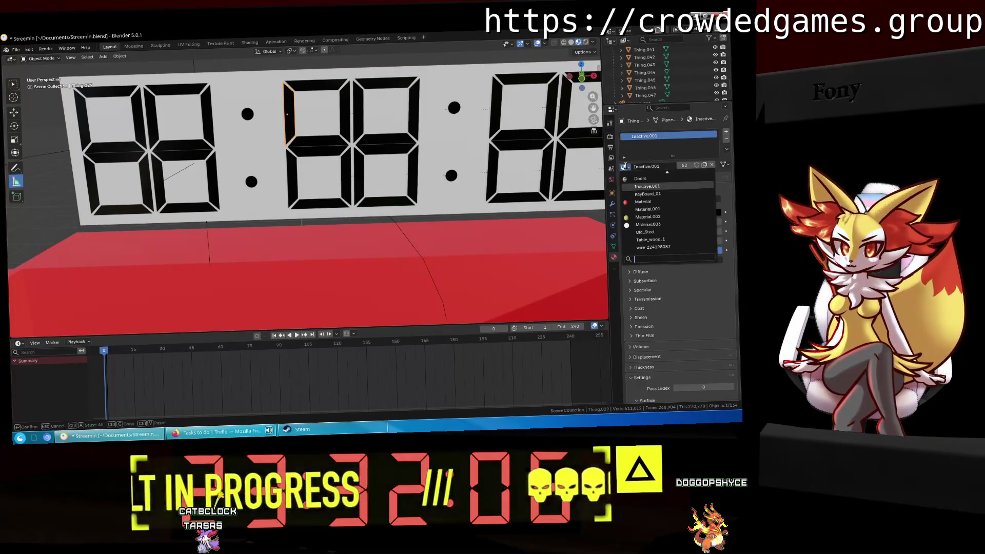
{"action": "left_click", "coordinate": [670, 165]}
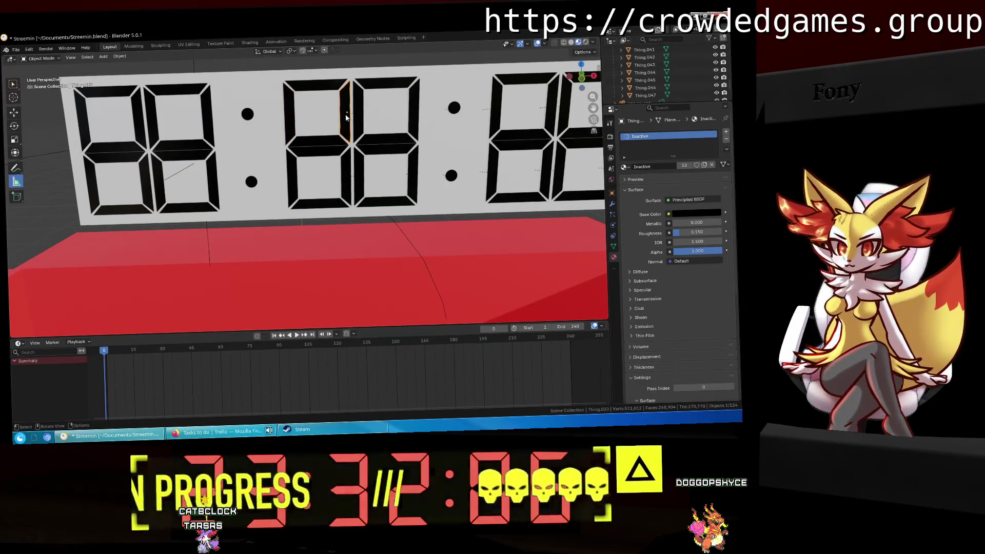
Save Streemin.blend and make the clock's Base the active object.
{"action": "key", "text": "ctrl+s"}
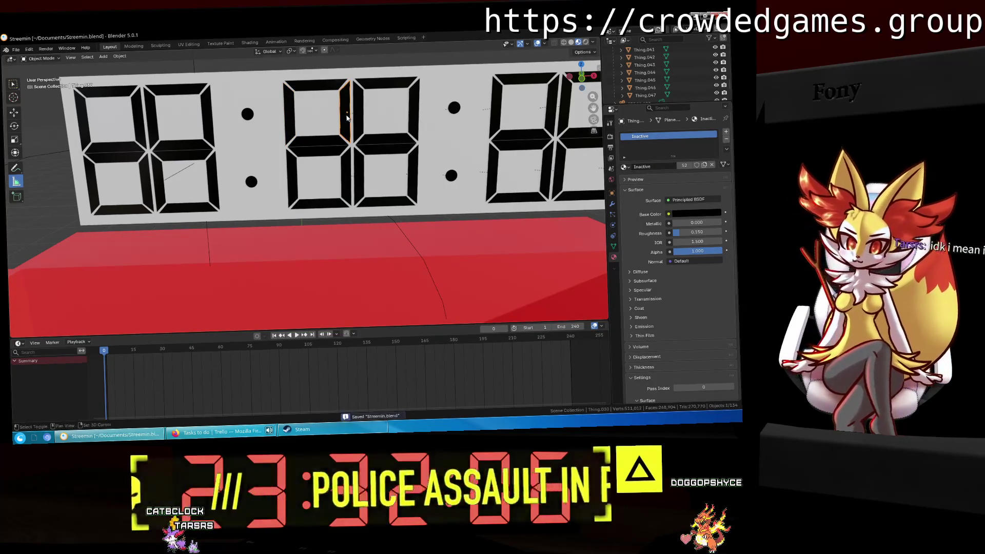
{"action": "scroll", "coordinate": [315, 182], "scroll_direction": "up", "scroll_amount": 4}
{"action": "scroll", "coordinate": [315, 182], "scroll_direction": "down", "scroll_amount": 3}
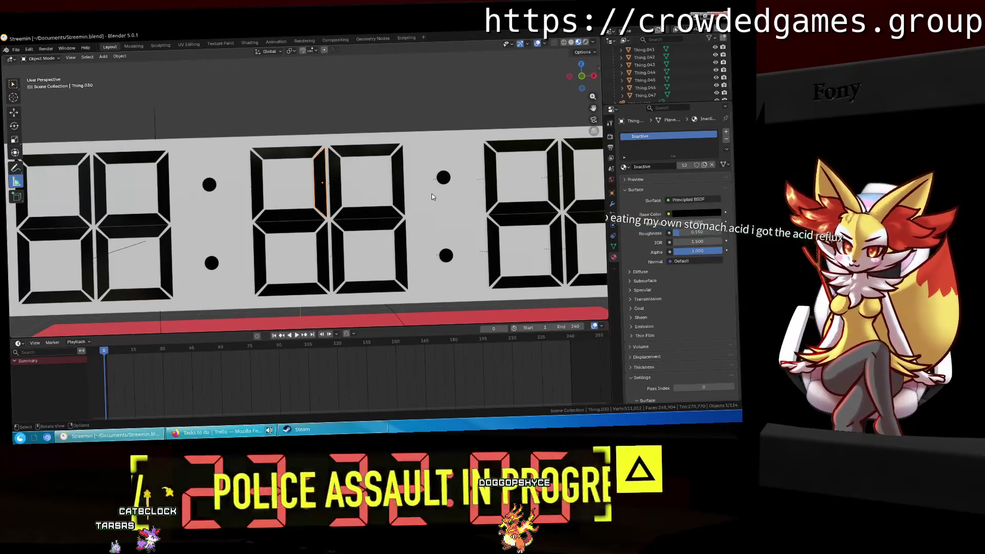
{"action": "left_click", "coordinate": [268, 244]}
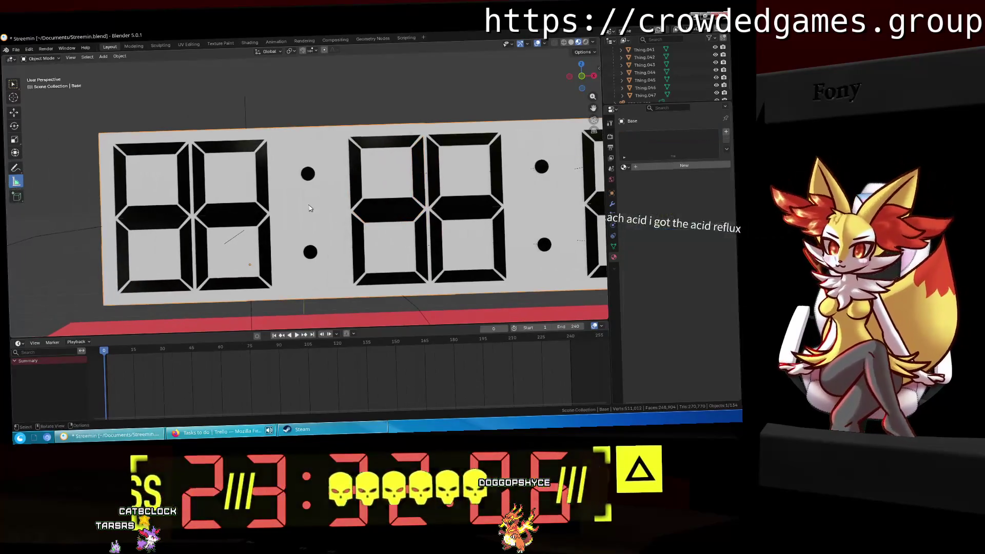
Create a new Clock material for the Base and set its base colour to black.
{"action": "mouse_move", "coordinate": [307, 208]}
{"action": "middle_mouse_down"}
{"action": "mouse_move", "coordinate": [378, 189]}
{"action": "mouse_move", "coordinate": [534, 185]}
{"action": "middle_mouse_up"}
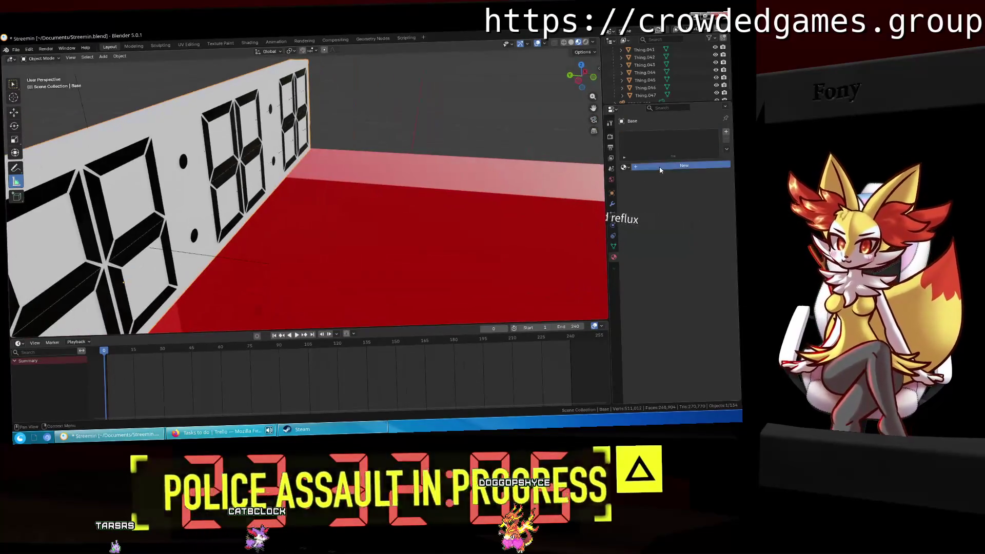
{"action": "left_click", "coordinate": [641, 165]}
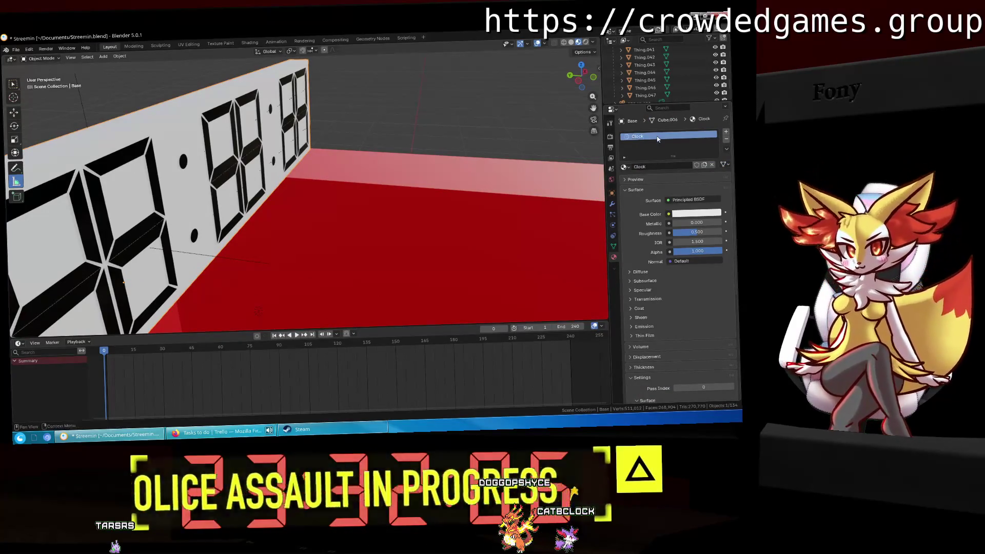
{"action": "middle_click_drag", "start_coordinate": [564, 170], "coordinate": [641, 186]}
{"action": "left_click", "coordinate": [682, 214]}
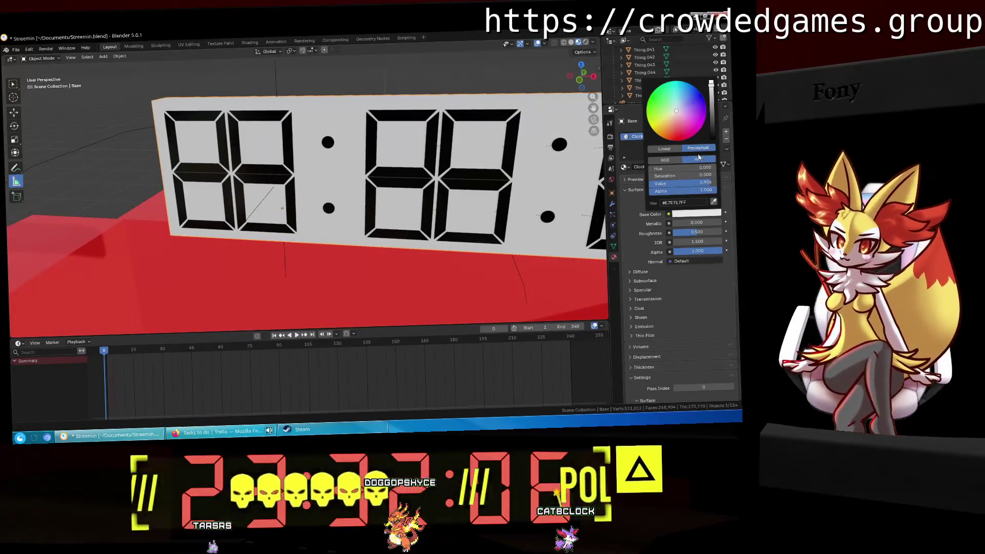
{"action": "left_click_drag", "start_coordinate": [714, 112], "coordinate": [712, 138]}
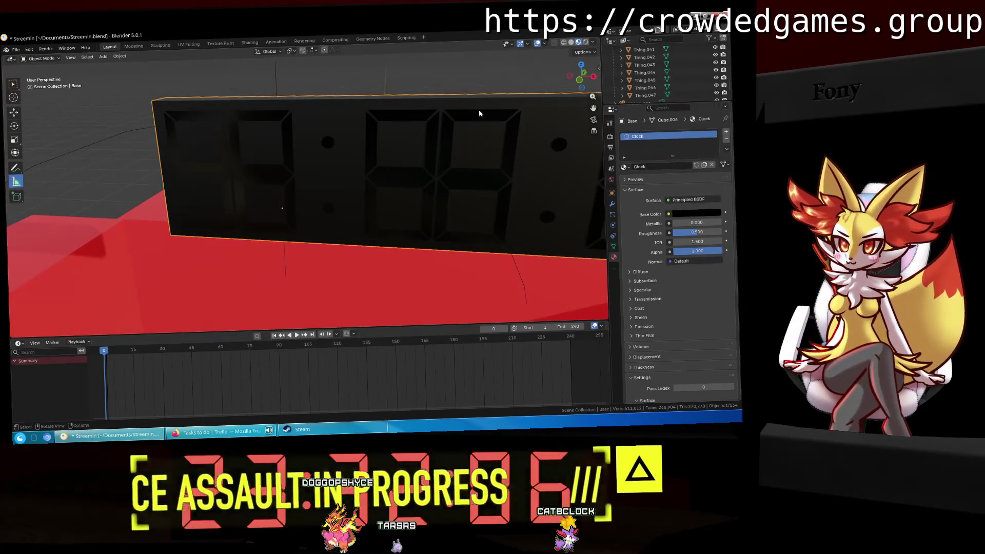
Raise the Clock material's roughness toward 1.000.
{"action": "mouse_move", "coordinate": [478, 110]}
{"action": "middle_mouse_down"}
{"action": "mouse_move", "coordinate": [495, 122]}
{"action": "mouse_move", "coordinate": [463, 187]}
{"action": "mouse_move", "coordinate": [362, 200]}
{"action": "mouse_move", "coordinate": [362, 208]}
{"action": "mouse_move", "coordinate": [316, 202]}
{"action": "mouse_move", "coordinate": [341, 200]}
{"action": "mouse_move", "coordinate": [367, 251]}
{"action": "mouse_move", "coordinate": [333, 247]}
{"action": "mouse_move", "coordinate": [343, 252]}
{"action": "mouse_move", "coordinate": [356, 243]}
{"action": "mouse_move", "coordinate": [339, 253]}
{"action": "mouse_move", "coordinate": [364, 256]}
{"action": "mouse_move", "coordinate": [318, 268]}
{"action": "mouse_move", "coordinate": [455, 248]}
{"action": "mouse_move", "coordinate": [419, 241]}
{"action": "middle_mouse_up"}
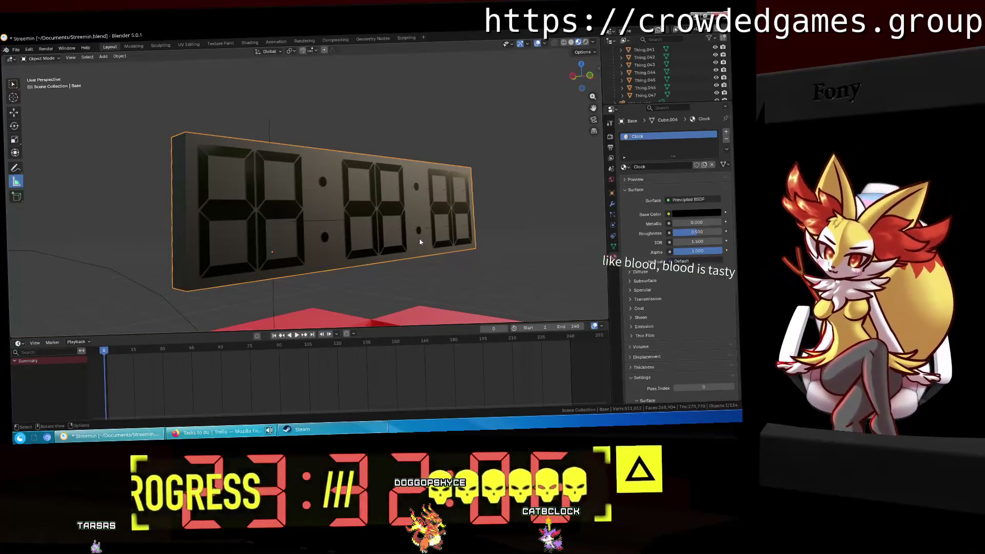
{"action": "mouse_move", "coordinate": [420, 242]}
{"action": "middle_mouse_down"}
{"action": "mouse_move", "coordinate": [391, 254]}
{"action": "mouse_move", "coordinate": [413, 167]}
{"action": "mouse_move", "coordinate": [390, 169]}
{"action": "mouse_move", "coordinate": [429, 161]}
{"action": "middle_mouse_up"}
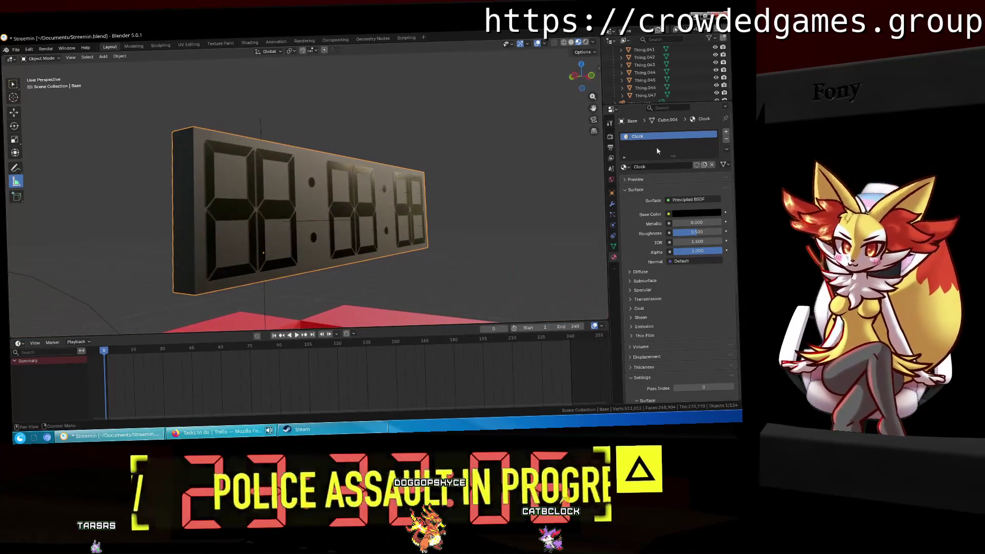
{"action": "mouse_move", "coordinate": [696, 235]}
{"action": "left_mouse_down"}
{"action": "mouse_move", "coordinate": [722, 235]}
{"action": "mouse_move", "coordinate": [694, 235]}
{"action": "left_mouse_up"}
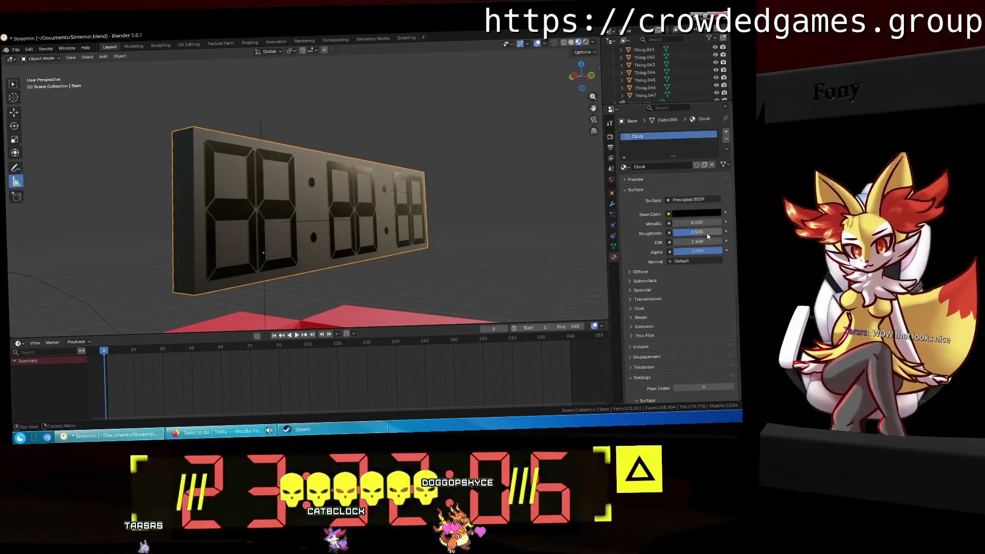
{"action": "mouse_move", "coordinate": [590, 200]}
{"action": "middle_mouse_down"}
{"action": "mouse_move", "coordinate": [530, 163]}
{"action": "mouse_move", "coordinate": [533, 216]}
{"action": "middle_mouse_up"}
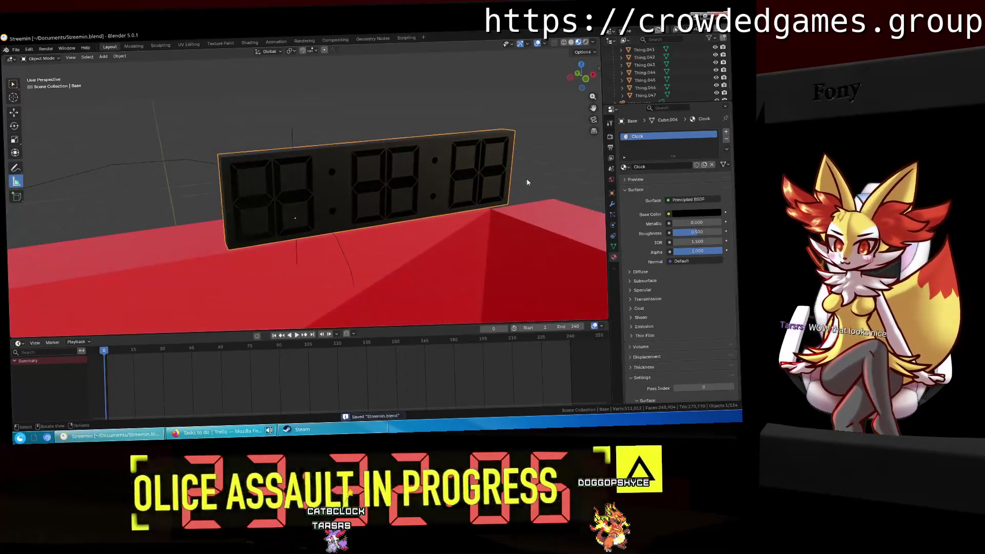
Delete the leftover Clock.001 and Clock.002 objects.
{"action": "scroll", "coordinate": [650, 88], "scroll_direction": "up", "scroll_amount": 3}
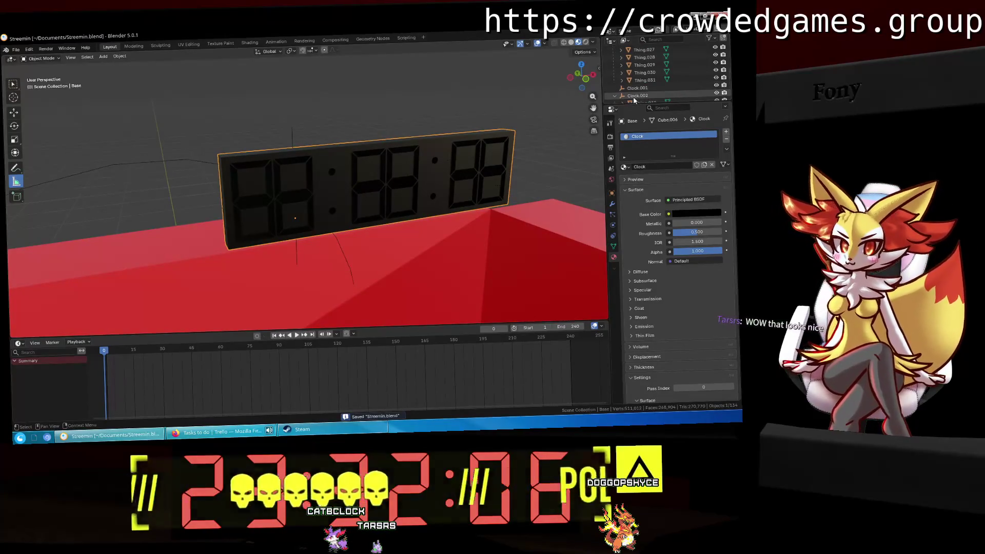
{"action": "left_click", "coordinate": [647, 88]}
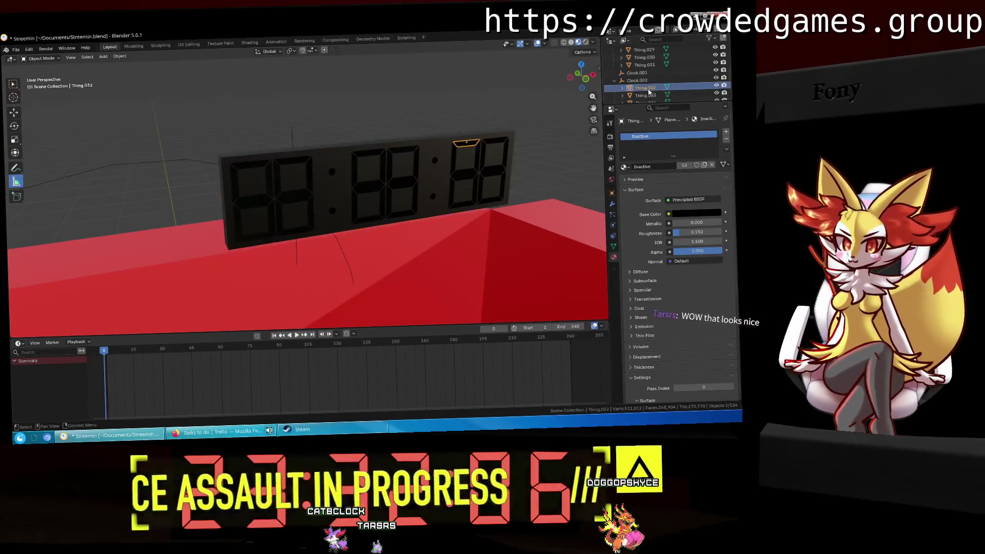
{"action": "scroll", "coordinate": [649, 90], "scroll_direction": "down", "scroll_amount": 5}
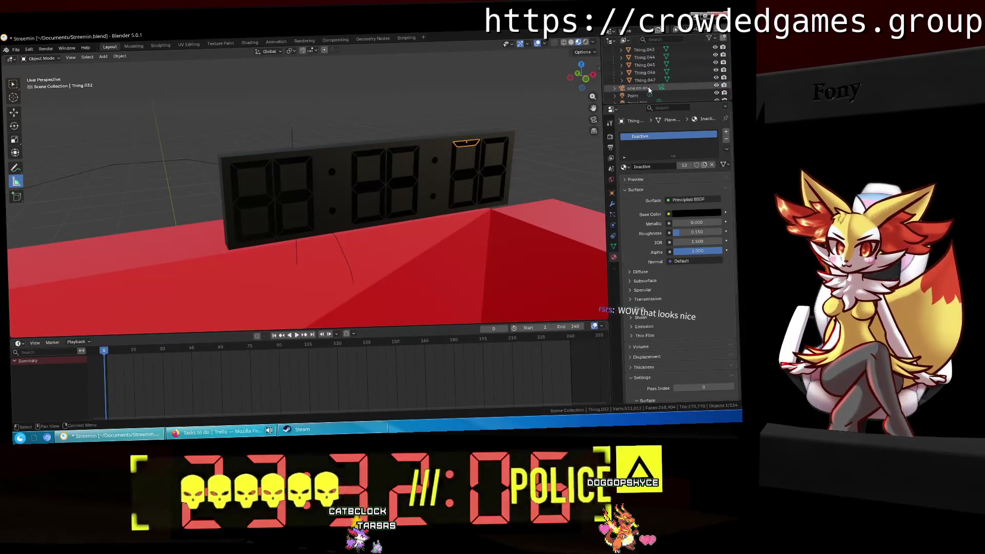
{"action": "left_click", "coordinate": [650, 79], "text": "shift"}
{"action": "mouse_move", "coordinate": [651, 79]}
{"action": "left_mouse_down"}
{"action": "mouse_move", "coordinate": [655, 54]}
{"action": "mouse_move", "coordinate": [645, 75]}
{"action": "left_mouse_up"}
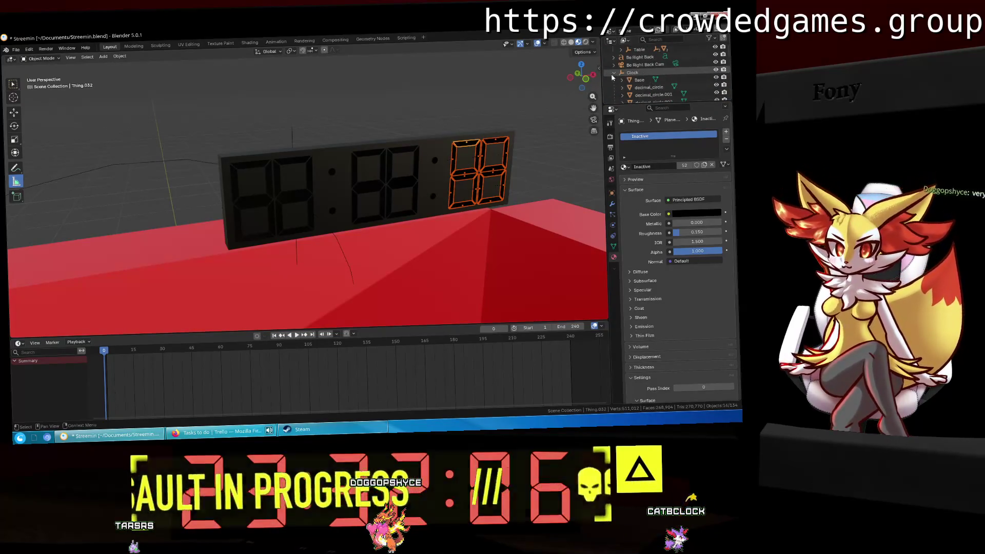
{"action": "left_click", "coordinate": [636, 80]}
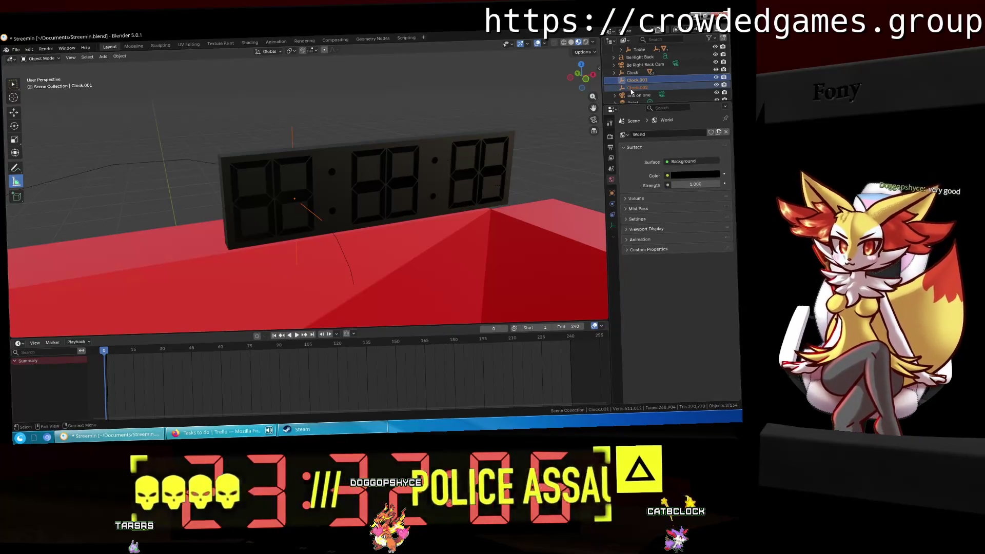
{"action": "key", "text": "Delete"}
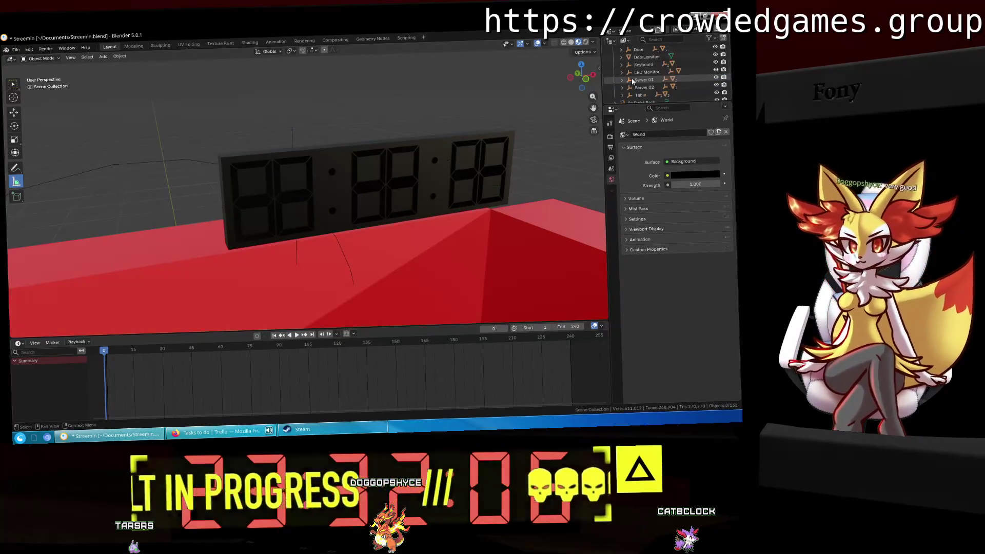
Copy Location X 6.1341 m from 'Clock TO BE REMOVED' onto the new Clock.
{"action": "scroll", "coordinate": [632, 91], "scroll_direction": "up", "scroll_amount": 5}
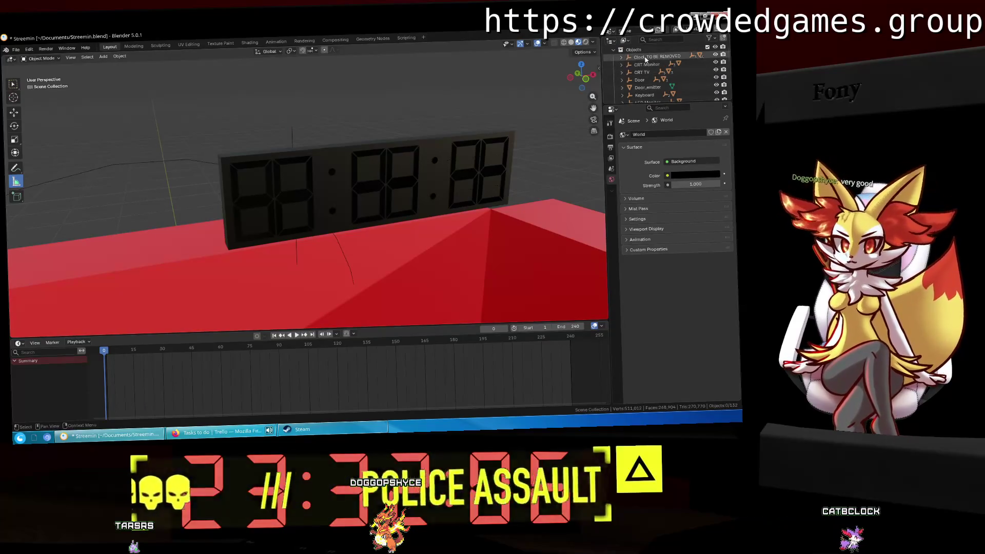
{"action": "left_click", "coordinate": [655, 57]}
{"action": "left_click", "coordinate": [612, 193]}
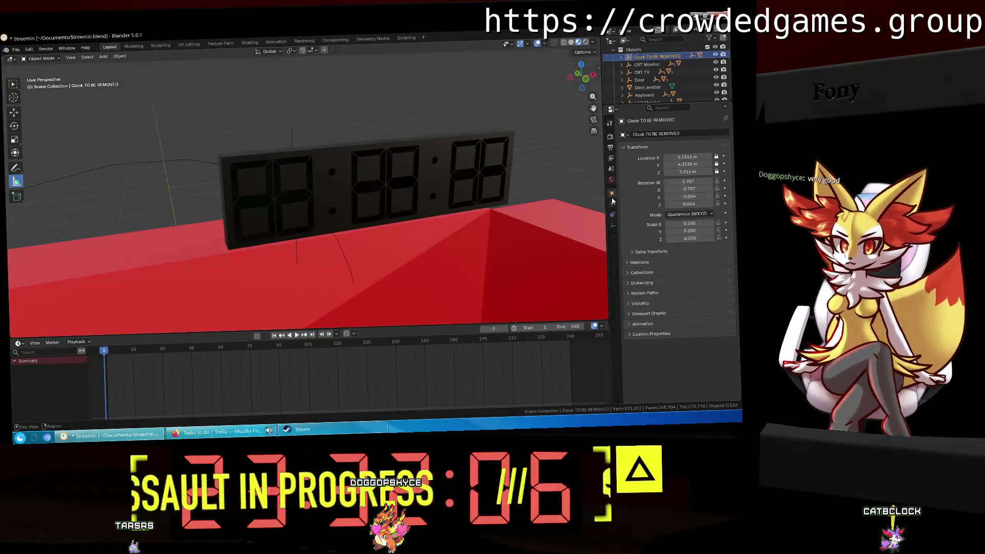
{"action": "right_click", "coordinate": [643, 155]}
{"action": "mouse_move", "coordinate": [643, 155]}
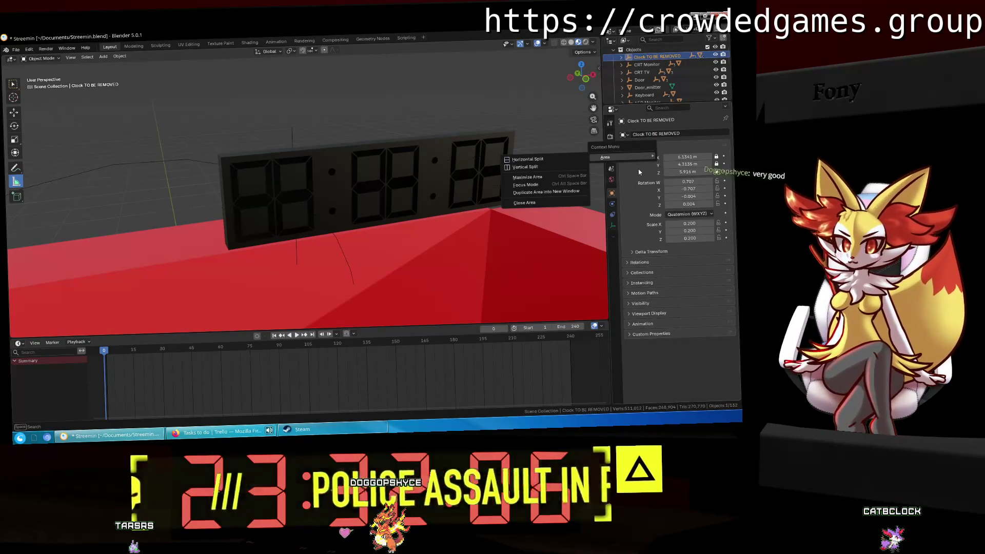
{"action": "key", "text": "Escape"}
{"action": "left_click", "coordinate": [695, 157]}
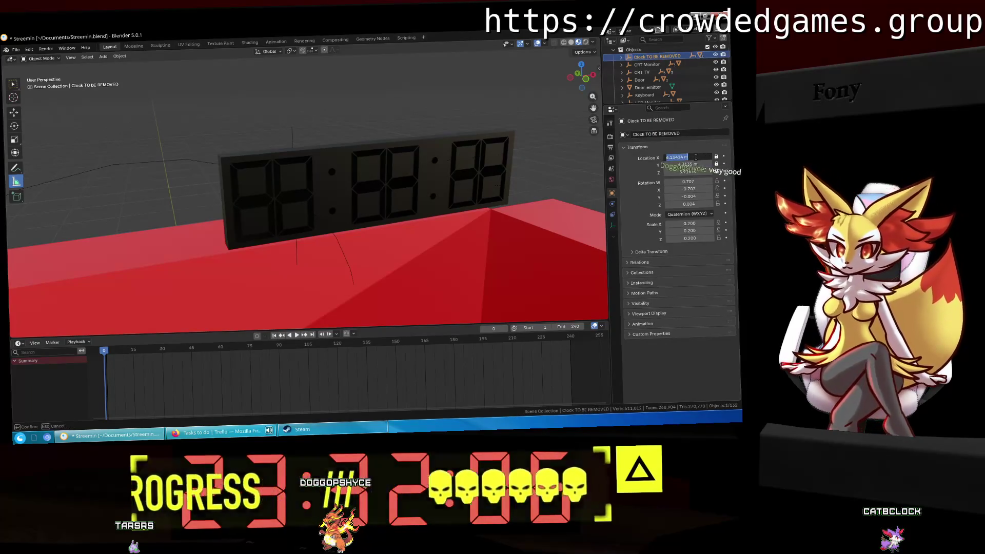
{"action": "scroll", "coordinate": [652, 89], "scroll_direction": "down", "scroll_amount": 5}
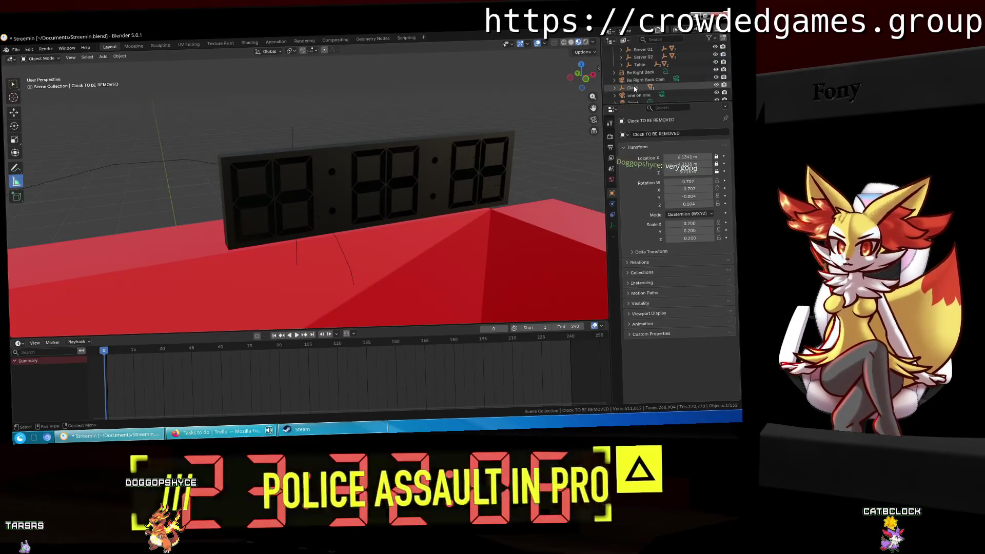
{"action": "left_click", "coordinate": [633, 88]}
{"action": "left_click", "coordinate": [688, 157]}
{"action": "key", "text": "Return"}
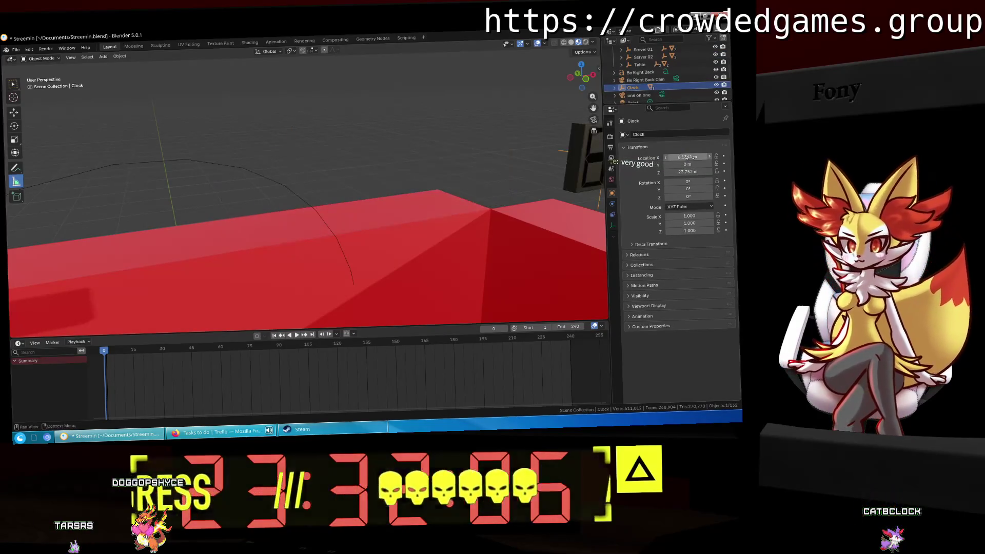
Give the Clock the old clock's Location Y 4.3135 m and Z 5.916 m.
{"action": "scroll", "coordinate": [648, 80], "scroll_direction": "up", "scroll_amount": 6}
{"action": "left_click", "coordinate": [654, 72]}
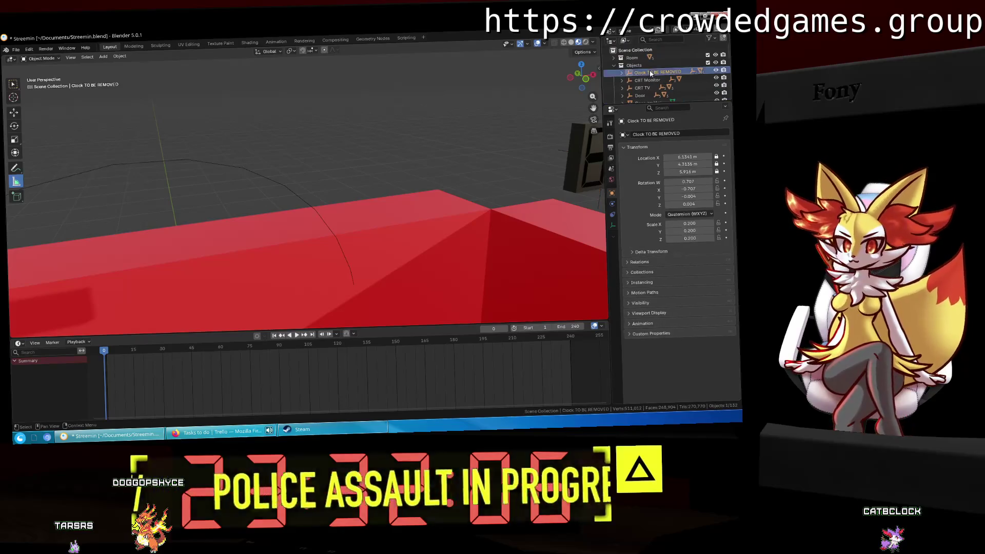
{"action": "left_click", "coordinate": [687, 164]}
{"action": "key", "text": "Return"}
{"action": "scroll", "coordinate": [637, 72], "scroll_direction": "down", "scroll_amount": 5}
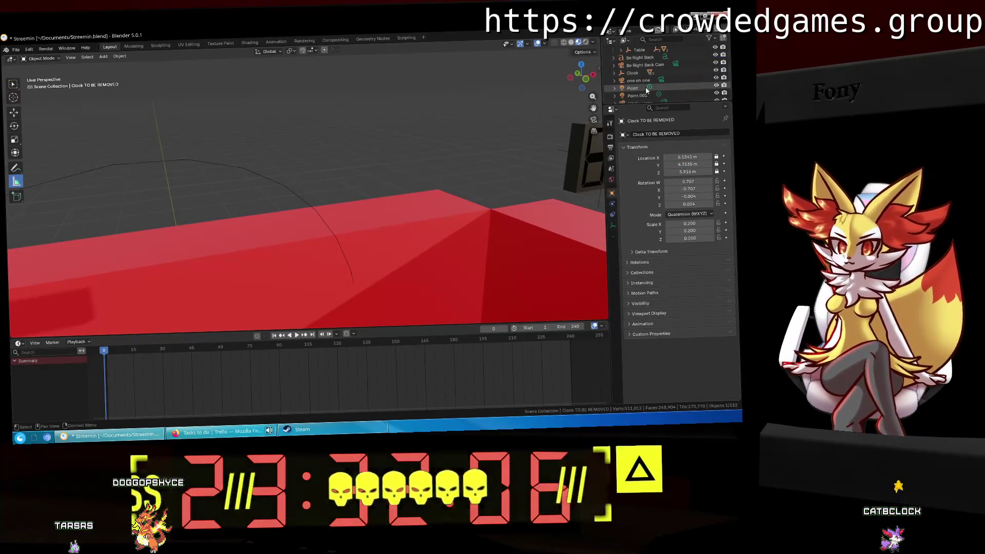
{"action": "left_click", "coordinate": [637, 73]}
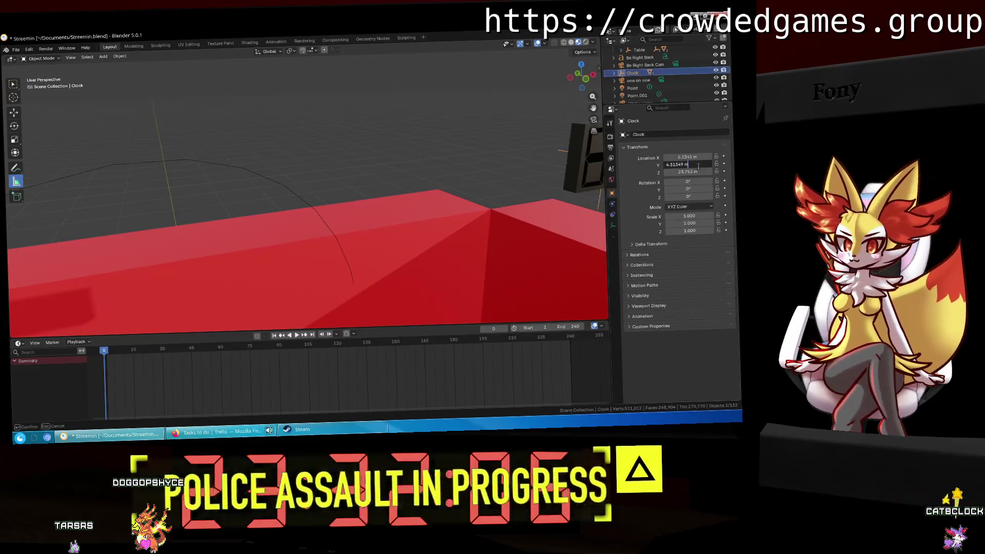
{"action": "scroll", "coordinate": [651, 72], "scroll_direction": "up", "scroll_amount": 5}
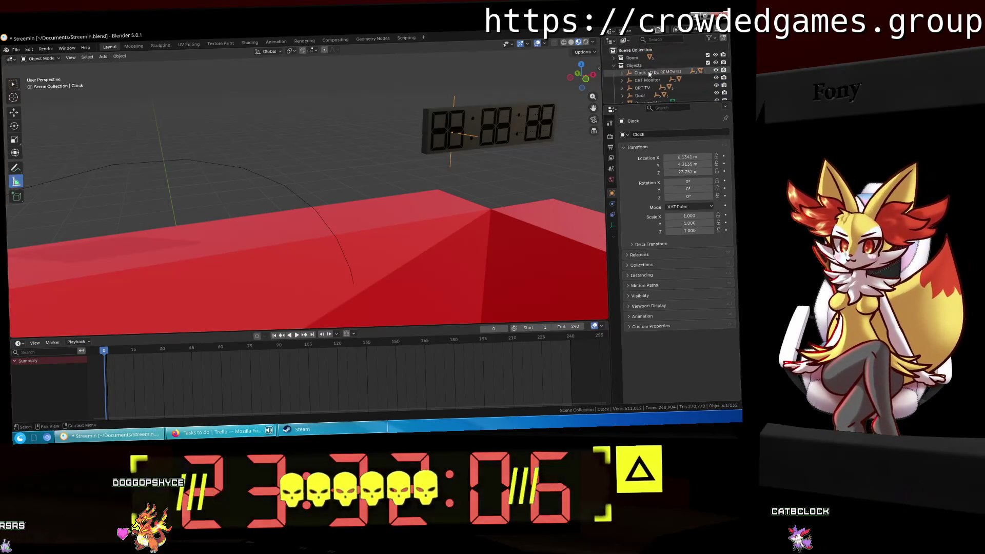
{"action": "left_click", "coordinate": [648, 73]}
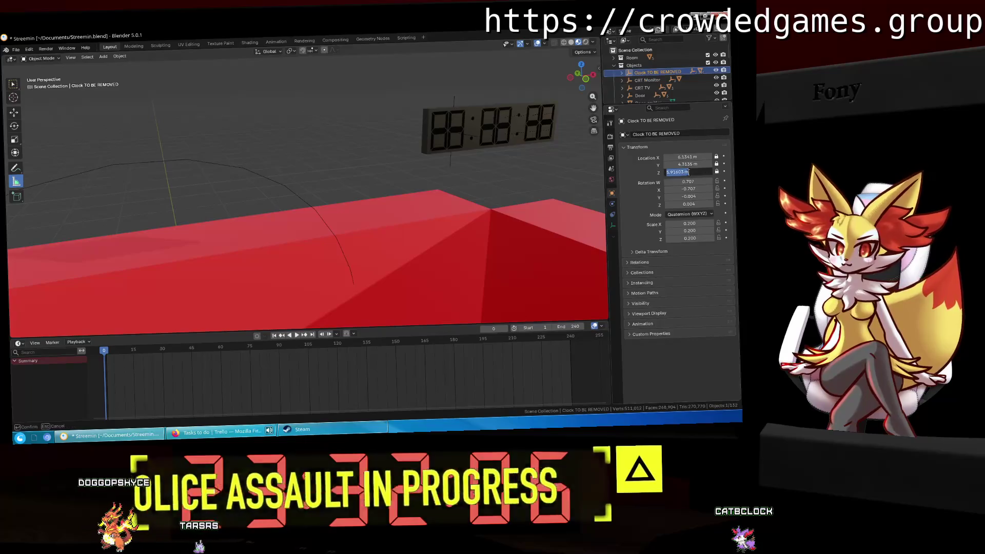
{"action": "key", "text": "Return"}
{"action": "scroll", "coordinate": [635, 94], "scroll_direction": "down", "scroll_amount": 5}
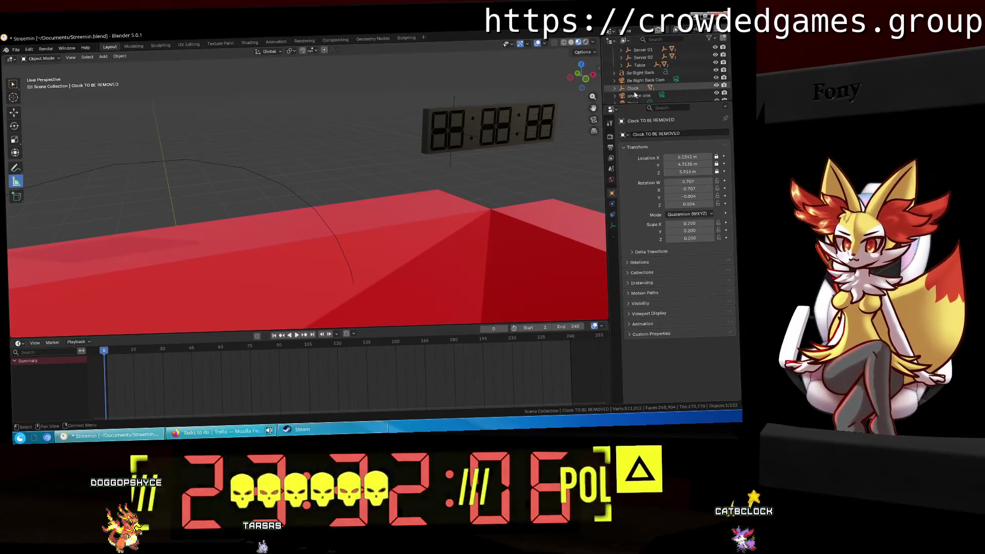
{"action": "left_click", "coordinate": [634, 88]}
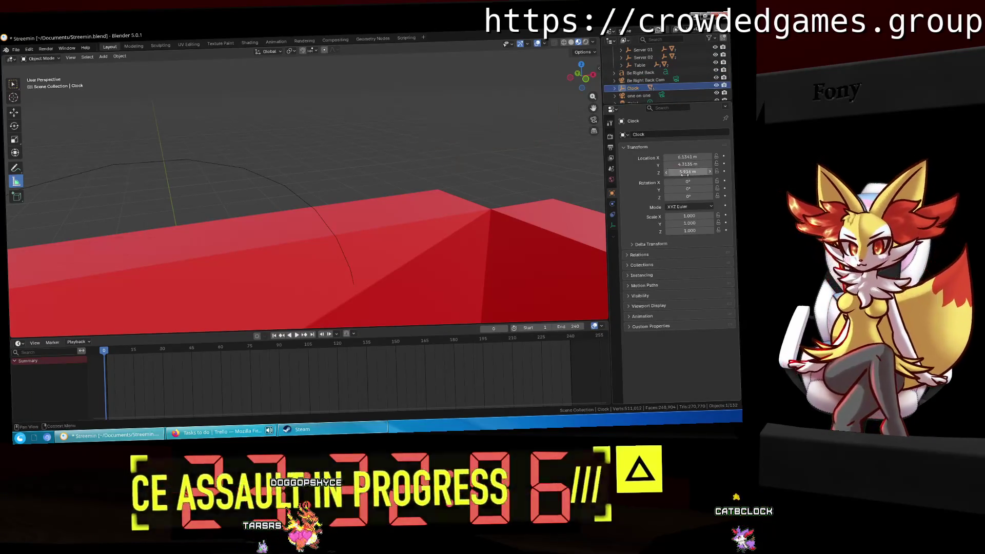
Orbit and zoom across the scene until the clock under the monitor beside the keyboard shows.
{"action": "middle_click_drag", "start_coordinate": [538, 236], "coordinate": [346, 170]}
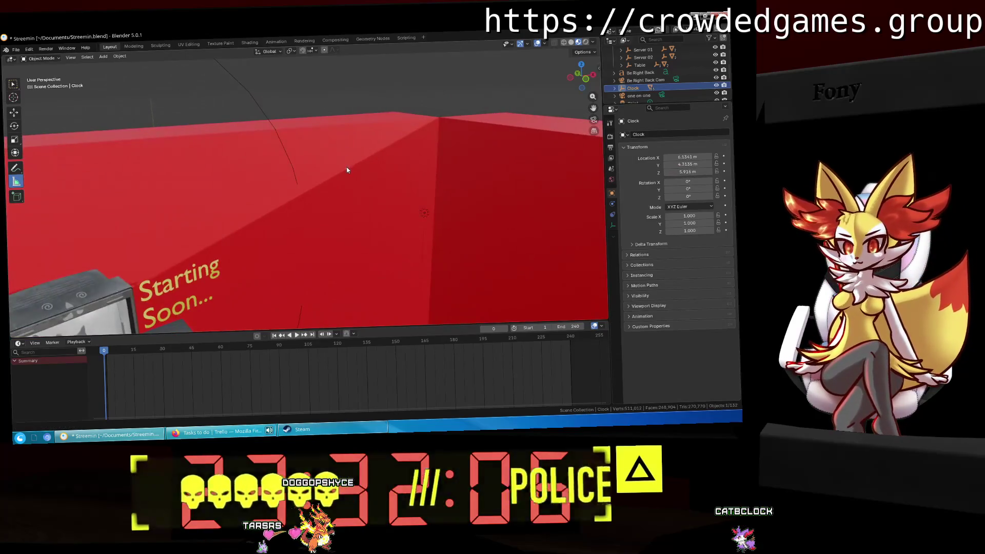
{"action": "mouse_move", "coordinate": [378, 232]}
{"action": "middle_mouse_down"}
{"action": "mouse_move", "coordinate": [288, 198]}
{"action": "mouse_move", "coordinate": [250, 209]}
{"action": "mouse_move", "coordinate": [593, 202]}
{"action": "middle_mouse_up"}
{"action": "mouse_move", "coordinate": [177, 197]}
{"action": "middle_mouse_down"}
{"action": "mouse_move", "coordinate": [288, 198]}
{"action": "mouse_move", "coordinate": [133, 183]}
{"action": "mouse_move", "coordinate": [105, 207]}
{"action": "mouse_move", "coordinate": [314, 231]}
{"action": "mouse_move", "coordinate": [244, 29]}
{"action": "middle_mouse_up"}
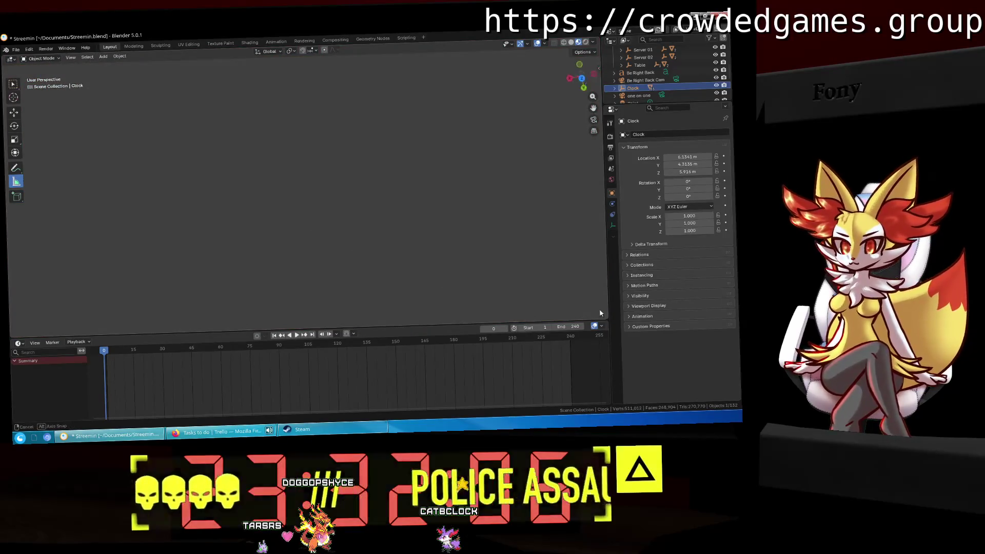
{"action": "middle_click_drag", "start_coordinate": [600, 313], "coordinate": [535, 201]}
{"action": "left_click", "coordinate": [534, 201]}
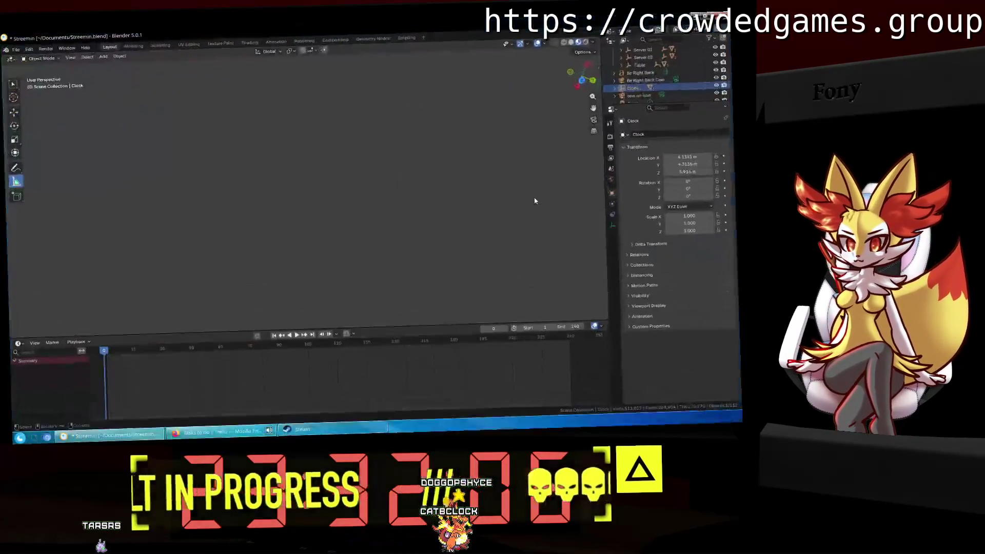
{"action": "mouse_move", "coordinate": [345, 122]}
{"action": "middle_mouse_down"}
{"action": "mouse_move", "coordinate": [261, 269]}
{"action": "mouse_move", "coordinate": [314, 308]}
{"action": "mouse_move", "coordinate": [349, 106]}
{"action": "mouse_move", "coordinate": [387, 59]}
{"action": "mouse_move", "coordinate": [414, 57]}
{"action": "mouse_move", "coordinate": [409, 164]}
{"action": "mouse_move", "coordinate": [233, 200]}
{"action": "mouse_move", "coordinate": [183, 185]}
{"action": "mouse_move", "coordinate": [282, 233]}
{"action": "mouse_move", "coordinate": [308, 205]}
{"action": "mouse_move", "coordinate": [346, 189]}
{"action": "mouse_move", "coordinate": [418, 108]}
{"action": "mouse_move", "coordinate": [385, 132]}
{"action": "mouse_move", "coordinate": [336, 224]}
{"action": "mouse_move", "coordinate": [312, 121]}
{"action": "mouse_move", "coordinate": [330, 210]}
{"action": "mouse_move", "coordinate": [325, 193]}
{"action": "mouse_move", "coordinate": [318, 245]}
{"action": "mouse_move", "coordinate": [354, 280]}
{"action": "mouse_move", "coordinate": [433, 171]}
{"action": "mouse_move", "coordinate": [453, 180]}
{"action": "mouse_move", "coordinate": [384, 183]}
{"action": "mouse_move", "coordinate": [366, 303]}
{"action": "mouse_move", "coordinate": [383, 287]}
{"action": "mouse_move", "coordinate": [392, 207]}
{"action": "mouse_move", "coordinate": [364, 207]}
{"action": "middle_mouse_up"}
{"action": "scroll", "coordinate": [388, 164], "scroll_direction": "up", "scroll_amount": 5}
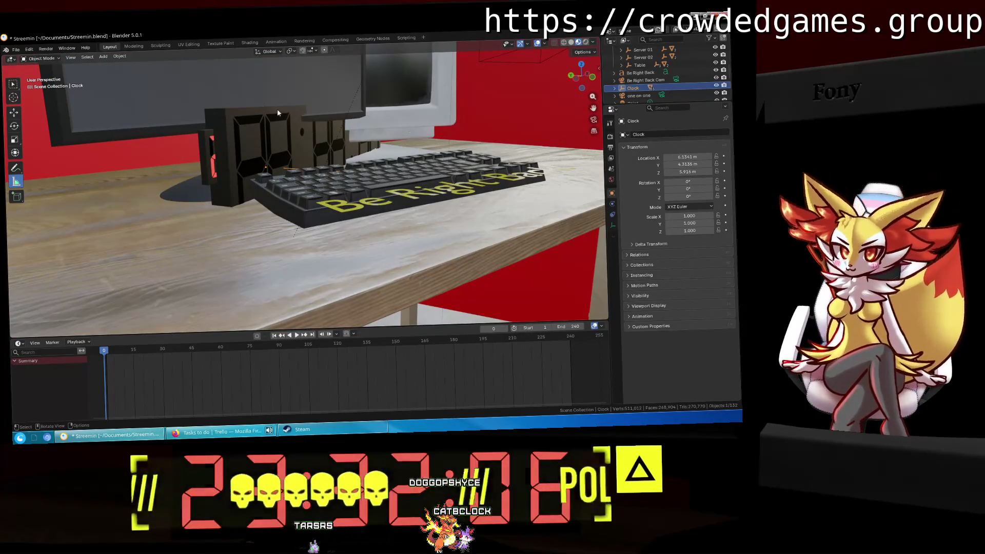
Select the Clock and try a Y scale near 0.5 and X scale 0.6.
{"action": "left_click", "coordinate": [215, 120]}
{"action": "scroll", "coordinate": [655, 86], "scroll_direction": "down", "scroll_amount": 2}
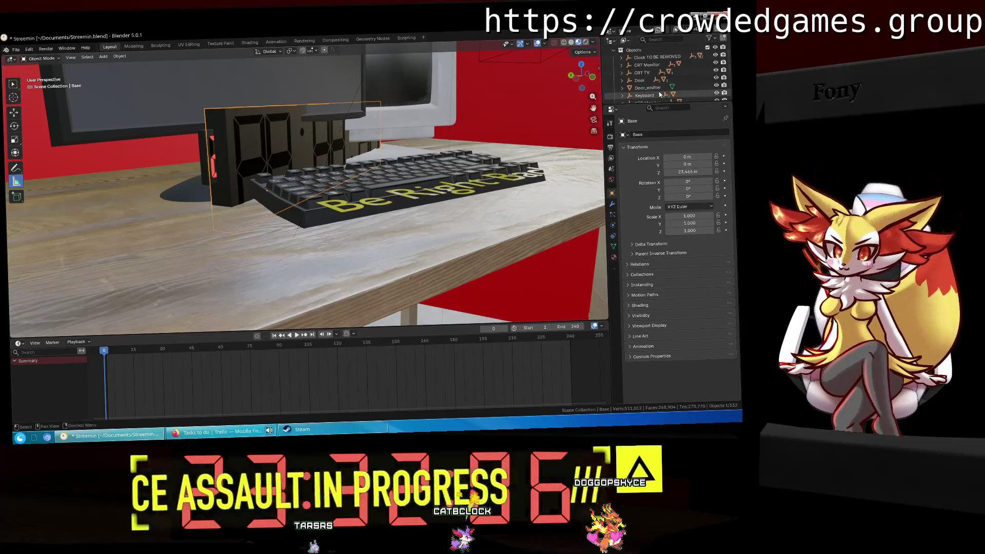
{"action": "left_click_drag", "start_coordinate": [655, 72], "coordinate": [657, 66]}
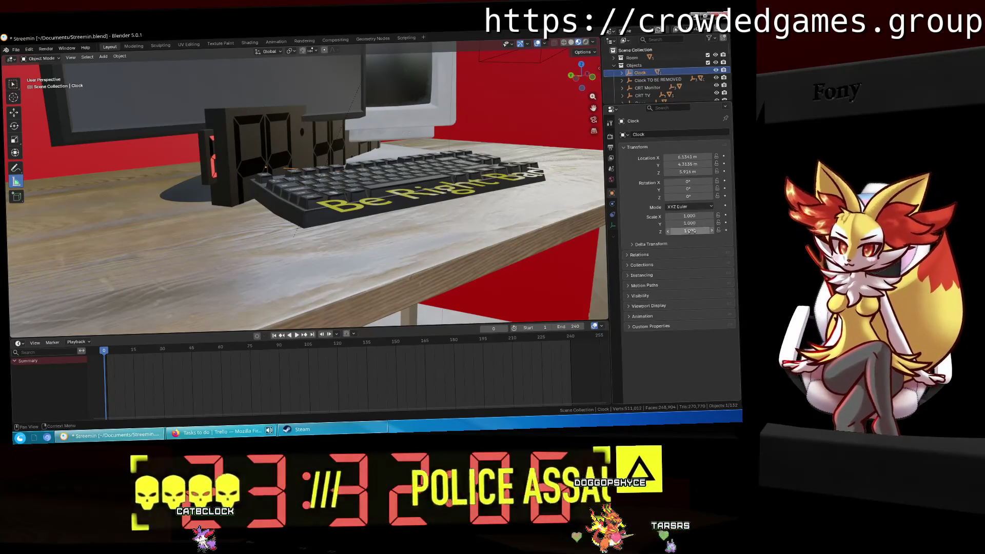
{"action": "mouse_move", "coordinate": [693, 223]}
{"action": "left_mouse_down"}
{"action": "mouse_move", "coordinate": [670, 231]}
{"action": "mouse_move", "coordinate": [682, 216]}
{"action": "mouse_move", "coordinate": [661, 216]}
{"action": "left_mouse_up"}
{"action": "left_click", "coordinate": [707, 216]}
{"action": "type", "text": "0."}
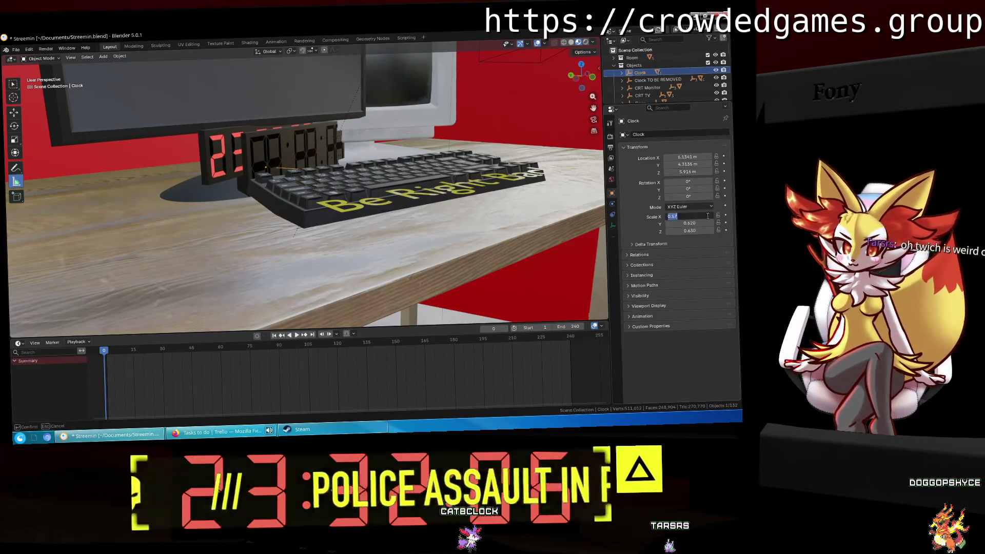
{"action": "type", "text": "6"}
{"action": "key", "text": "Return"}
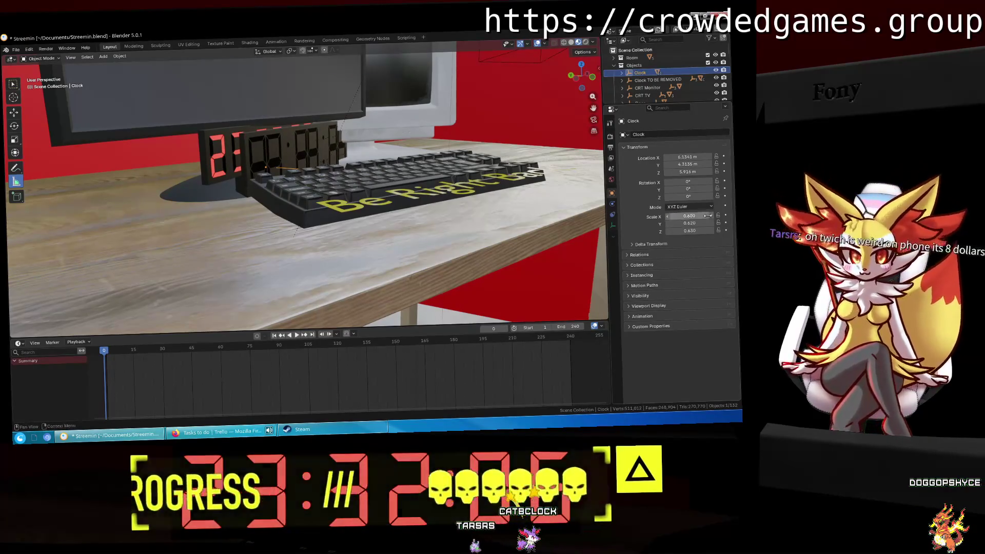
Set the Clock's X, Y and Z scale to 0.4 and nudge it slightly higher.
{"action": "left_click", "coordinate": [700, 222]}
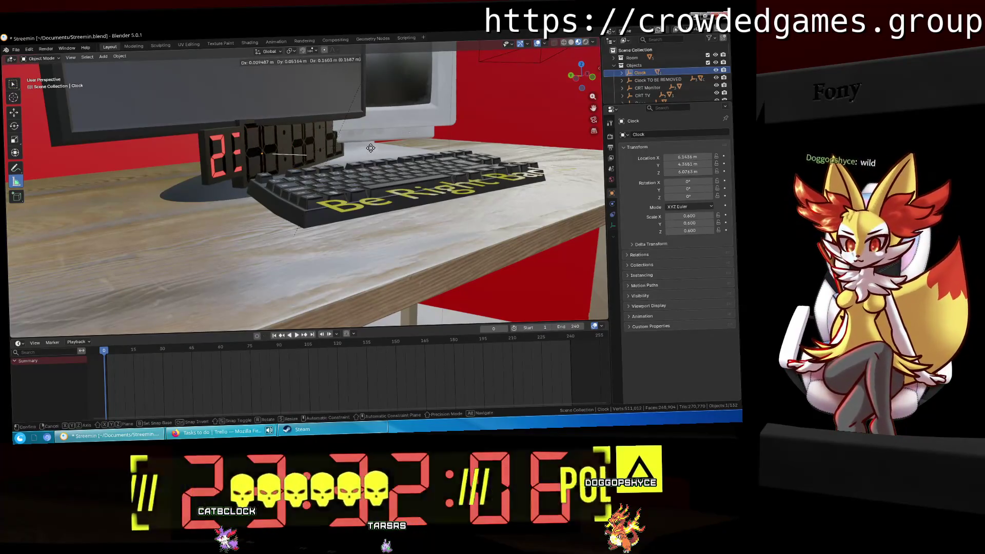
{"action": "left_click", "coordinate": [374, 151]}
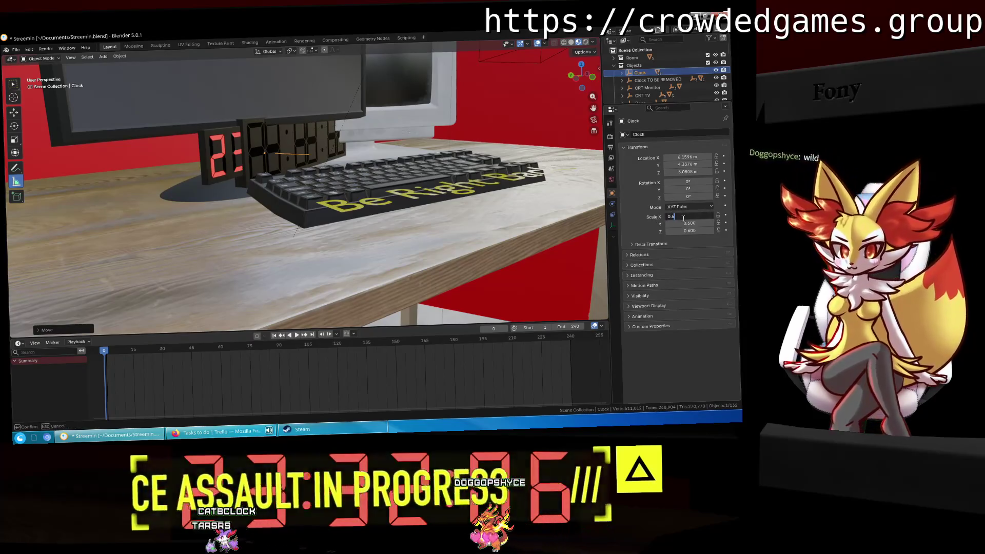
{"action": "key", "text": "Return"}
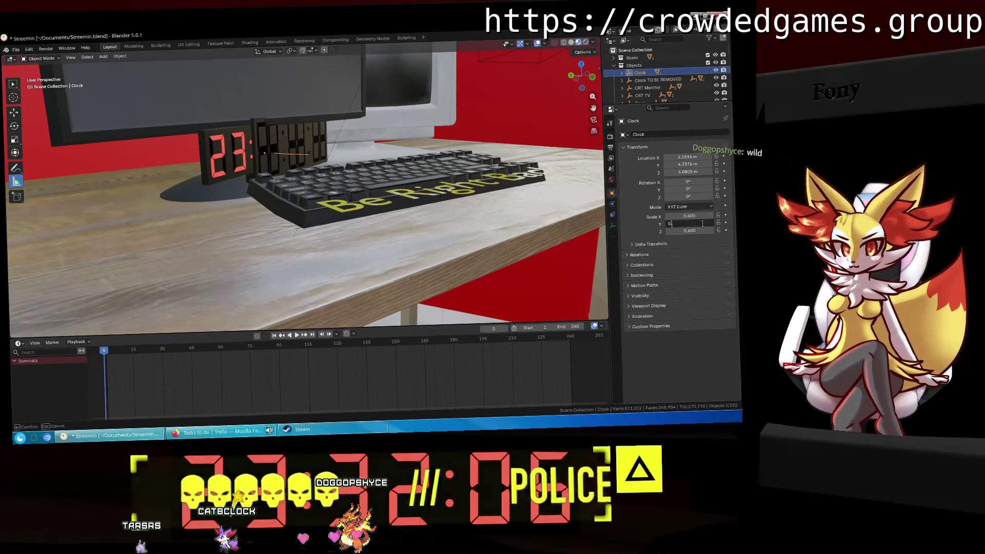
{"action": "type", "text": "4"}
{"action": "key", "text": "Return"}
{"action": "type", "text": "0.4"}
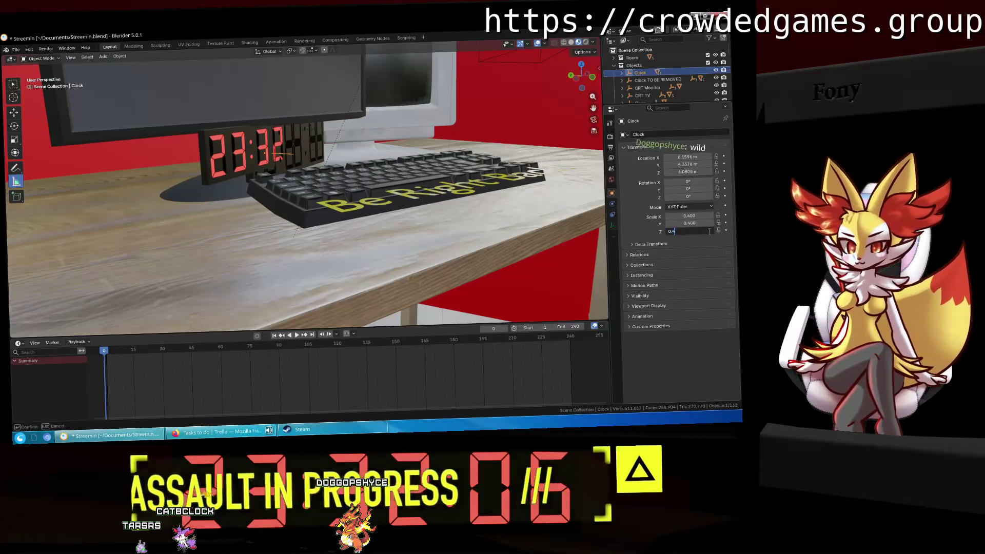
{"action": "key", "text": "Return"}
Move the Clock closer under the monitor with several free moves.
{"action": "mouse_move", "coordinate": [603, 204]}
{"action": "middle_mouse_down"}
{"action": "mouse_move", "coordinate": [408, 217]}
{"action": "mouse_move", "coordinate": [469, 206]}
{"action": "mouse_move", "coordinate": [395, 209]}
{"action": "middle_mouse_up"}
{"action": "scroll", "coordinate": [419, 215], "scroll_direction": "up", "scroll_amount": 3}
{"action": "key", "text": "g"}
{"action": "left_click", "coordinate": [383, 221]}
{"action": "key", "text": "g"}
{"action": "left_click", "coordinate": [468, 204]}
{"action": "key", "text": "g"}
{"action": "left_click", "coordinate": [392, 201]}
Fine-tune the Clock's position along Z and X, lowering it beneath the monitor.
{"action": "key", "text": "g"}
{"action": "key", "text": "z"}
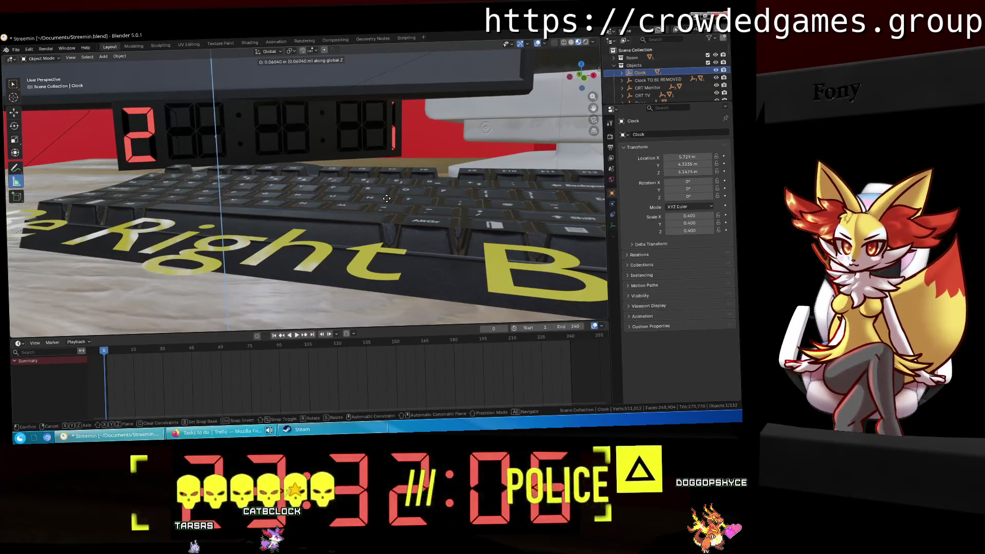
{"action": "left_click", "coordinate": [384, 195]}
{"action": "key", "text": "g"}
{"action": "key", "text": "x"}
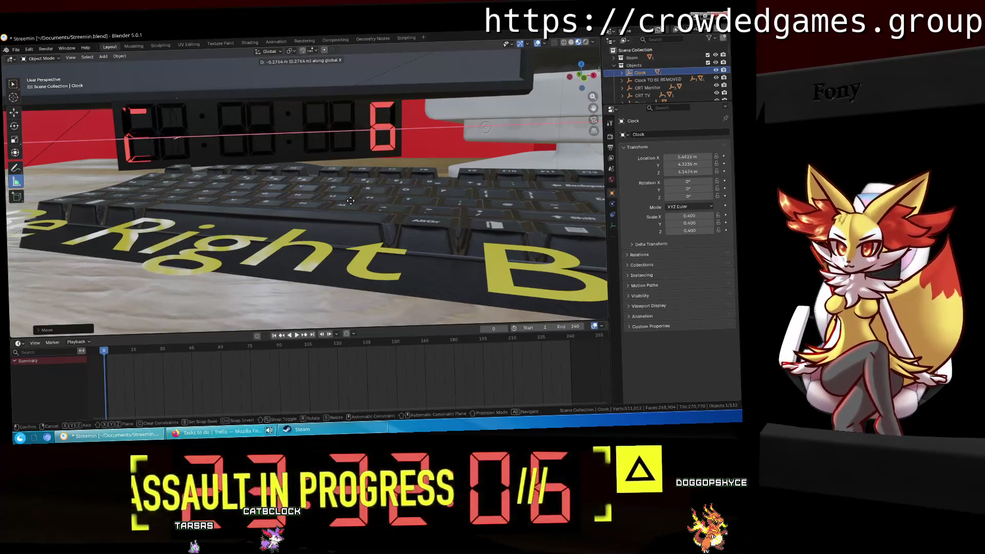
{"action": "left_click", "coordinate": [372, 206]}
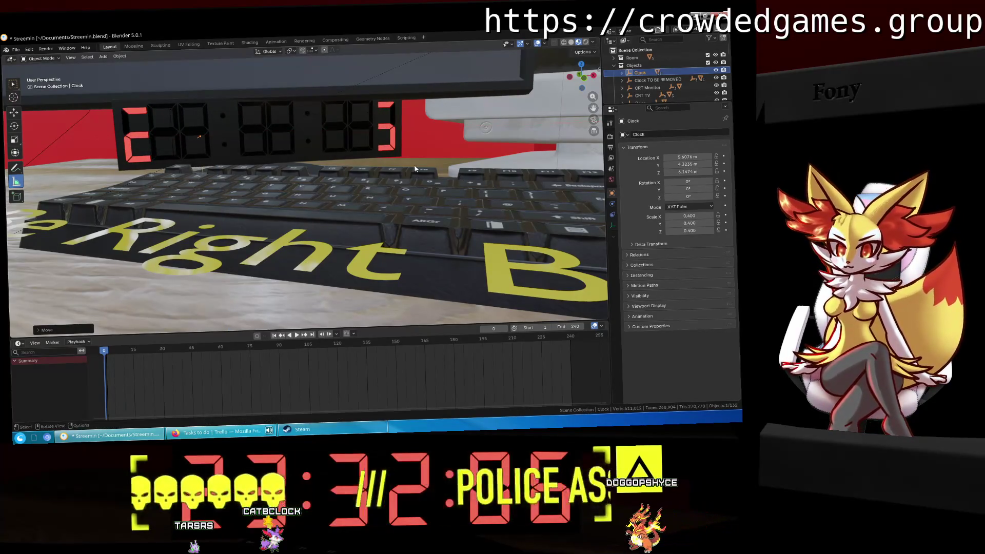
{"action": "middle_click_drag", "start_coordinate": [371, 205], "coordinate": [441, 161]}
{"action": "key", "text": "g"}
{"action": "key", "text": "x"}
{"action": "key", "text": "z"}
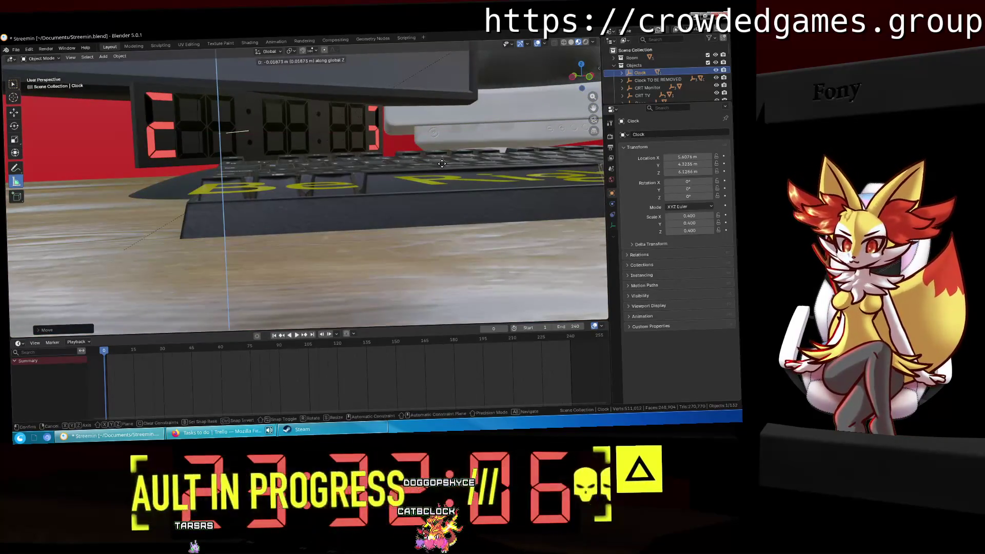
{"action": "left_click", "coordinate": [440, 163]}
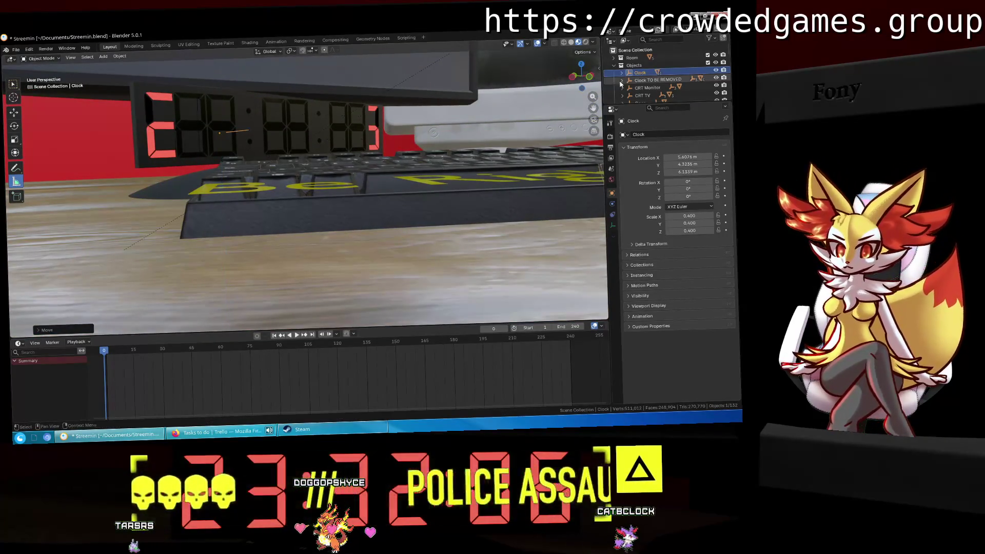
Delete the old 'Clock TO BE REMOVED' object and reselect the Clock.
{"action": "left_click", "coordinate": [647, 81]}
{"action": "key", "text": "Delete"}
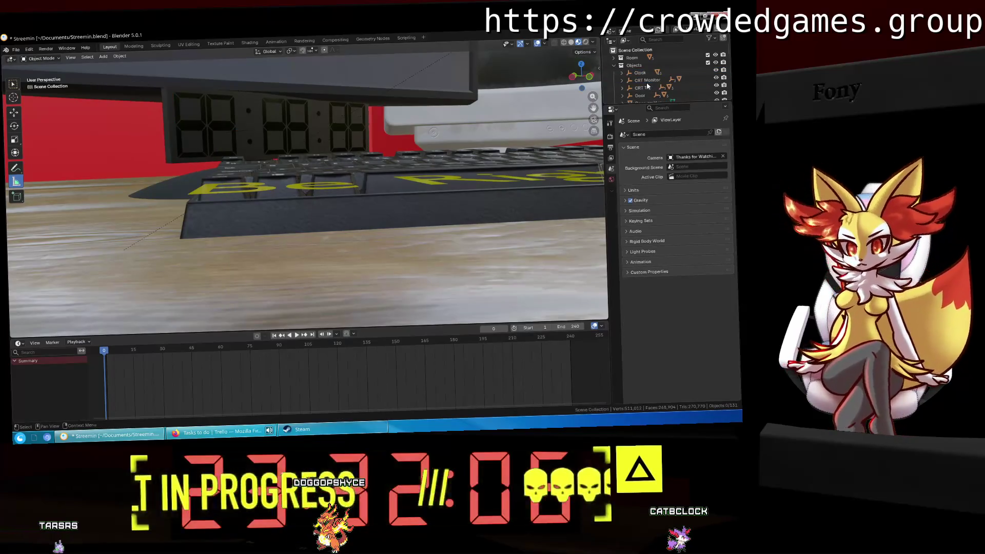
{"action": "middle_click_drag", "start_coordinate": [356, 117], "coordinate": [232, 127]}
{"action": "left_click", "coordinate": [232, 127]}
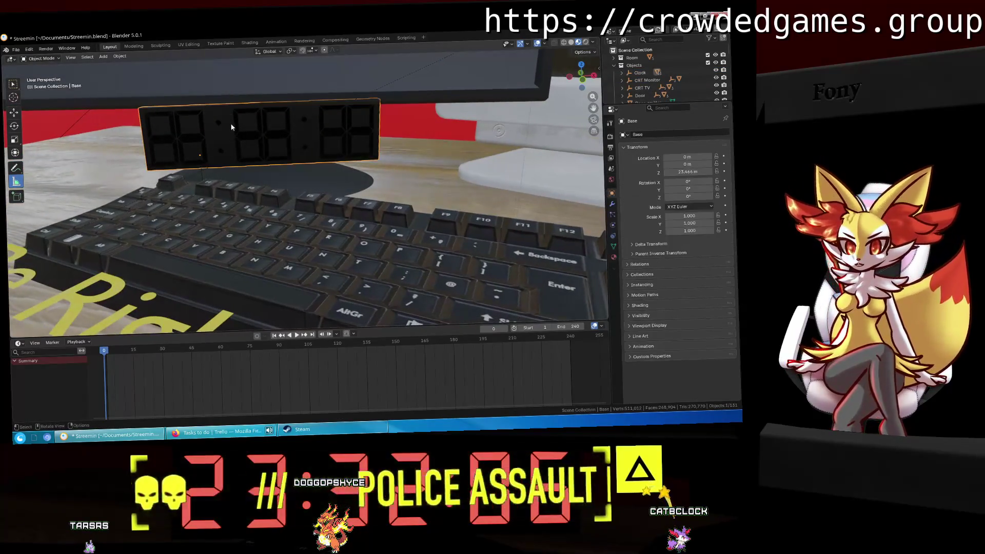
{"action": "left_click", "coordinate": [640, 72]}
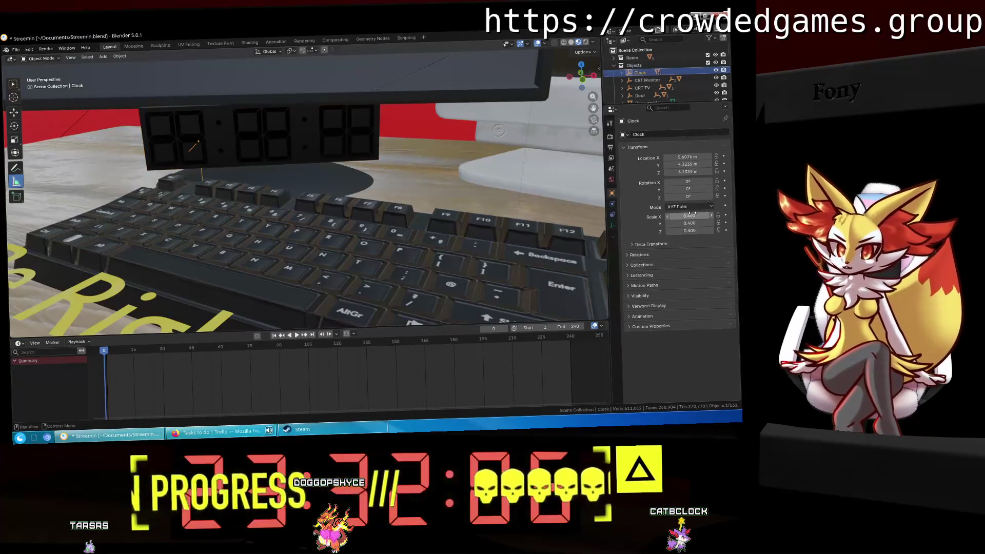
Scale the Clock uniformly to 0.45 and lower it slightly along Z.
{"action": "left_click_drag", "start_coordinate": [695, 215], "coordinate": [710, 214]}
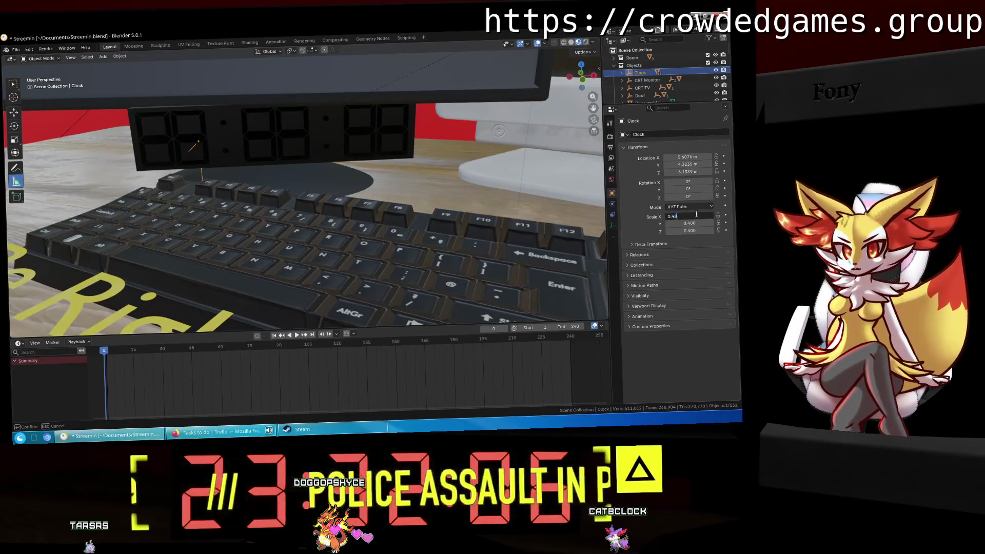
{"action": "key", "text": "BackSpace"}
{"action": "type", "text": "5"}
{"action": "key", "text": "Return"}
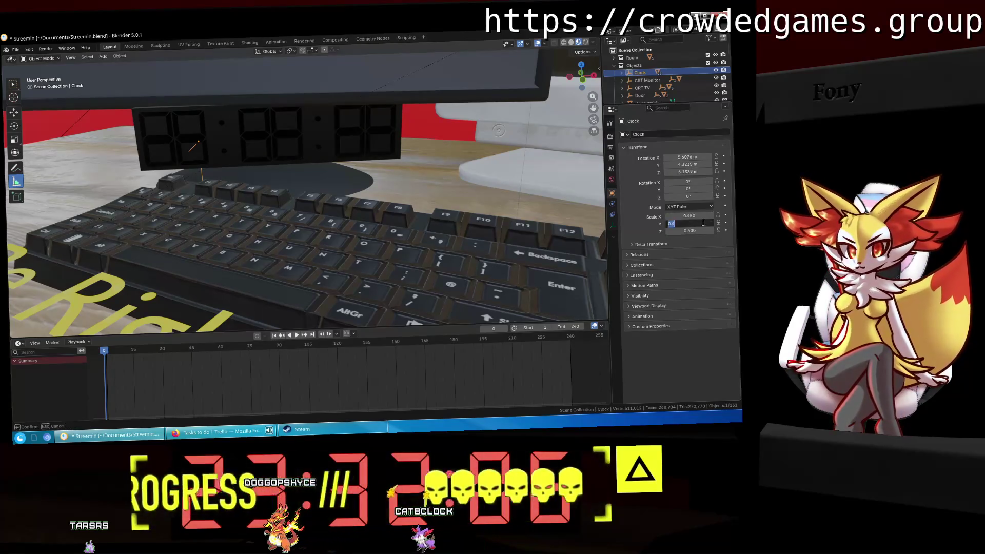
{"action": "key", "text": "ctrl+c"}
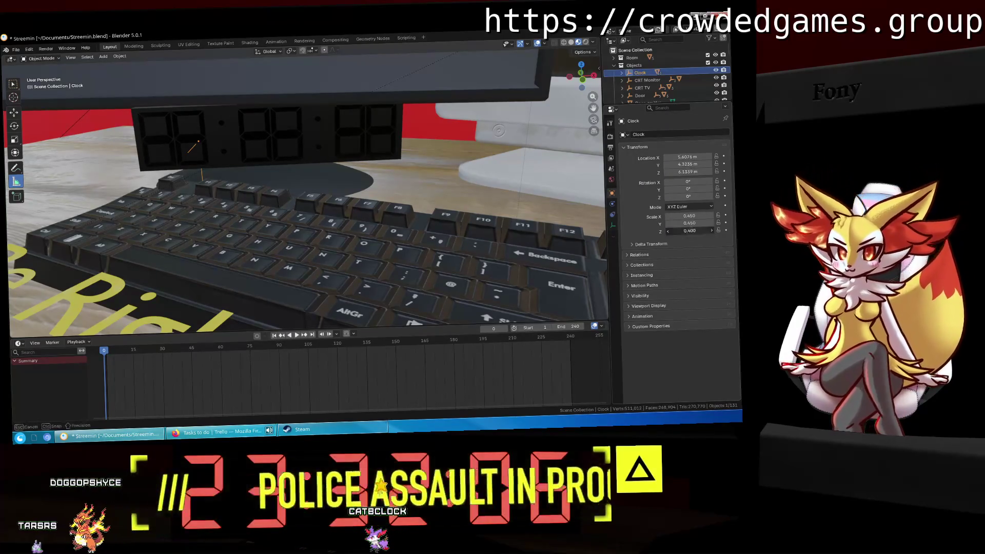
{"action": "key", "text": "ctrl+v"}
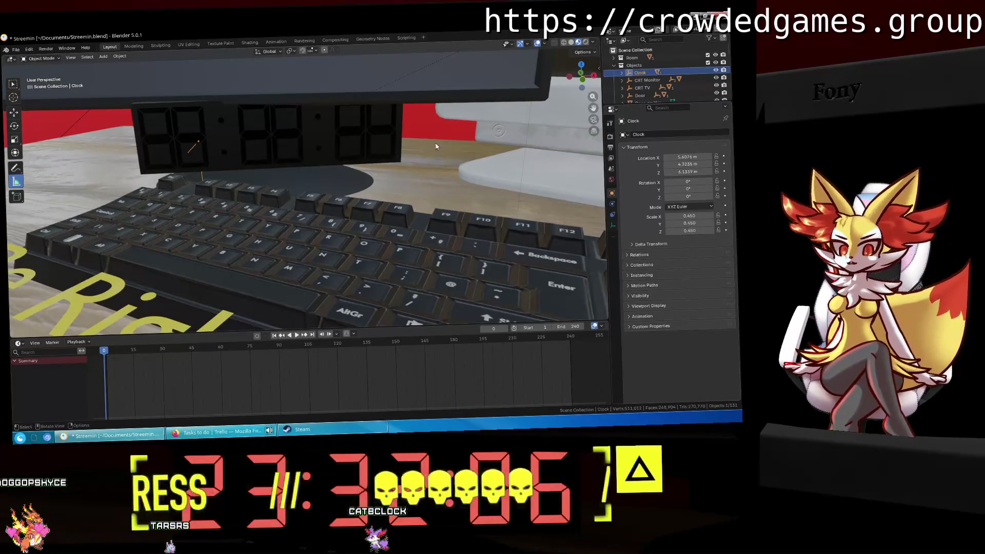
{"action": "key", "text": "g"}
{"action": "key", "text": "z"}
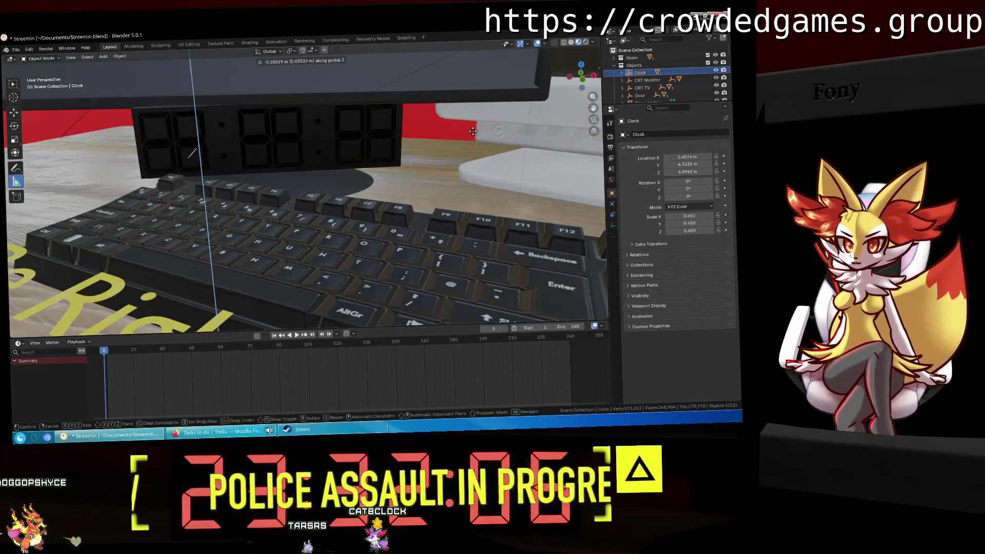
{"action": "left_click", "coordinate": [472, 132]}
Select root.002 in the Outliner and frame it in the viewport.
{"action": "mouse_move", "coordinate": [472, 131]}
{"action": "middle_mouse_down"}
{"action": "mouse_move", "coordinate": [472, 152]}
{"action": "mouse_move", "coordinate": [456, 158]}
{"action": "middle_mouse_up"}
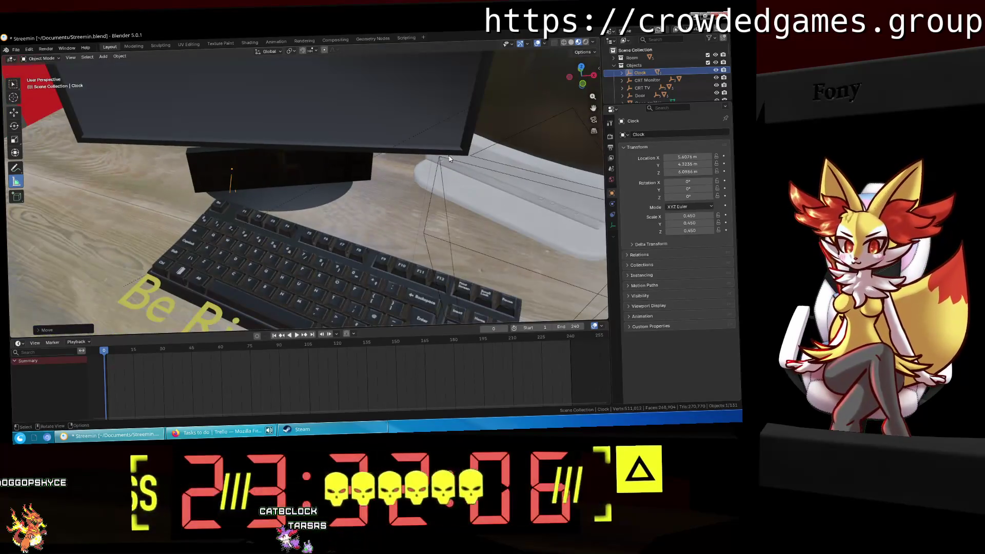
{"action": "scroll", "coordinate": [641, 77], "scroll_direction": "down", "scroll_amount": 3}
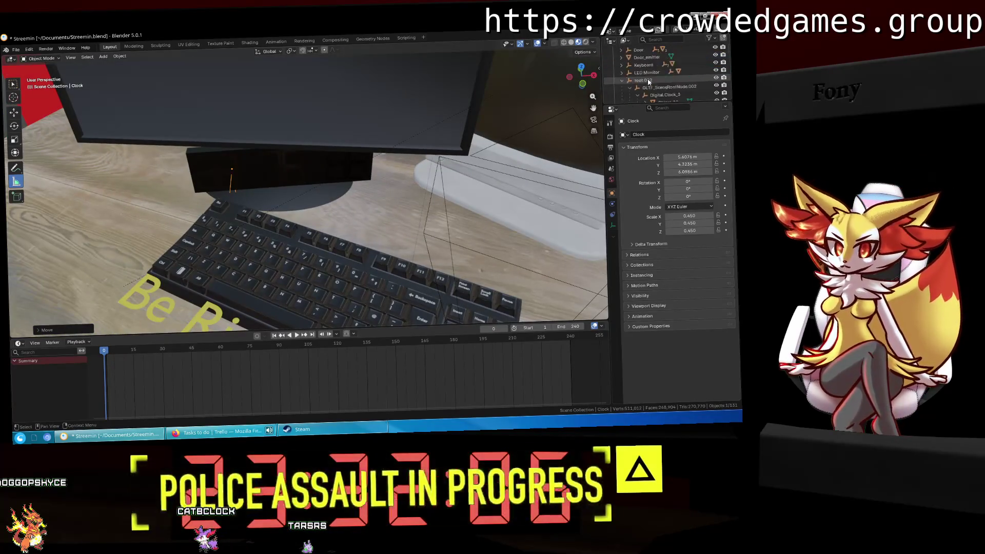
{"action": "scroll", "coordinate": [641, 76], "scroll_direction": "down", "scroll_amount": 2}
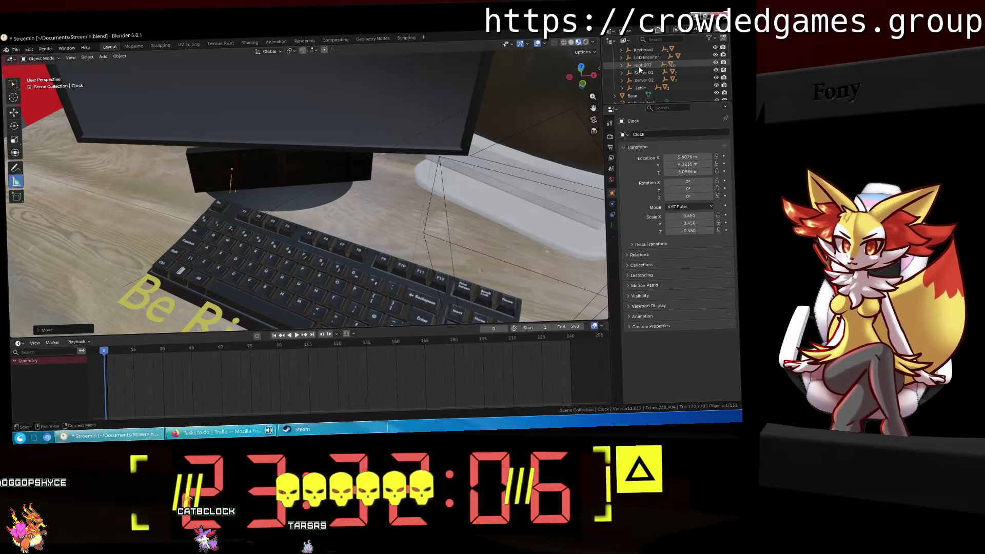
{"action": "left_click", "coordinate": [642, 65]}
{"action": "key", "text": "KP_Decimal"}
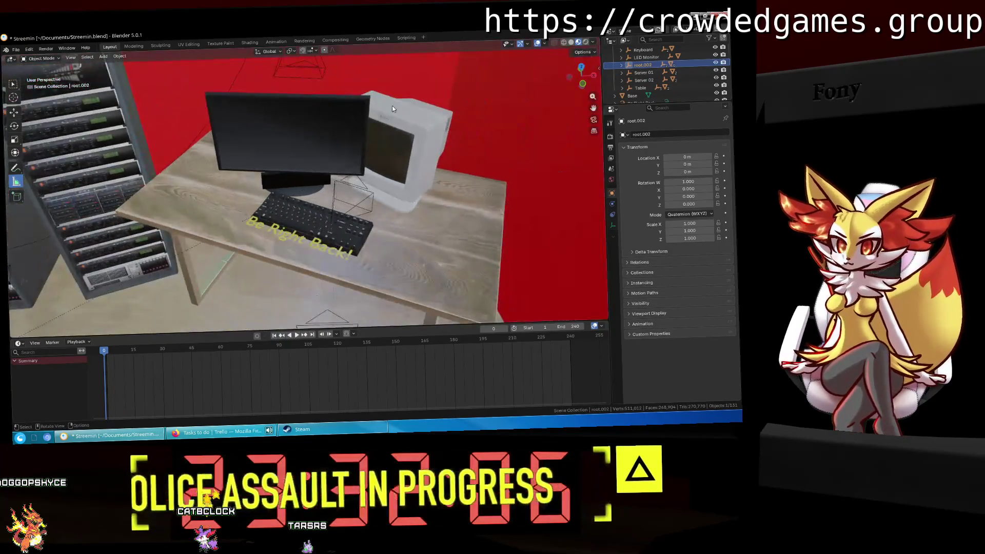
Delete the unused imported root.002 object from the Outliner.
{"action": "middle_click_drag", "start_coordinate": [392, 106], "coordinate": [391, 137]}
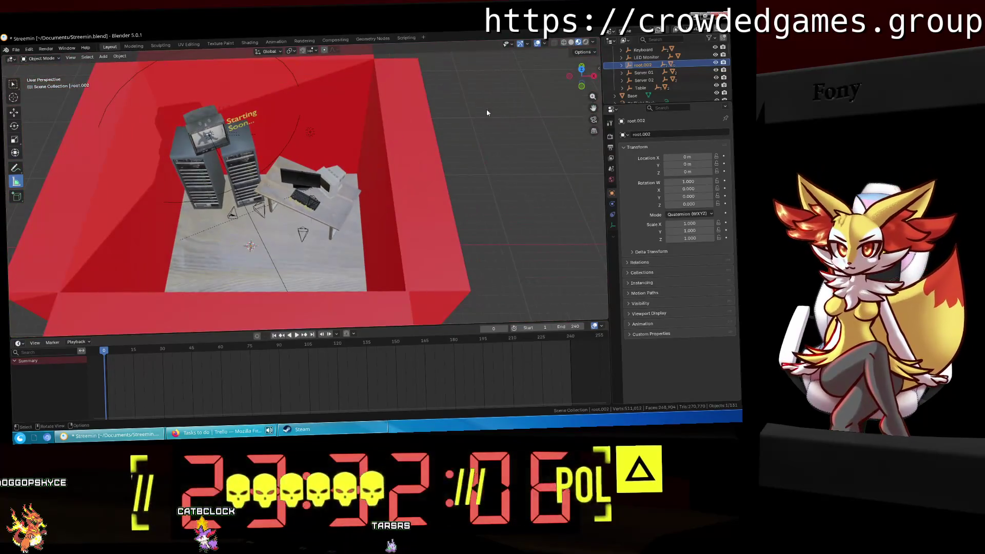
{"action": "left_click", "coordinate": [621, 65], "text": "shift"}
{"action": "left_click", "coordinate": [664, 87]}
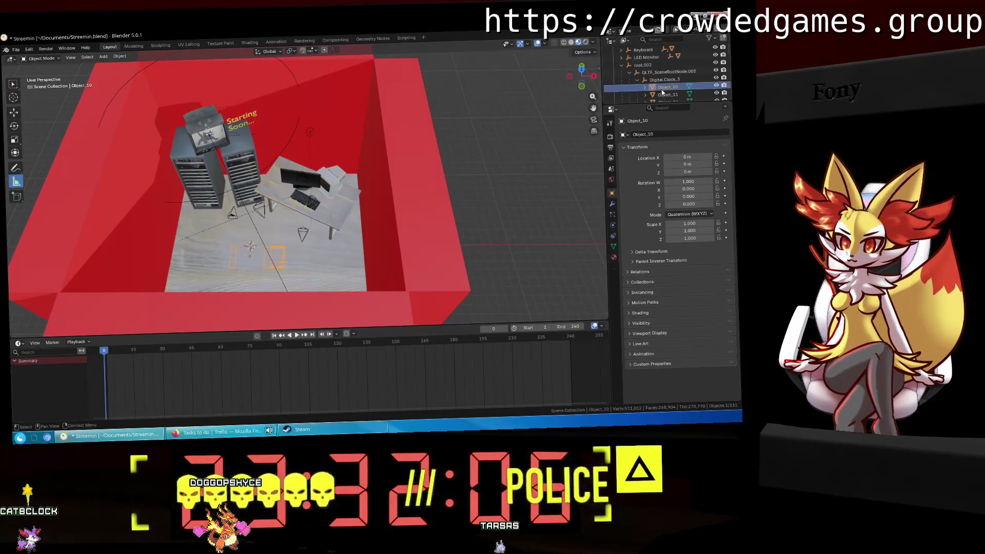
{"action": "key", "text": "KP_Subtract"}
{"action": "key", "text": "KP_Subtract"}
{"action": "key", "text": "KP_Subtract"}
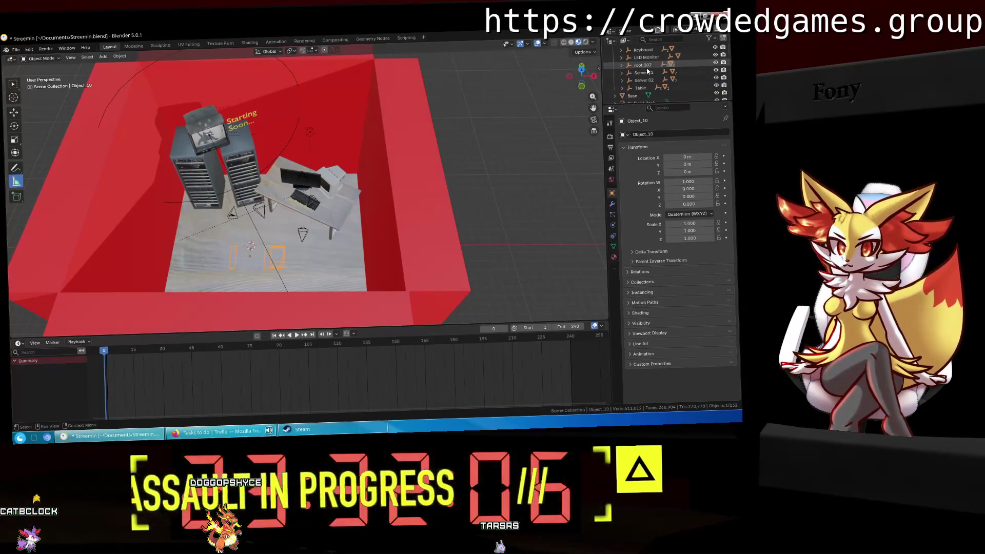
{"action": "left_click", "coordinate": [645, 66]}
{"action": "key", "text": "Delete"}
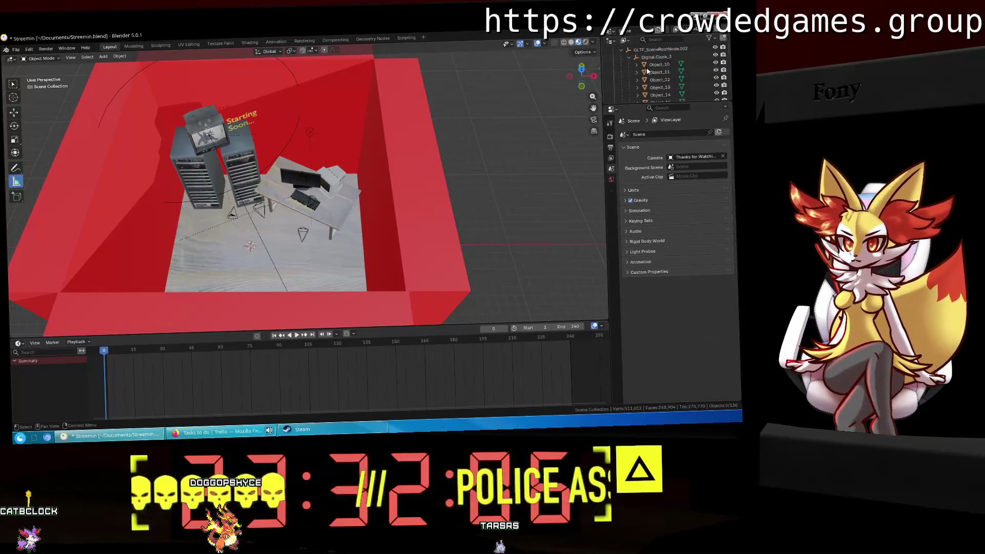
Delete GLTF_SceneRootNode.002 along with its contents.
{"action": "scroll", "coordinate": [647, 70], "scroll_direction": "up", "scroll_amount": 4}
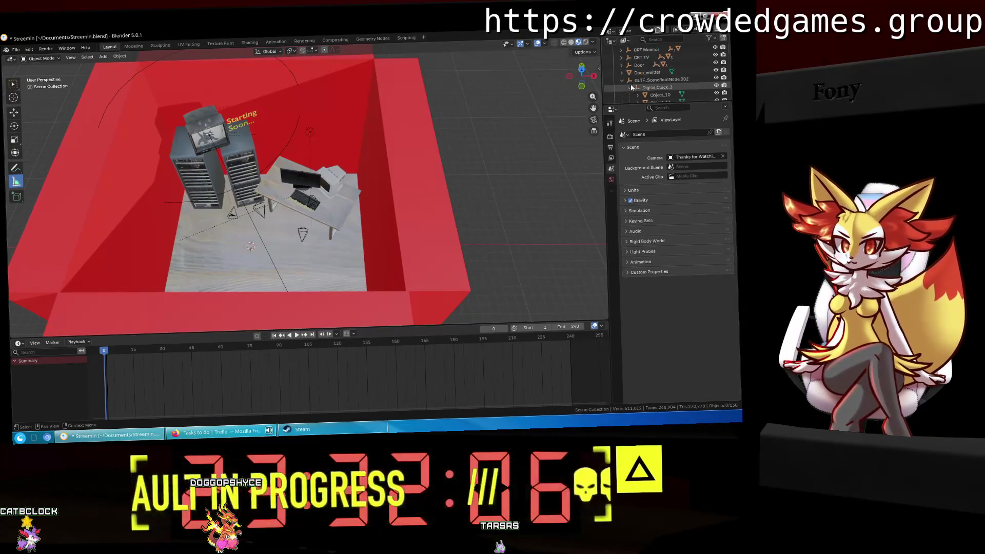
{"action": "left_click", "coordinate": [635, 79]}
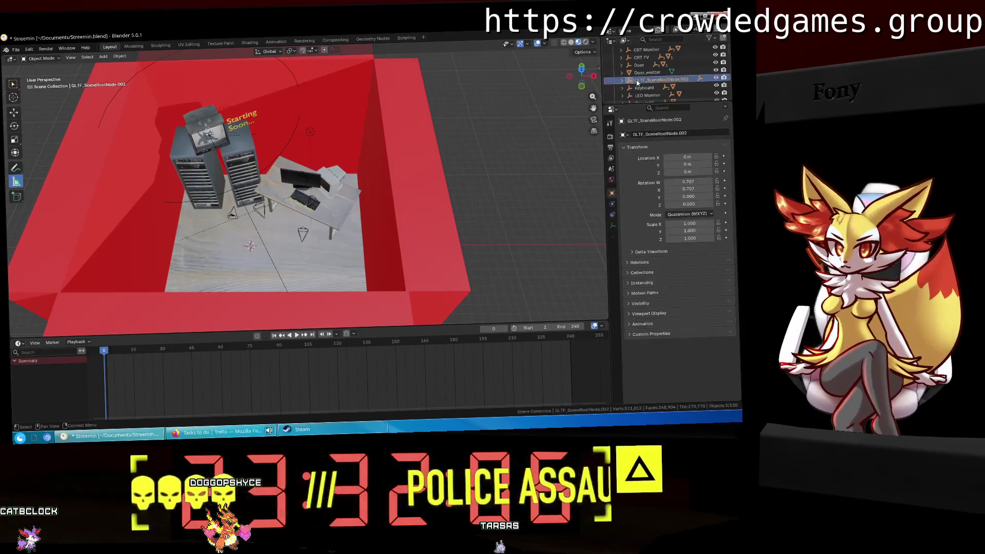
{"action": "right_click", "coordinate": [637, 83]}
{"action": "left_click", "coordinate": [635, 81]}
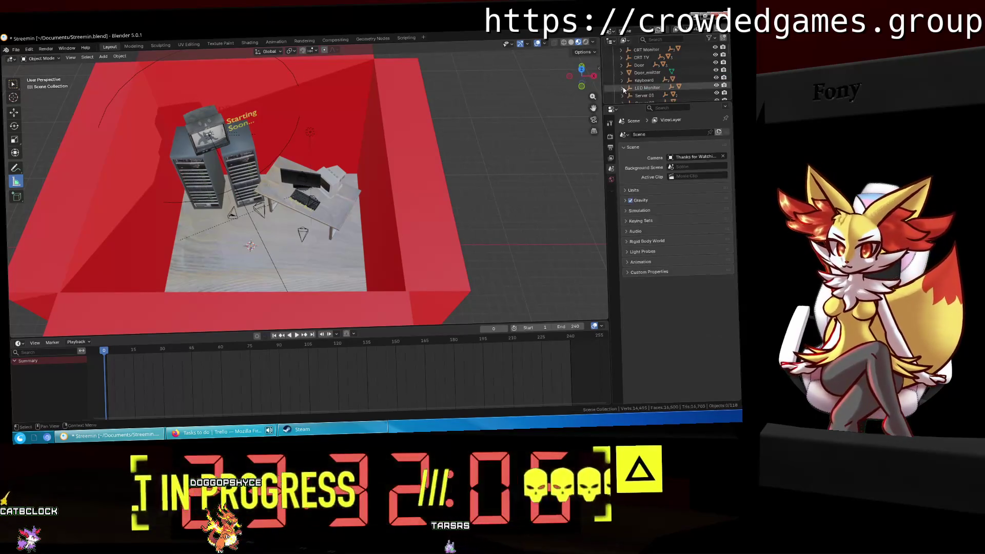
Select the Clock object and orbit to a low front view of it.
{"action": "scroll", "coordinate": [660, 81], "scroll_direction": "down", "scroll_amount": 4}
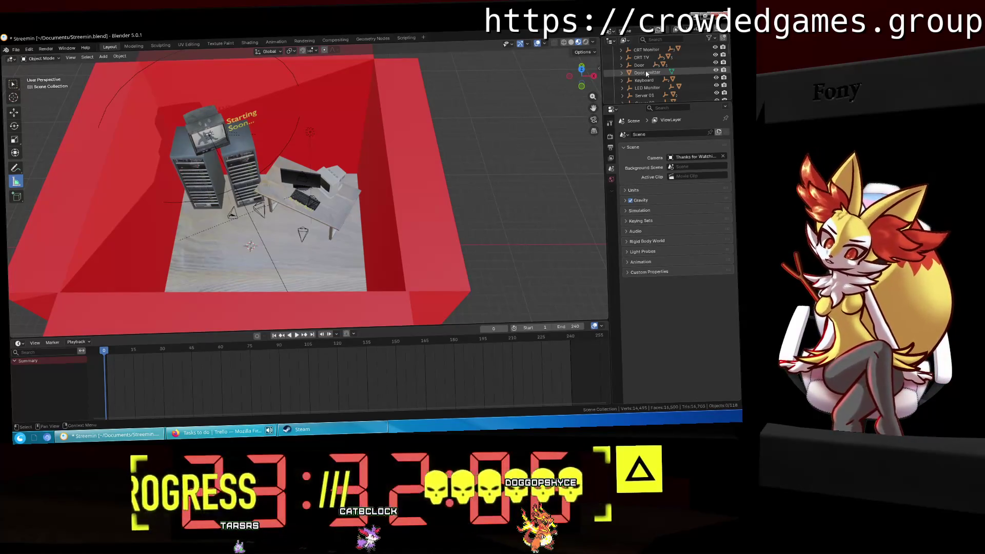
{"action": "left_click", "coordinate": [639, 57]}
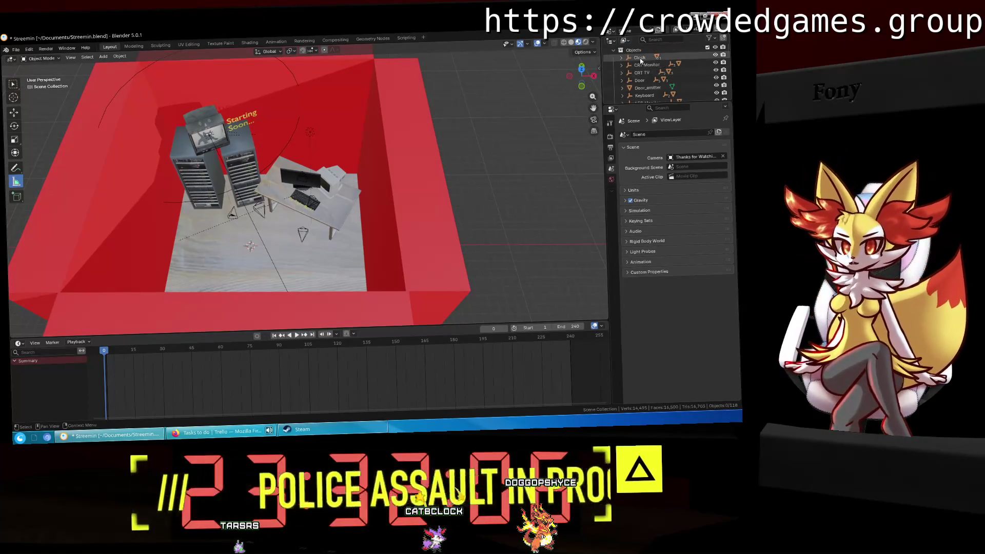
{"action": "left_click", "coordinate": [611, 192]}
{"action": "scroll", "coordinate": [330, 122], "scroll_direction": "up", "scroll_amount": 5}
{"action": "mouse_move", "coordinate": [330, 123]}
{"action": "middle_mouse_down"}
{"action": "mouse_move", "coordinate": [330, 138]}
{"action": "mouse_move", "coordinate": [362, 106]}
{"action": "middle_mouse_up"}
Switch to Rendered shading and look through the single scene camera.
{"action": "scroll", "coordinate": [651, 81], "scroll_direction": "down", "scroll_amount": 2}
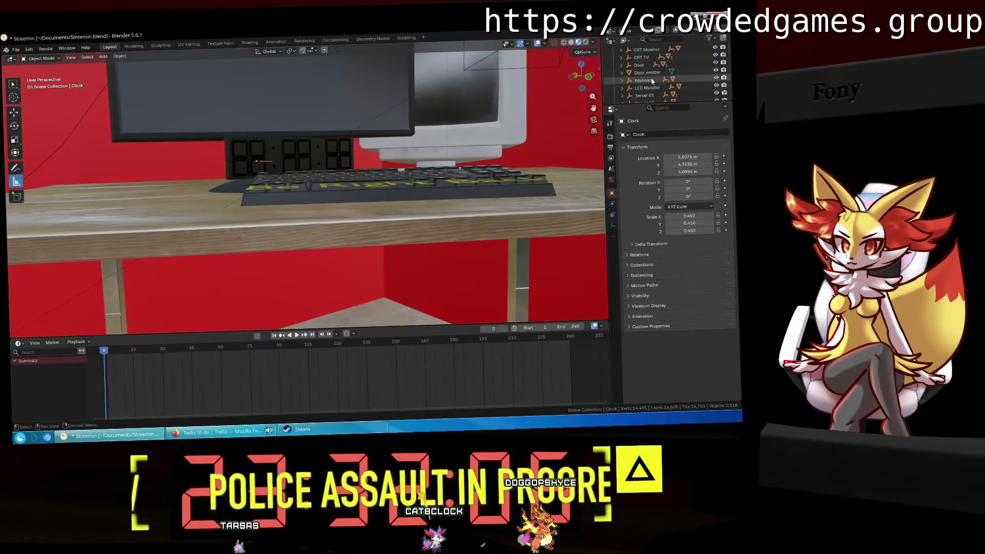
{"action": "key", "text": "z"}
{"action": "left_click", "coordinate": [468, 75]}
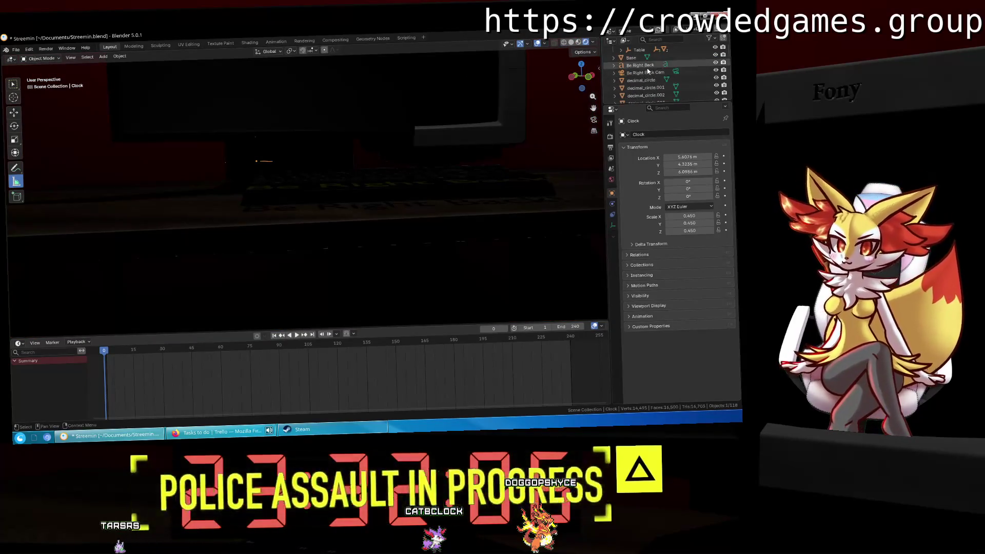
{"action": "scroll", "coordinate": [646, 75], "scroll_direction": "down", "scroll_amount": 4}
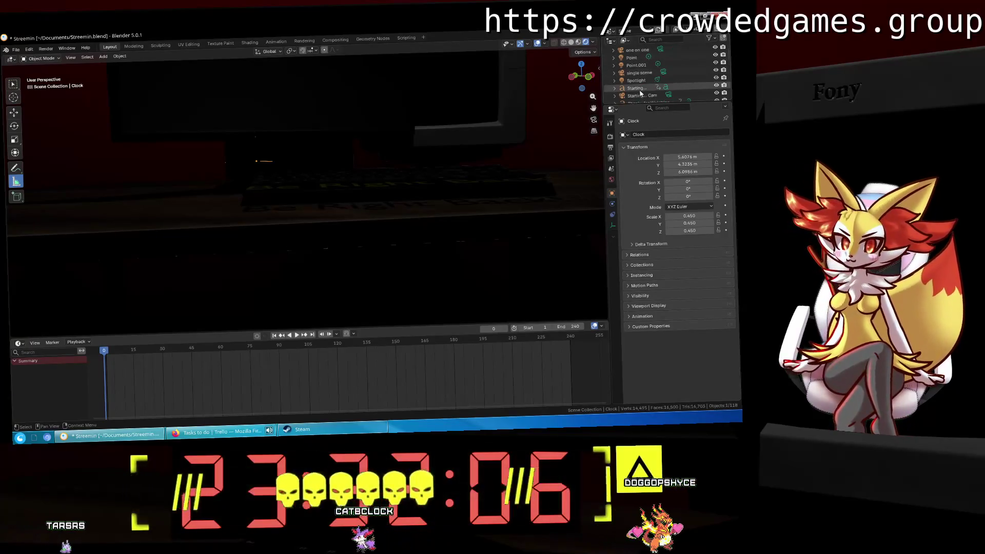
{"action": "left_click", "coordinate": [639, 72]}
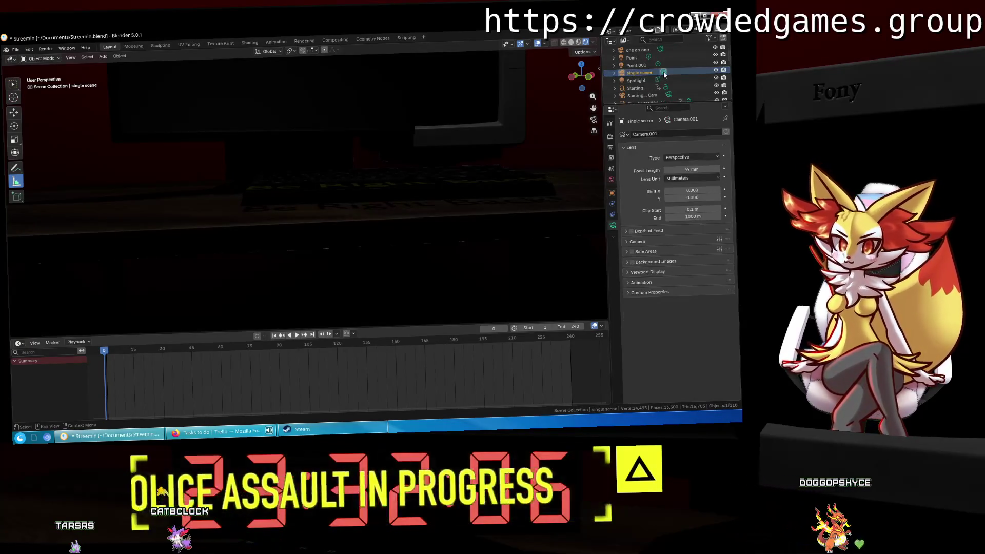
{"action": "left_click", "coordinate": [593, 119]}
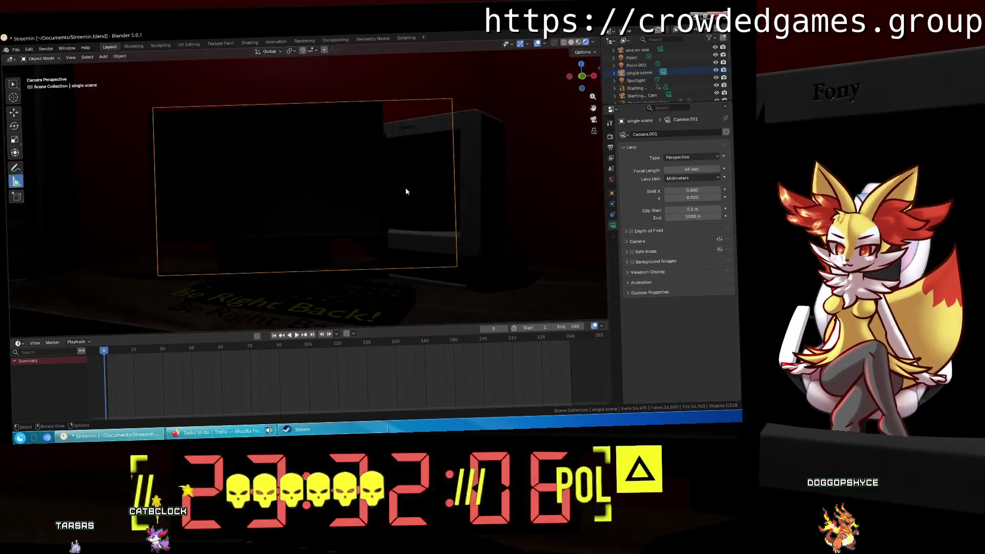
Orbit out of the camera view and return to Material Preview shading.
{"action": "scroll", "coordinate": [642, 81], "scroll_direction": "up", "scroll_amount": 6}
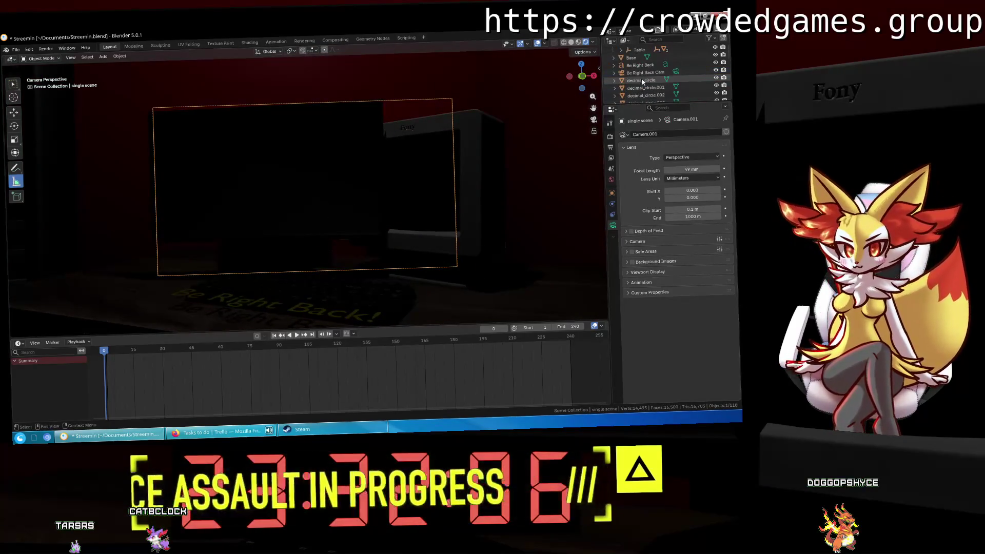
{"action": "mouse_move", "coordinate": [354, 194]}
{"action": "middle_mouse_down"}
{"action": "mouse_move", "coordinate": [406, 184]}
{"action": "mouse_move", "coordinate": [349, 228]}
{"action": "mouse_move", "coordinate": [355, 180]}
{"action": "mouse_move", "coordinate": [378, 235]}
{"action": "middle_mouse_up"}
{"action": "key", "text": "z"}
{"action": "left_click", "coordinate": [401, 199]}
{"action": "key", "text": "z"}
{"action": "left_click", "coordinate": [352, 271]}
{"action": "scroll", "coordinate": [331, 241], "scroll_direction": "up", "scroll_amount": 5}
Remove the Inactive material slot from a clock segment, leaving only the Active material.
{"action": "left_click", "coordinate": [383, 234]}
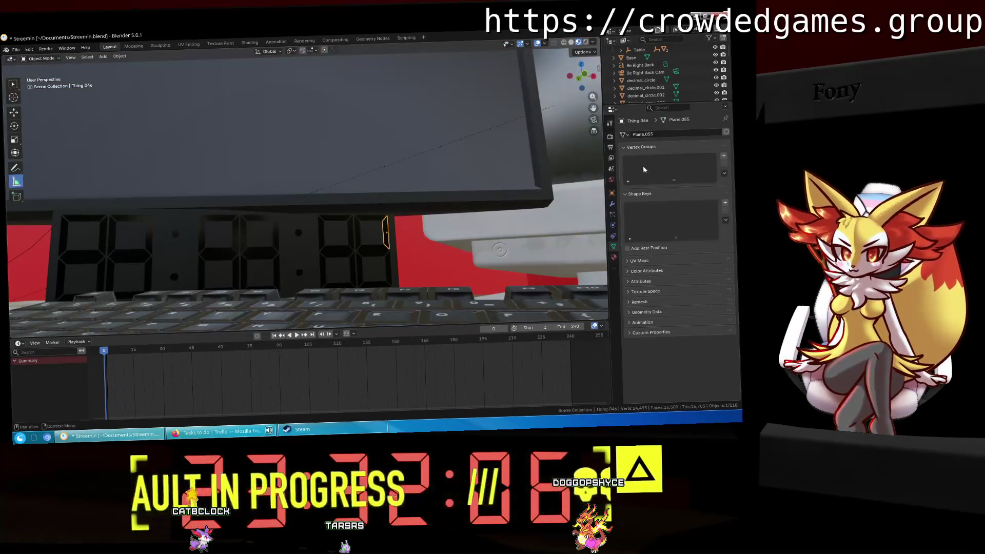
{"action": "left_click", "coordinate": [613, 258]}
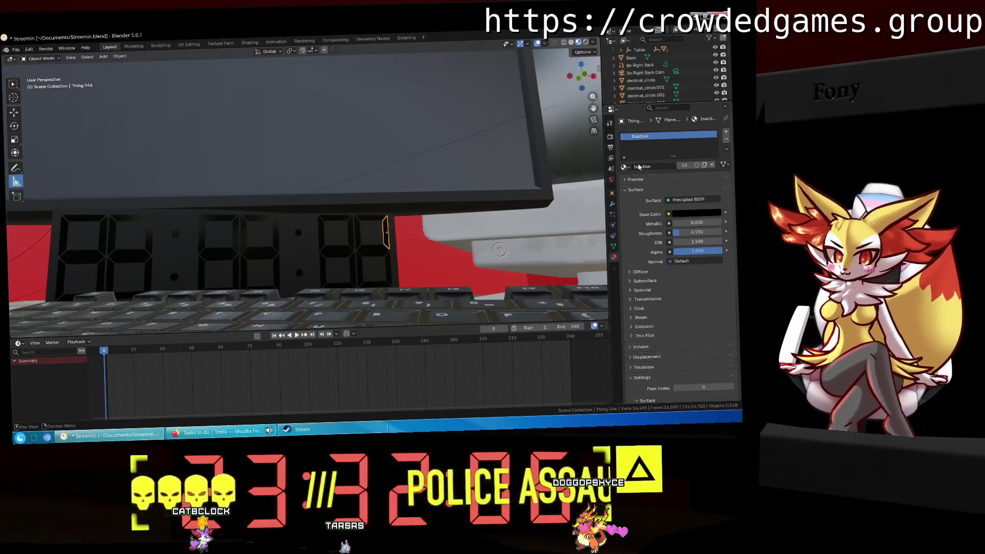
{"action": "left_click", "coordinate": [625, 168]}
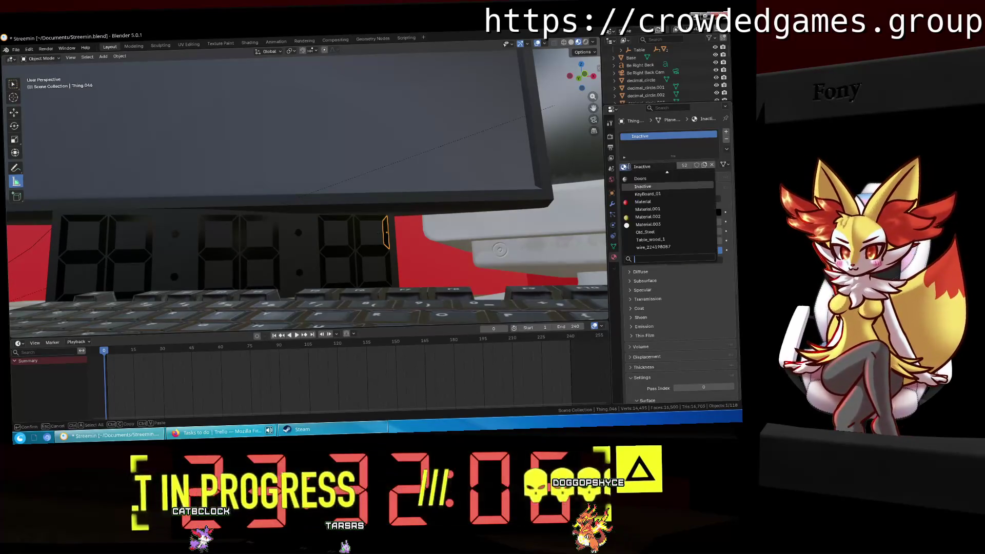
{"action": "key", "text": "Escape"}
{"action": "left_click", "coordinate": [726, 133]}
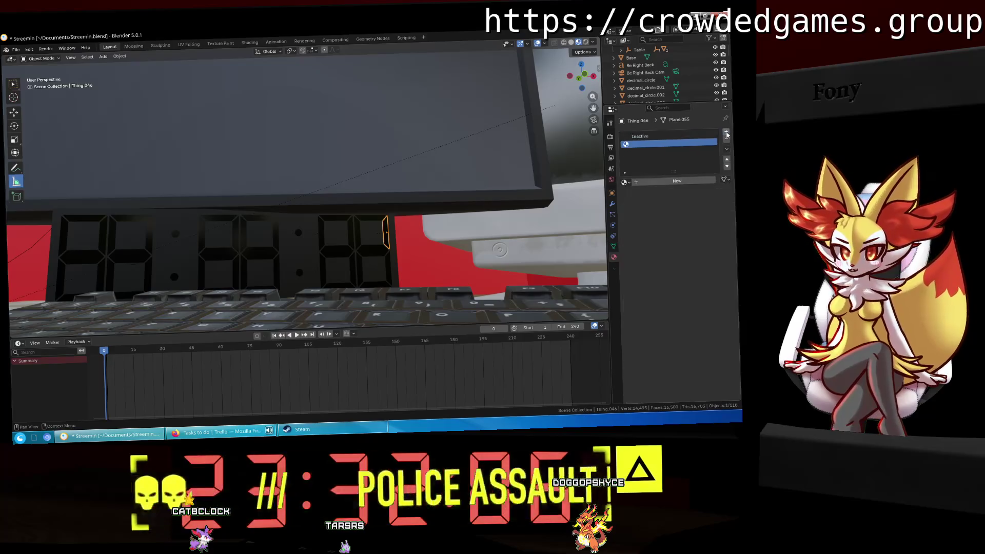
{"action": "left_click", "coordinate": [652, 181]}
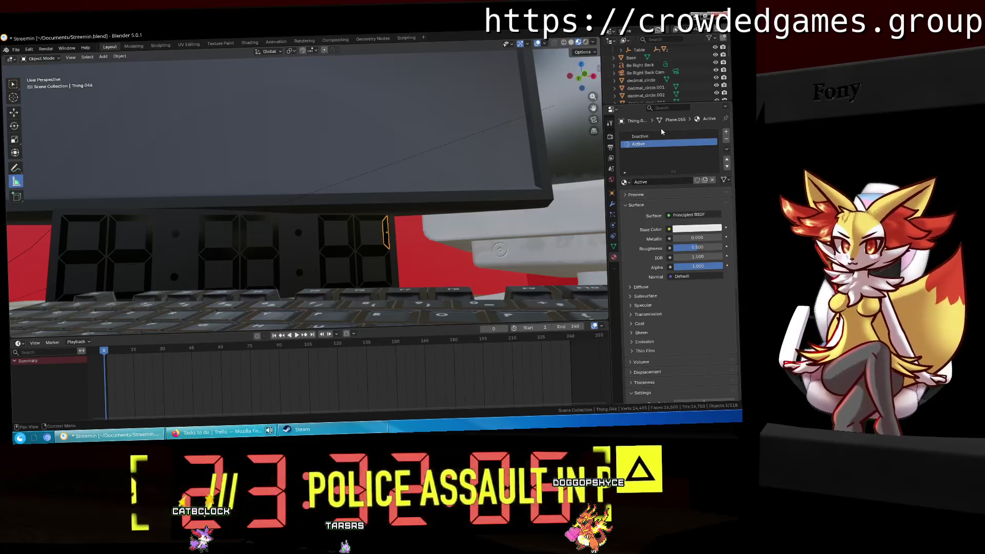
{"action": "left_click", "coordinate": [664, 137]}
{"action": "left_click", "coordinate": [726, 139]}
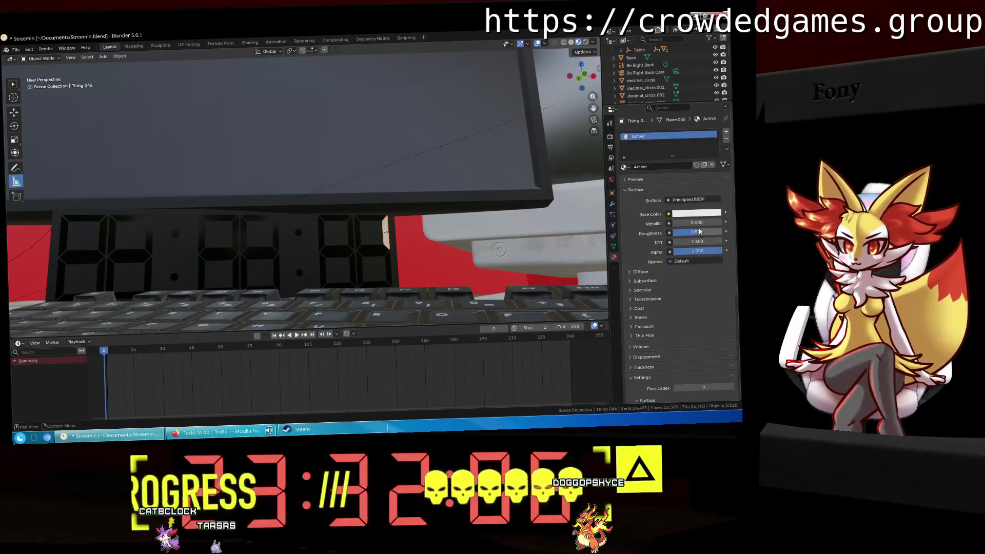
Set the Active material's base colour to pure red (#FF0000).
{"action": "left_click", "coordinate": [687, 212]}
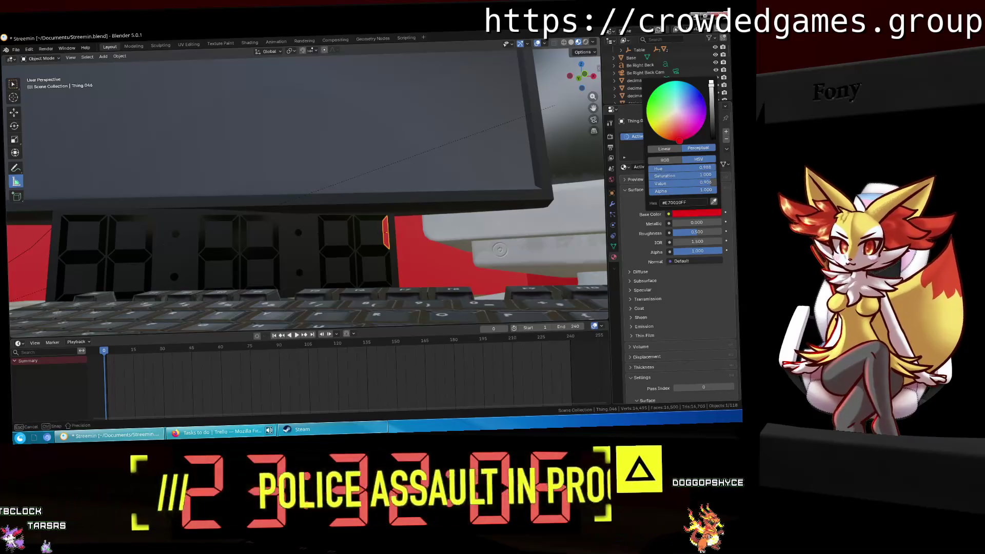
{"action": "left_click_drag", "start_coordinate": [676, 129], "coordinate": [678, 139]}
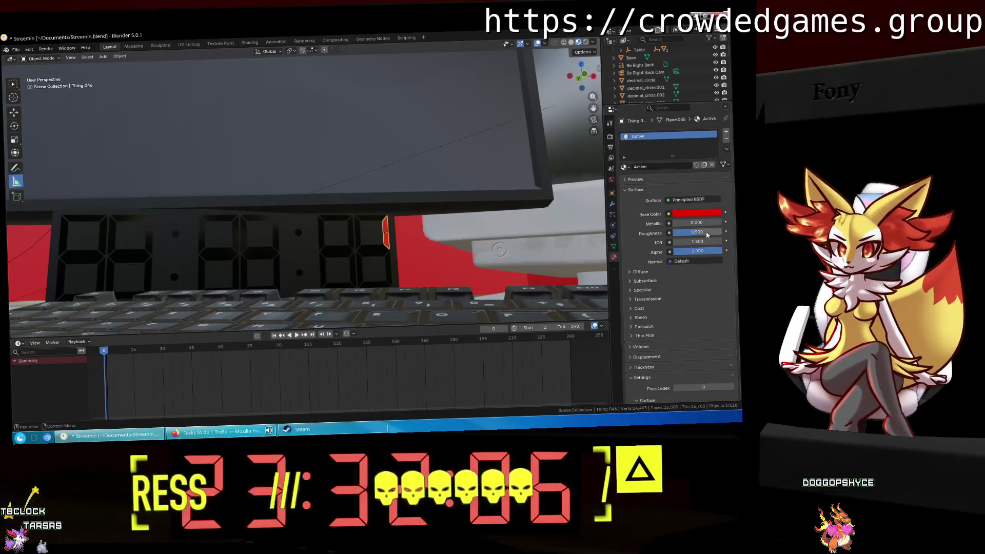
{"action": "middle_click_drag", "start_coordinate": [410, 226], "coordinate": [402, 213]}
{"action": "left_click", "coordinate": [689, 215]}
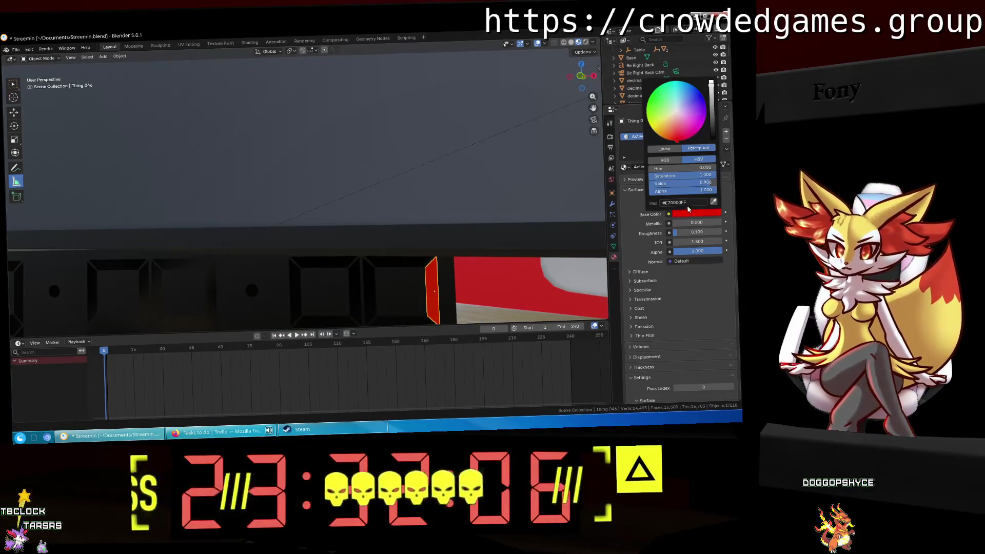
{"action": "left_click_drag", "start_coordinate": [709, 182], "coordinate": [718, 185]}
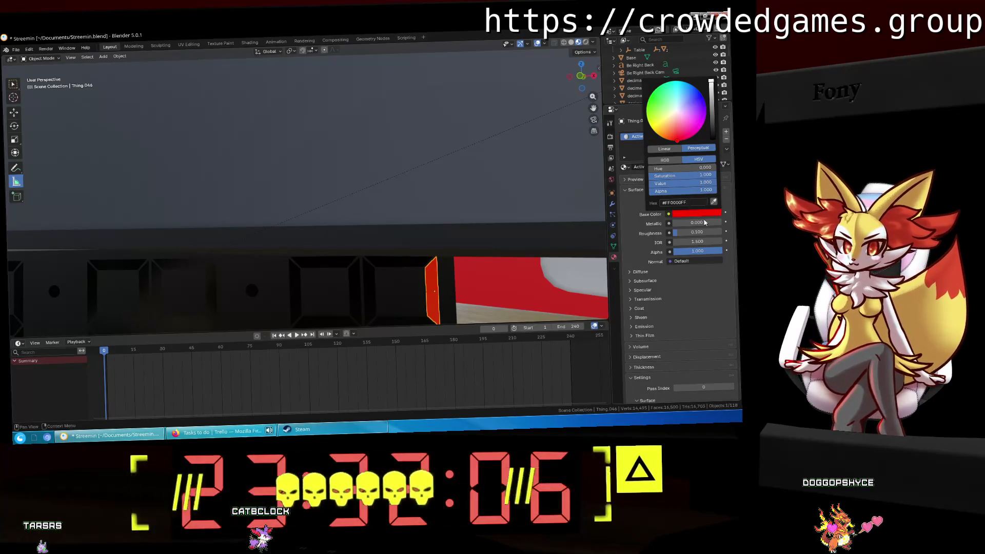
{"action": "middle_click_drag", "start_coordinate": [451, 267], "coordinate": [451, 239]}
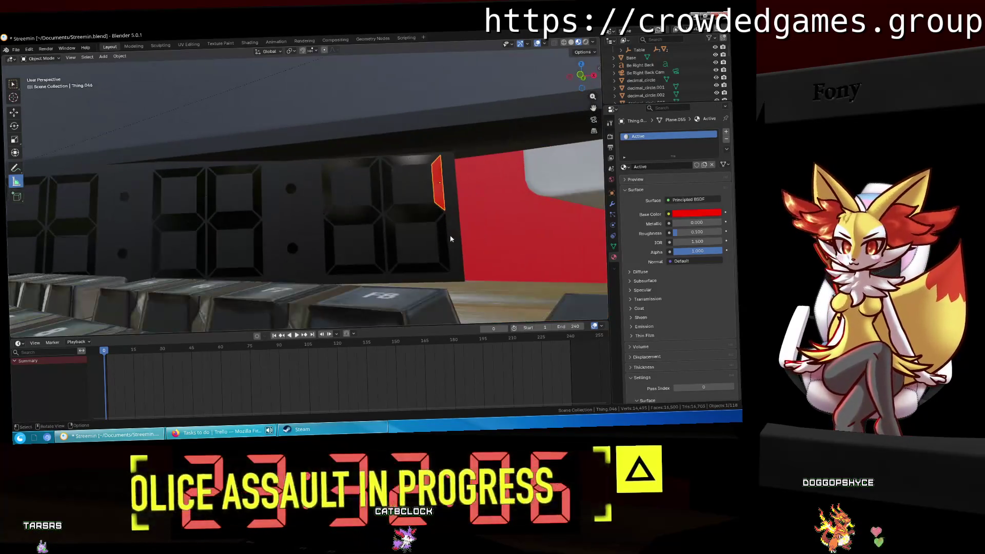
Give the last digit's lower-right segment the red Active material.
{"action": "left_click", "coordinate": [451, 238]}
{"action": "middle_click_drag", "start_coordinate": [398, 213], "coordinate": [712, 208], "text": "shift"}
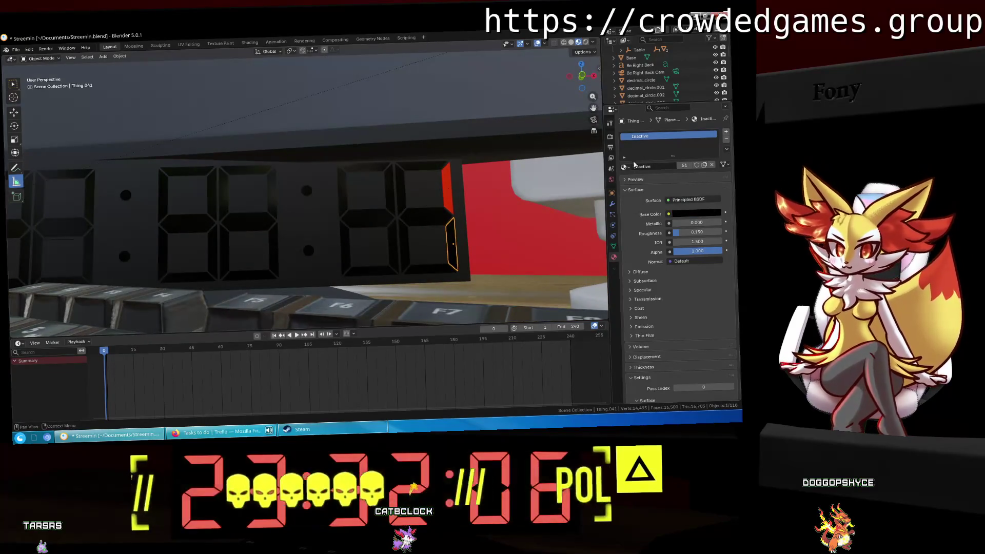
{"action": "left_click", "coordinate": [624, 167]}
{"action": "type", "text": "act"}
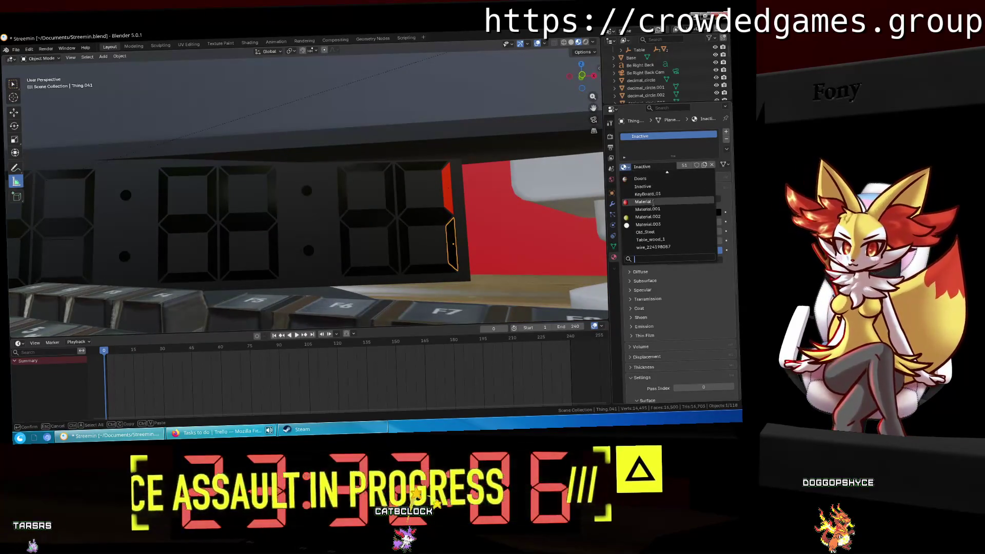
{"action": "left_click", "coordinate": [649, 178]}
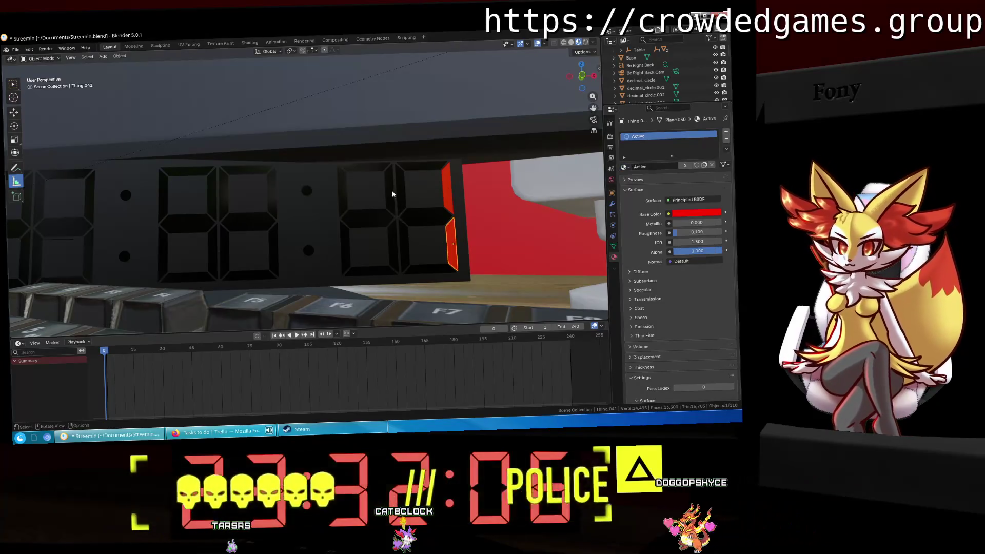
Assign Active to the top, upper-right and middle segments of the next digit.
{"action": "left_click", "coordinate": [365, 167]}
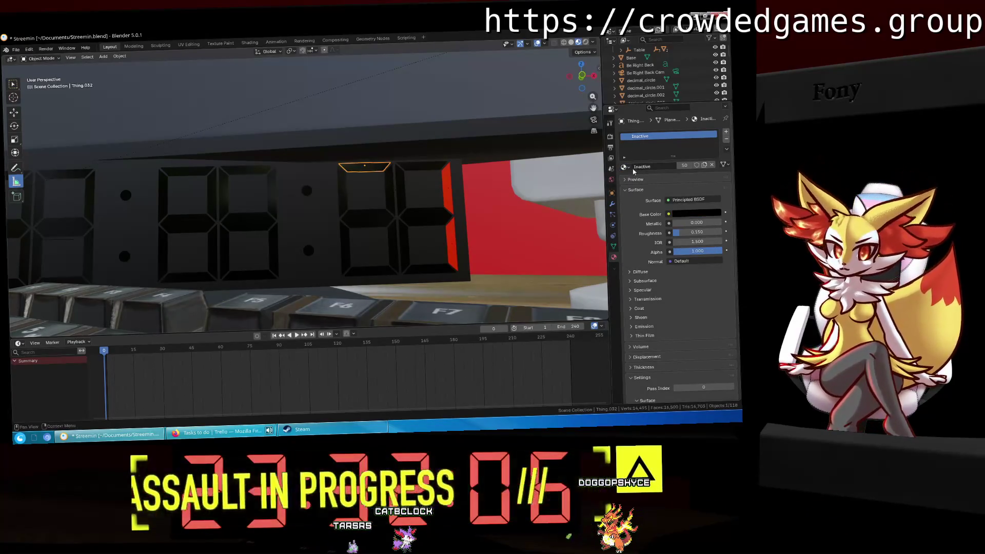
{"action": "left_click", "coordinate": [623, 166]}
{"action": "type", "text": "act"}
{"action": "left_click", "coordinate": [649, 179]}
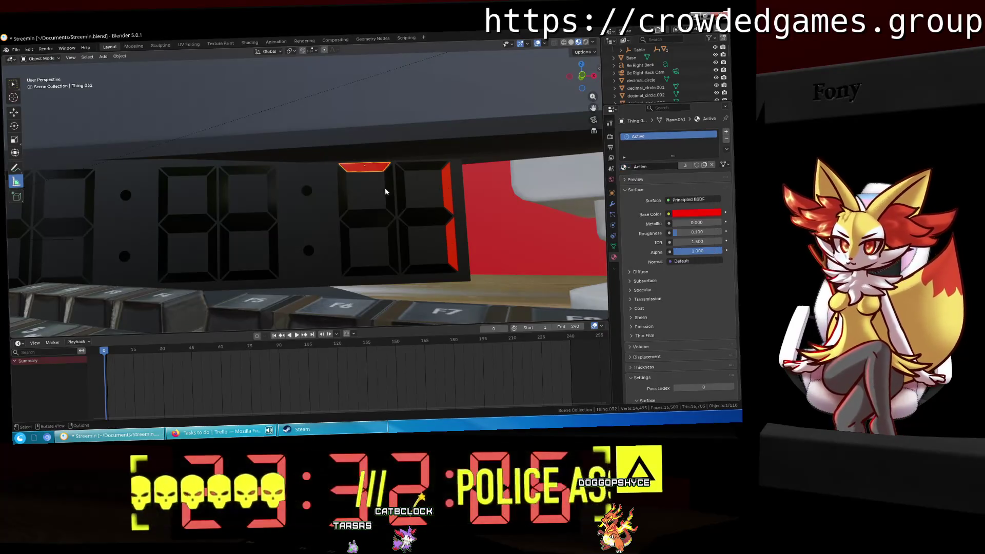
{"action": "left_click", "coordinate": [623, 166]}
{"action": "type", "text": "act"}
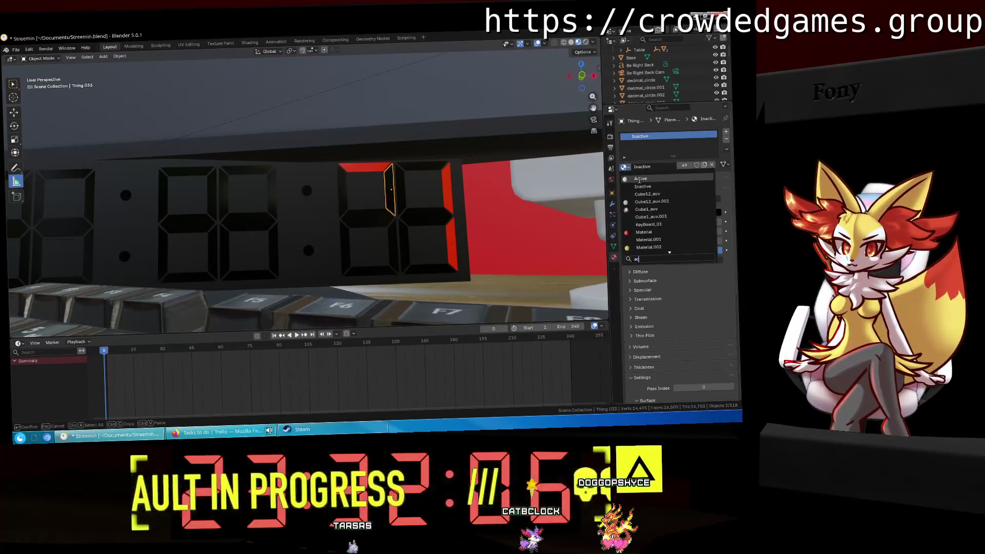
{"action": "left_click", "coordinate": [650, 178]}
{"action": "left_click", "coordinate": [368, 215]}
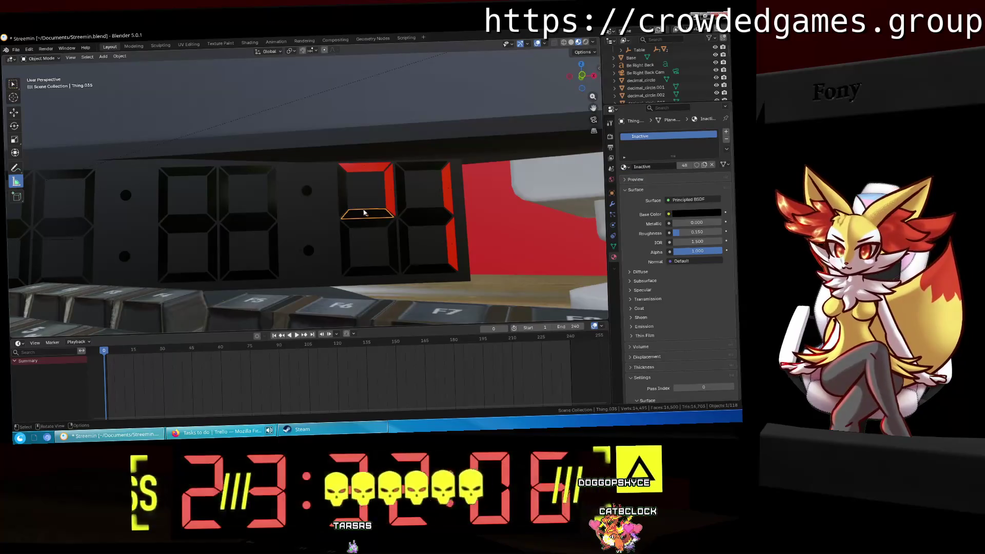
{"action": "left_click", "coordinate": [623, 167]}
{"action": "type", "text": "act"}
{"action": "left_click", "coordinate": [640, 183]}
Assign Active to the lower segments to complete the red 2.
{"action": "left_click", "coordinate": [367, 221]}
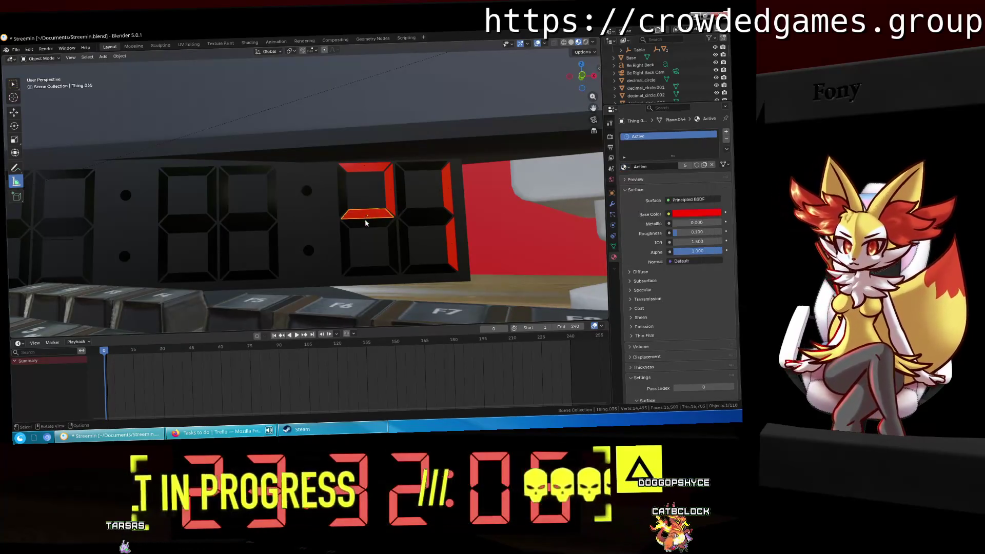
{"action": "left_click", "coordinate": [623, 167]}
{"action": "type", "text": "act"}
{"action": "left_click", "coordinate": [630, 185]}
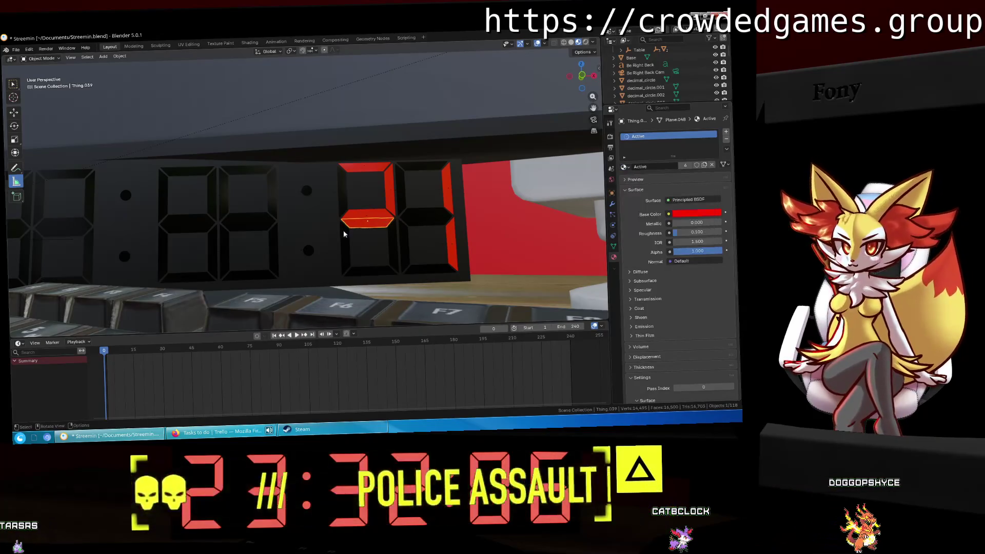
{"action": "left_click", "coordinate": [343, 229]}
{"action": "left_click", "coordinate": [624, 167]}
{"action": "type", "text": "act"}
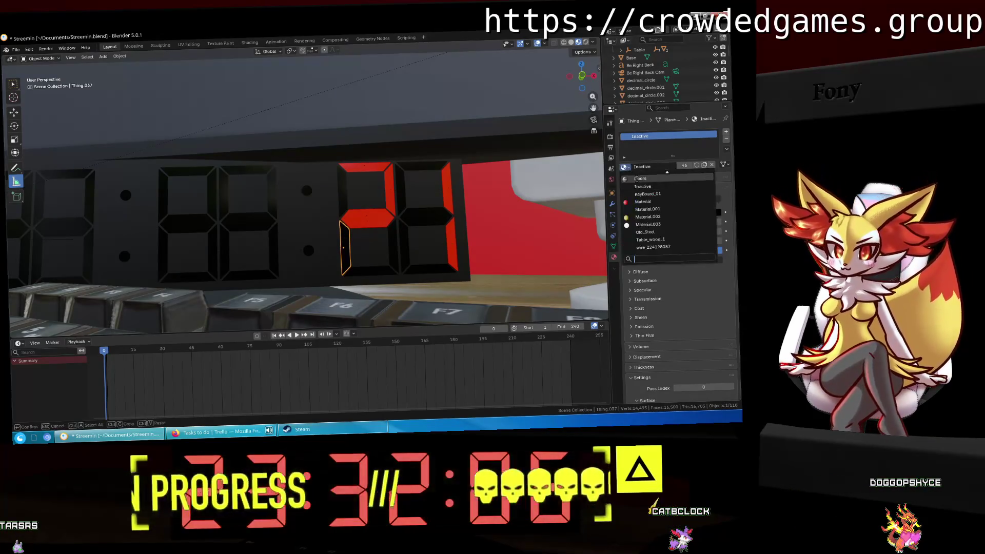
{"action": "left_click", "coordinate": [641, 183]}
{"action": "left_click", "coordinate": [382, 270]}
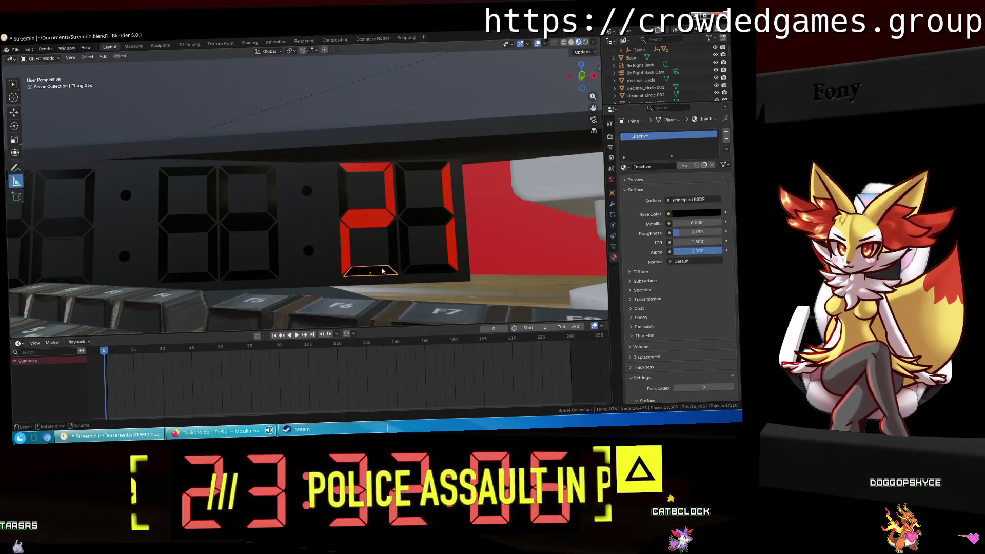
{"action": "left_click", "coordinate": [623, 166]}
{"action": "type", "text": "act"}
{"action": "left_click", "coordinate": [640, 183]}
Light the top, upper-right and middle segments of the minutes digit red for the 3.
{"action": "mouse_move", "coordinate": [333, 220]}
{"action": "middle_mouse_down"}
{"action": "mouse_move", "coordinate": [441, 208]}
{"action": "mouse_move", "coordinate": [367, 173]}
{"action": "middle_mouse_up"}
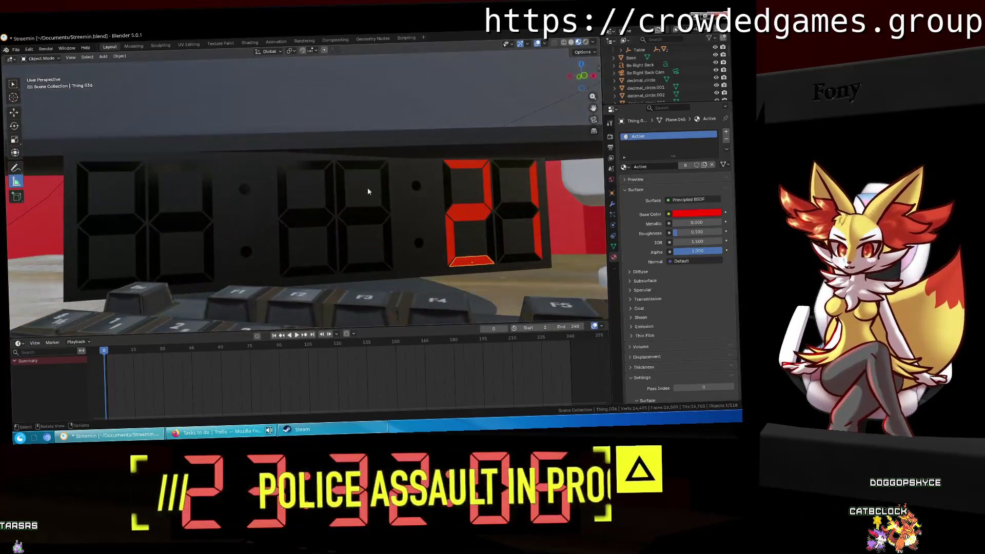
{"action": "left_click", "coordinate": [363, 165]}
{"action": "left_click", "coordinate": [622, 166]}
{"action": "type", "text": "ac"}
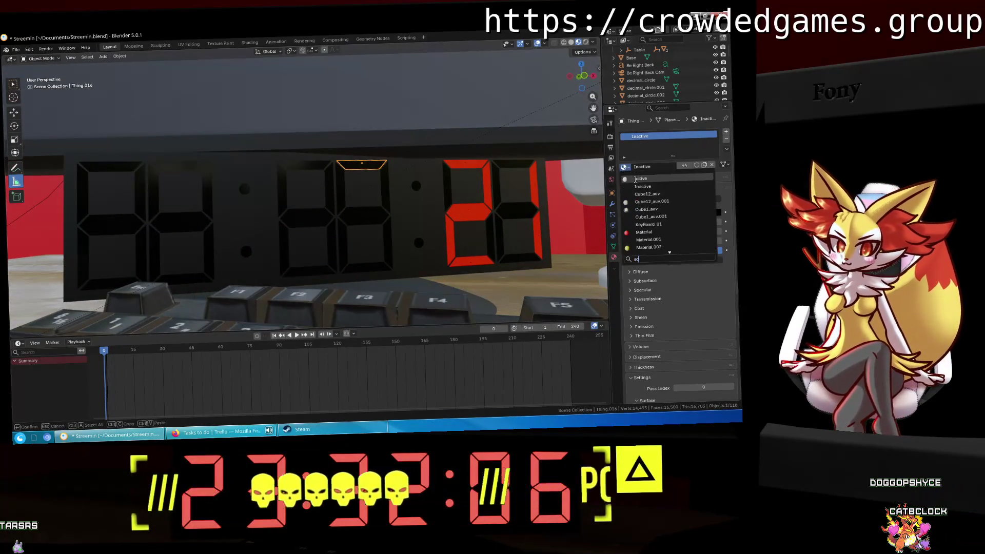
{"action": "left_click", "coordinate": [640, 178]}
{"action": "middle_click_drag", "start_coordinate": [387, 190], "coordinate": [375, 179]}
{"action": "left_click", "coordinate": [369, 187]}
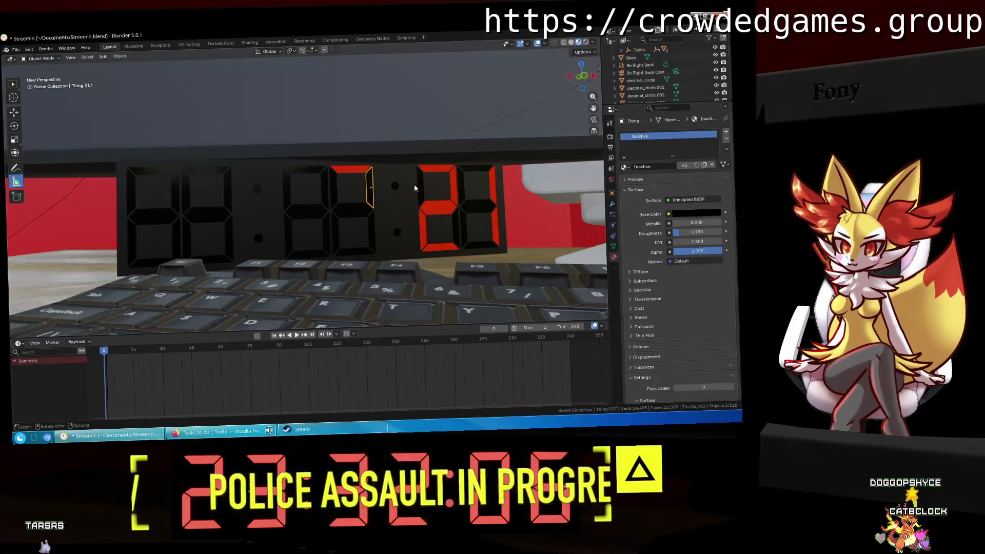
{"action": "left_click", "coordinate": [623, 167]}
{"action": "left_click", "coordinate": [641, 179]}
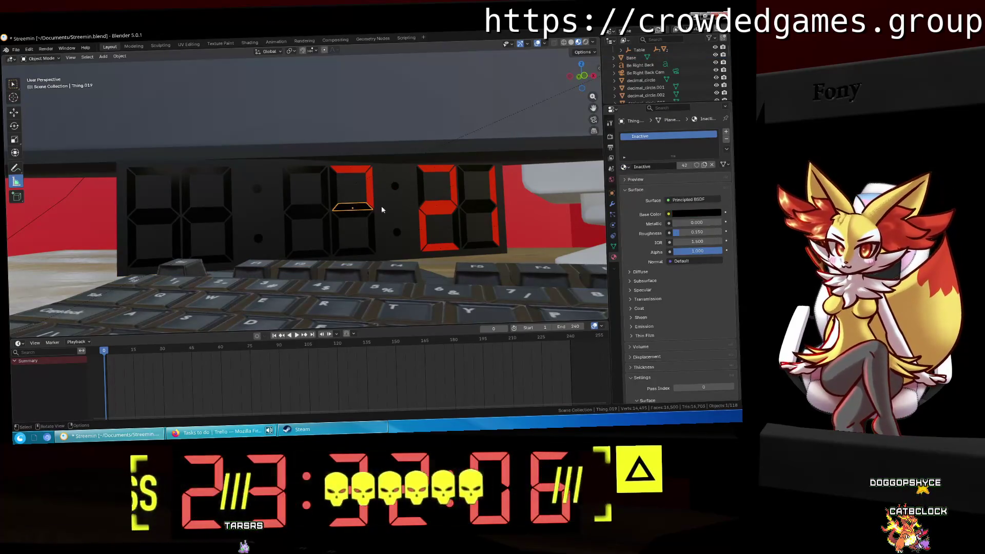
{"action": "left_click", "coordinate": [622, 167]}
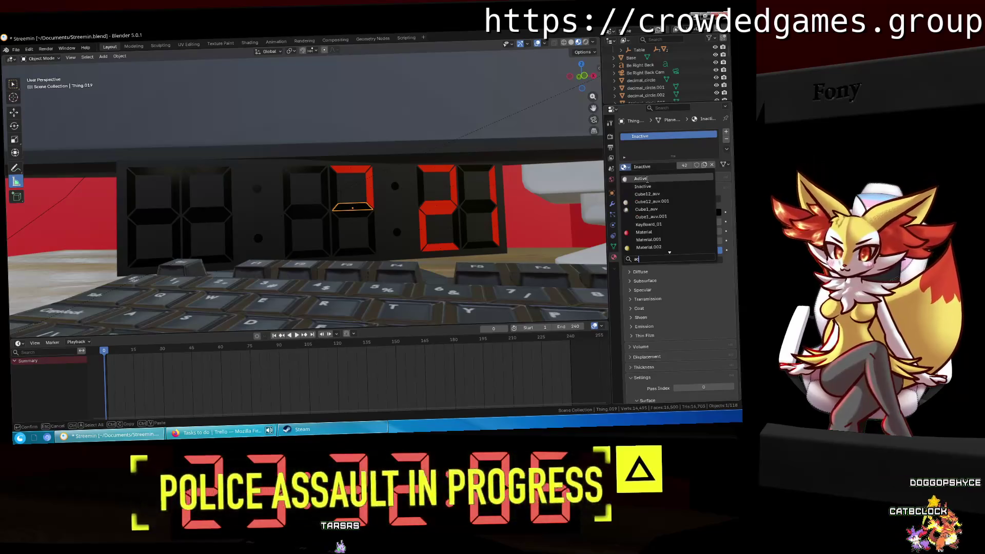
{"action": "left_click", "coordinate": [641, 179]}
Assign Active to two lower segments of the 3, including the lower-right.
{"action": "scroll", "coordinate": [346, 205], "scroll_direction": "up", "scroll_amount": 3}
{"action": "left_click", "coordinate": [380, 225]}
{"action": "left_click", "coordinate": [623, 166]}
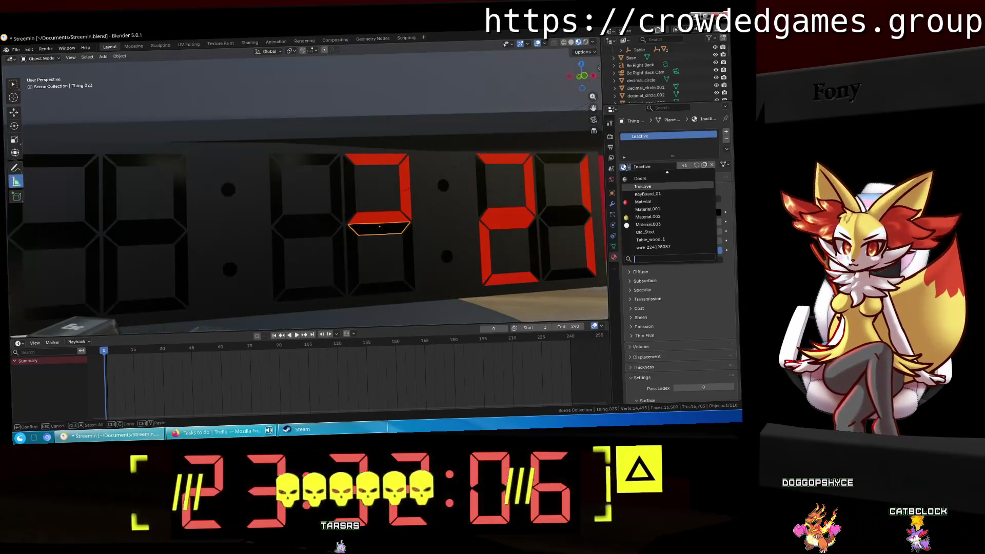
{"action": "type", "text": "ac"}
{"action": "left_click", "coordinate": [640, 178]}
{"action": "left_click", "coordinate": [410, 256]}
{"action": "left_click", "coordinate": [624, 167]}
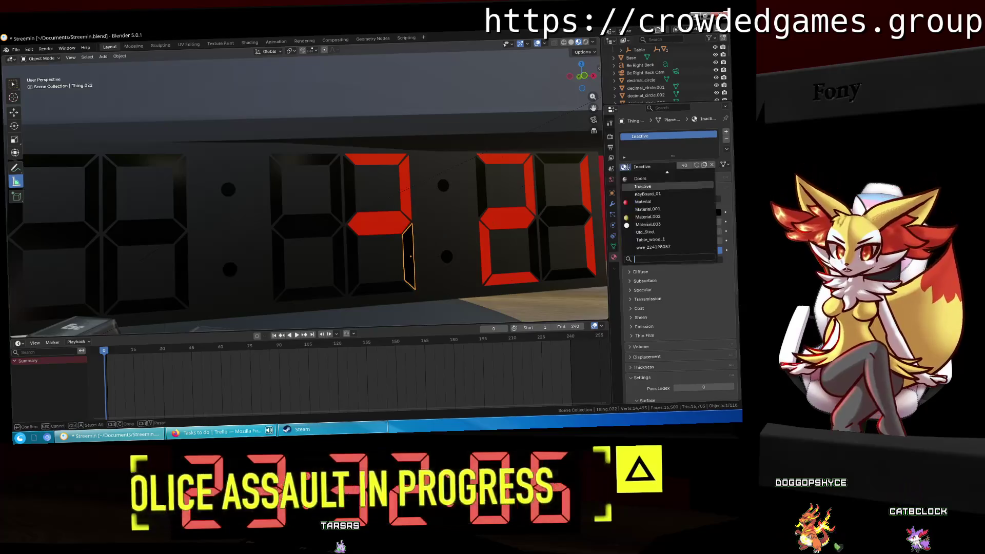
{"action": "type", "text": "ac"}
{"action": "left_click", "coordinate": [641, 179]}
{"action": "left_click", "coordinate": [382, 283]}
Select all objects, start a circle selection, then cancel it.
{"action": "key", "text": "a"}
{"action": "key", "text": "c"}
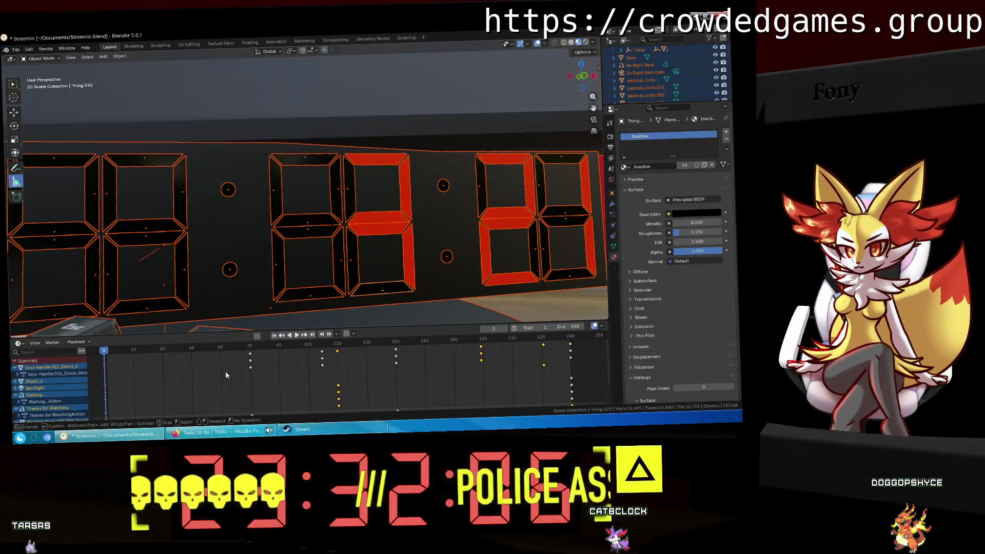
{"action": "key", "text": "Escape"}
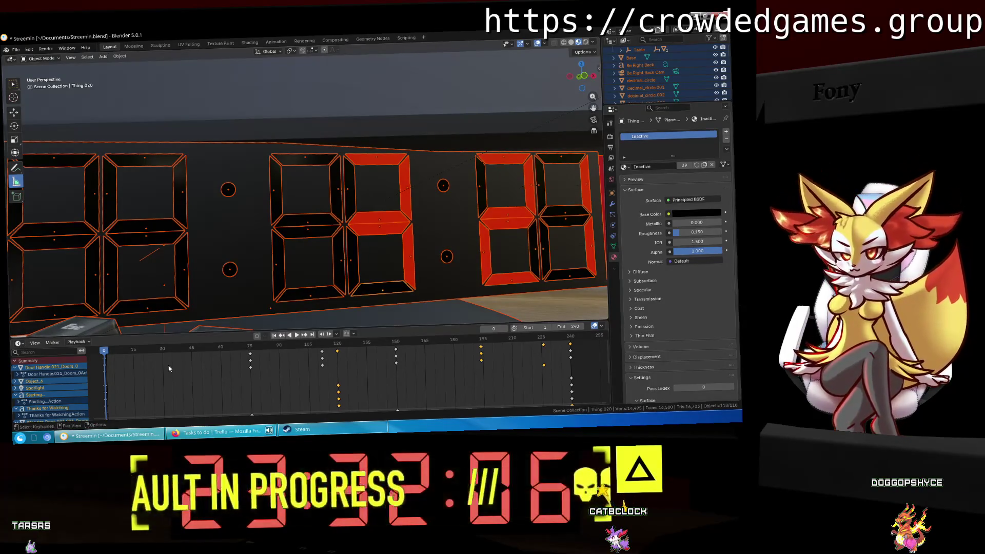
Give the 3's bottom segment the Active material, completing the 3.
{"action": "left_click", "coordinate": [645, 73]}
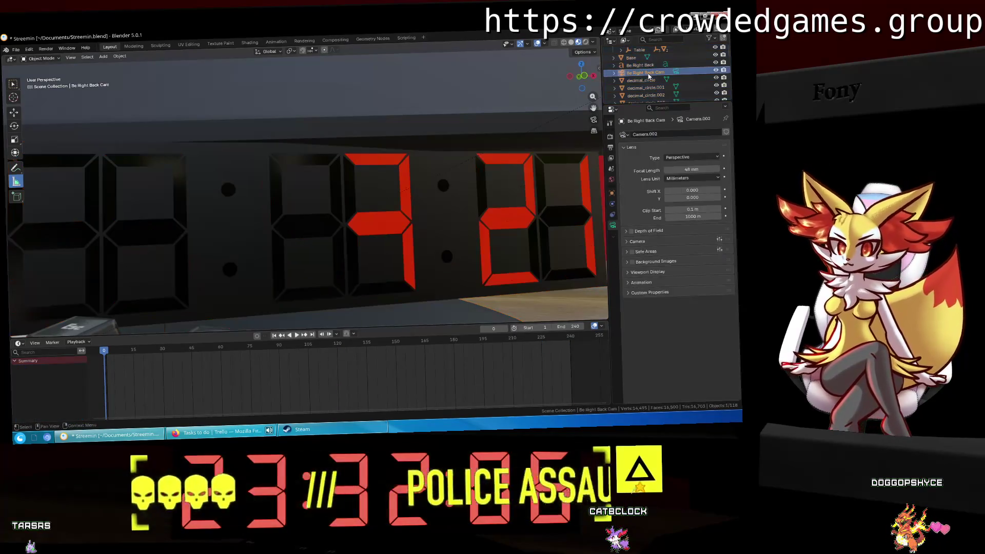
{"action": "left_click", "coordinate": [342, 221]}
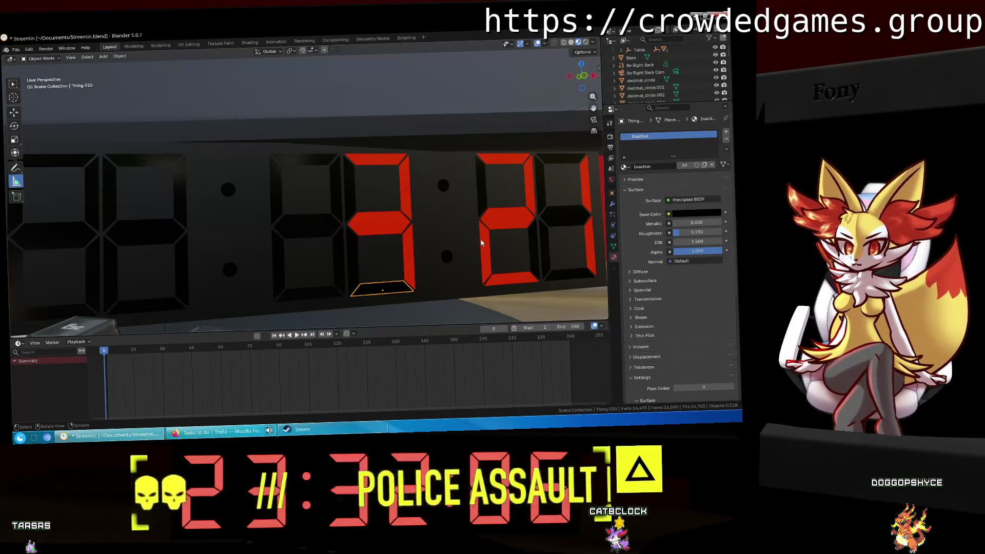
{"action": "left_click", "coordinate": [625, 167]}
{"action": "type", "text": "ac"}
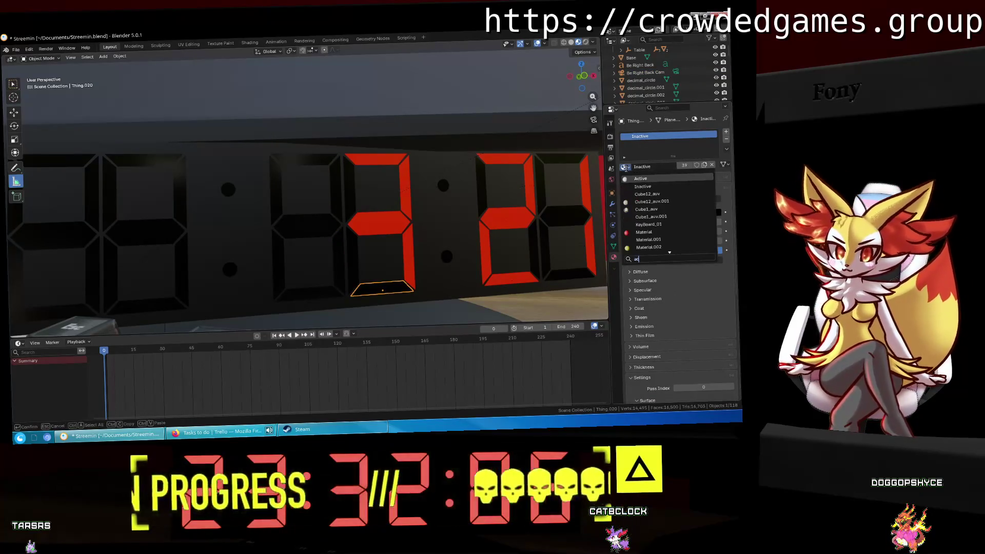
{"action": "left_click", "coordinate": [640, 178]}
Light the upper-left and middle segments of the next digit red.
{"action": "middle_click_drag", "start_coordinate": [299, 195], "coordinate": [308, 193]}
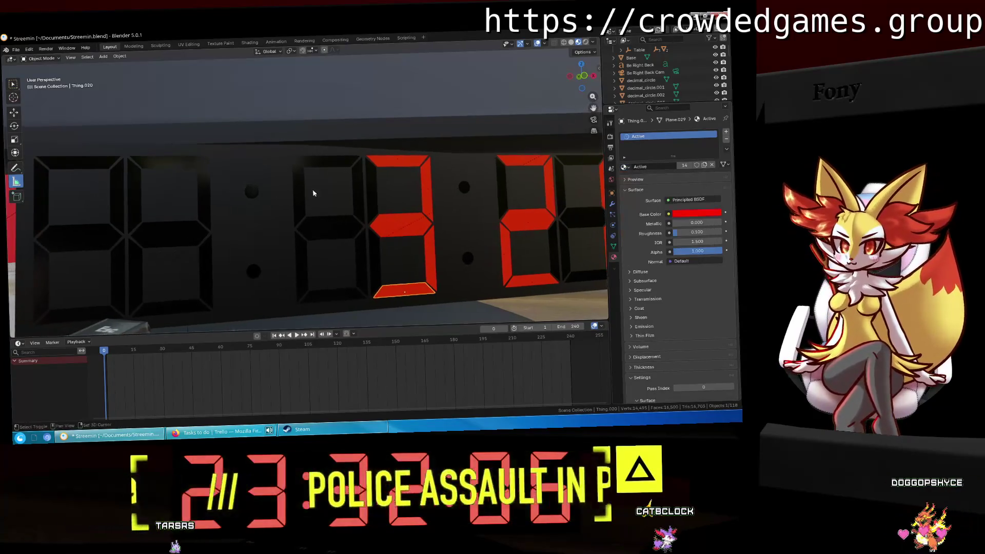
{"action": "left_click", "coordinate": [297, 180]}
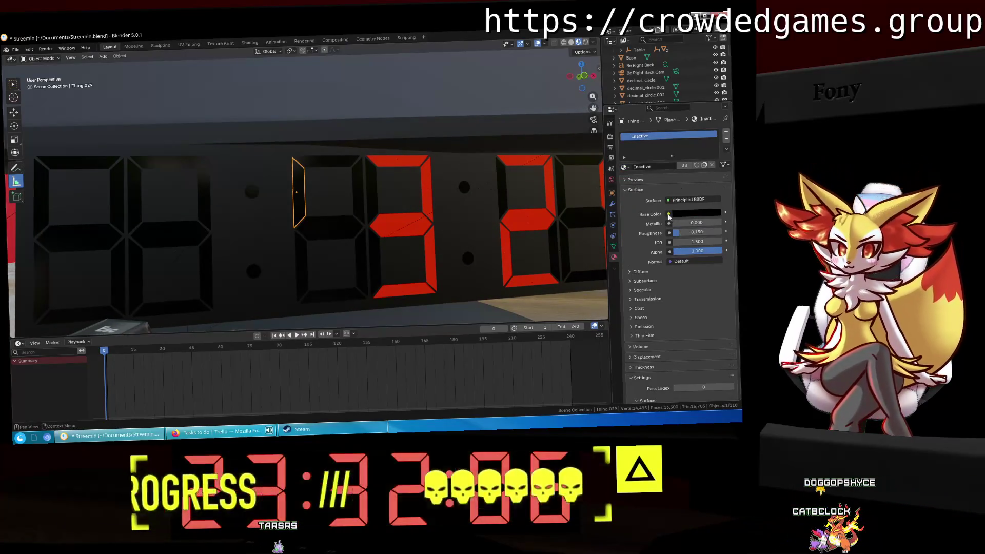
{"action": "left_click", "coordinate": [623, 166]}
{"action": "type", "text": "ac"}
{"action": "left_click", "coordinate": [640, 179]}
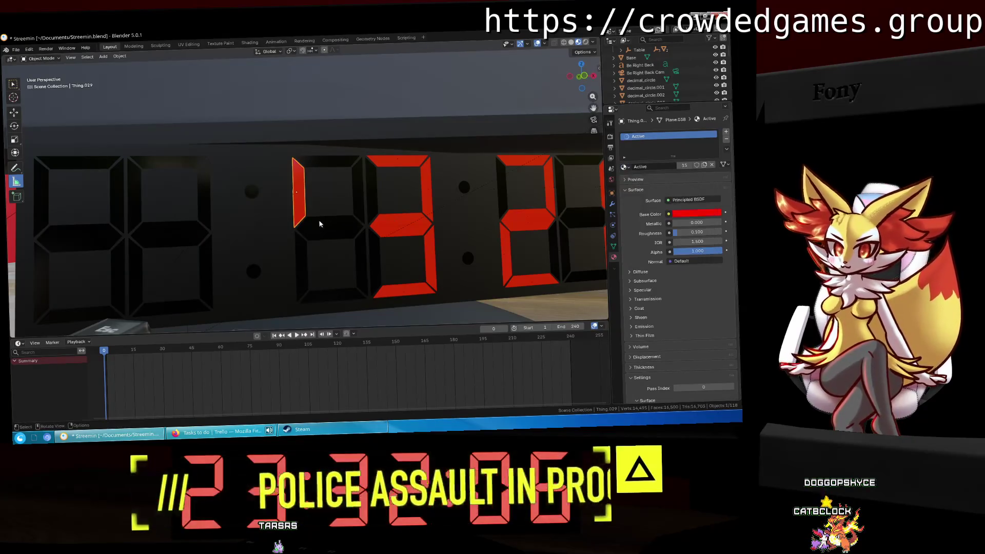
{"action": "left_click", "coordinate": [322, 222]}
{"action": "left_click", "coordinate": [623, 167]}
{"action": "type", "text": "ac"}
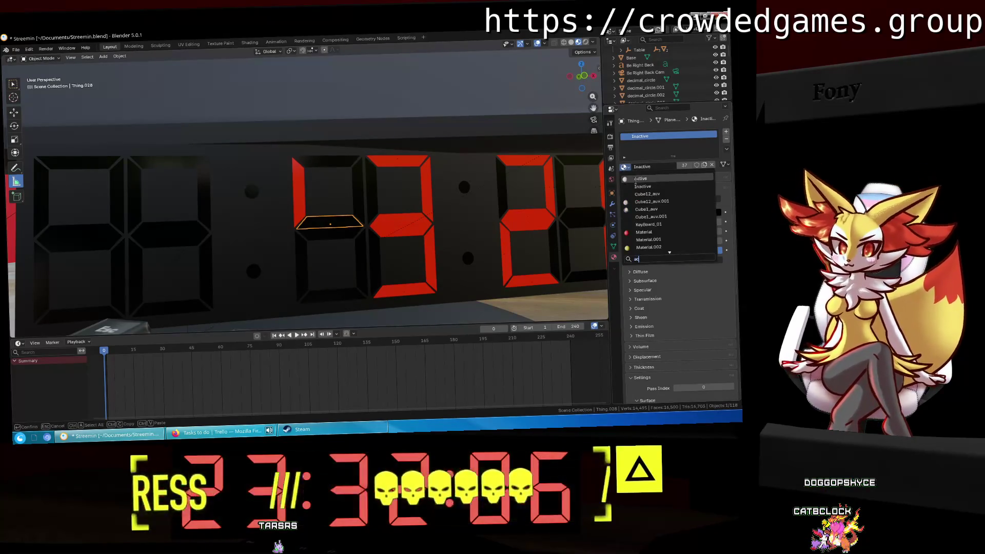
{"action": "left_click", "coordinate": [640, 180]}
Assign Active to the remaining segments of the 4, including Thing.030.
{"action": "left_click", "coordinate": [329, 235]}
{"action": "left_click", "coordinate": [623, 166]}
{"action": "type", "text": "ac"}
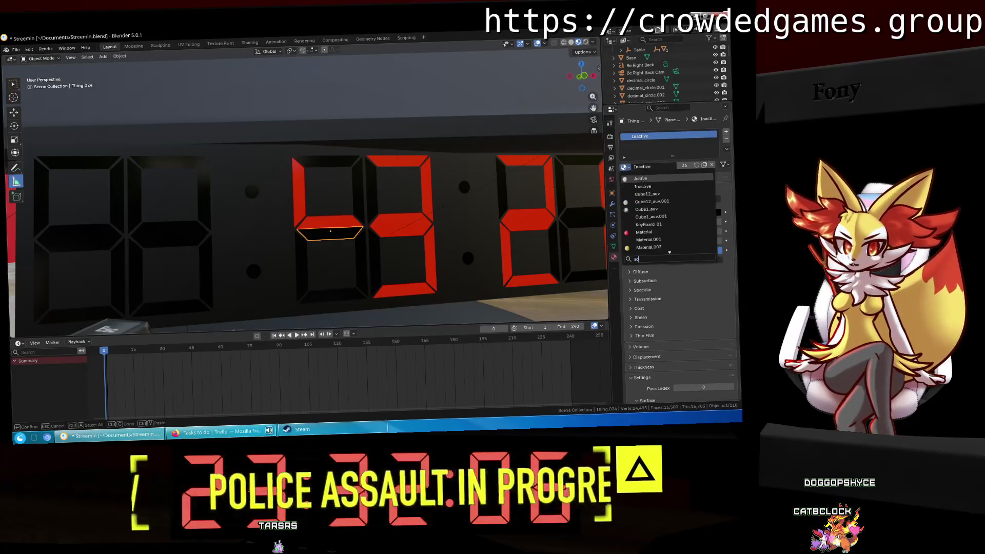
{"action": "left_click", "coordinate": [639, 180]}
{"action": "left_click", "coordinate": [359, 191]}
{"action": "left_click", "coordinate": [623, 166]}
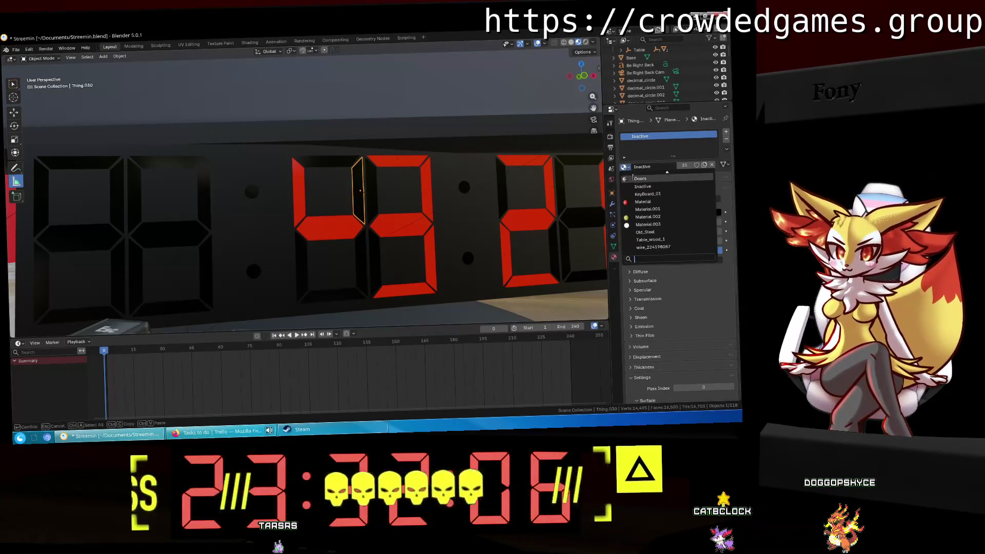
{"action": "type", "text": "ac"}
{"action": "left_click", "coordinate": [639, 179]}
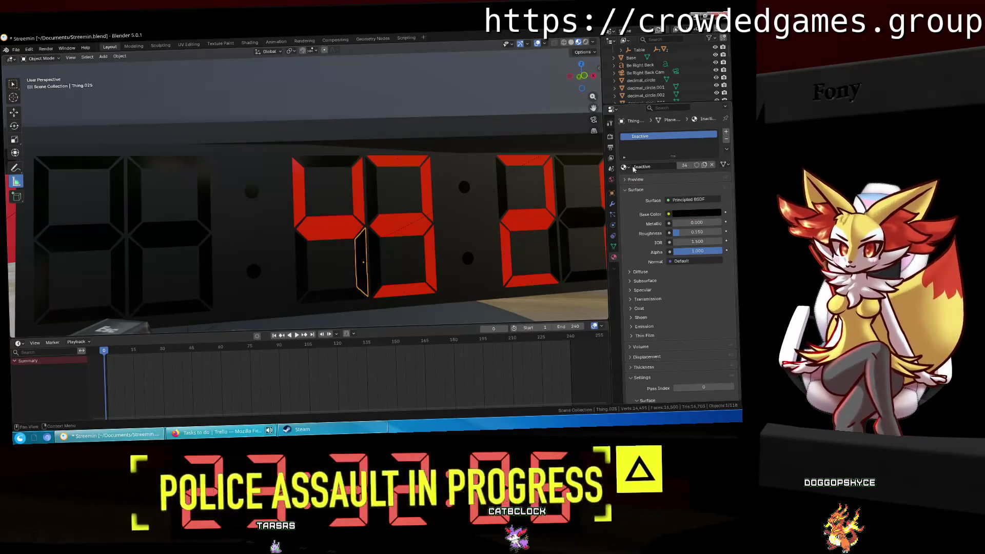
{"action": "left_click", "coordinate": [623, 166]}
{"action": "type", "text": "ac"}
{"action": "left_click", "coordinate": [639, 179]}
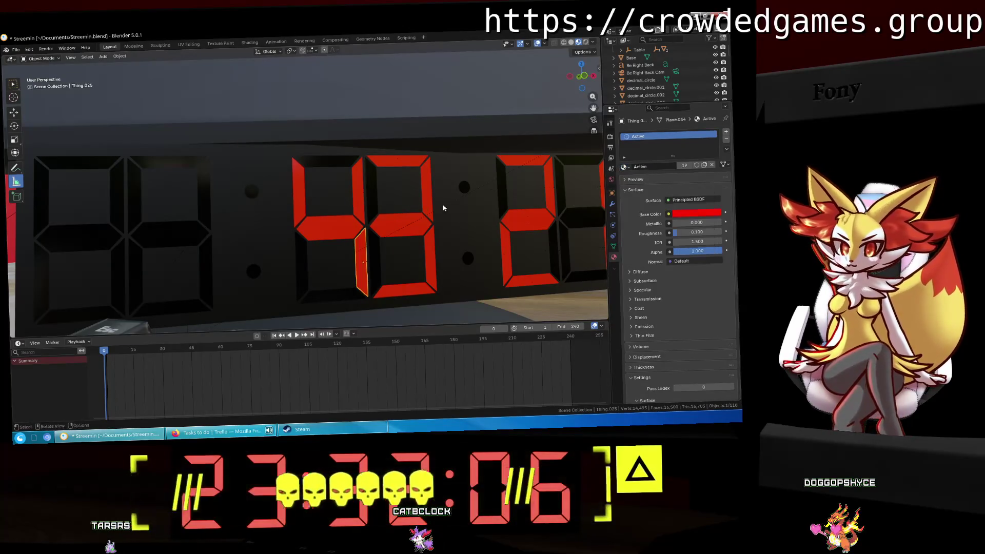
{"action": "middle_click_drag", "start_coordinate": [196, 216], "coordinate": [363, 203], "text": "shift"}
Give the second hour digit's top and upper-left segments the red Active material.
{"action": "left_click", "coordinate": [351, 156]}
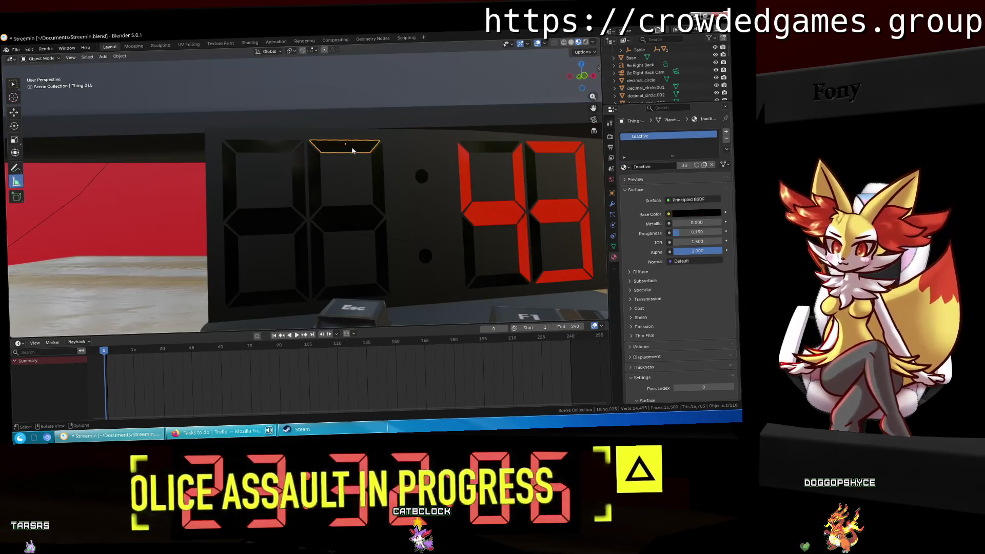
{"action": "middle_click_drag", "start_coordinate": [351, 156], "coordinate": [323, 156], "text": "shift"}
{"action": "left_click", "coordinate": [623, 167]}
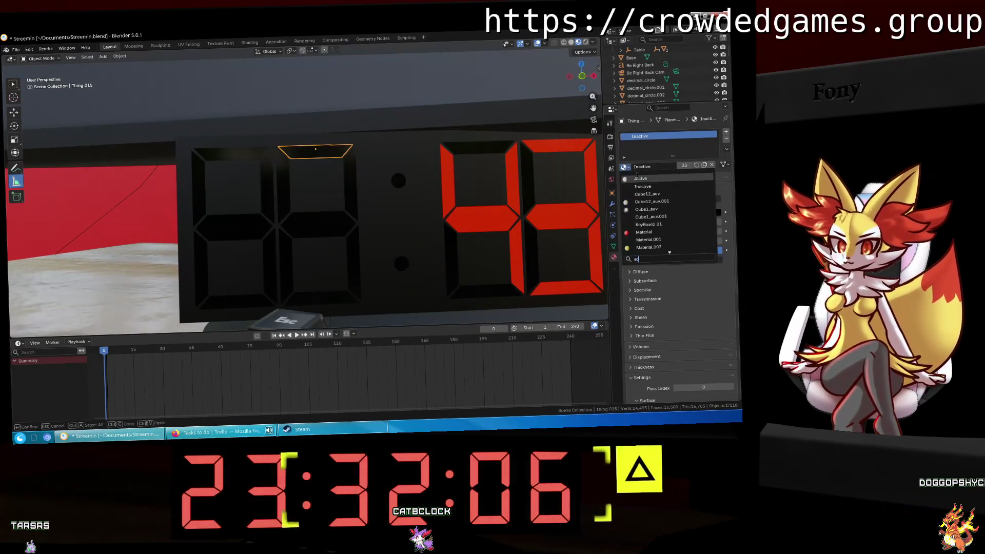
{"action": "left_click", "coordinate": [640, 179]}
{"action": "left_click", "coordinate": [352, 189]}
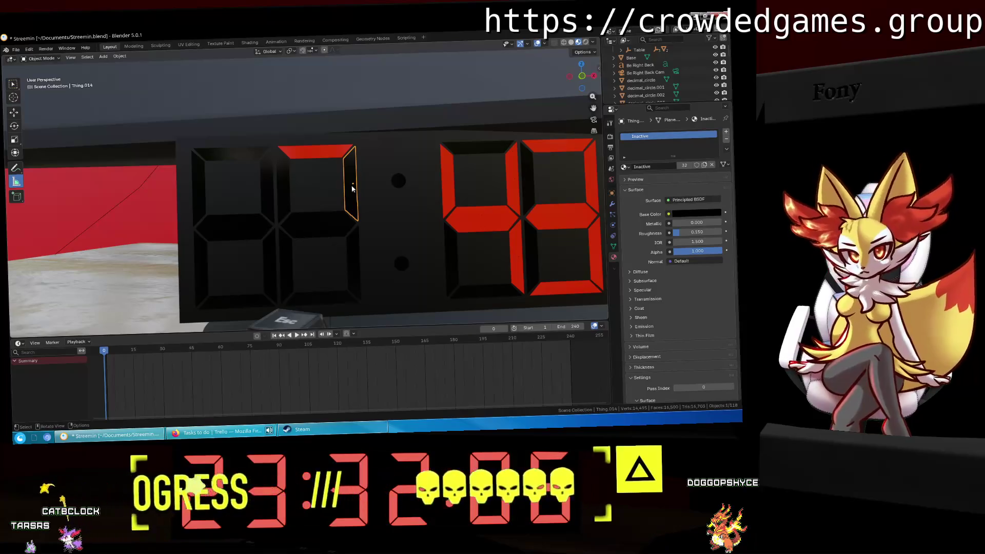
{"action": "left_click", "coordinate": [281, 186]}
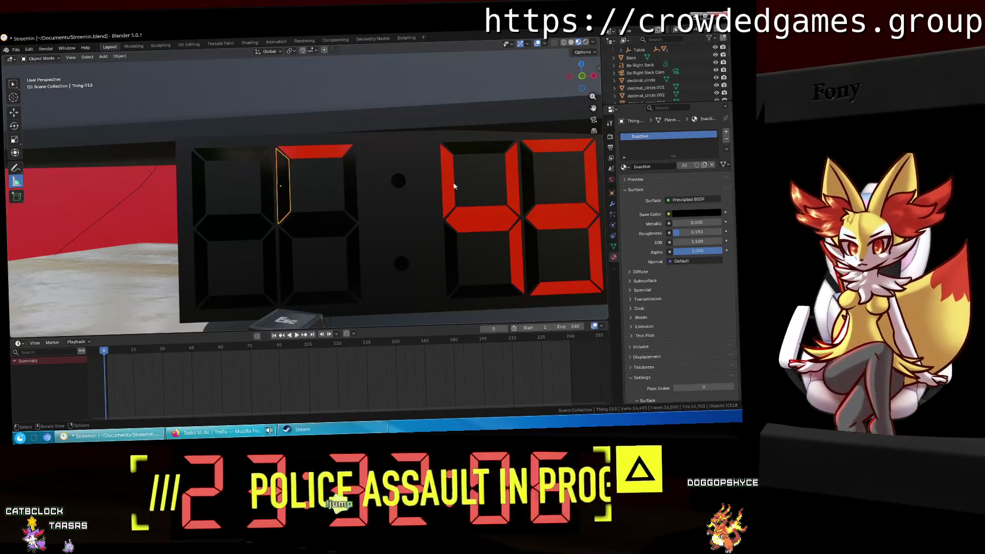
{"action": "left_click", "coordinate": [623, 167]}
{"action": "left_click", "coordinate": [639, 180]}
Make the middle, Thing.008, lower-right and bottom segments Active red, completing the 5.
{"action": "left_click", "coordinate": [327, 220]}
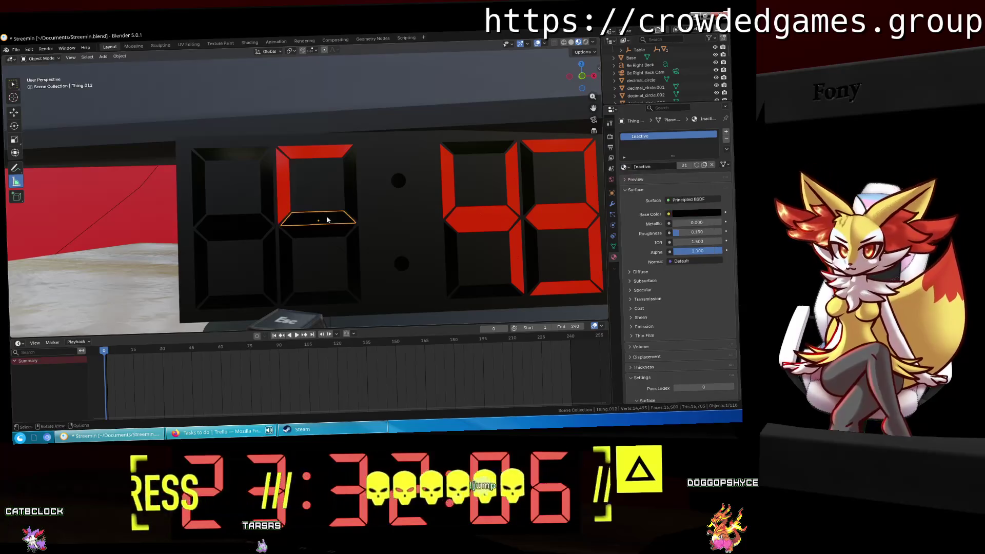
{"action": "left_click", "coordinate": [623, 167]}
{"action": "left_click", "coordinate": [623, 167]}
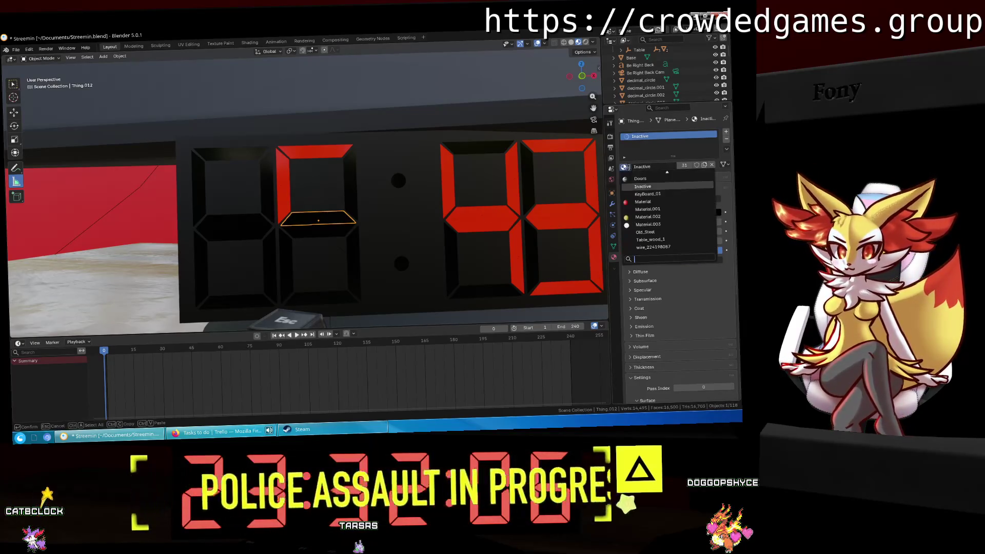
{"action": "type", "text": "ac"}
{"action": "left_click", "coordinate": [642, 179]}
{"action": "left_click", "coordinate": [318, 231]}
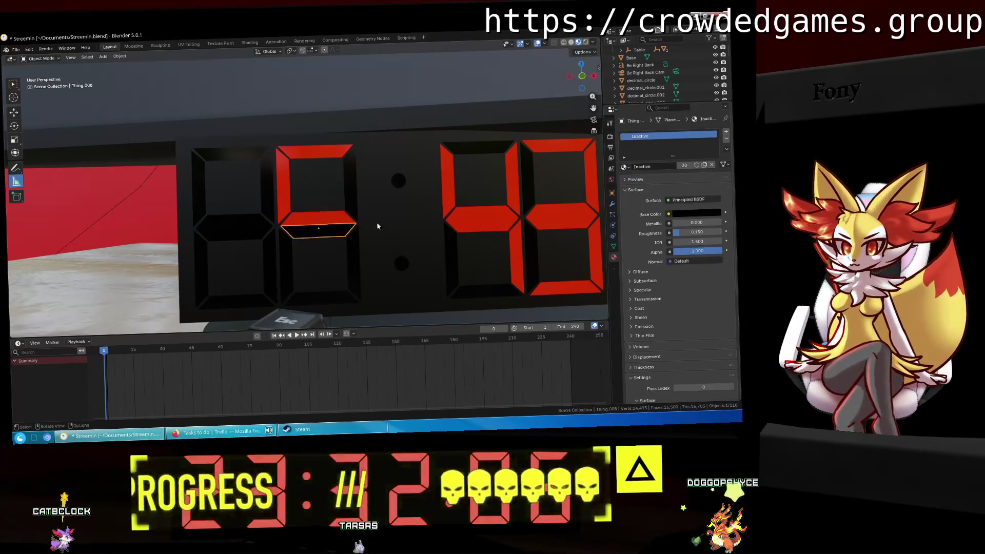
{"action": "left_click", "coordinate": [624, 167]}
{"action": "left_click", "coordinate": [640, 179]}
{"action": "left_click", "coordinate": [354, 263]}
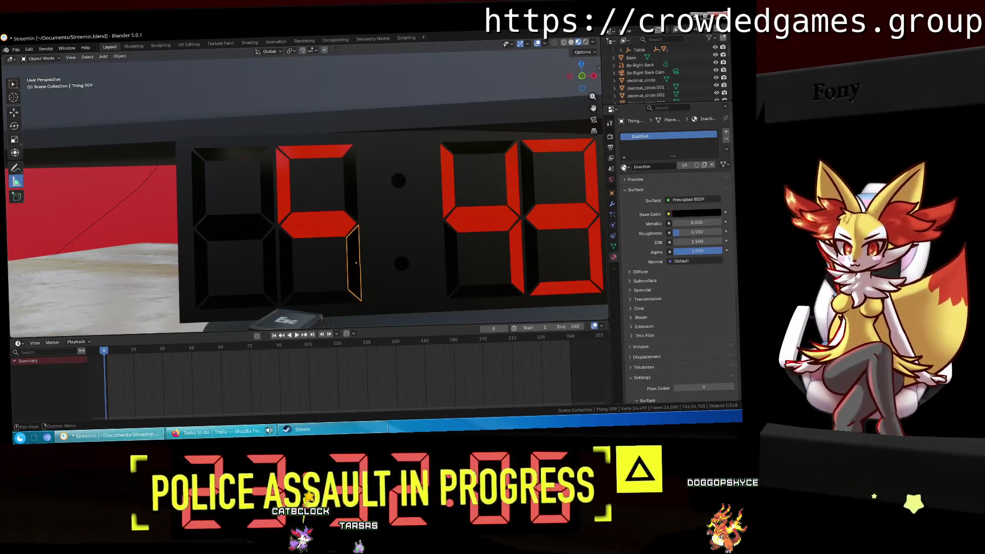
{"action": "left_click", "coordinate": [624, 167]}
{"action": "left_click", "coordinate": [640, 179]}
{"action": "left_click", "coordinate": [322, 299]}
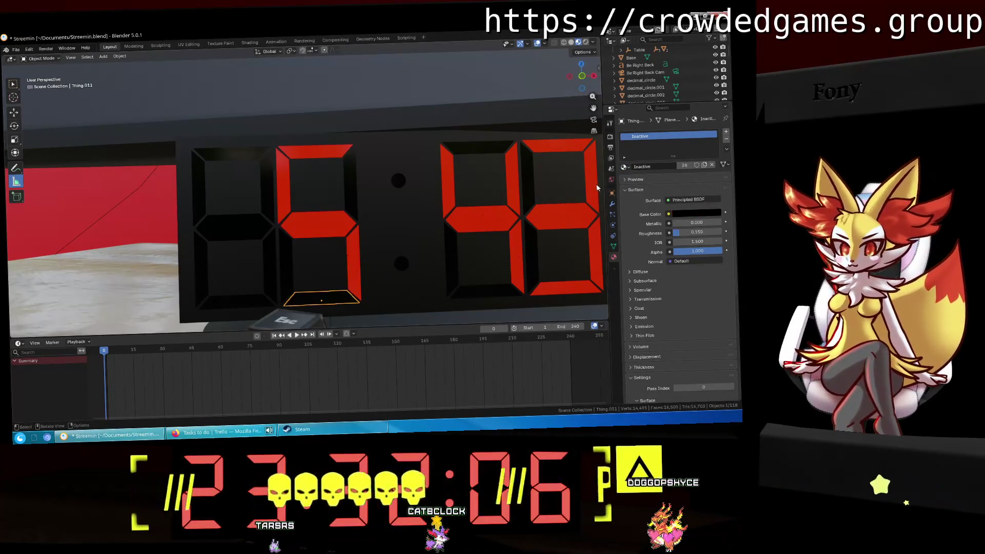
{"action": "left_click", "coordinate": [623, 166]}
{"action": "left_click", "coordinate": [640, 179]}
Turn the first hour digit's top, upper-left and middle segments red with the Active material.
{"action": "middle_click_drag", "start_coordinate": [325, 195], "coordinate": [411, 192]}
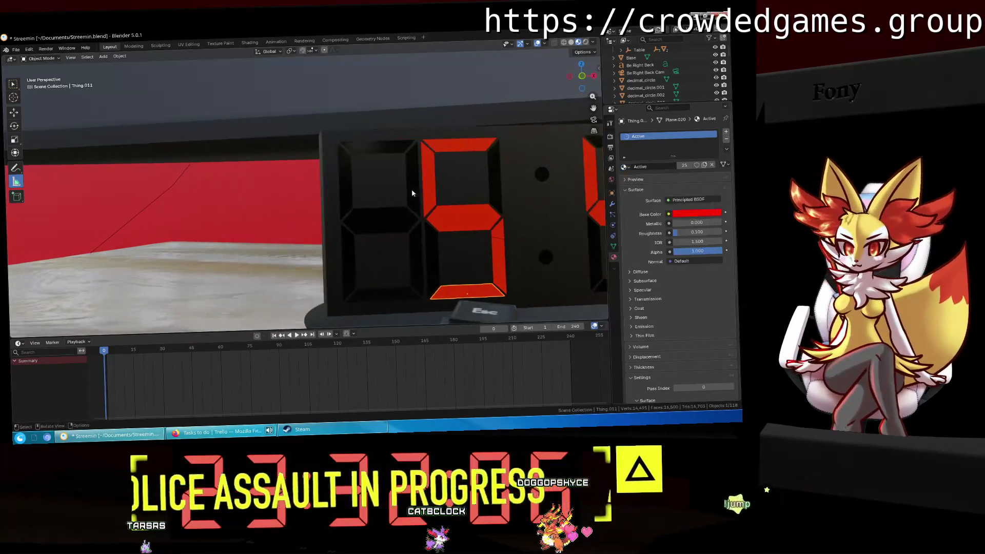
{"action": "left_click", "coordinate": [382, 151]}
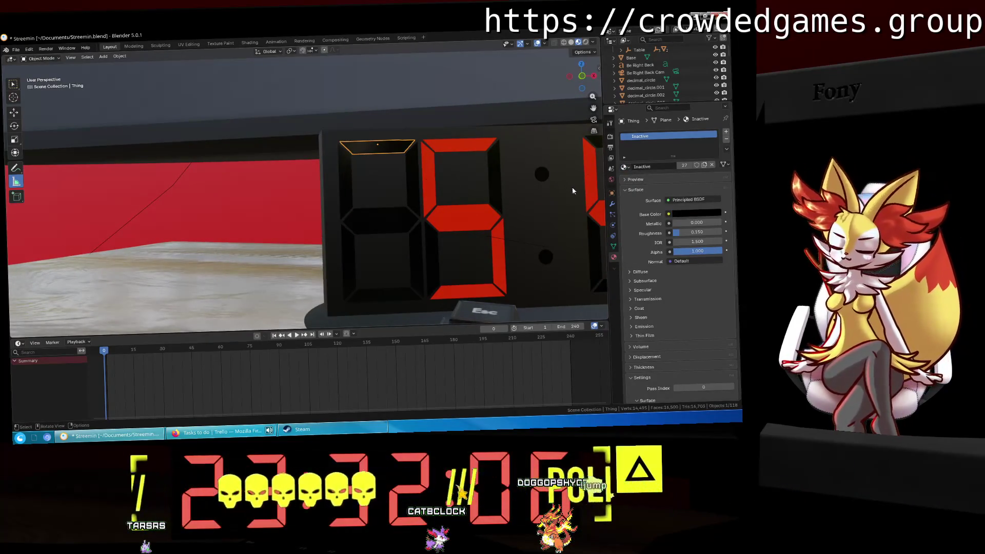
{"action": "scroll", "coordinate": [448, 207], "scroll_direction": "up", "scroll_amount": 2}
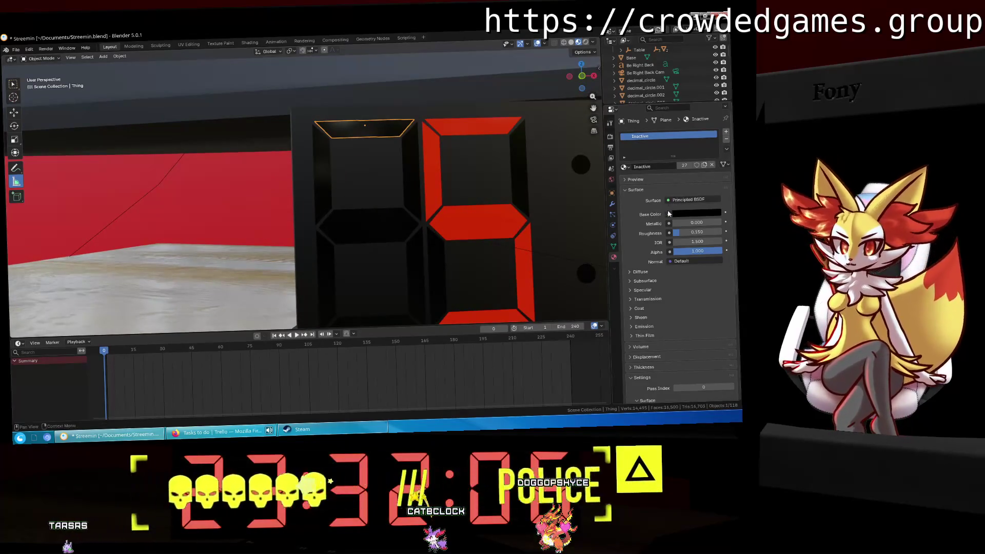
{"action": "left_click", "coordinate": [623, 166]}
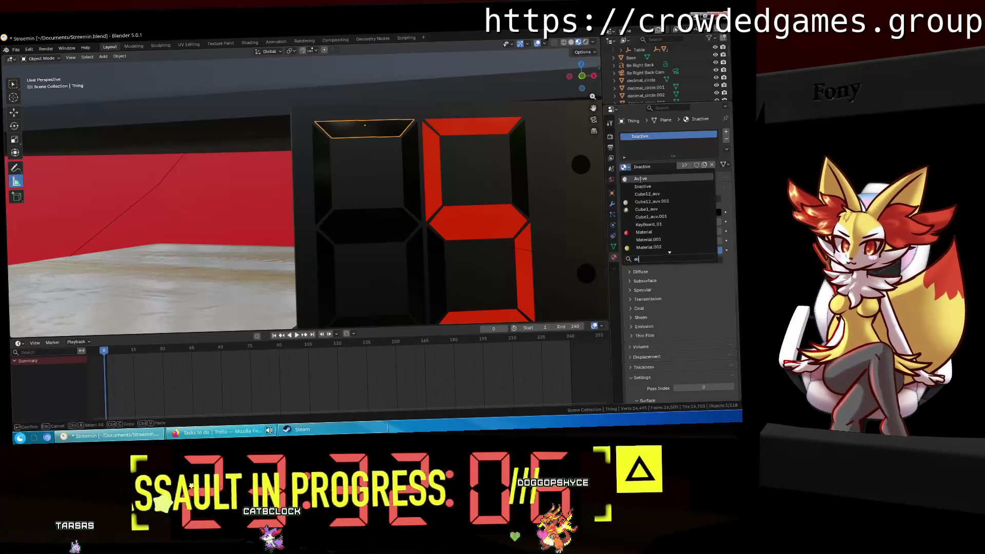
{"action": "left_click", "coordinate": [640, 179]}
{"action": "left_click", "coordinate": [319, 172]}
{"action": "left_click", "coordinate": [623, 166]}
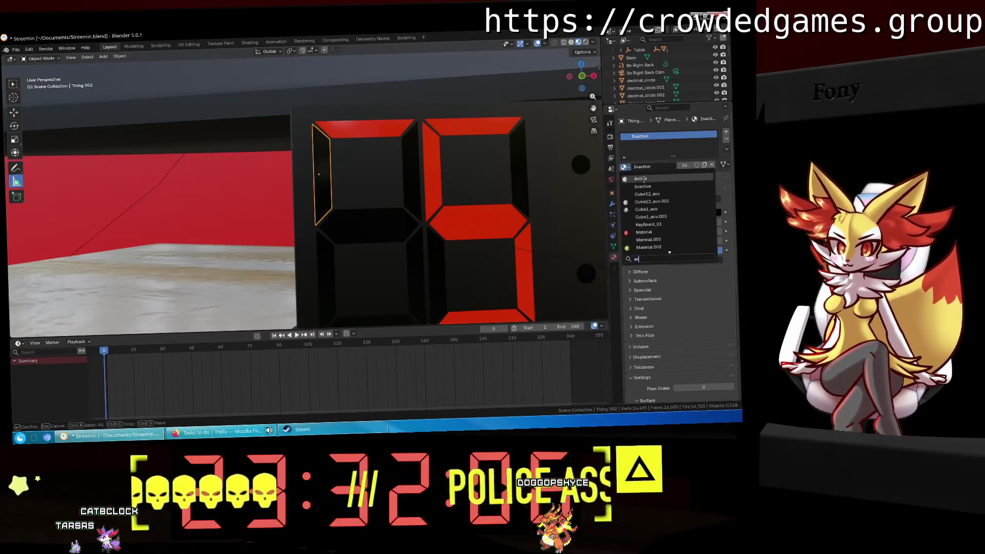
{"action": "left_click", "coordinate": [640, 178]}
{"action": "left_click", "coordinate": [364, 225]}
{"action": "left_click", "coordinate": [623, 167]}
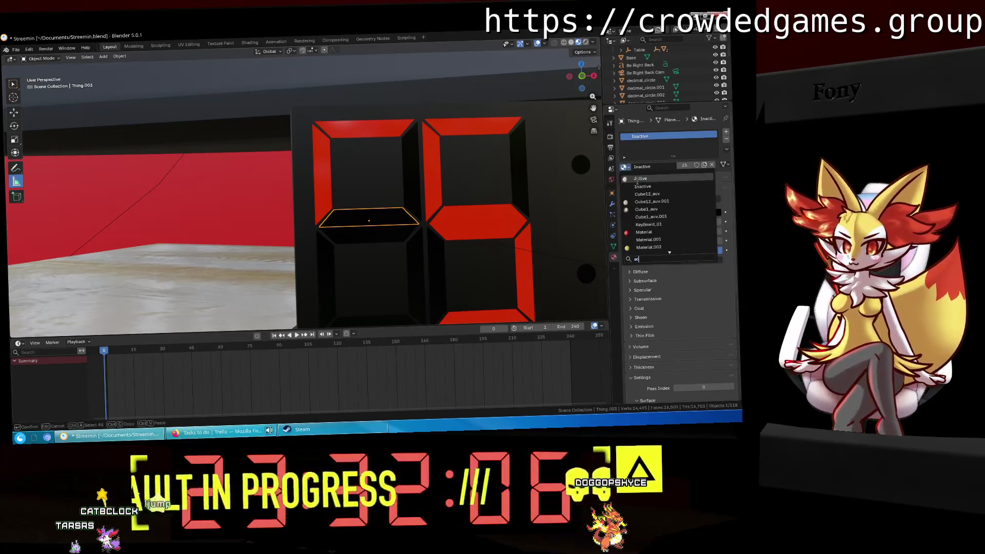
{"action": "left_click", "coordinate": [640, 178]}
{"action": "key", "text": "a"}
{"action": "key", "text": "c"}
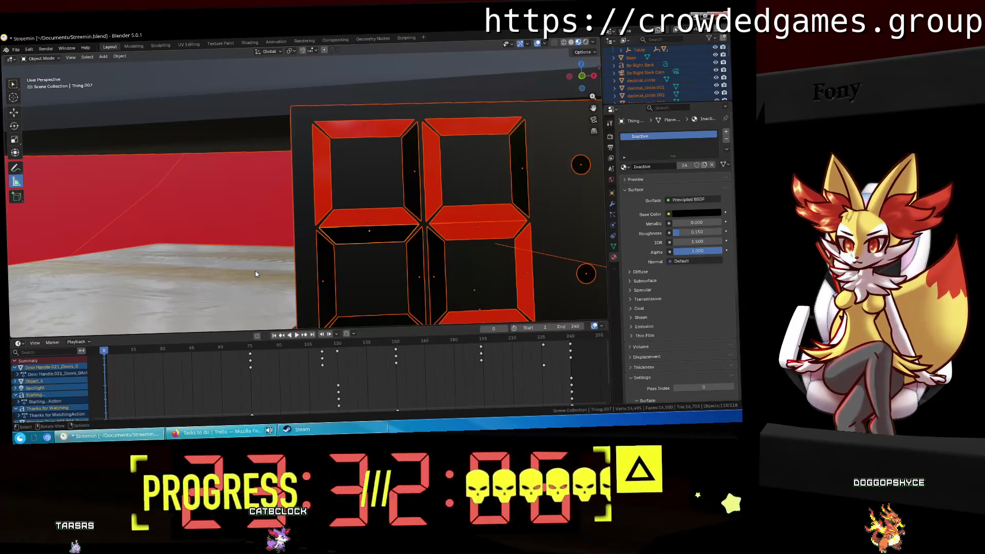
{"action": "key", "text": "Escape"}
{"action": "left_click", "coordinate": [388, 234]}
{"action": "left_click", "coordinate": [623, 167]}
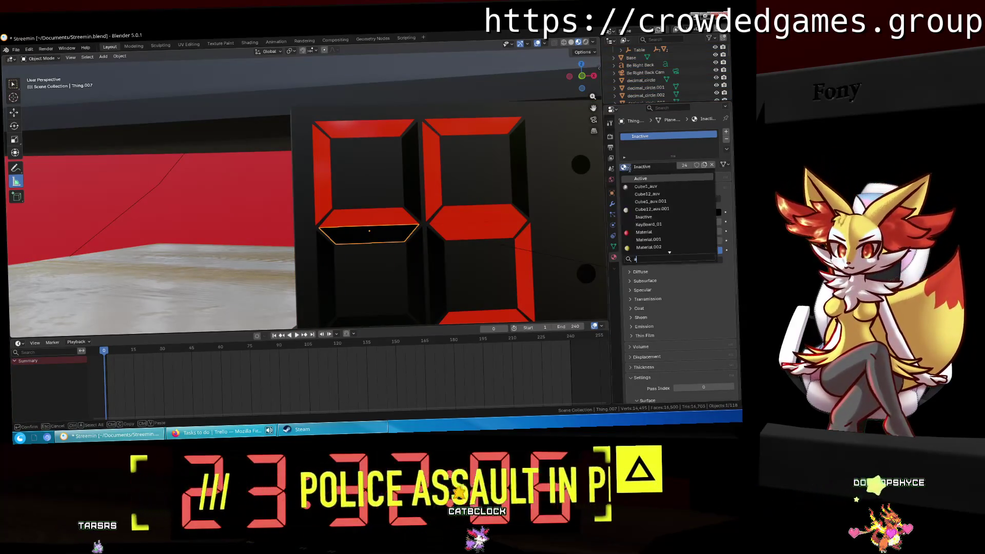
{"action": "left_click", "coordinate": [647, 178]}
Make the lower-left, bottom and lower-right (Thing.006) segments Active red, completing the 6, then view through the camera.
{"action": "left_click", "coordinate": [341, 260]}
{"action": "middle_click_drag", "start_coordinate": [430, 279], "coordinate": [382, 222], "text": "shift"}
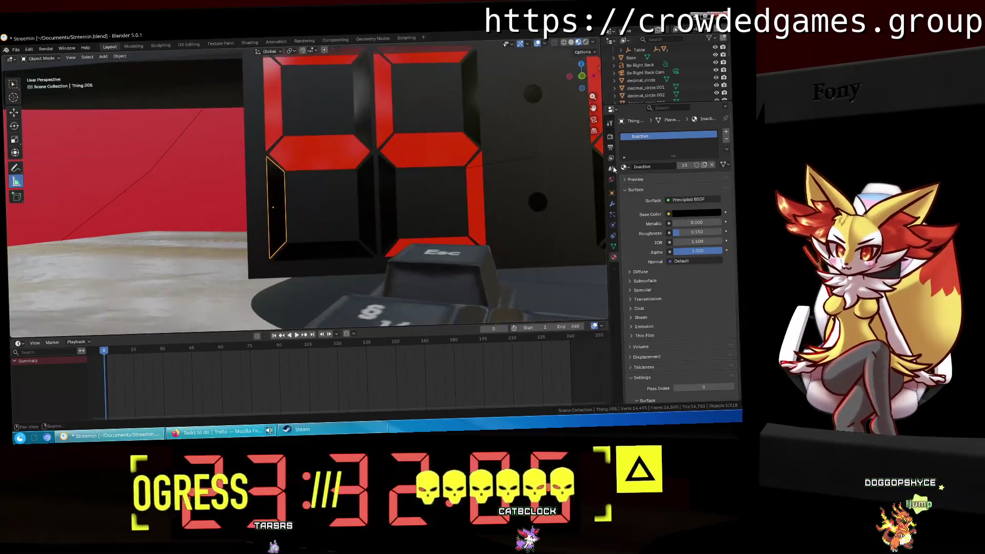
{"action": "left_click", "coordinate": [623, 167]}
{"action": "left_click", "coordinate": [642, 202]}
{"action": "left_click", "coordinate": [314, 248]}
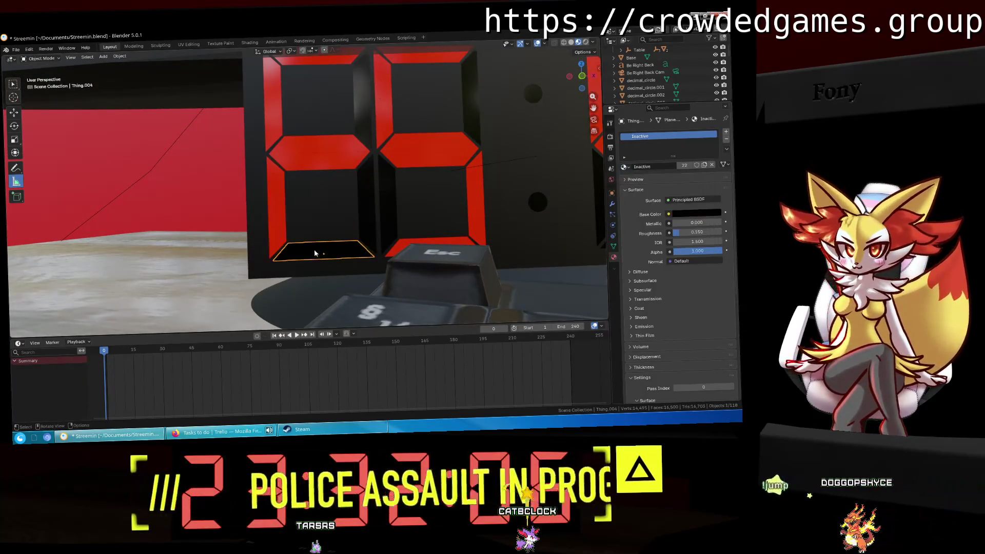
{"action": "left_click", "coordinate": [623, 166]}
{"action": "left_click", "coordinate": [642, 201]}
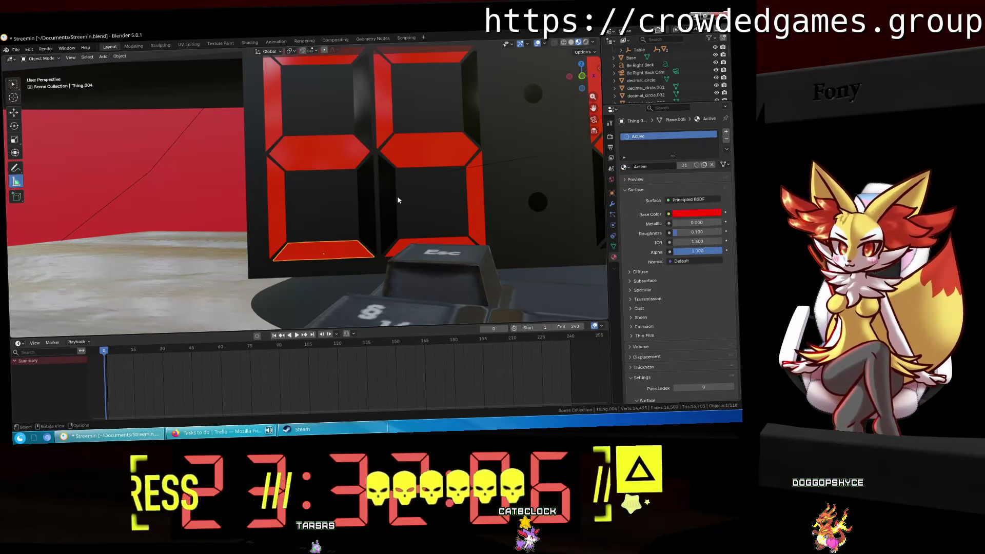
{"action": "left_click", "coordinate": [368, 205]}
{"action": "left_click", "coordinate": [623, 167]}
{"action": "left_click", "coordinate": [642, 202]}
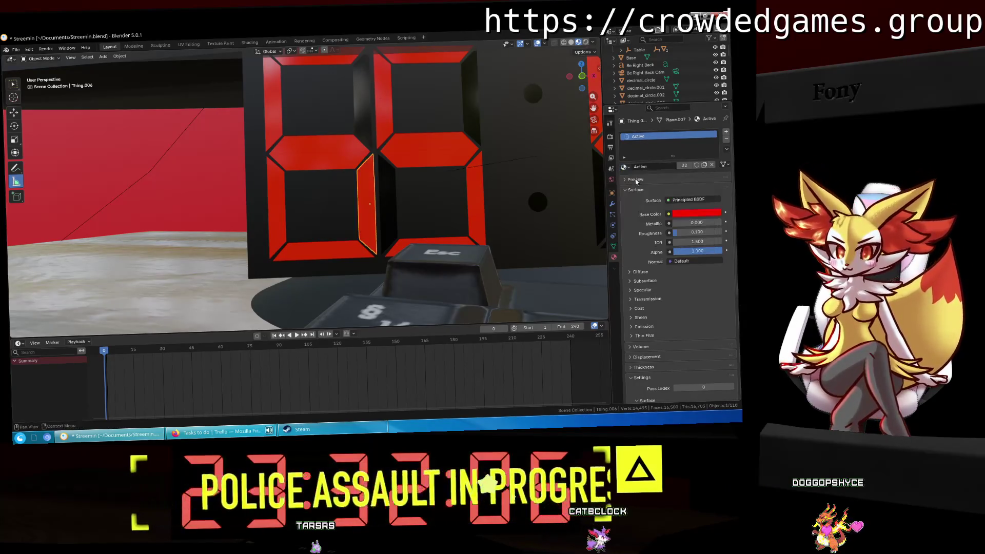
{"action": "left_click", "coordinate": [593, 118]}
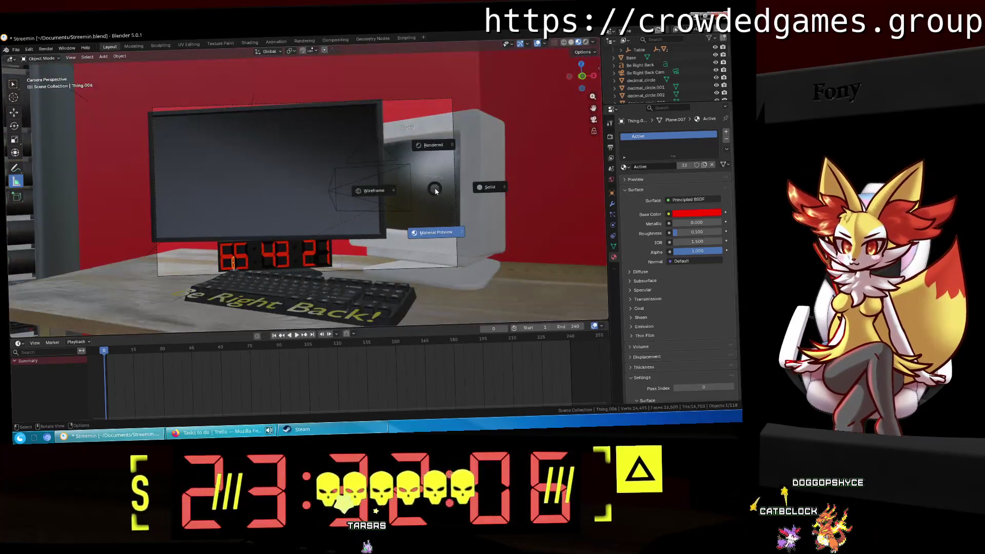
Switch the camera view to Rendered shading and raise the red Active material's Metallic to 1.000.
{"action": "key", "text": "shift+z"}
{"action": "key", "text": "z"}
{"action": "left_click", "coordinate": [465, 214]}
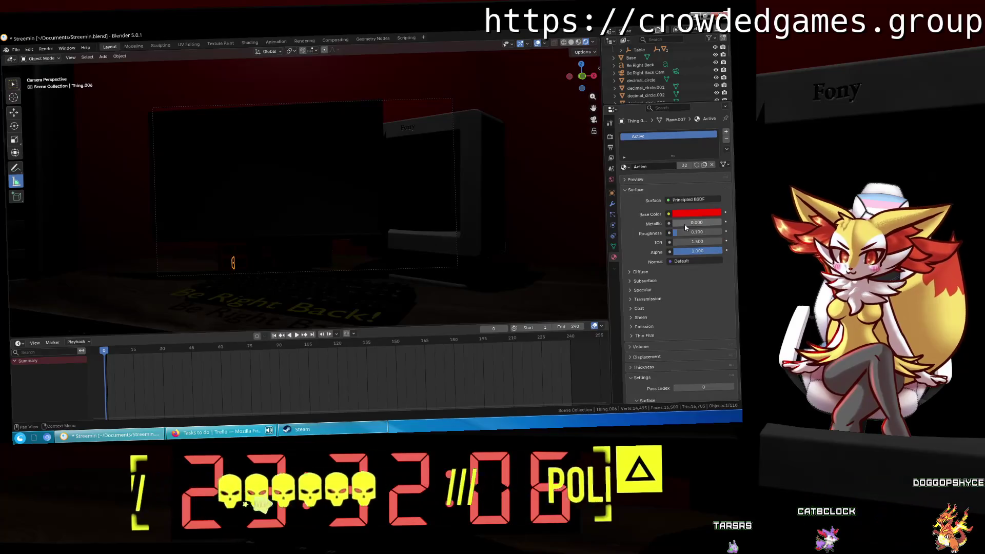
{"action": "left_click_drag", "start_coordinate": [684, 225], "coordinate": [703, 226]}
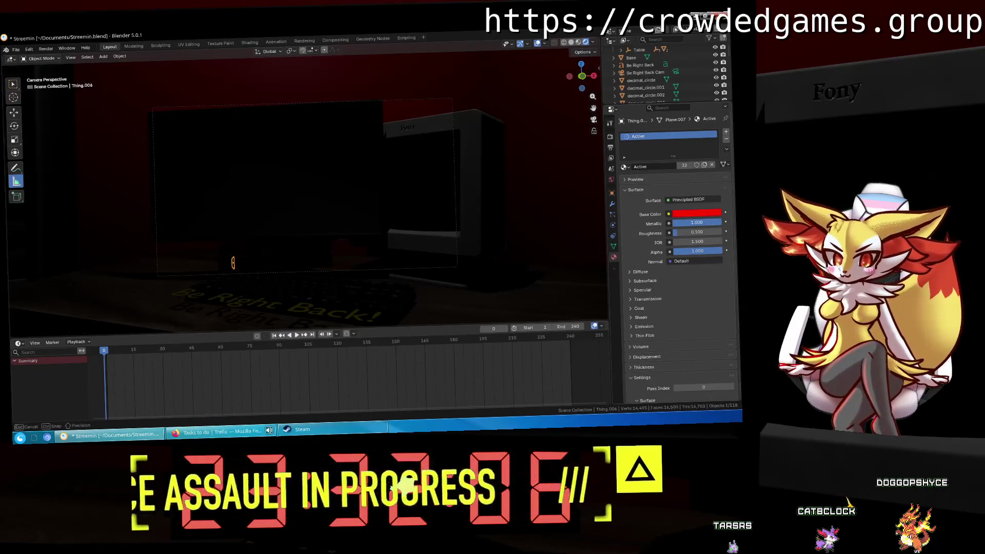
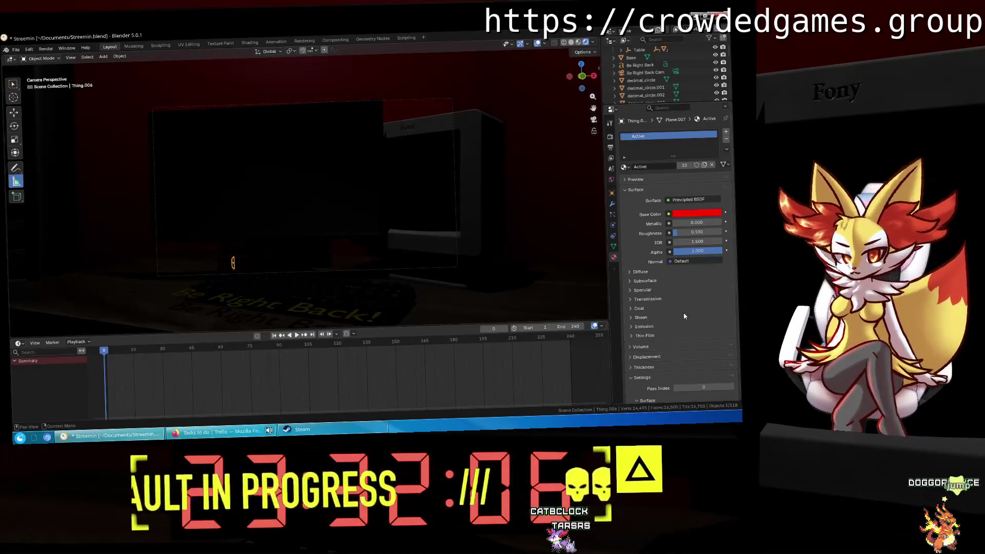
Raise the red material's Sheen Weight to full and adjust its Coat Weight.
{"action": "left_click", "coordinate": [658, 318]}
{"action": "mouse_move", "coordinate": [687, 327]}
{"action": "left_mouse_down"}
{"action": "mouse_move", "coordinate": [738, 327]}
{"action": "mouse_move", "coordinate": [697, 343]}
{"action": "left_mouse_up"}
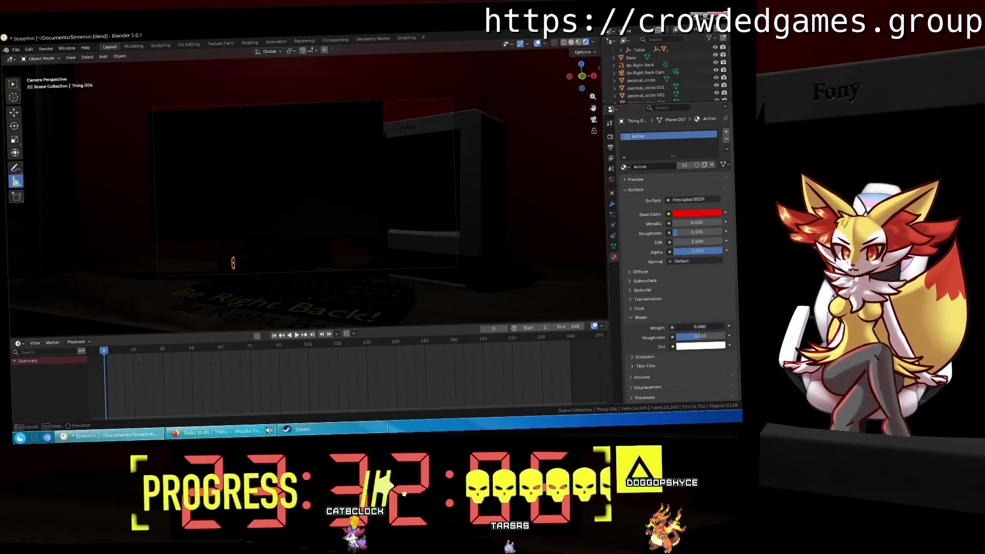
{"action": "left_click", "coordinate": [632, 309]}
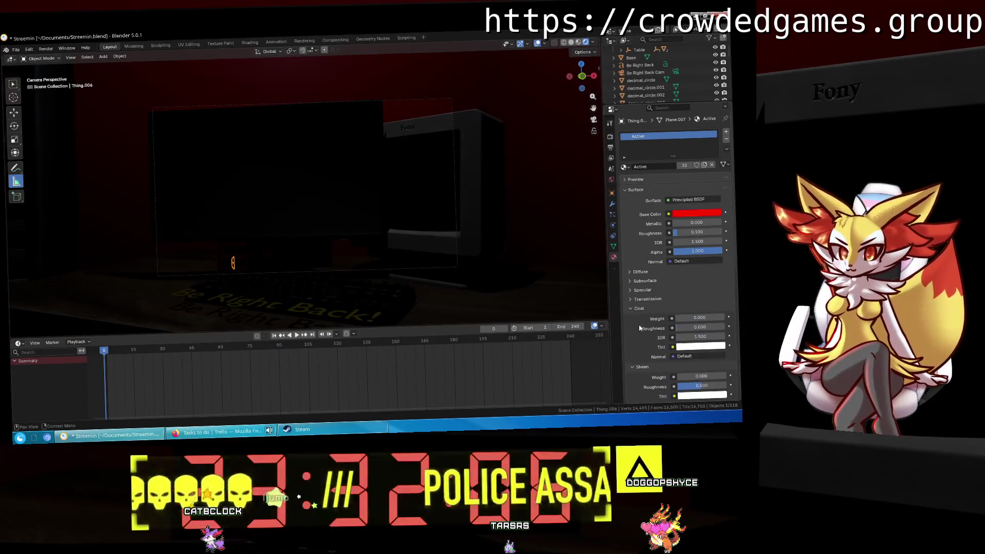
{"action": "left_click", "coordinate": [632, 367]}
{"action": "left_click_drag", "start_coordinate": [700, 318], "coordinate": [640, 310]}
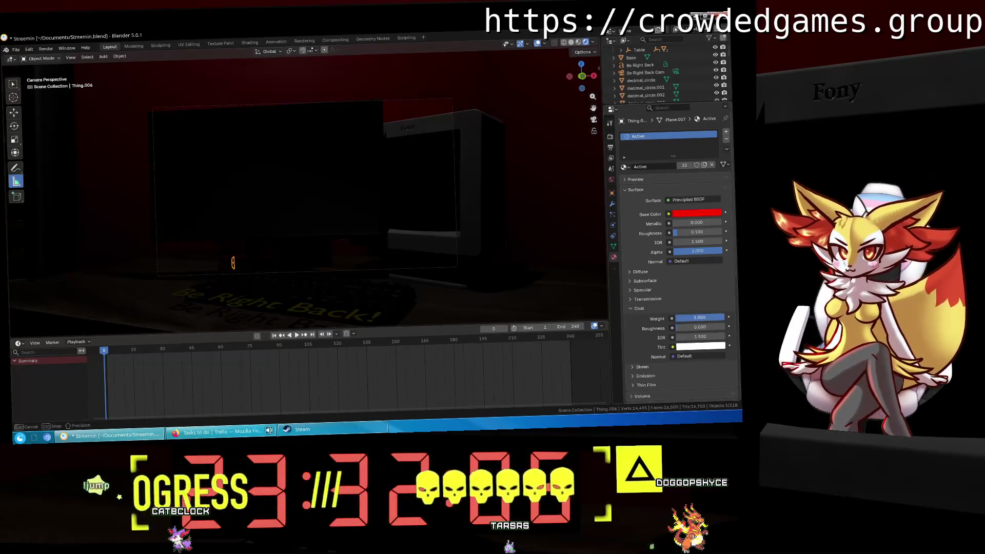
Tweak the Specular Anisotropic and IOR Level values, briefly checking the Diffuse settings.
{"action": "left_click", "coordinate": [639, 309]}
{"action": "left_click", "coordinate": [641, 290]}
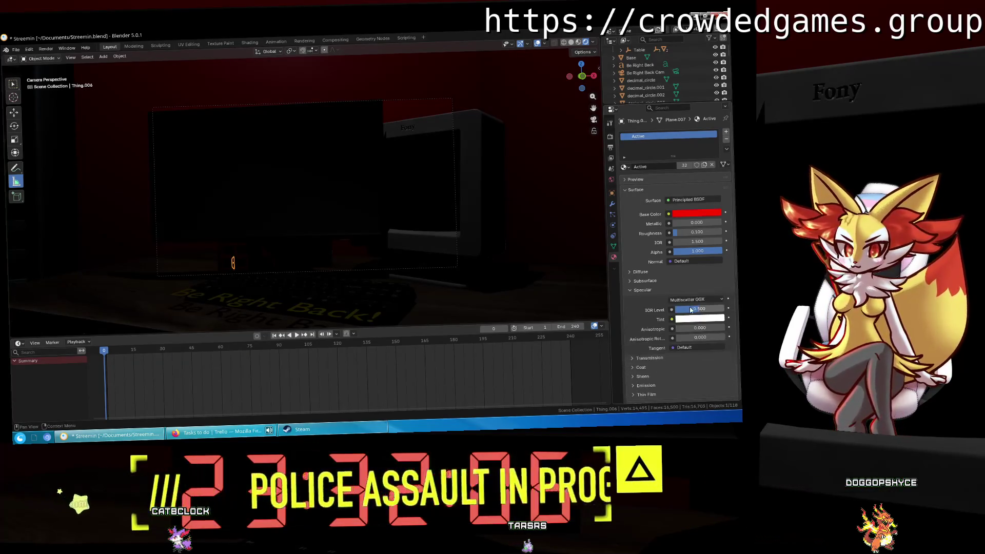
{"action": "left_click_drag", "start_coordinate": [695, 324], "coordinate": [703, 311]}
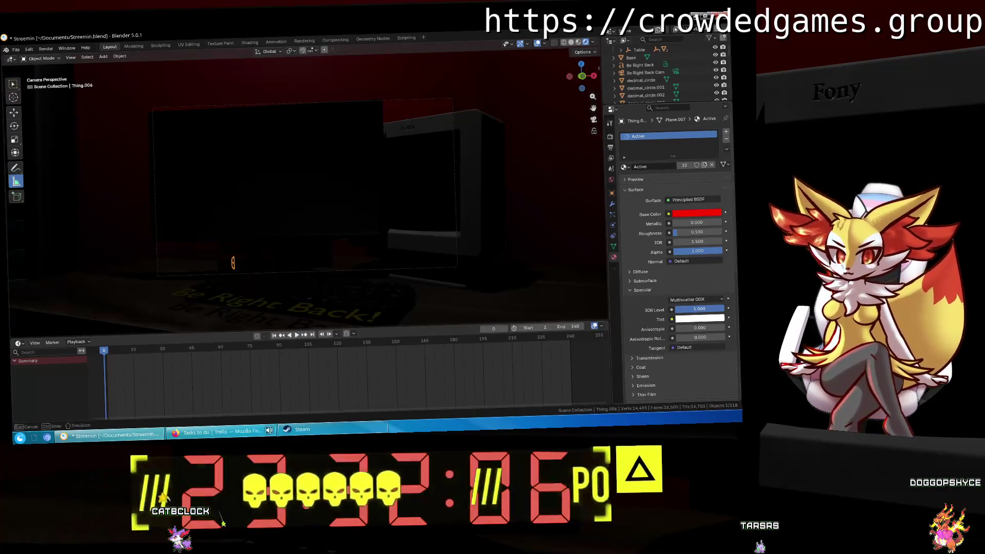
{"action": "left_click", "coordinate": [703, 311]}
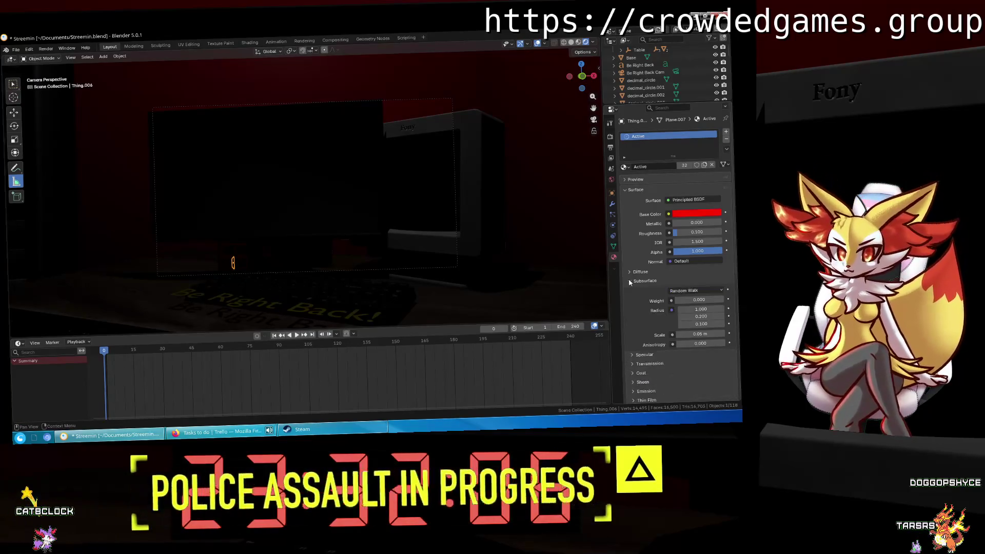
{"action": "left_click", "coordinate": [629, 290]}
{"action": "left_click", "coordinate": [629, 274]}
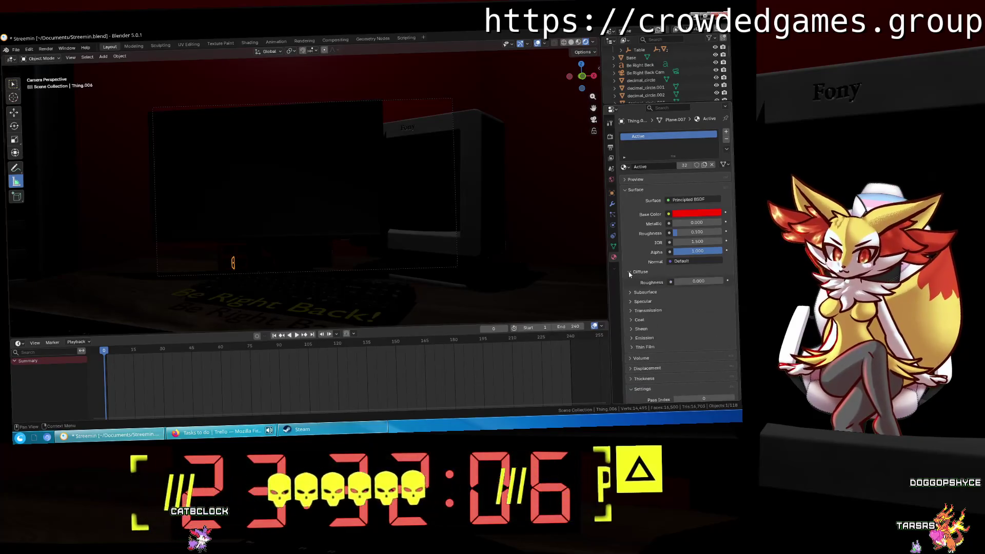
{"action": "left_click", "coordinate": [636, 273]}
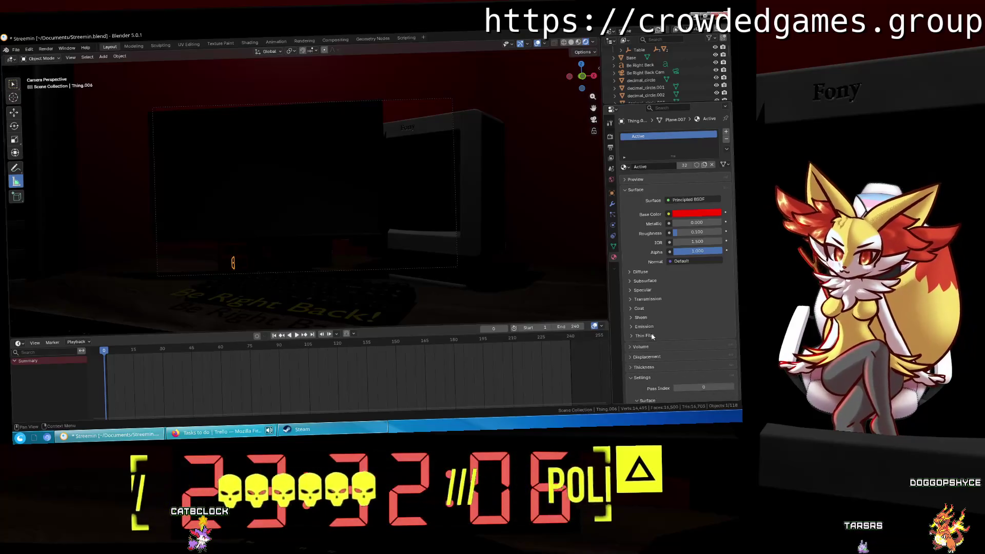
Set the material's IOR to 1.5.
{"action": "scroll", "coordinate": [653, 336], "scroll_direction": "down", "scroll_amount": 2}
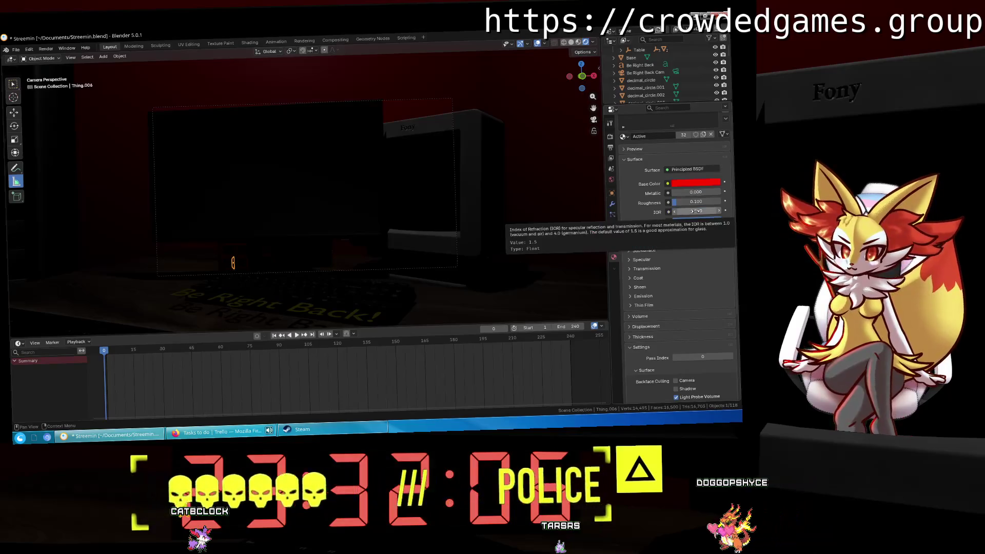
{"action": "left_click_drag", "start_coordinate": [696, 210], "coordinate": [723, 211]}
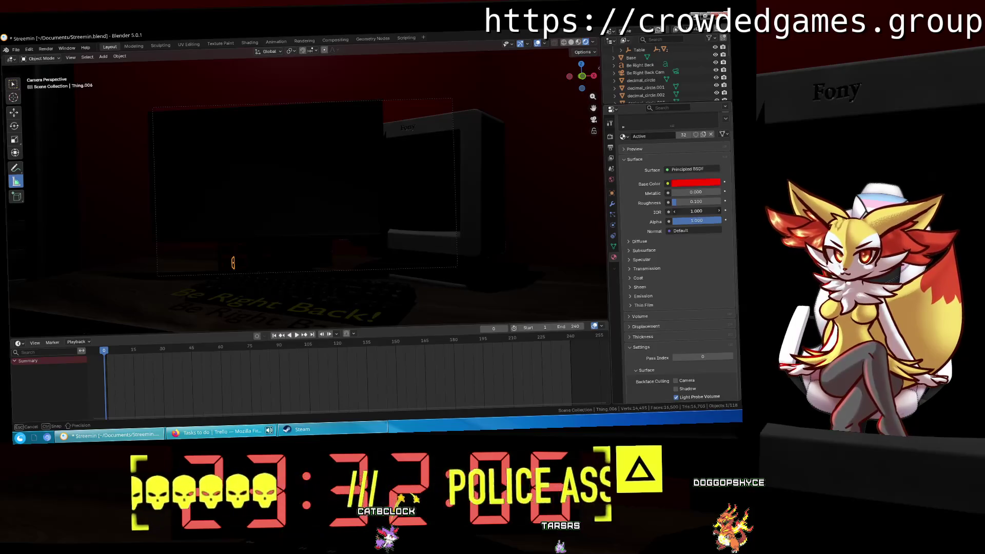
{"action": "left_click", "coordinate": [704, 211]}
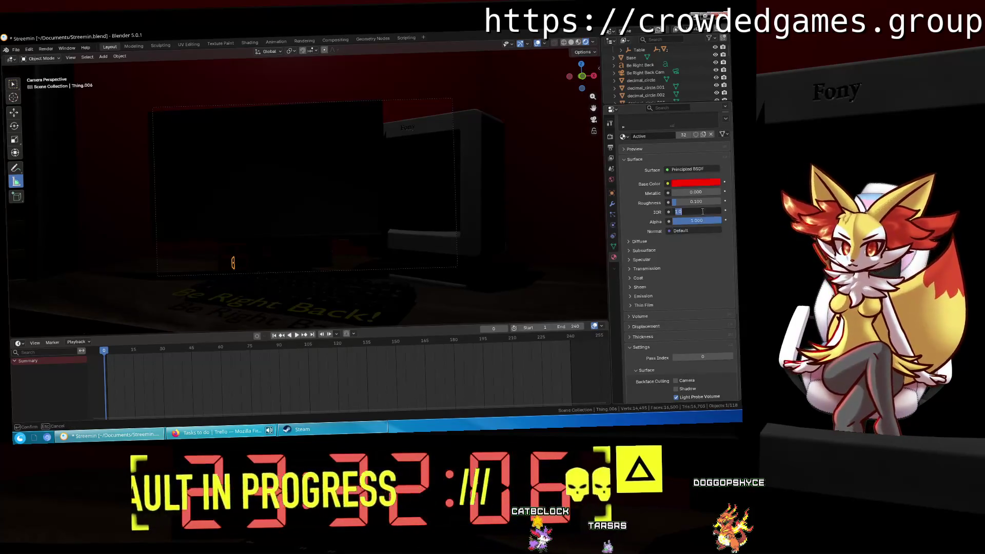
{"action": "type", "text": "1.5"}
{"action": "key", "text": "Return"}
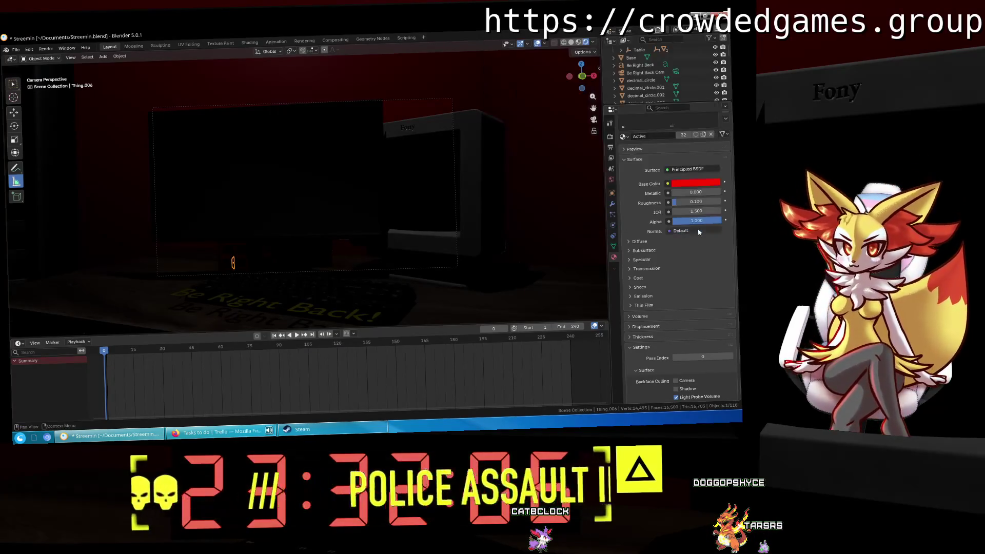
In a new Firefox tab, search for 'make a blender material brighter'.
{"action": "key", "text": "alt+Tab"}
{"action": "key", "text": "ctrl+t"}
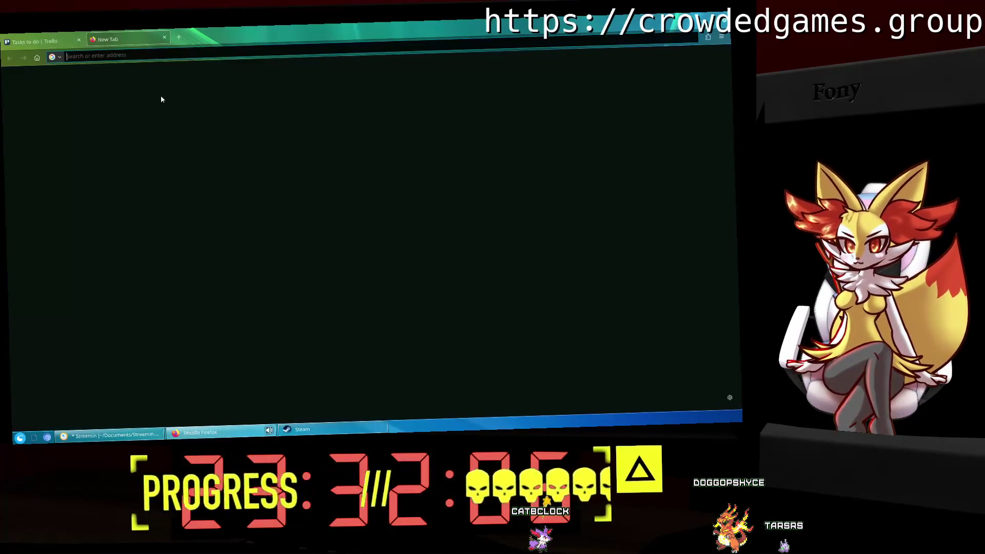
{"action": "type", "text": "make a blender mat"}
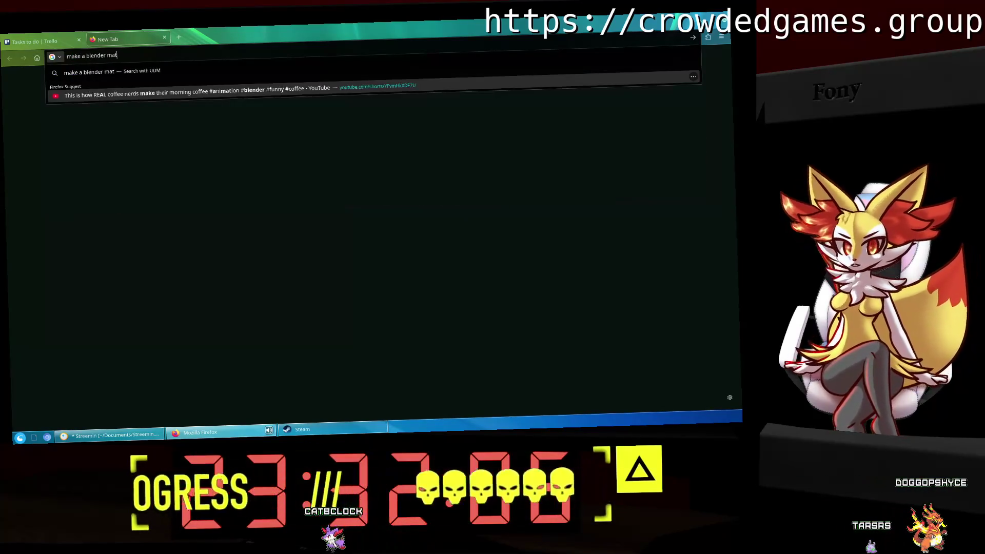
{"action": "type", "text": "ial brighter"}
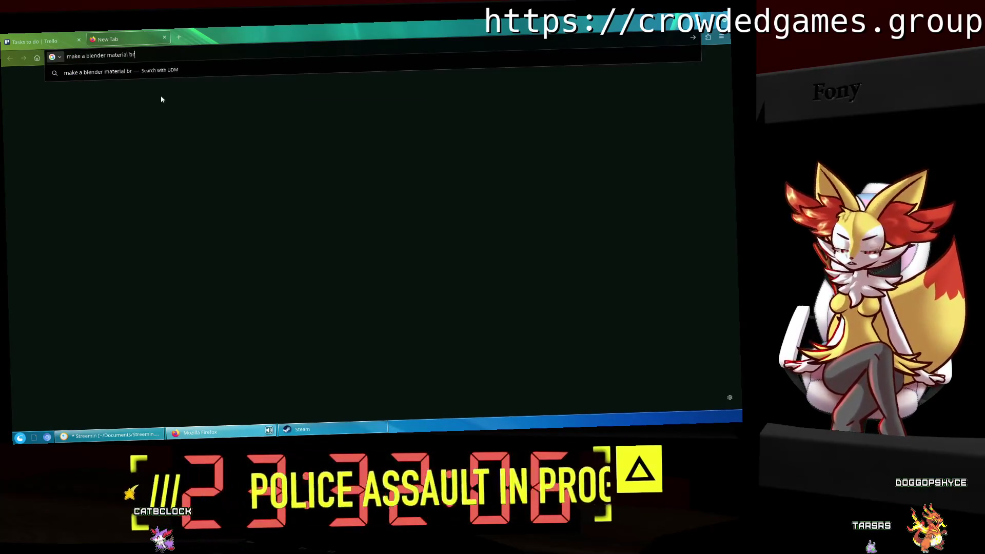
{"action": "key", "text": "Return"}
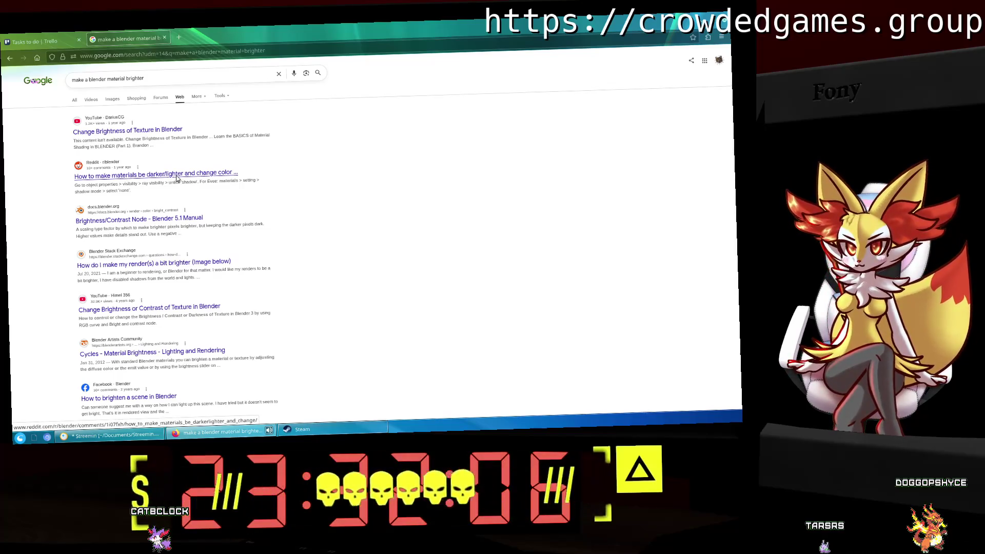
Read the Brightness/Contrast Node manual page in a new tab, then return to Blender.
{"action": "middle_click", "coordinate": [139, 218]}
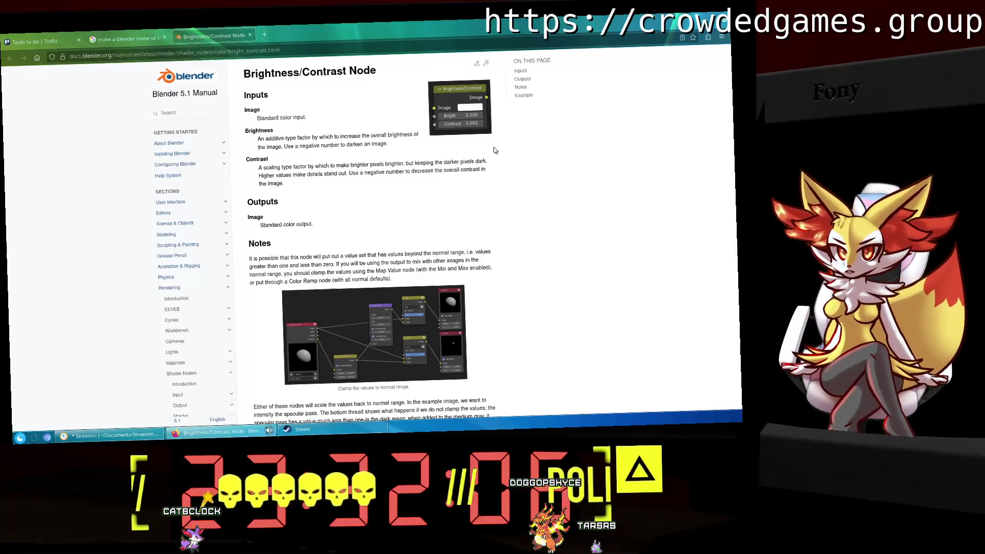
{"action": "scroll", "coordinate": [493, 151], "scroll_direction": "down", "scroll_amount": 5}
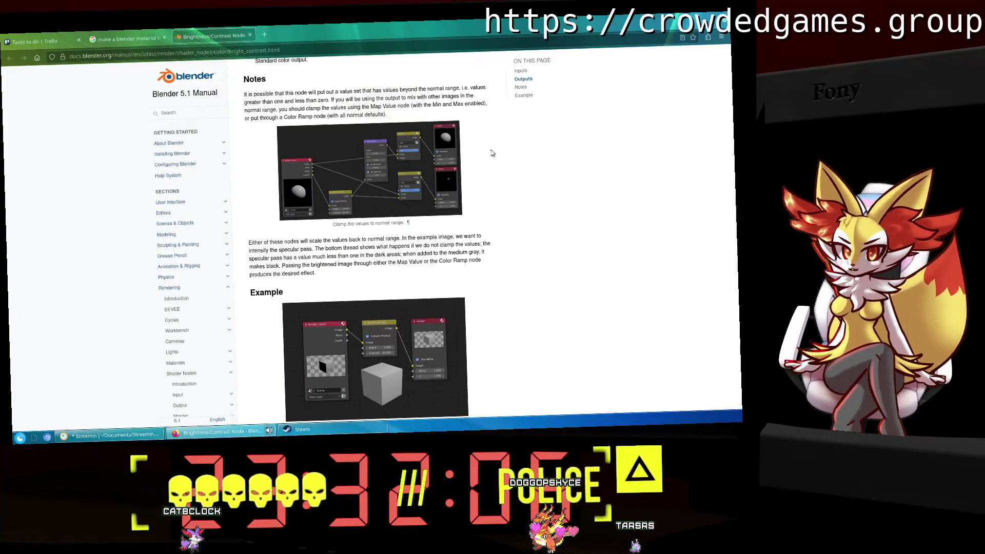
{"action": "scroll", "coordinate": [492, 153], "scroll_direction": "down", "scroll_amount": 3}
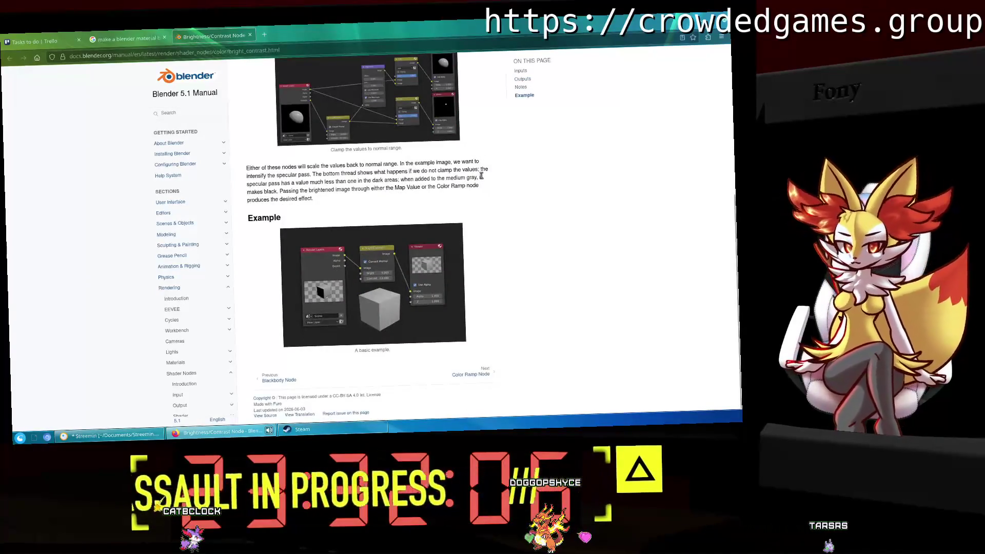
{"action": "scroll", "coordinate": [481, 175], "scroll_direction": "up", "scroll_amount": 4}
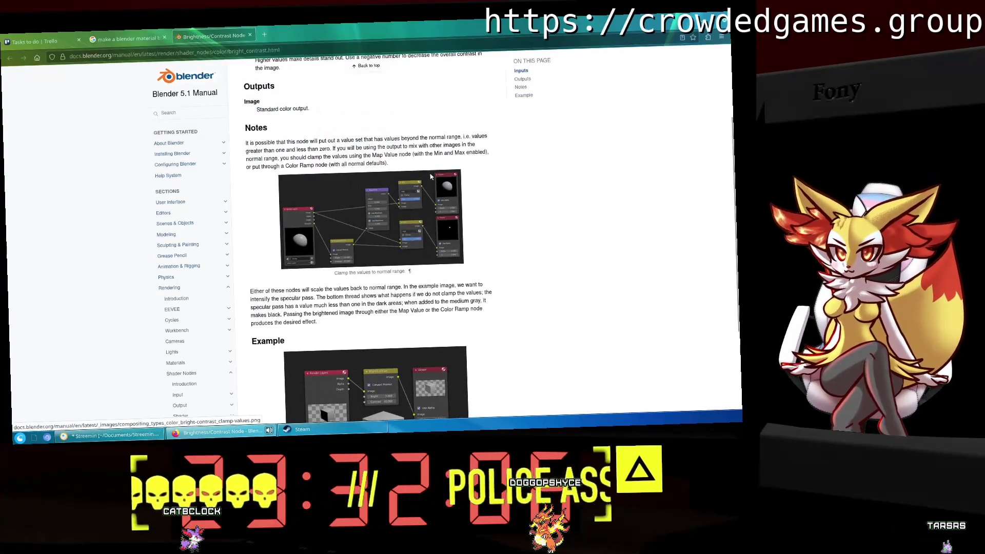
{"action": "key", "text": "alt+Tab"}
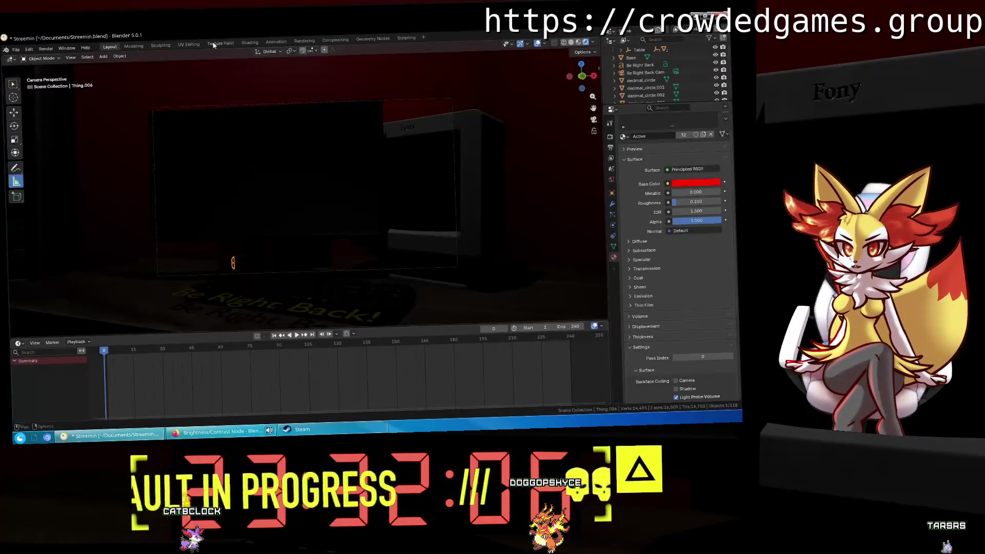
Switch to the Shading workspace, view through the camera, and bring the material nodes into view.
{"action": "left_click", "coordinate": [250, 43]}
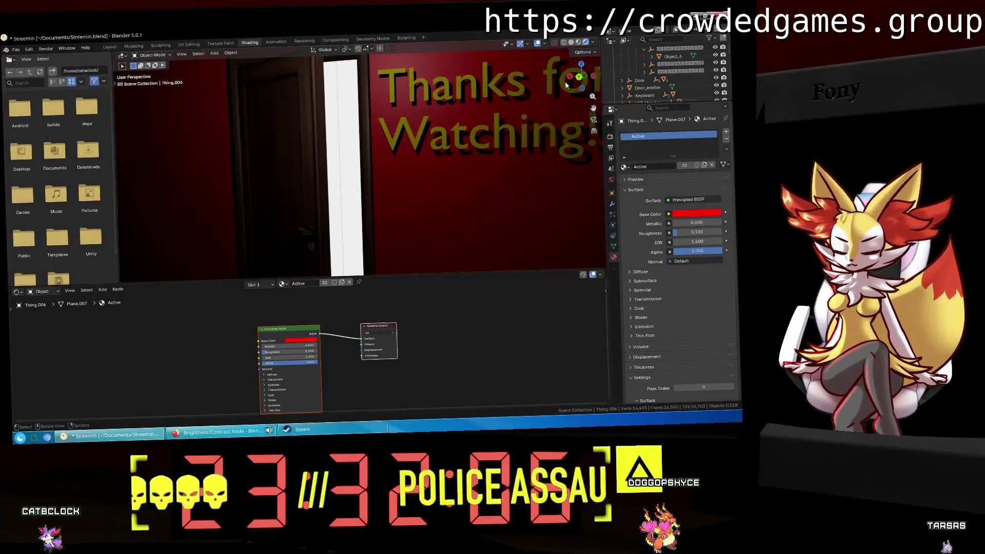
{"action": "key", "text": "KP_0"}
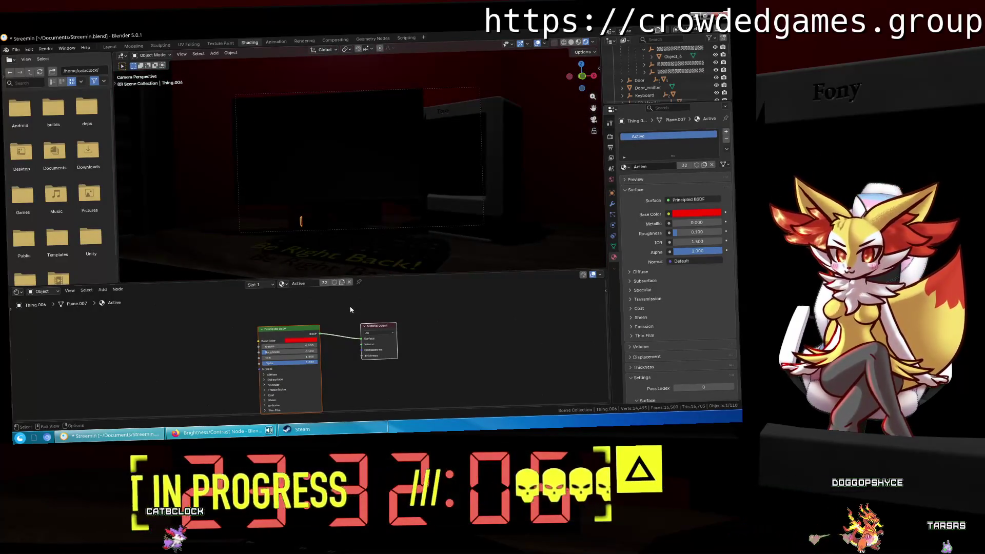
{"action": "middle_click_drag", "start_coordinate": [318, 328], "coordinate": [290, 324]}
{"action": "left_click", "coordinate": [342, 314]}
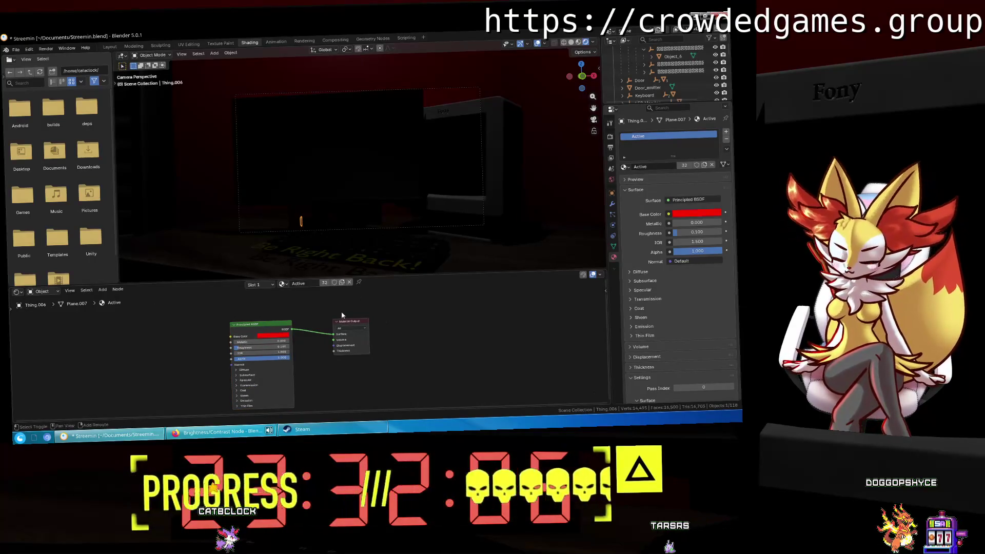
Add a Brightness/Contrast node left of the Principled BSDF, moving Material Output aside.
{"action": "key", "text": "shift+a"}
{"action": "type", "text": "bright"}
{"action": "key", "text": "Return"}
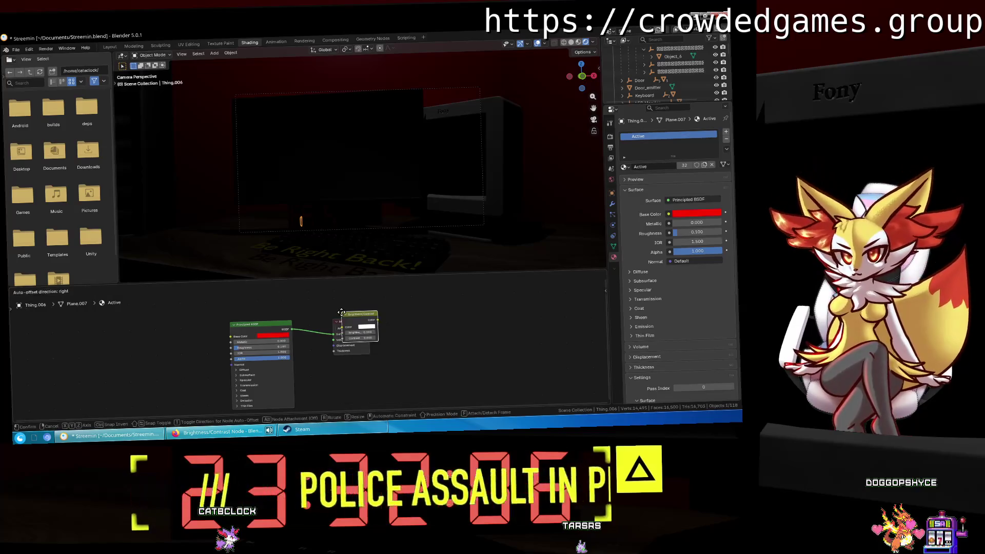
{"action": "left_click", "coordinate": [349, 326]}
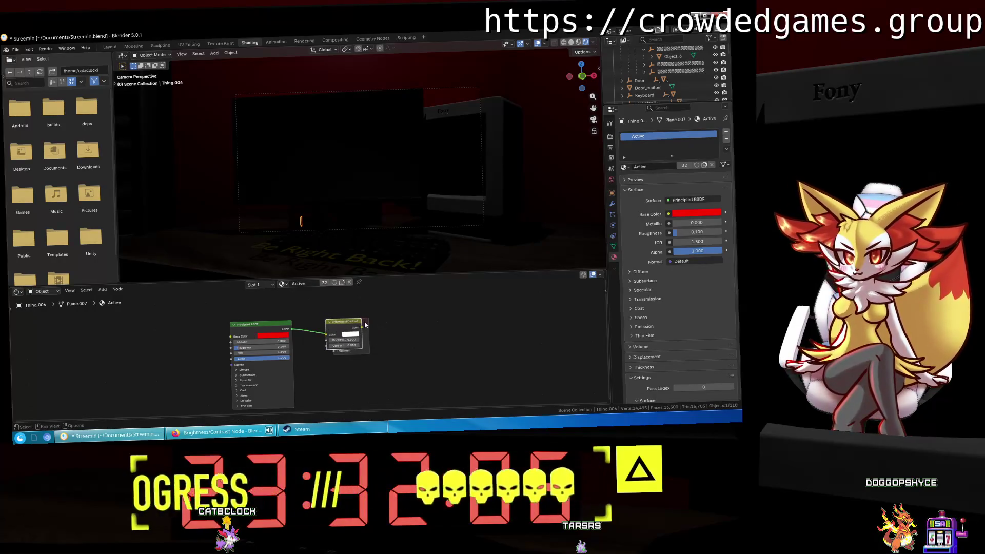
{"action": "mouse_move", "coordinate": [364, 321]}
{"action": "left_mouse_down"}
{"action": "mouse_move", "coordinate": [374, 319]}
{"action": "mouse_move", "coordinate": [352, 288]}
{"action": "mouse_move", "coordinate": [352, 314]}
{"action": "left_mouse_up"}
{"action": "scroll", "coordinate": [352, 314], "scroll_direction": "up", "scroll_amount": 2}
{"action": "mouse_move", "coordinate": [352, 313]}
{"action": "middle_mouse_down"}
{"action": "mouse_move", "coordinate": [432, 312]}
{"action": "mouse_move", "coordinate": [415, 331]}
{"action": "middle_mouse_up"}
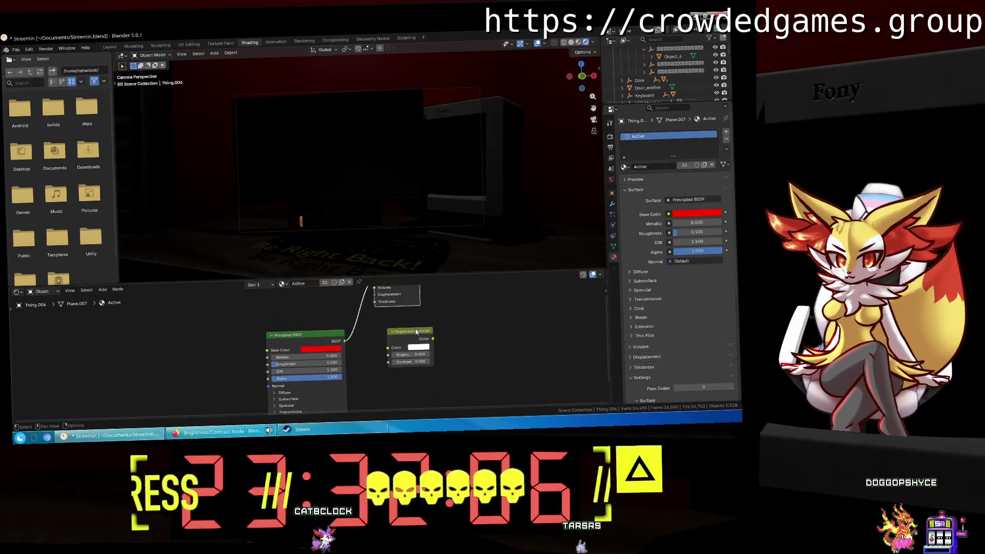
{"action": "left_click_drag", "start_coordinate": [415, 331], "coordinate": [200, 330]}
{"action": "left_click", "coordinate": [309, 349]}
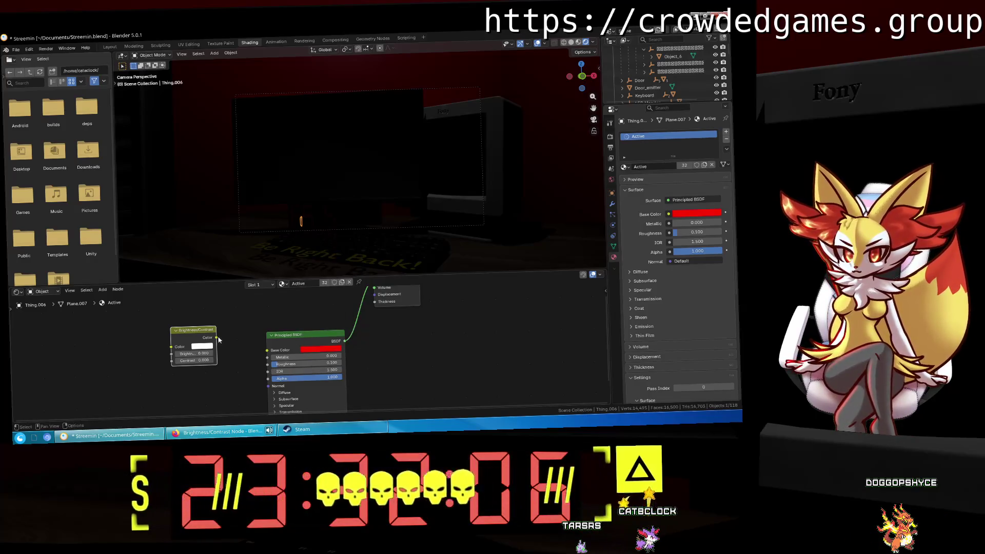
Make the Brightness/Contrast node's colour red, raise brightness and contrast, then drop brightness to 23.4.
{"action": "left_click", "coordinate": [207, 348]}
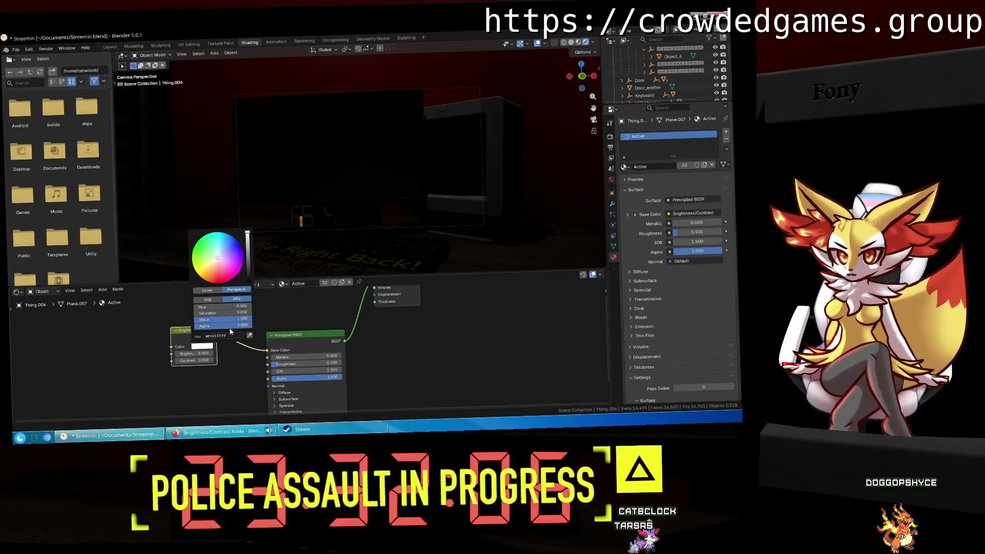
{"action": "key", "text": "Return"}
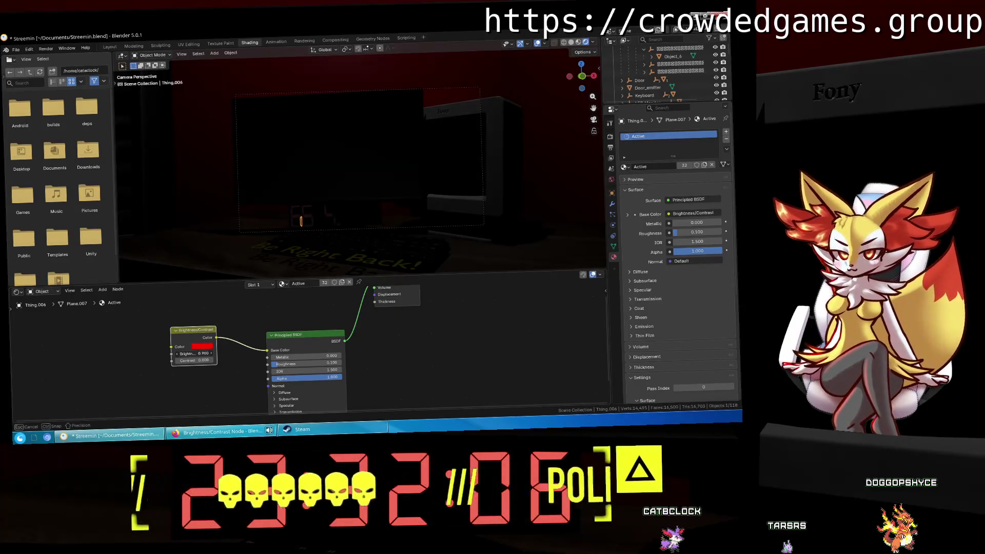
{"action": "mouse_move", "coordinate": [205, 353]}
{"action": "left_mouse_down"}
{"action": "mouse_move", "coordinate": [241, 360]}
{"action": "mouse_move", "coordinate": [198, 360]}
{"action": "mouse_move", "coordinate": [256, 353]}
{"action": "left_mouse_up"}
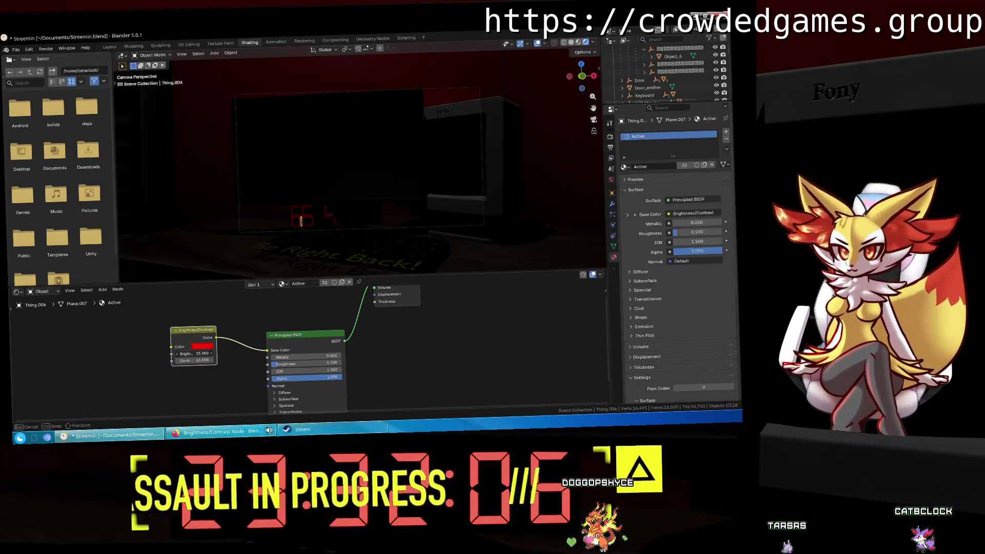
{"action": "mouse_move", "coordinate": [302, 246]}
{"action": "middle_mouse_down"}
{"action": "mouse_move", "coordinate": [359, 241]}
{"action": "mouse_move", "coordinate": [393, 254]}
{"action": "mouse_move", "coordinate": [231, 213]}
{"action": "mouse_move", "coordinate": [410, 207]}
{"action": "mouse_move", "coordinate": [451, 158]}
{"action": "mouse_move", "coordinate": [346, 164]}
{"action": "mouse_move", "coordinate": [365, 169]}
{"action": "middle_mouse_up"}
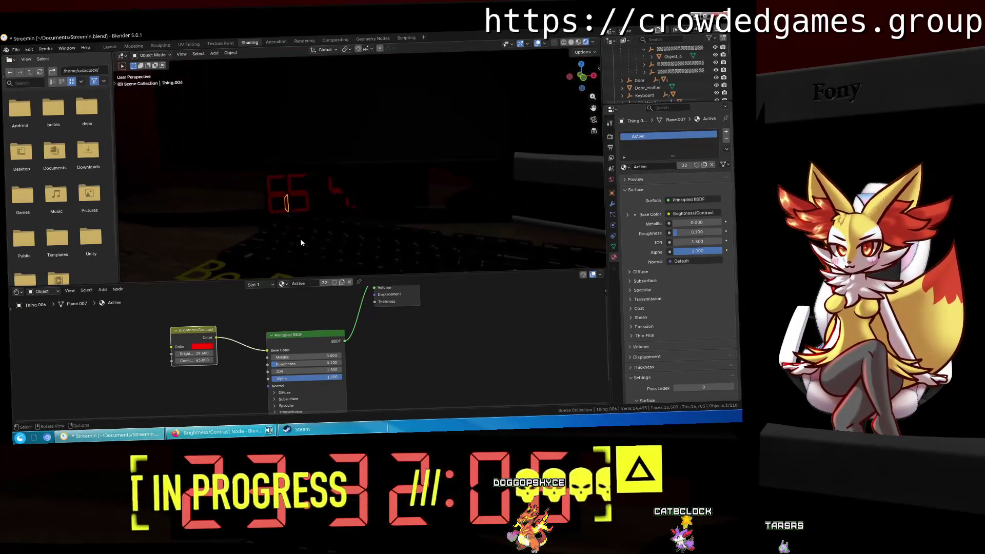
{"action": "mouse_move", "coordinate": [188, 354]}
{"action": "left_mouse_down"}
{"action": "mouse_move", "coordinate": [174, 354]}
{"action": "mouse_move", "coordinate": [206, 354]}
{"action": "mouse_move", "coordinate": [175, 354]}
{"action": "left_mouse_up"}
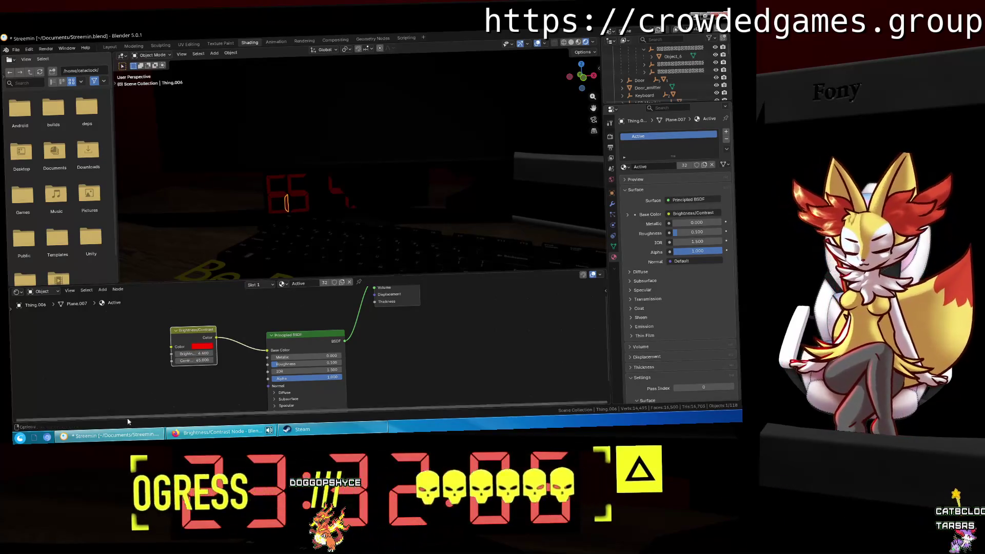
Go back to the search results and read the Reddit thread on darker/lighter materials.
{"action": "left_click", "coordinate": [220, 431]}
{"action": "scroll", "coordinate": [359, 231], "scroll_direction": "down", "scroll_amount": 1}
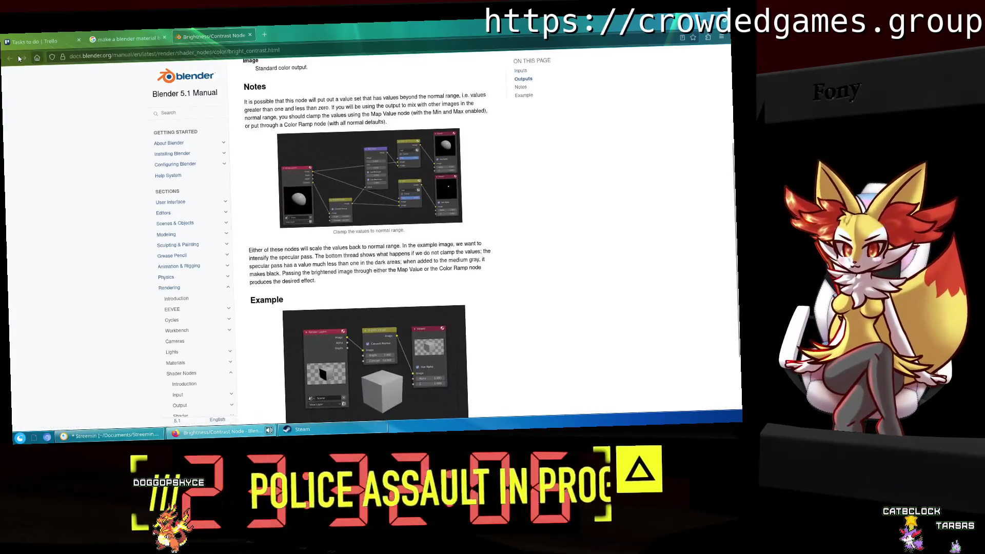
{"action": "left_click", "coordinate": [125, 39]}
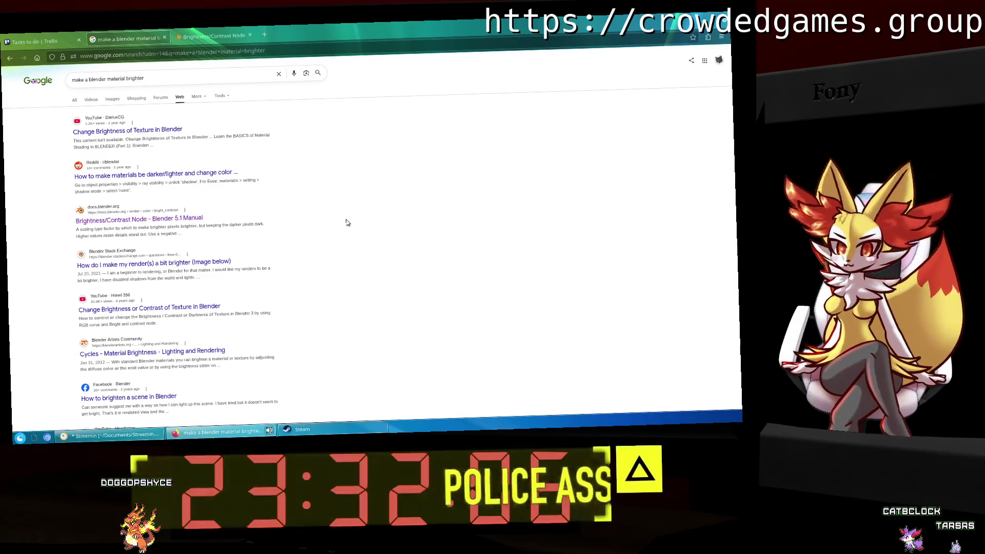
{"action": "left_click", "coordinate": [186, 174]}
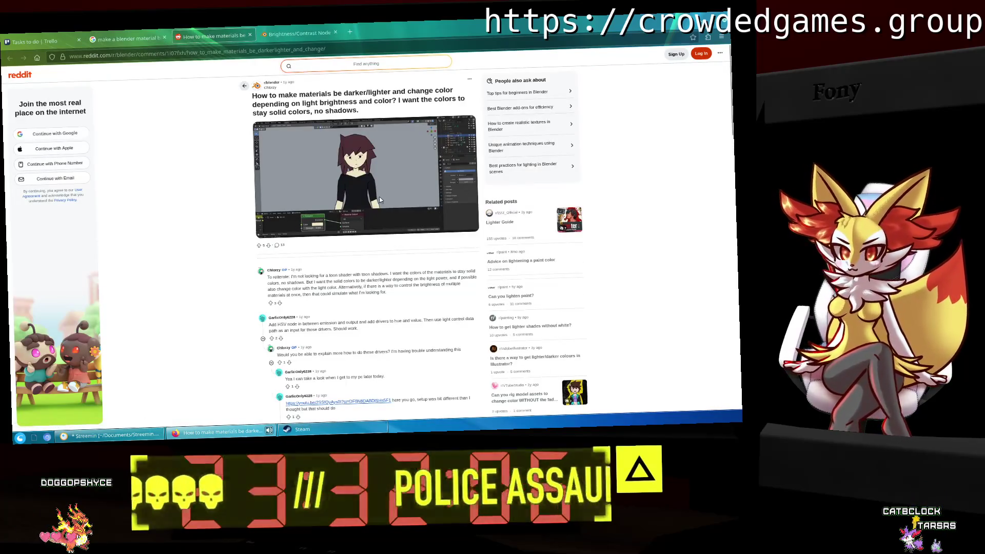
{"action": "scroll", "coordinate": [346, 315], "scroll_direction": "down", "scroll_amount": 5}
{"action": "scroll", "coordinate": [347, 315], "scroll_direction": "up", "scroll_amount": 3}
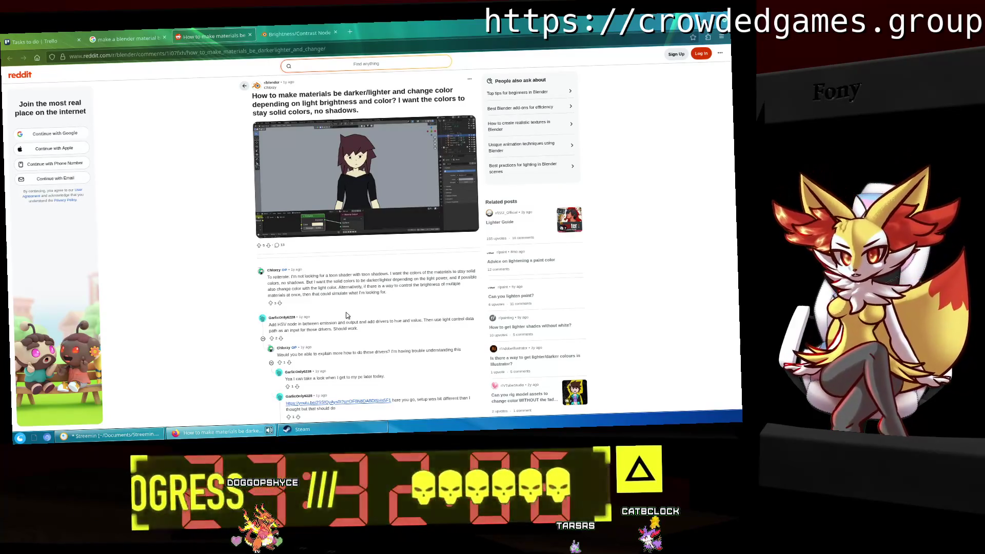
{"action": "scroll", "coordinate": [372, 311], "scroll_direction": "down", "scroll_amount": 1}
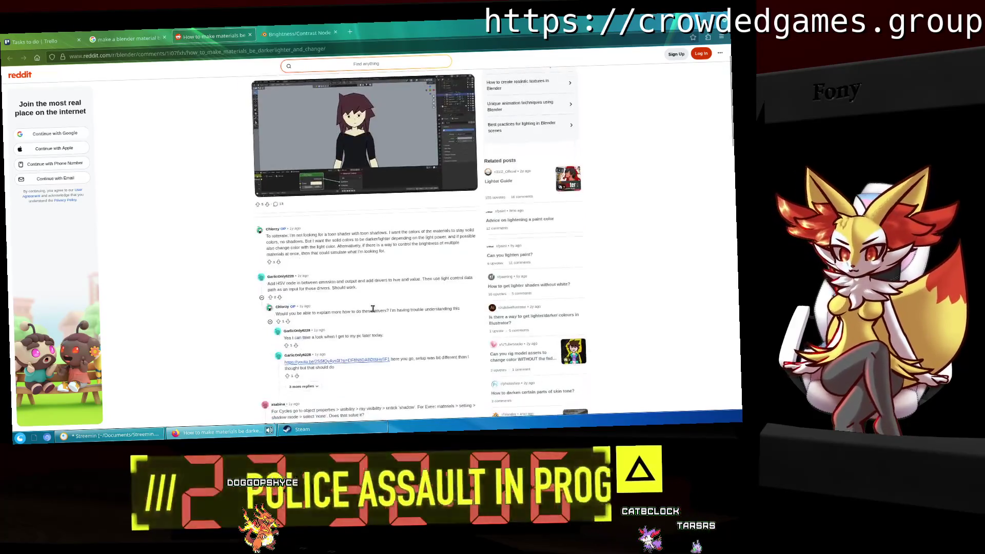
{"action": "scroll", "coordinate": [372, 309], "scroll_direction": "down", "scroll_amount": 2}
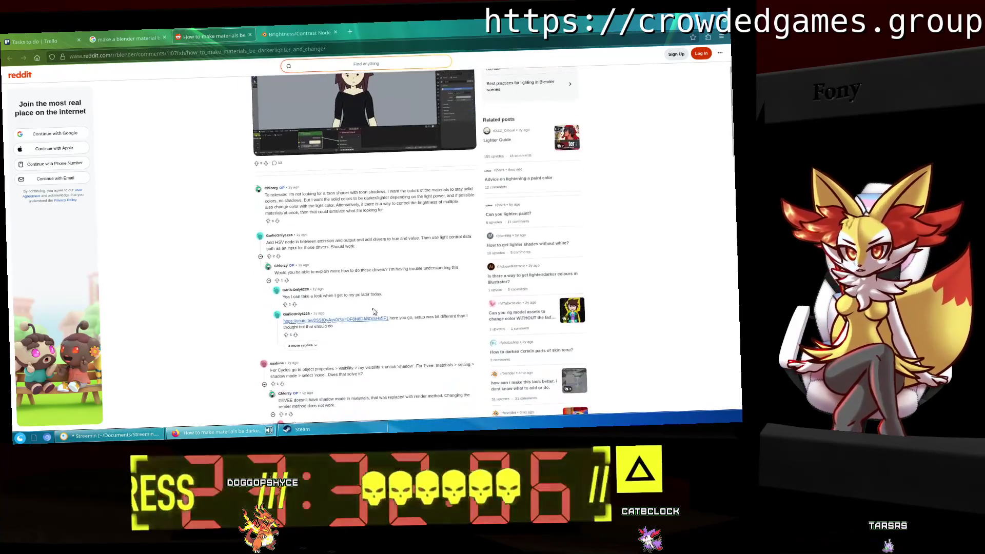
{"action": "scroll", "coordinate": [373, 315], "scroll_direction": "down", "scroll_amount": 2}
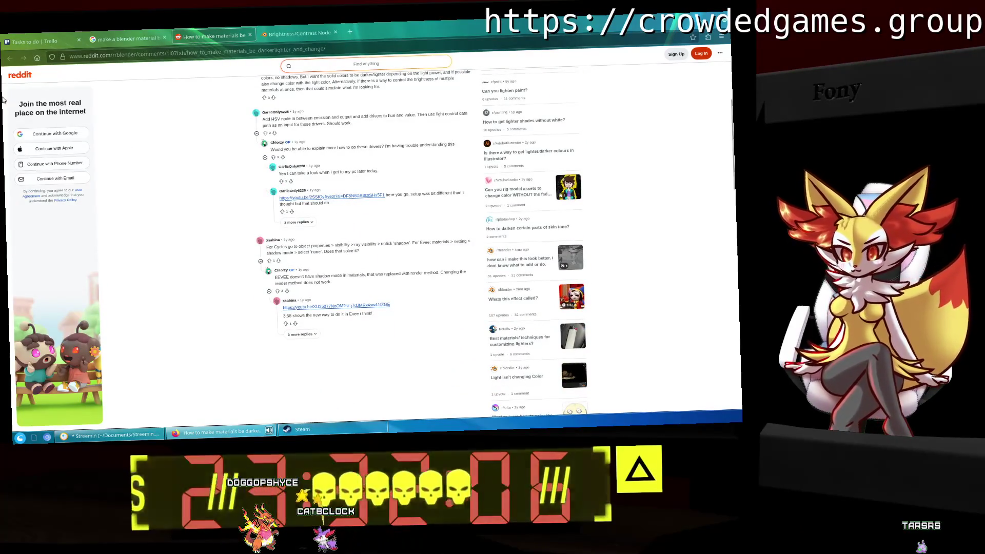
Open the Stack Exchange question about brighter renders and scroll through its answer.
{"action": "left_click", "coordinate": [154, 41]}
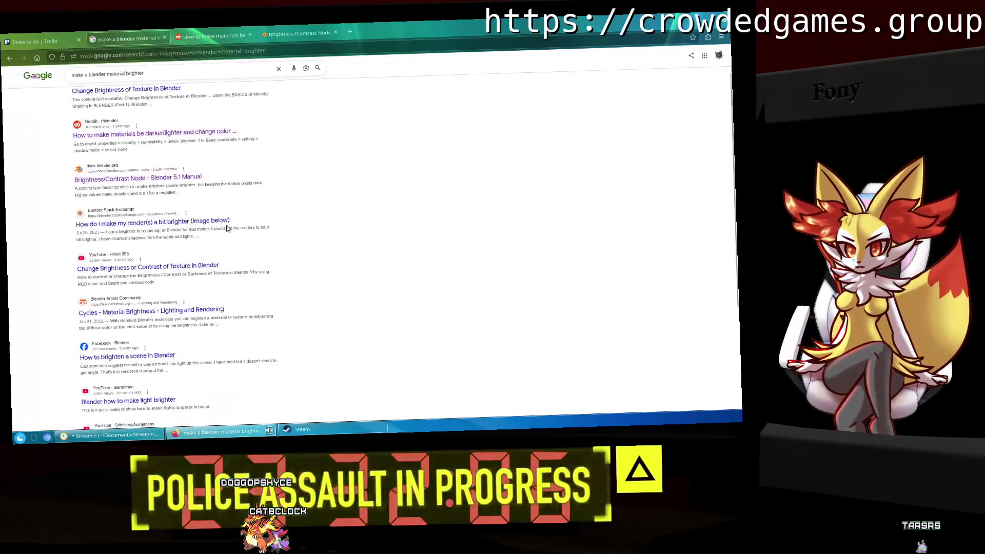
{"action": "left_click", "coordinate": [217, 221]}
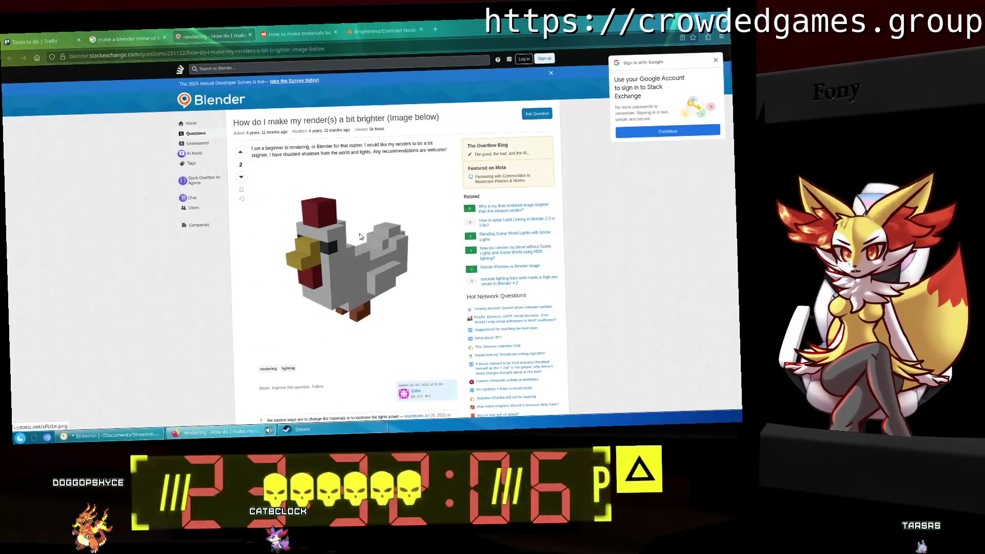
{"action": "scroll", "coordinate": [366, 236], "scroll_direction": "down", "scroll_amount": 5}
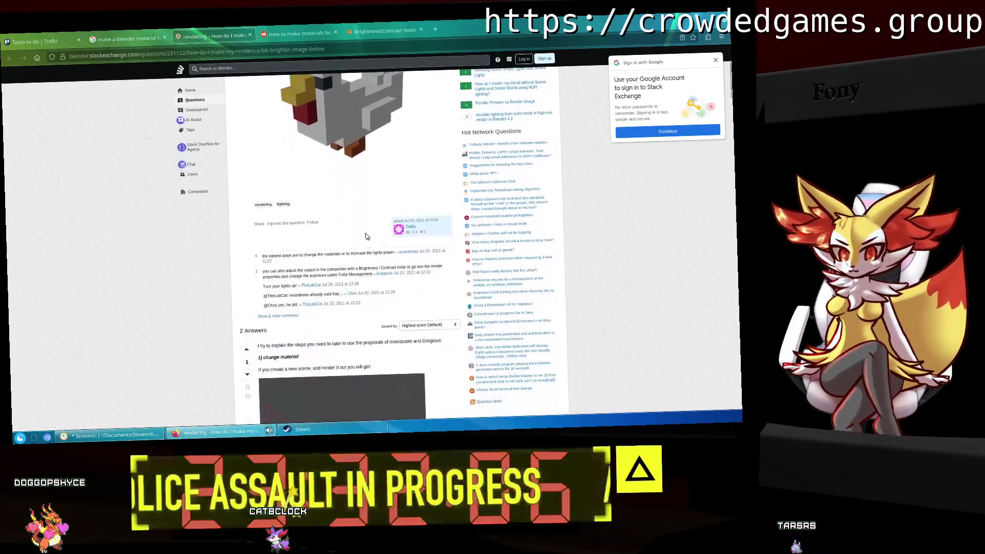
{"action": "scroll", "coordinate": [365, 236], "scroll_direction": "down", "scroll_amount": 8}
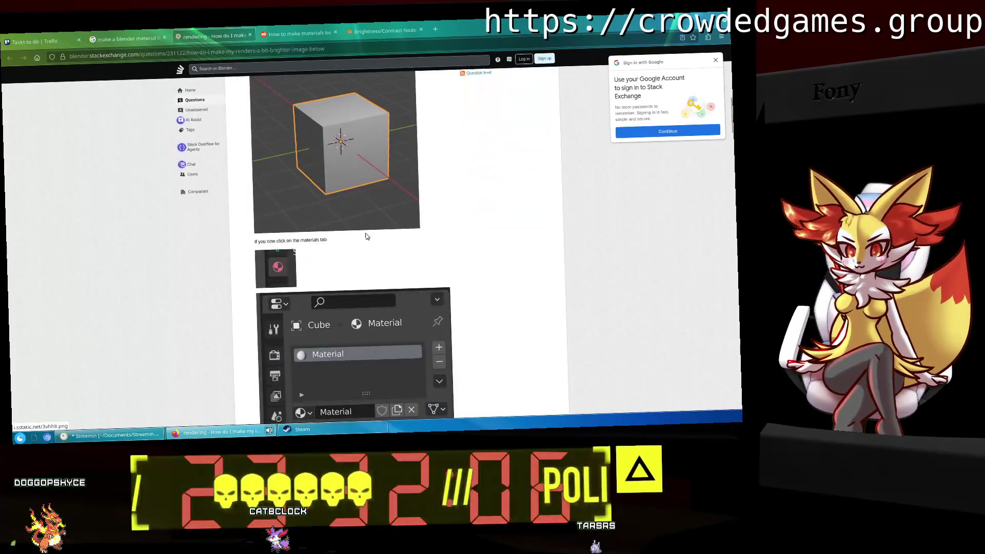
{"action": "scroll", "coordinate": [365, 236], "scroll_direction": "down", "scroll_amount": 10}
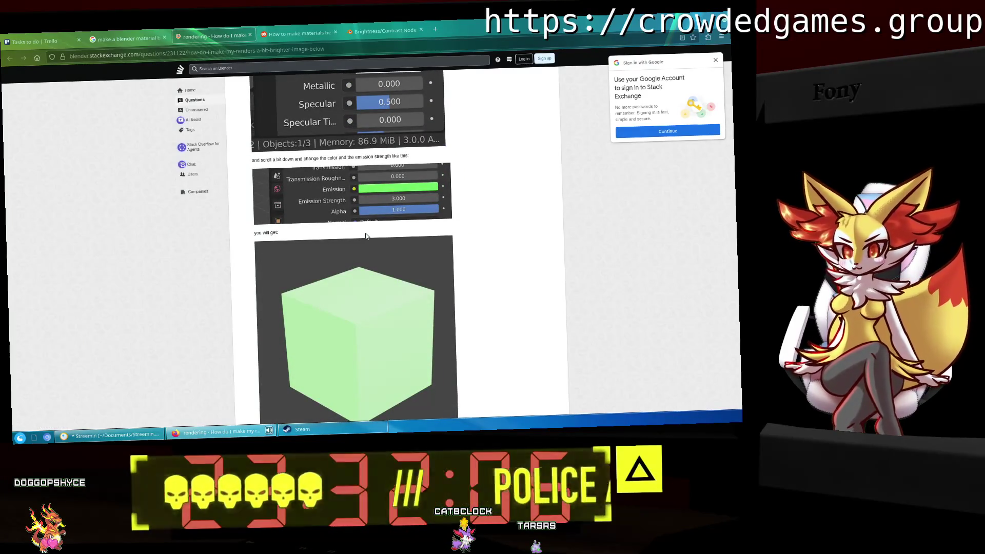
{"action": "scroll", "coordinate": [366, 236], "scroll_direction": "down", "scroll_amount": 8}
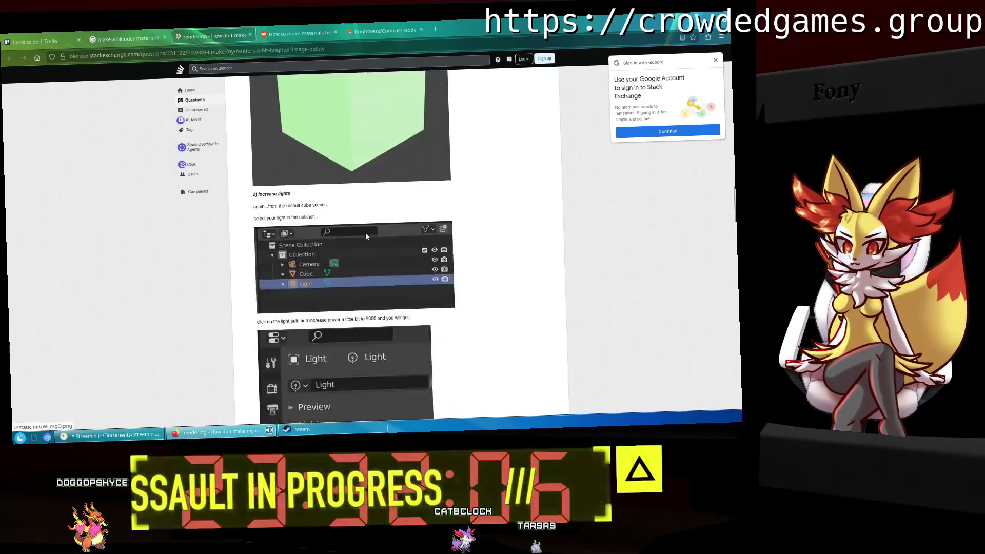
{"action": "scroll", "coordinate": [365, 235], "scroll_direction": "down", "scroll_amount": 10}
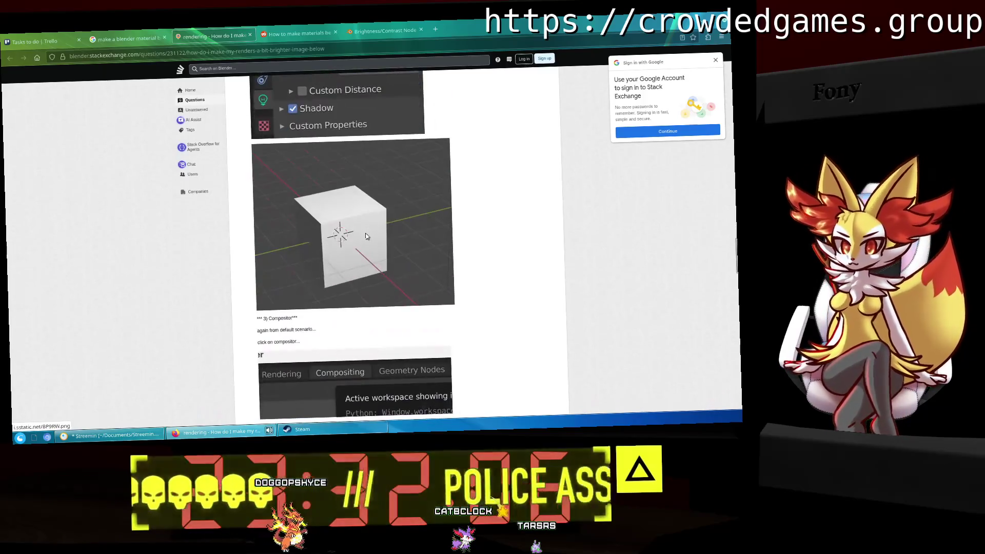
{"action": "scroll", "coordinate": [365, 235], "scroll_direction": "down", "scroll_amount": 3}
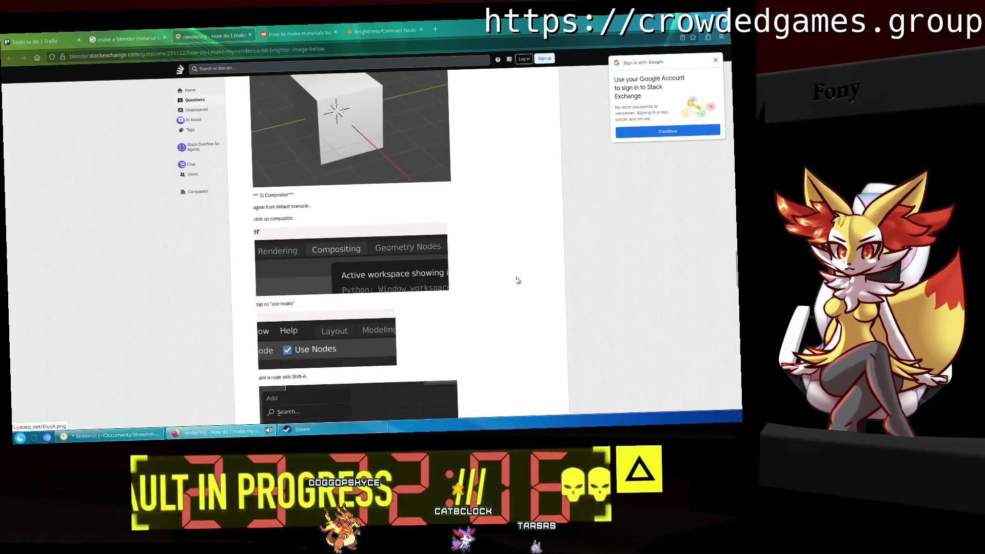
Set the material's Emission Color to red with strength 0.2.
{"action": "left_click", "coordinate": [119, 436]}
{"action": "left_click", "coordinate": [634, 327]}
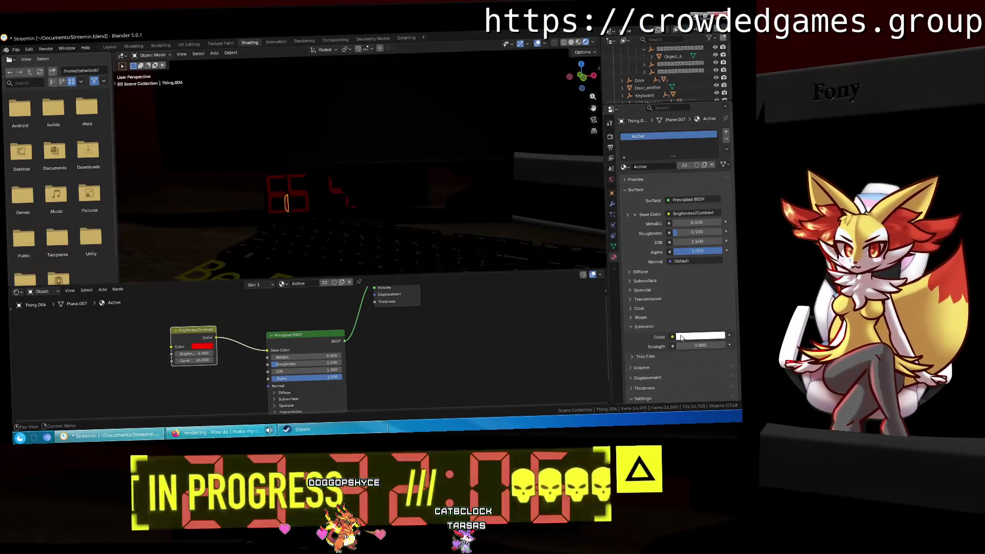
{"action": "left_click", "coordinate": [683, 337]}
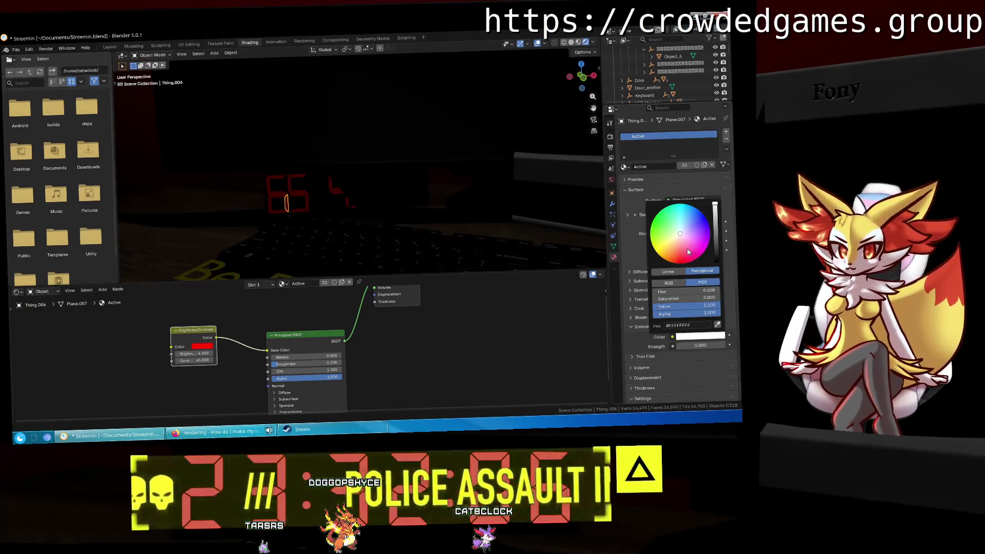
{"action": "left_click_drag", "start_coordinate": [689, 252], "coordinate": [680, 263]}
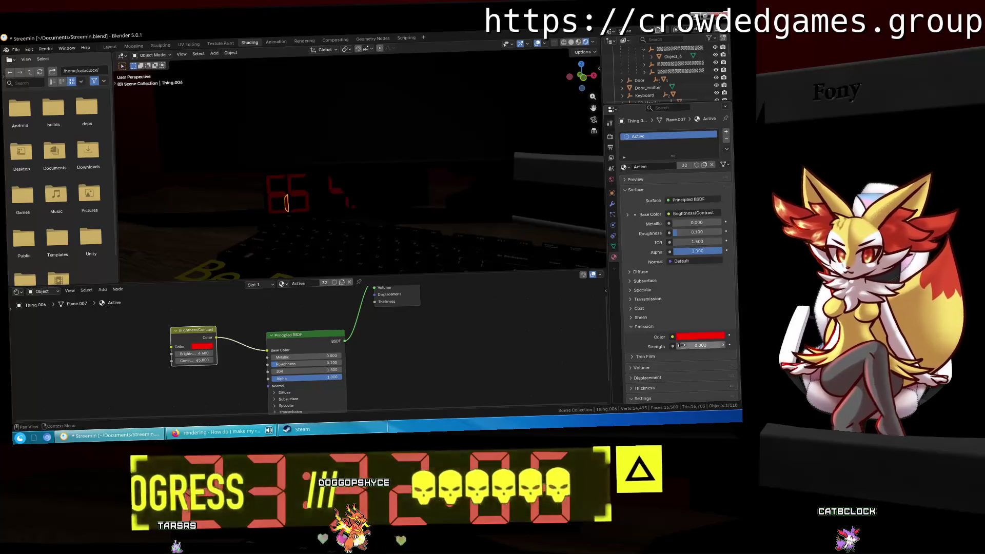
{"action": "mouse_move", "coordinate": [700, 345]}
{"action": "left_mouse_down"}
{"action": "mouse_move", "coordinate": [723, 345]}
{"action": "mouse_move", "coordinate": [680, 345]}
{"action": "left_mouse_up"}
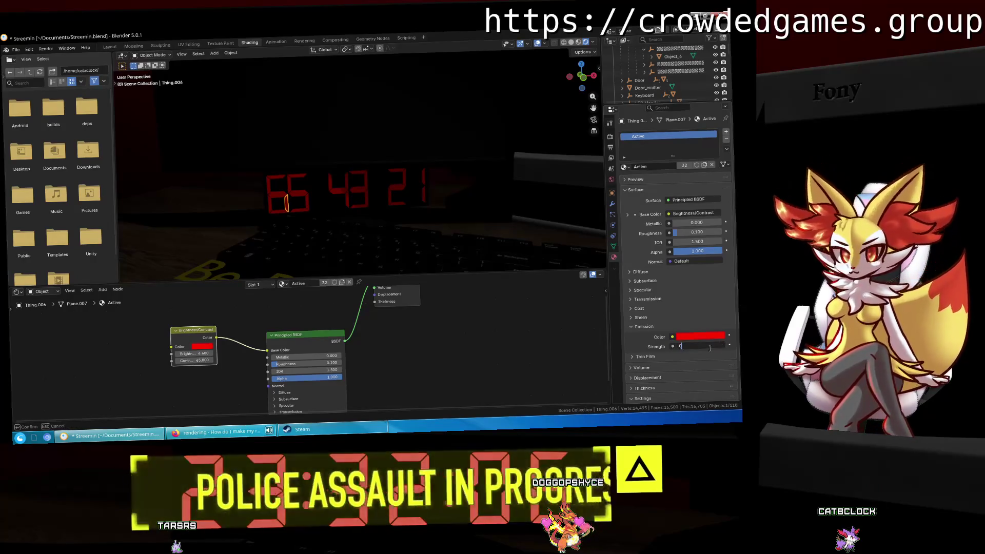
{"action": "type", "text": "60"}
{"action": "key", "text": "Return"}
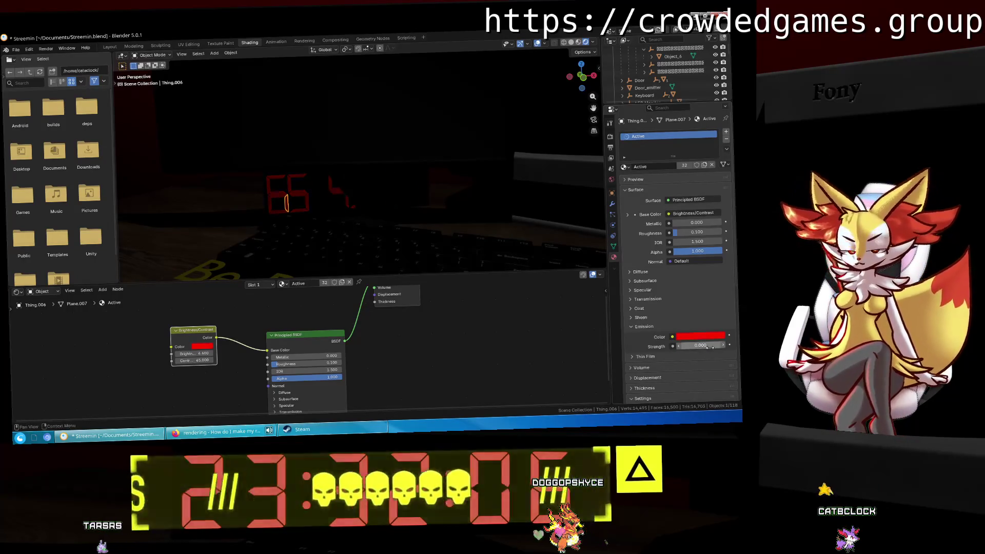
{"action": "left_click", "coordinate": [712, 346]}
{"action": "type", "text": "0.2"}
{"action": "key", "text": "Return"}
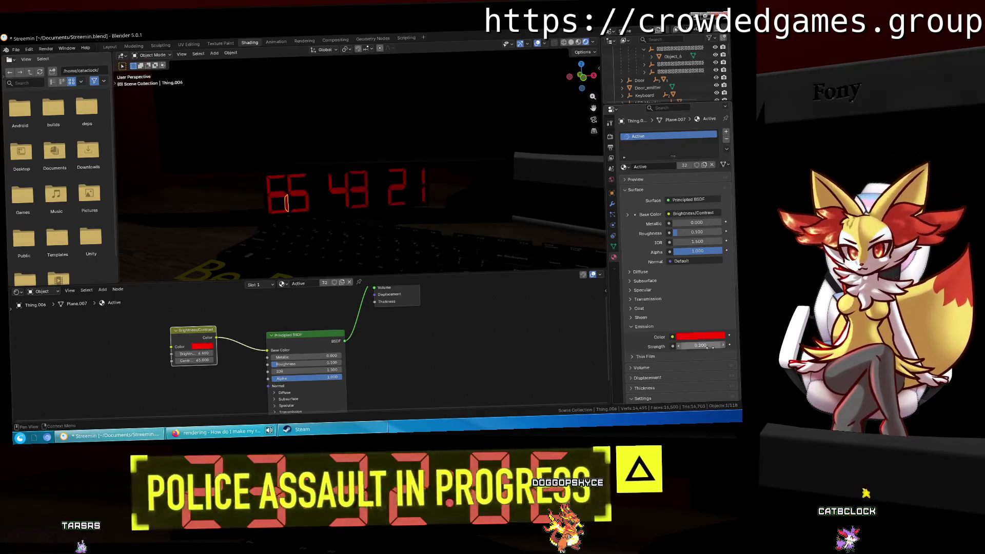
Delete the Brightness/Contrast node and set emission strength to 0.25.
{"action": "left_click", "coordinate": [193, 330]}
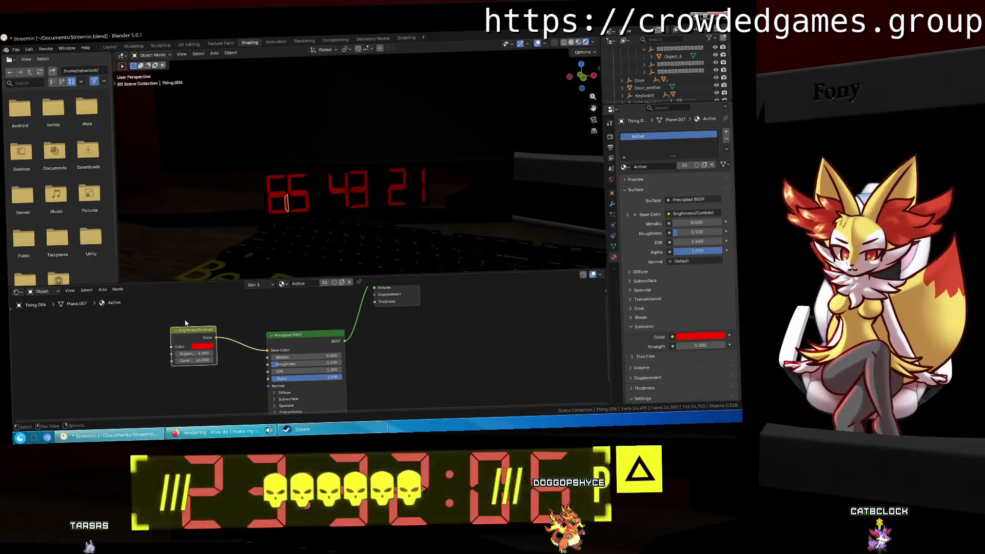
{"action": "key", "text": "x"}
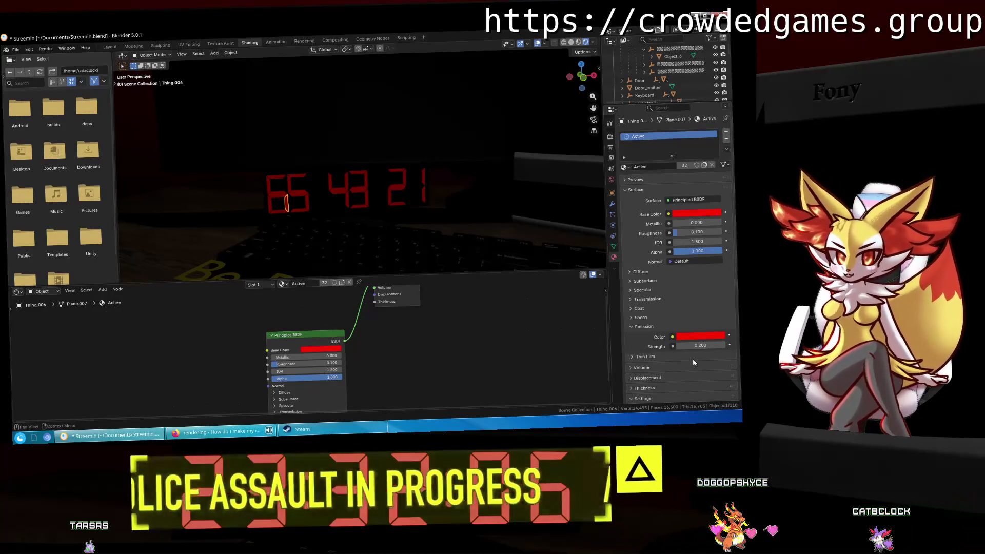
{"action": "left_click", "coordinate": [697, 346]}
{"action": "type", "text": "5"}
{"action": "key", "text": "Return"}
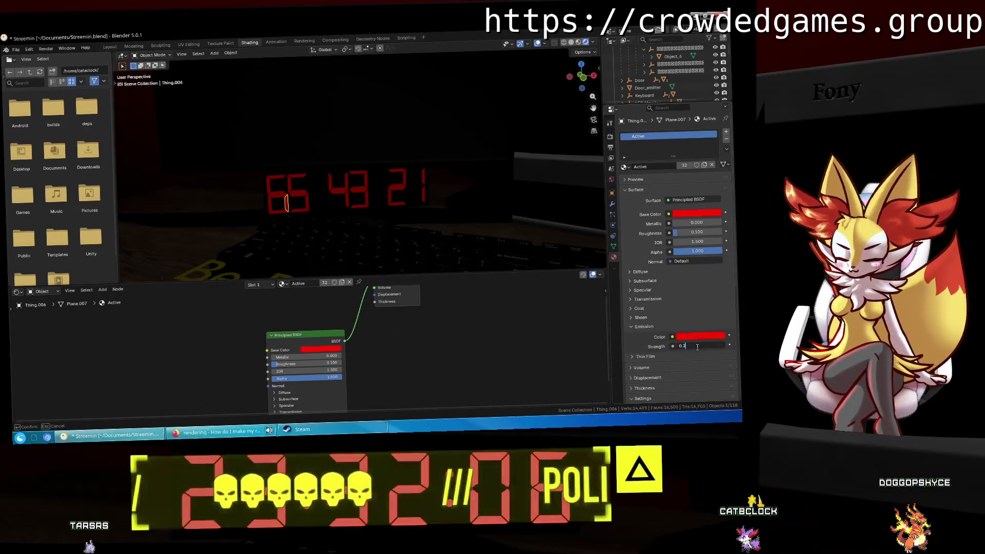
View through the camera, select the Clock object, and save the blend file.
{"action": "middle_click_drag", "start_coordinate": [501, 201], "coordinate": [491, 198]}
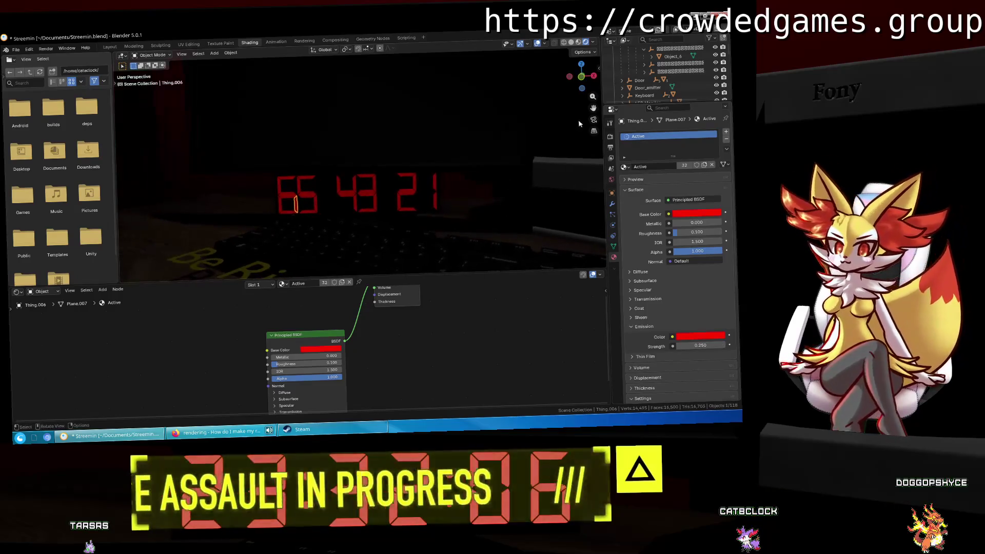
{"action": "left_click", "coordinate": [594, 120]}
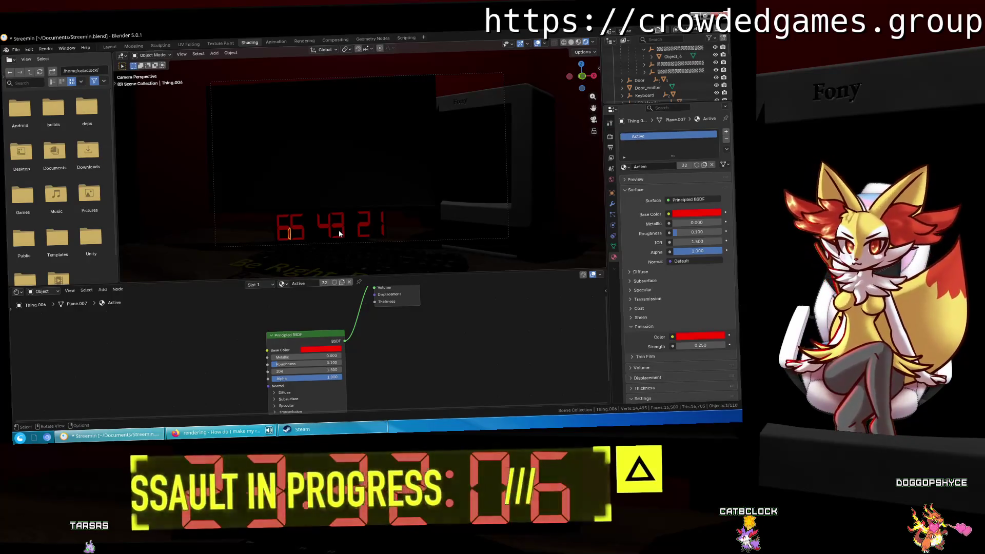
{"action": "left_click", "coordinate": [339, 233]}
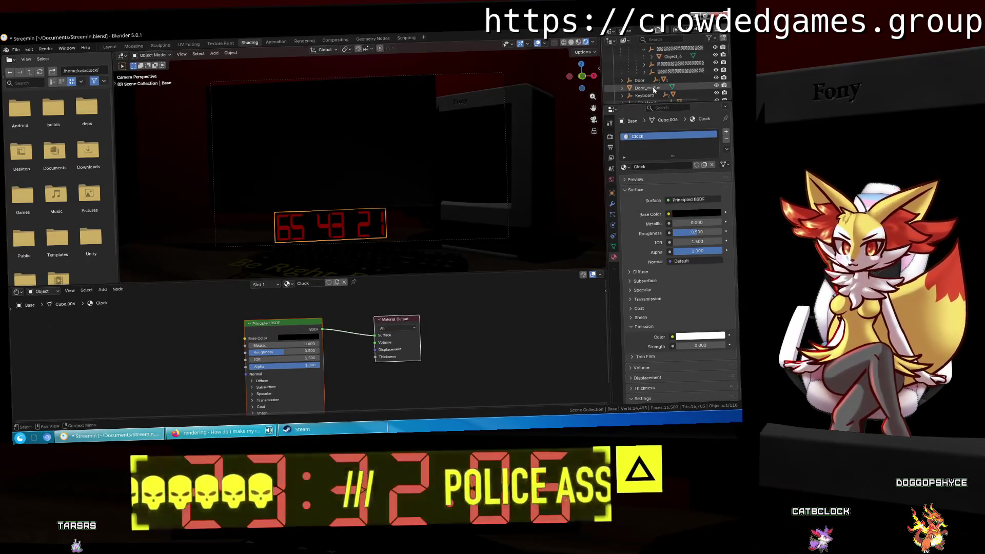
{"action": "scroll", "coordinate": [651, 82], "scroll_direction": "up", "scroll_amount": 5}
{"action": "left_click", "coordinate": [641, 73]}
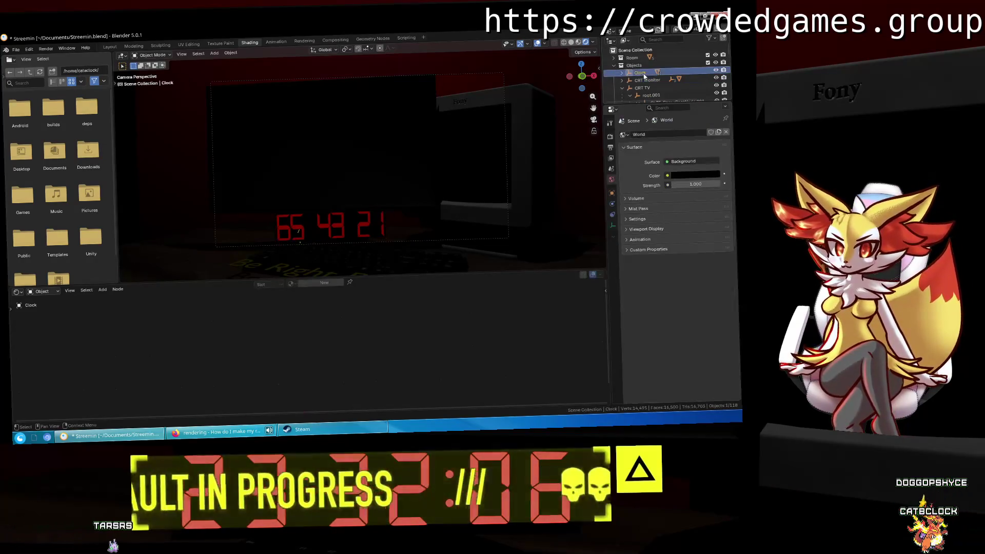
{"action": "key", "text": "ctrl+s"}
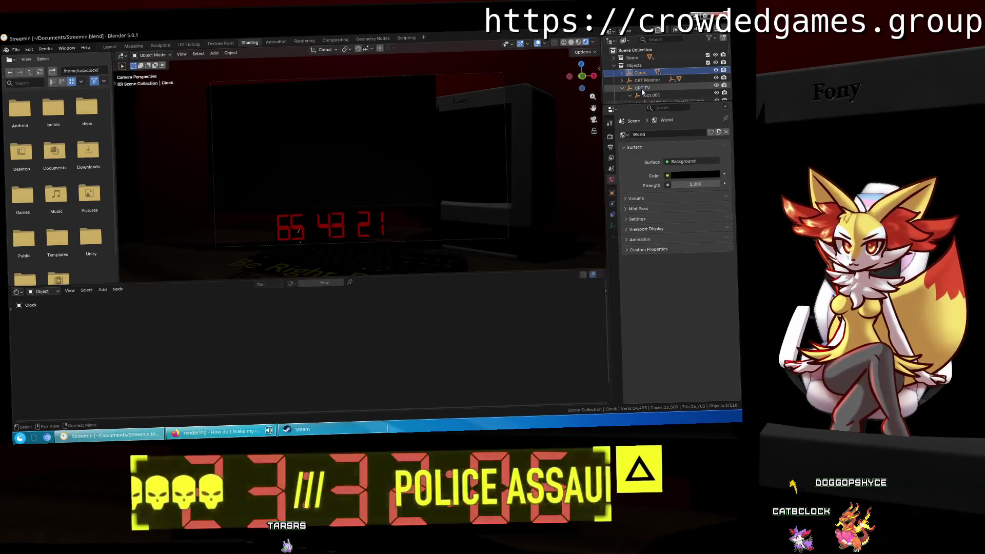
Launch Dolphin on the Documents folder showing Streemin.blend, then close it.
{"action": "key", "text": "super"}
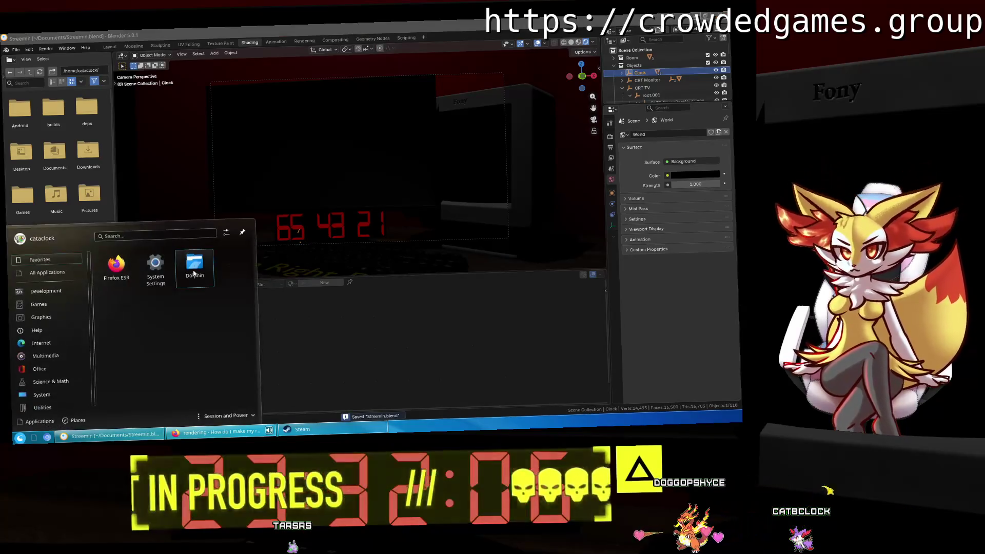
{"action": "left_click", "coordinate": [194, 273]}
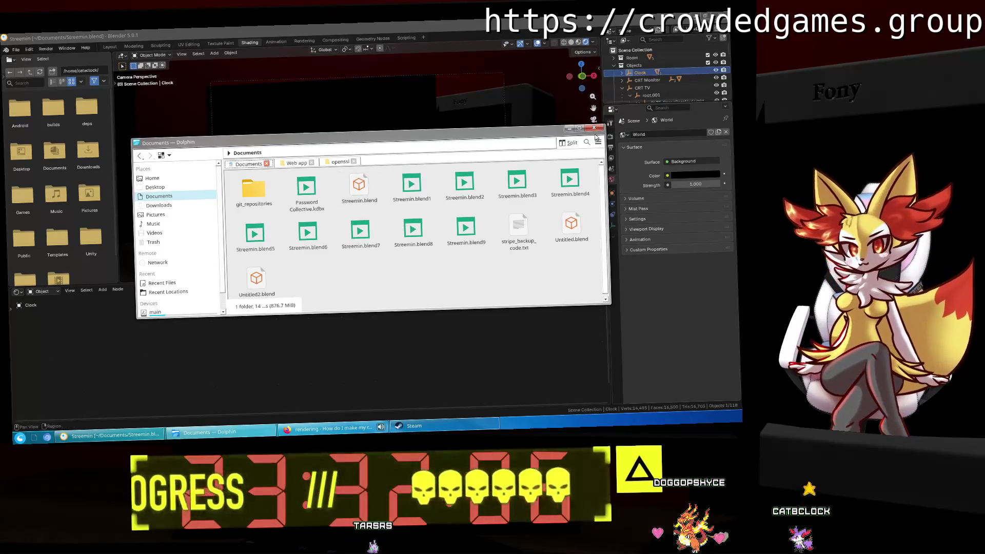
{"action": "left_click", "coordinate": [594, 127]}
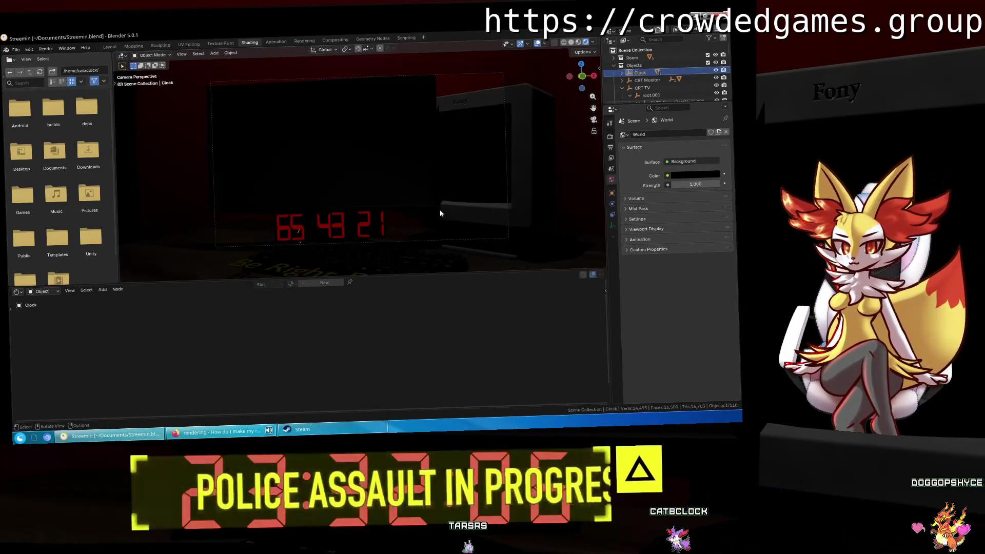
Select the Clock in the Outliner and set its Scale X to 0.5.
{"action": "left_click", "coordinate": [365, 219]}
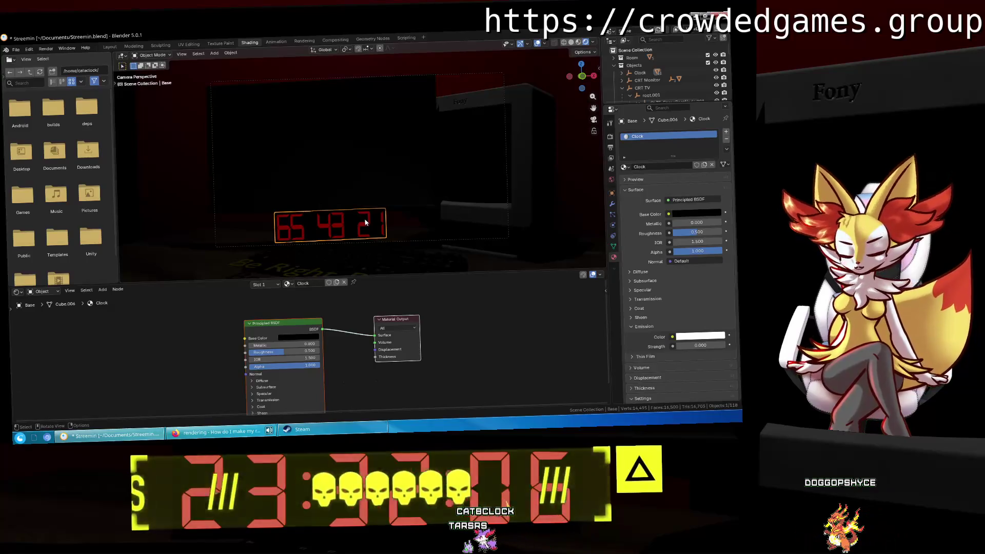
{"action": "left_click", "coordinate": [622, 87]}
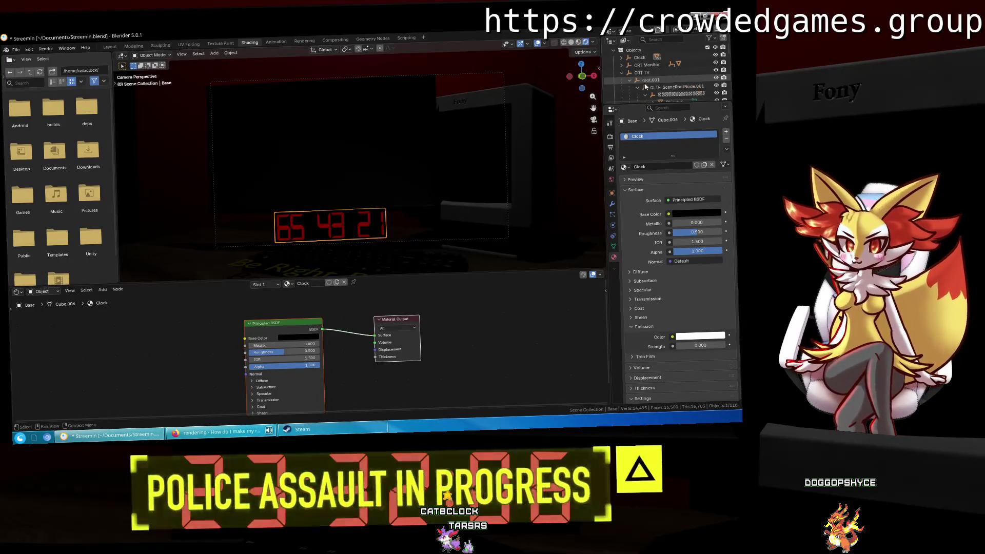
{"action": "scroll", "coordinate": [641, 77], "scroll_direction": "down", "scroll_amount": 1}
{"action": "left_click", "coordinate": [640, 57]}
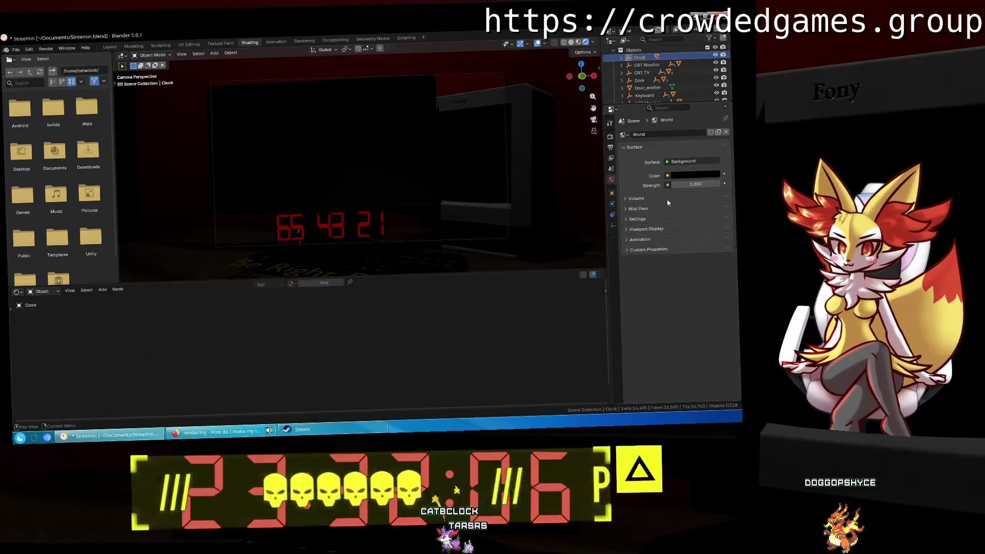
{"action": "left_click", "coordinate": [612, 193]}
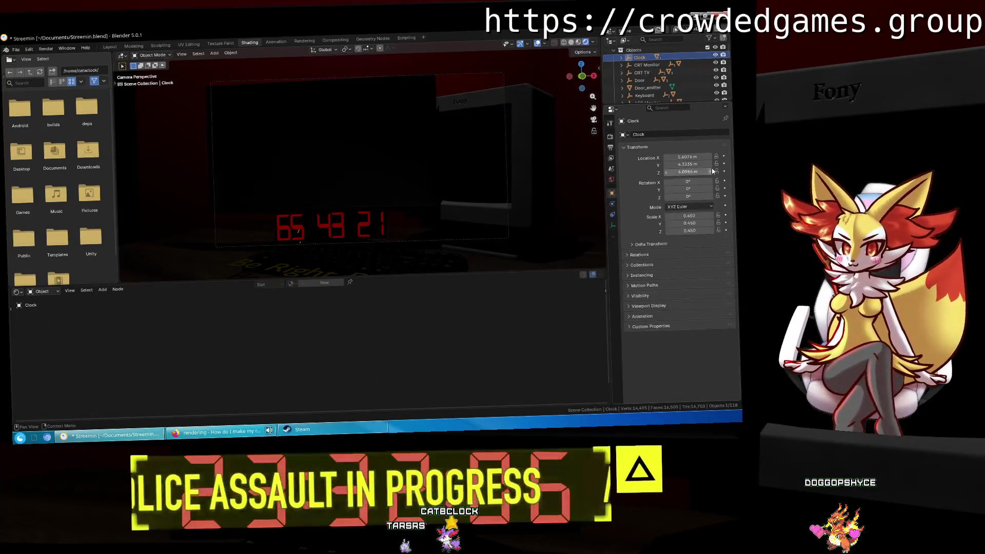
{"action": "mouse_move", "coordinate": [698, 215]}
{"action": "left_mouse_down"}
{"action": "mouse_move", "coordinate": [677, 216]}
{"action": "mouse_move", "coordinate": [701, 213]}
{"action": "left_mouse_up"}
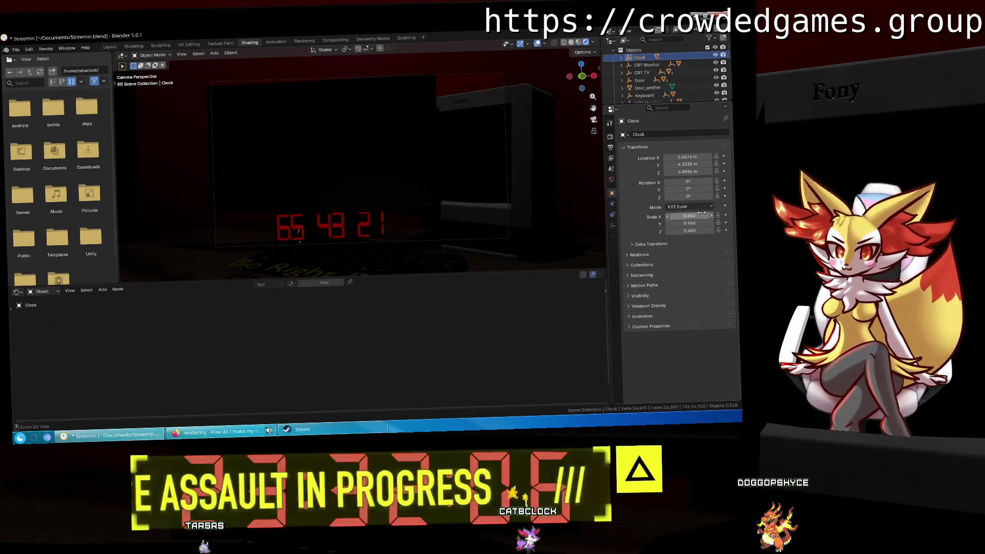
{"action": "left_click", "coordinate": [701, 212]}
{"action": "type", "text": "0."}
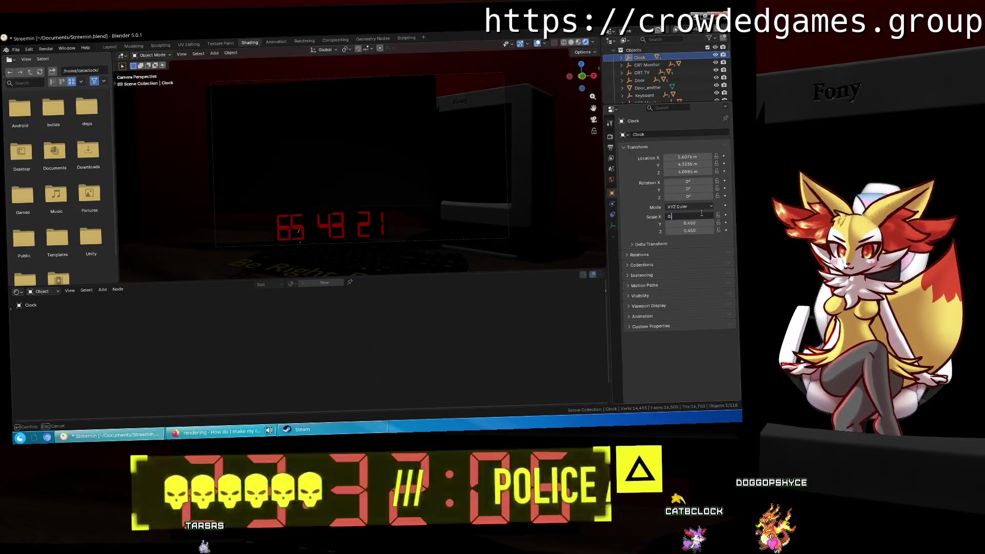
{"action": "type", "text": "5"}
{"action": "key", "text": "Return"}
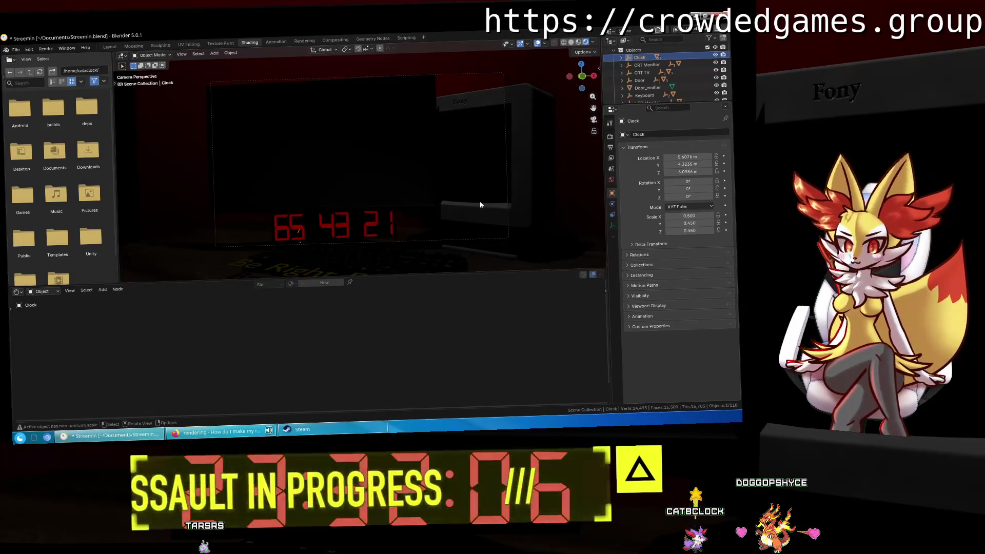
Reselect the Clock and move it along global X to Location X 5.5159 m.
{"action": "left_click", "coordinate": [357, 231]}
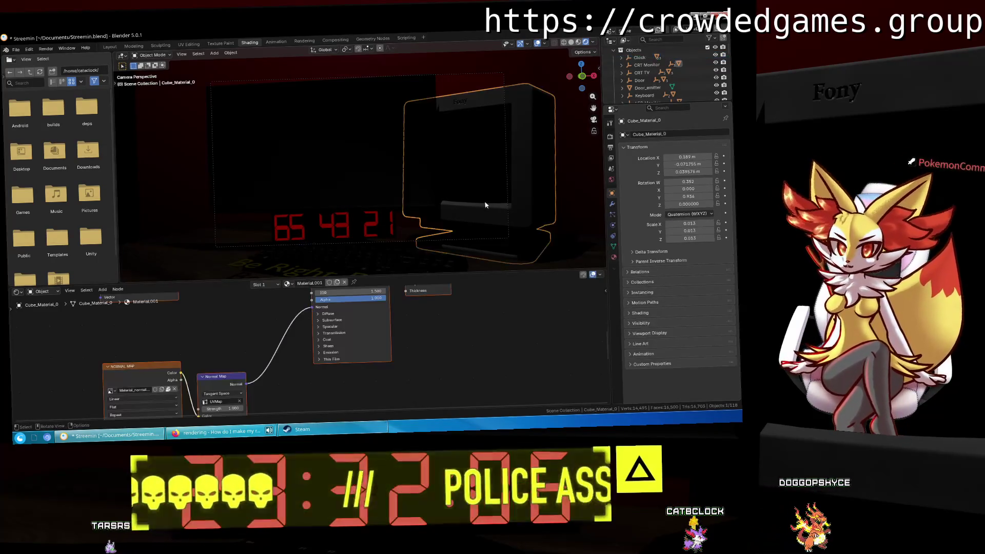
{"action": "left_click", "coordinate": [357, 232]}
{"action": "left_click", "coordinate": [357, 232]}
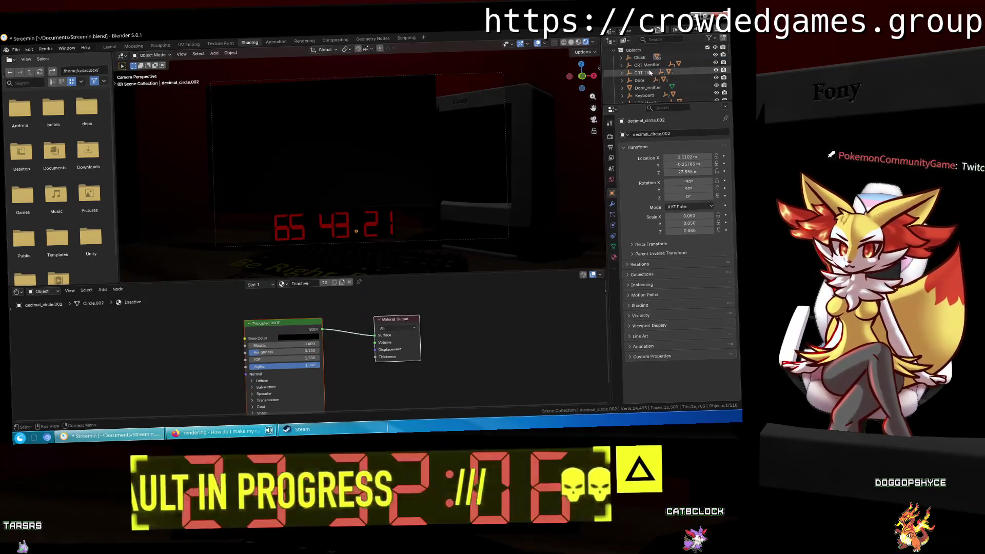
{"action": "left_click", "coordinate": [639, 57]}
{"action": "key", "text": "g"}
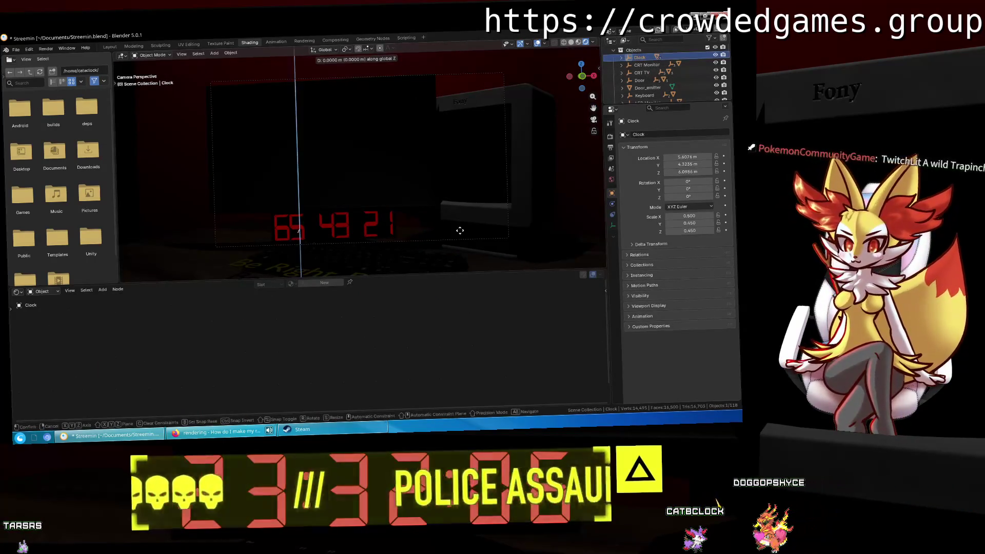
{"action": "key", "text": "x"}
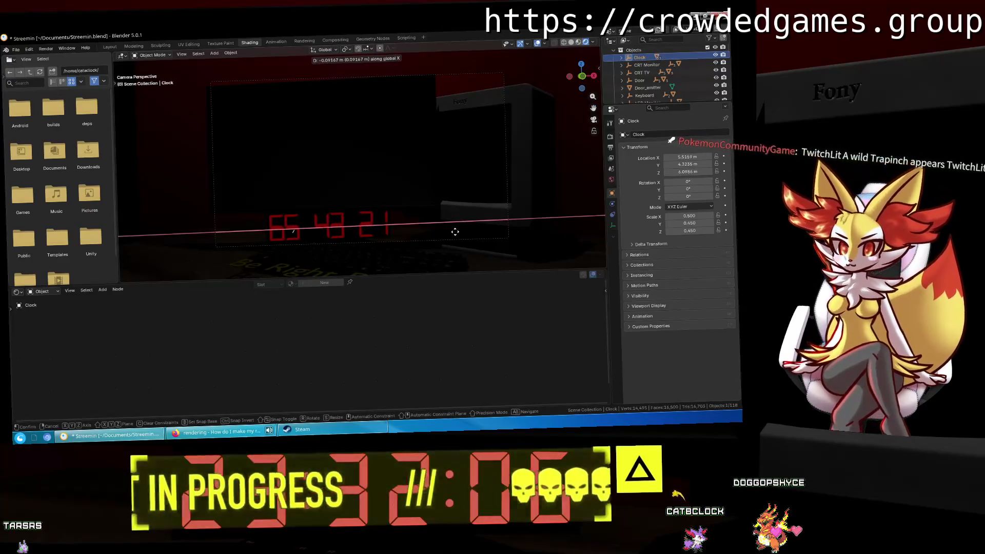
{"action": "left_click", "coordinate": [455, 231]}
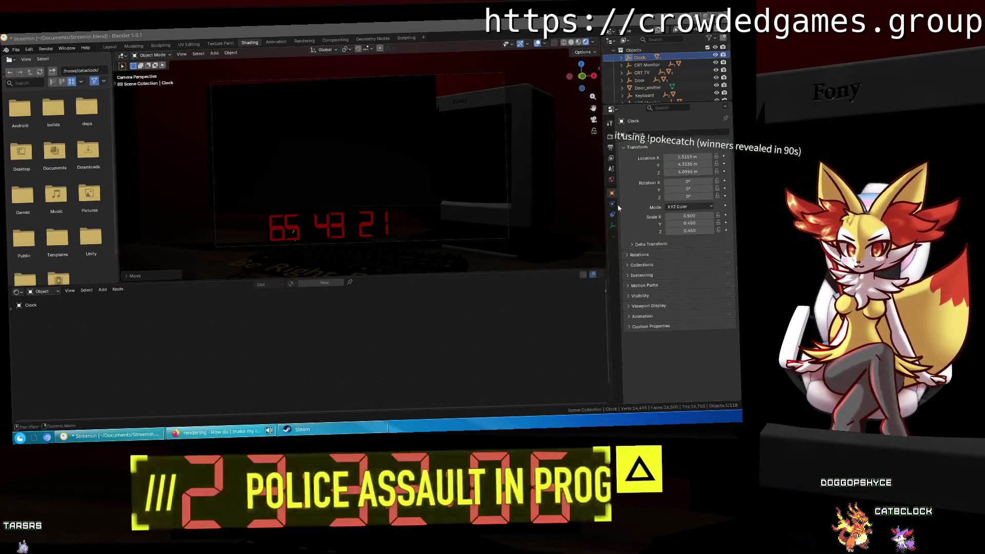
Orbit out of the camera view to inspect the monitor, clock and keyboard from several angles.
{"action": "mouse_move", "coordinate": [417, 139]}
{"action": "middle_mouse_down"}
{"action": "mouse_move", "coordinate": [508, 119]}
{"action": "mouse_move", "coordinate": [564, 134]}
{"action": "mouse_move", "coordinate": [360, 177]}
{"action": "mouse_move", "coordinate": [315, 168]}
{"action": "middle_mouse_up"}
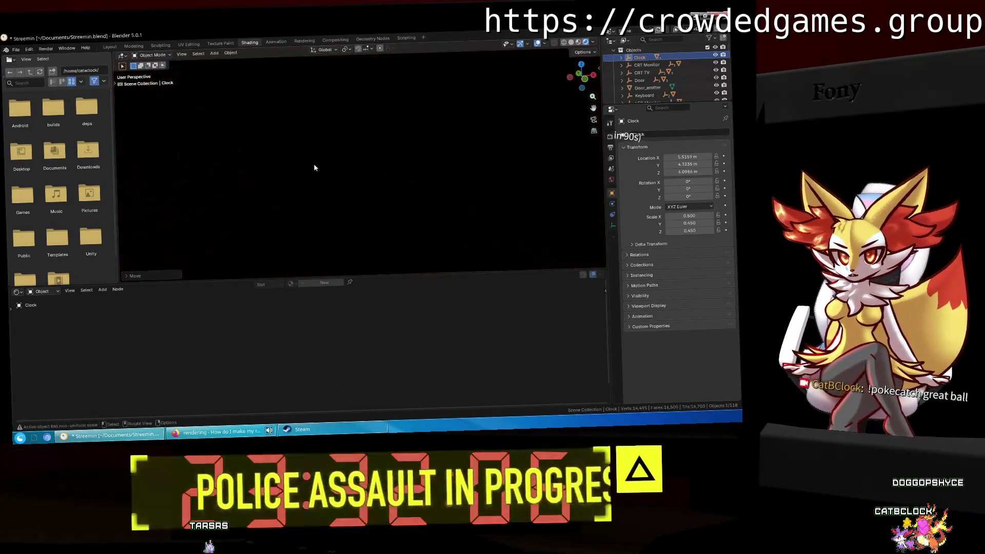
{"action": "left_click", "coordinate": [442, 120]}
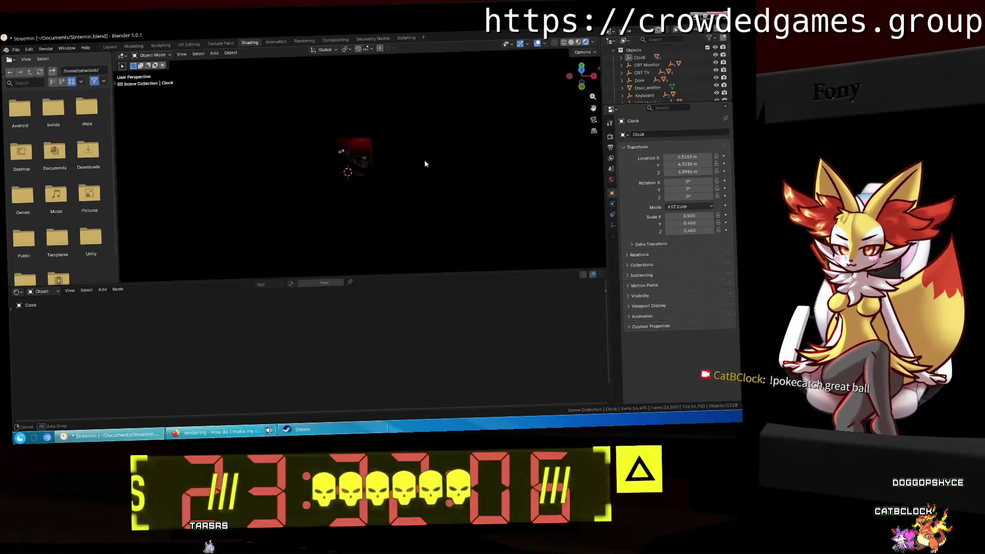
{"action": "middle_click_drag", "start_coordinate": [424, 163], "coordinate": [415, 131]}
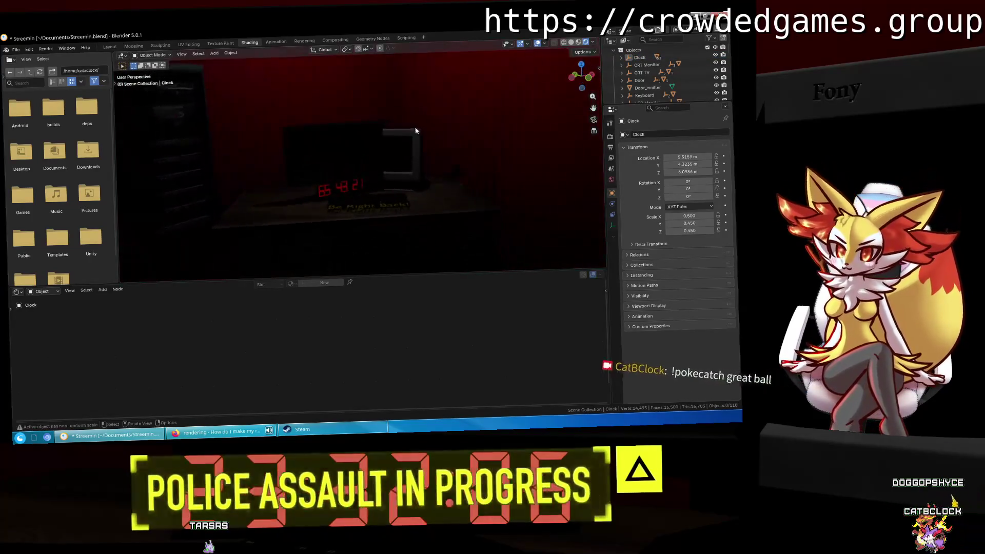
{"action": "scroll", "coordinate": [396, 178], "scroll_direction": "up", "scroll_amount": 4}
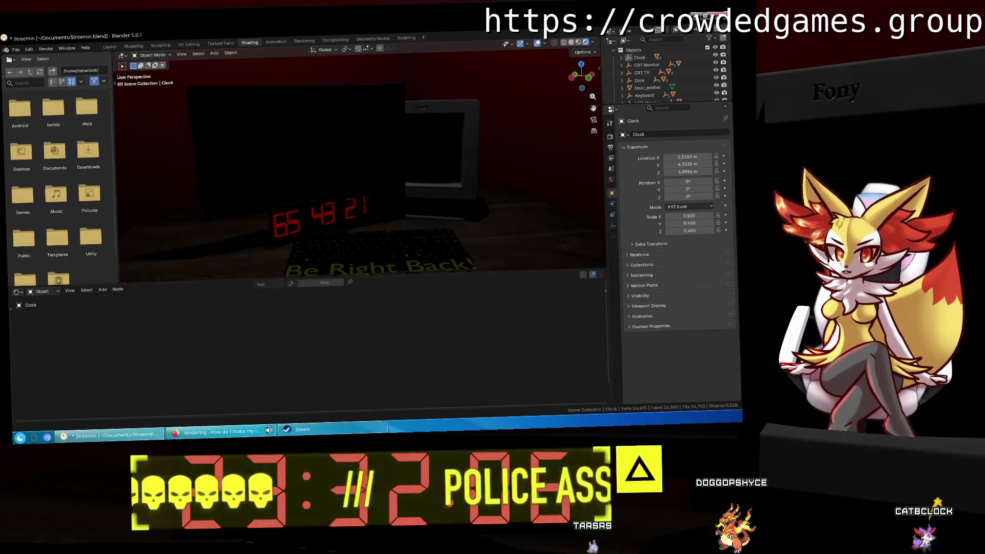
{"action": "middle_click_drag", "start_coordinate": [436, 191], "coordinate": [446, 189]}
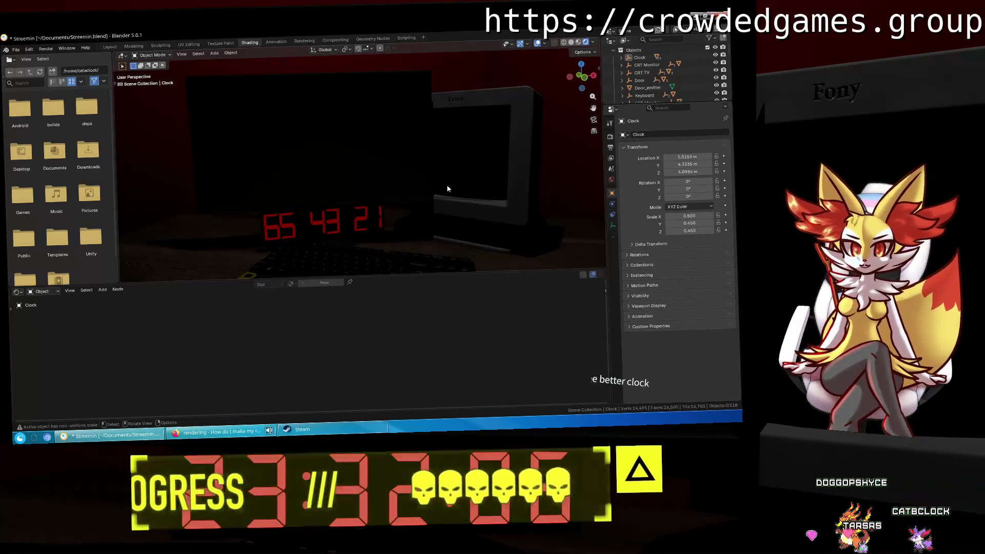
{"action": "mouse_move", "coordinate": [447, 189]}
{"action": "middle_mouse_down"}
{"action": "mouse_move", "coordinate": [421, 178]}
{"action": "mouse_move", "coordinate": [432, 231]}
{"action": "mouse_move", "coordinate": [427, 171]}
{"action": "middle_mouse_up"}
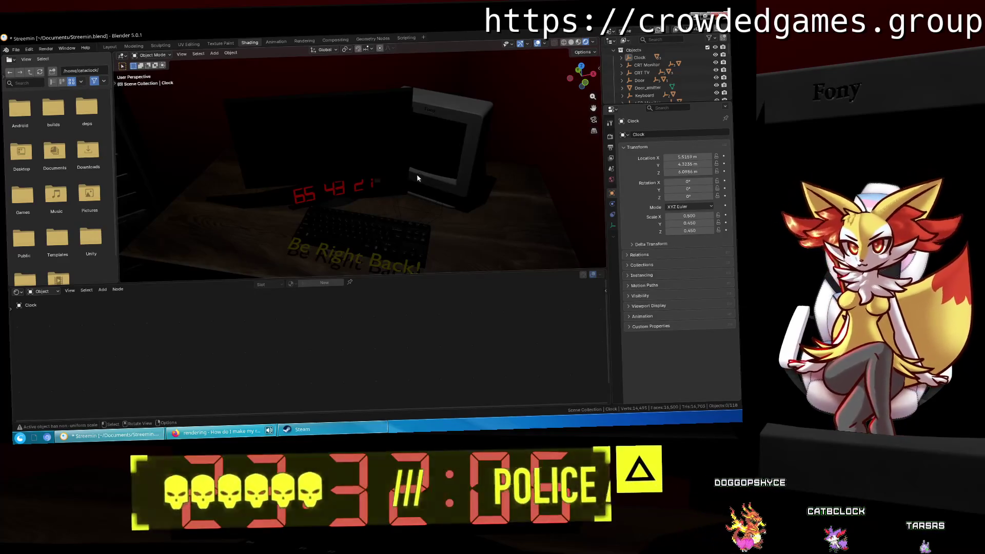
Play the animation while orbiting the CRT monitor, and select the Cube_Material_0 box.
{"action": "key", "text": "space"}
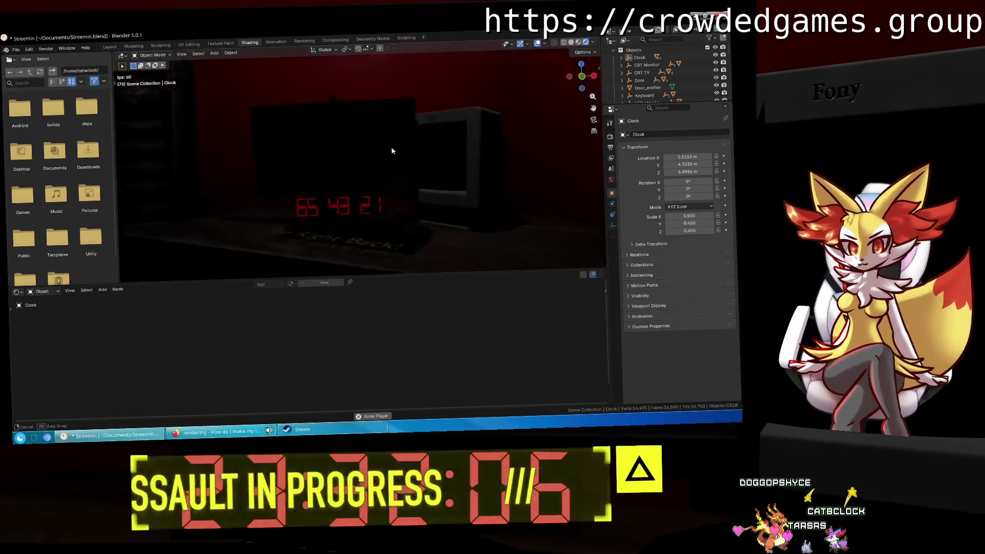
{"action": "mouse_move", "coordinate": [394, 151]}
{"action": "middle_mouse_down"}
{"action": "mouse_move", "coordinate": [414, 193]}
{"action": "mouse_move", "coordinate": [564, 194]}
{"action": "mouse_move", "coordinate": [575, 171]}
{"action": "mouse_move", "coordinate": [401, 171]}
{"action": "middle_mouse_up"}
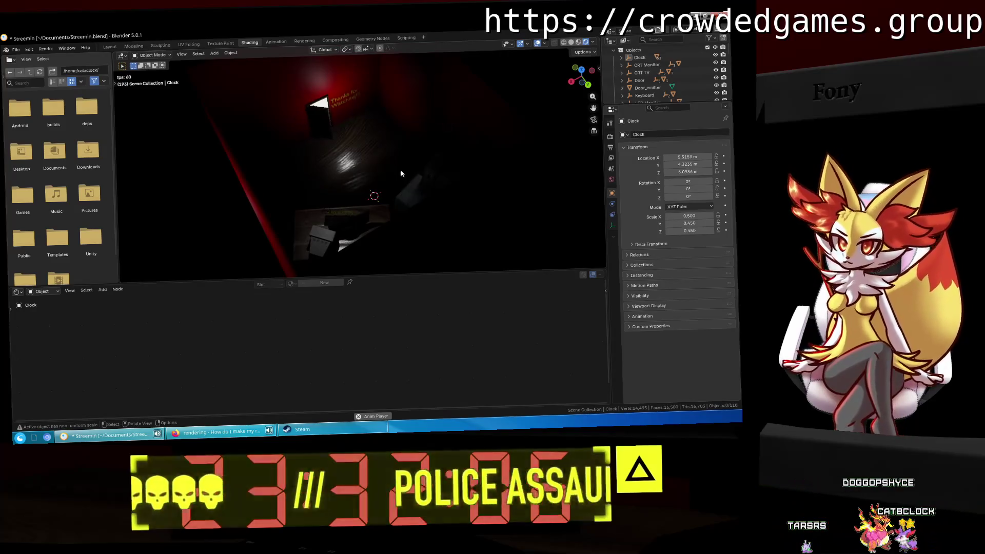
{"action": "mouse_move", "coordinate": [401, 171]}
{"action": "middle_mouse_down"}
{"action": "mouse_move", "coordinate": [418, 200]}
{"action": "mouse_move", "coordinate": [489, 206]}
{"action": "middle_mouse_up"}
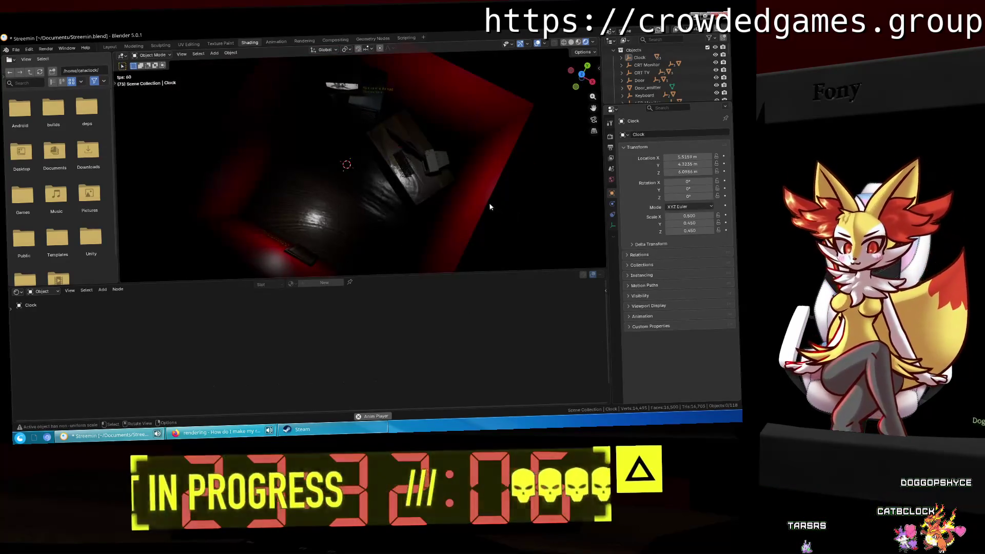
{"action": "mouse_move", "coordinate": [415, 200]}
{"action": "middle_mouse_down"}
{"action": "mouse_move", "coordinate": [456, 137]}
{"action": "mouse_move", "coordinate": [439, 169]}
{"action": "mouse_move", "coordinate": [406, 145]}
{"action": "mouse_move", "coordinate": [362, 204]}
{"action": "mouse_move", "coordinate": [371, 195]}
{"action": "mouse_move", "coordinate": [344, 199]}
{"action": "middle_mouse_up"}
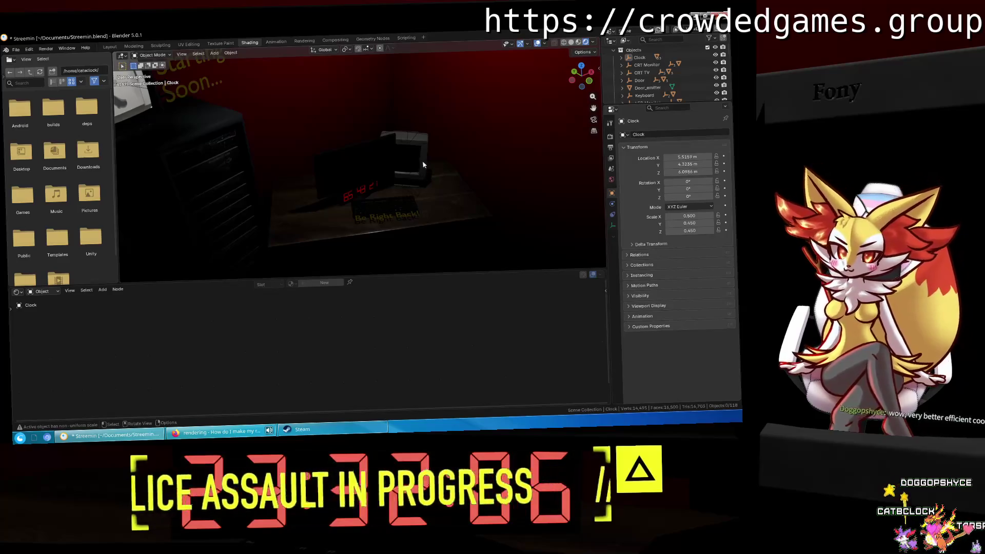
{"action": "left_click", "coordinate": [424, 164]}
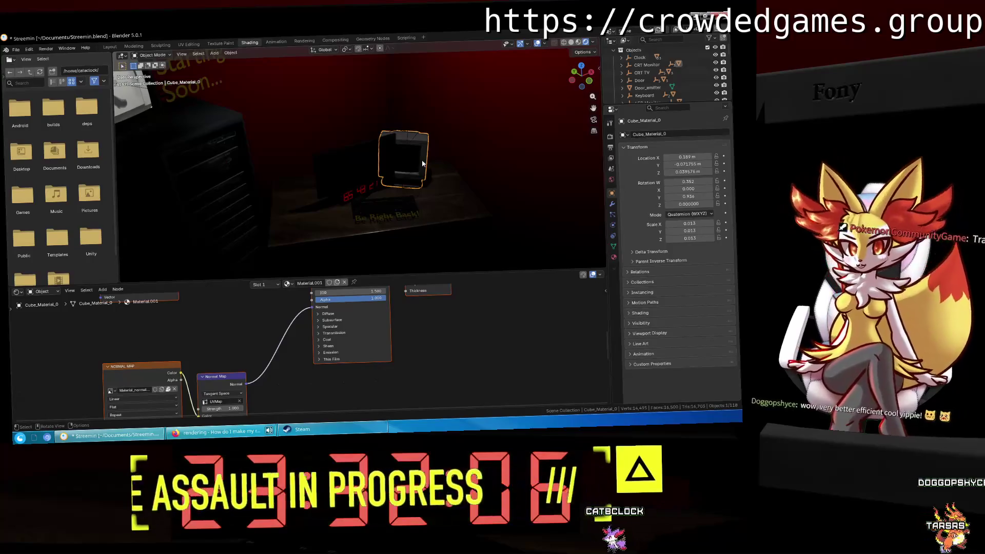
{"action": "mouse_move", "coordinate": [422, 163]}
{"action": "middle_mouse_down"}
{"action": "mouse_move", "coordinate": [310, 168]}
{"action": "mouse_move", "coordinate": [376, 196]}
{"action": "middle_mouse_up"}
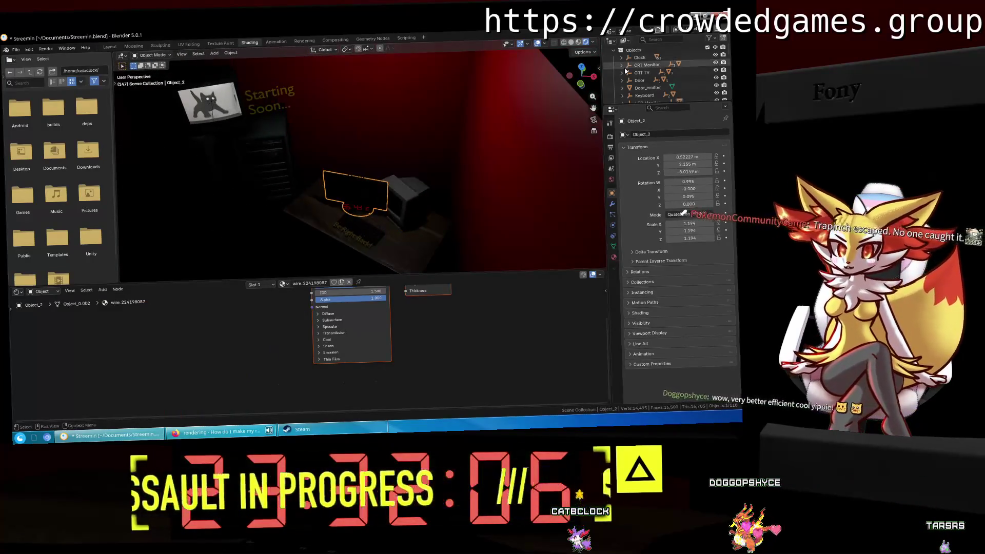
Select the Keyboard, Table and decimal_circle.003 objects in the Outliner.
{"action": "left_click", "coordinate": [645, 95]}
{"action": "scroll", "coordinate": [648, 81], "scroll_direction": "up", "scroll_amount": 2}
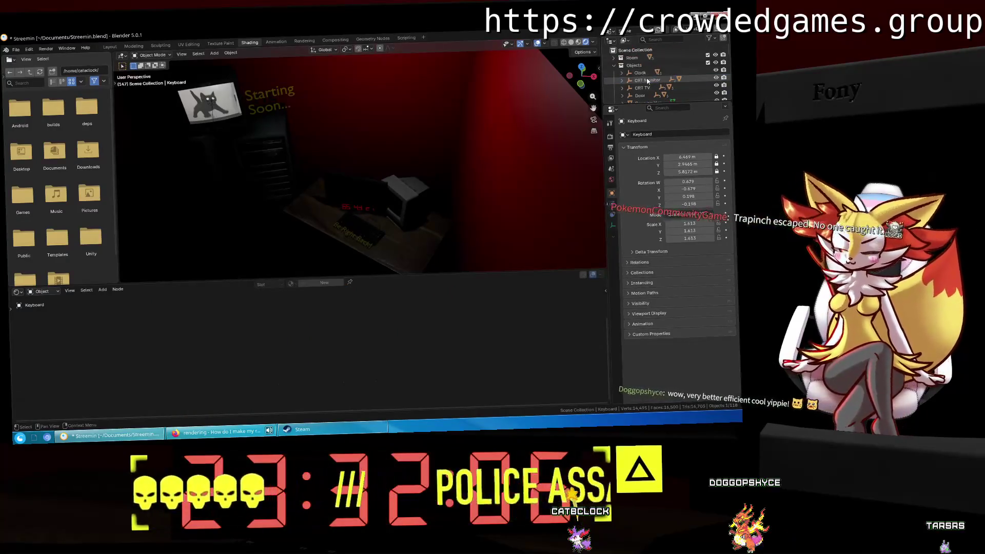
{"action": "scroll", "coordinate": [647, 80], "scroll_direction": "down", "scroll_amount": 3}
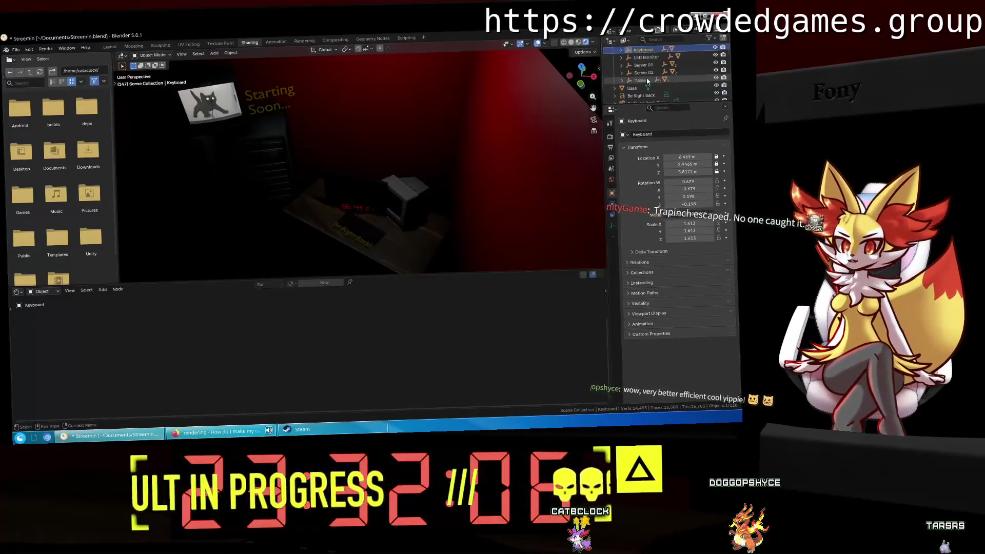
{"action": "left_click", "coordinate": [647, 80]}
{"action": "scroll", "coordinate": [647, 81], "scroll_direction": "down", "scroll_amount": 2}
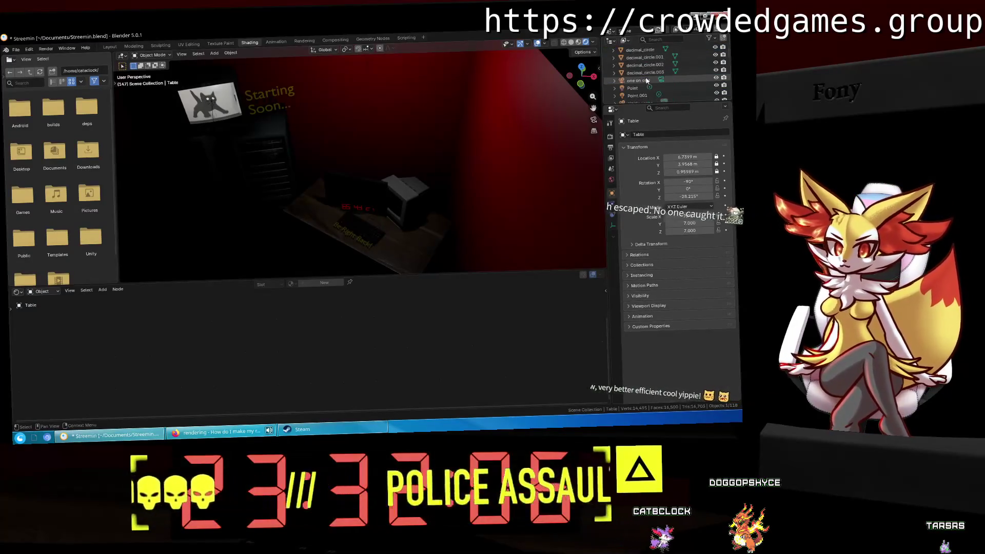
{"action": "left_click", "coordinate": [646, 87]}
Select all four decimal circles, drag them toward the Objects collection, then select Thing.047.
{"action": "left_click", "coordinate": [641, 66], "text": "shift"}
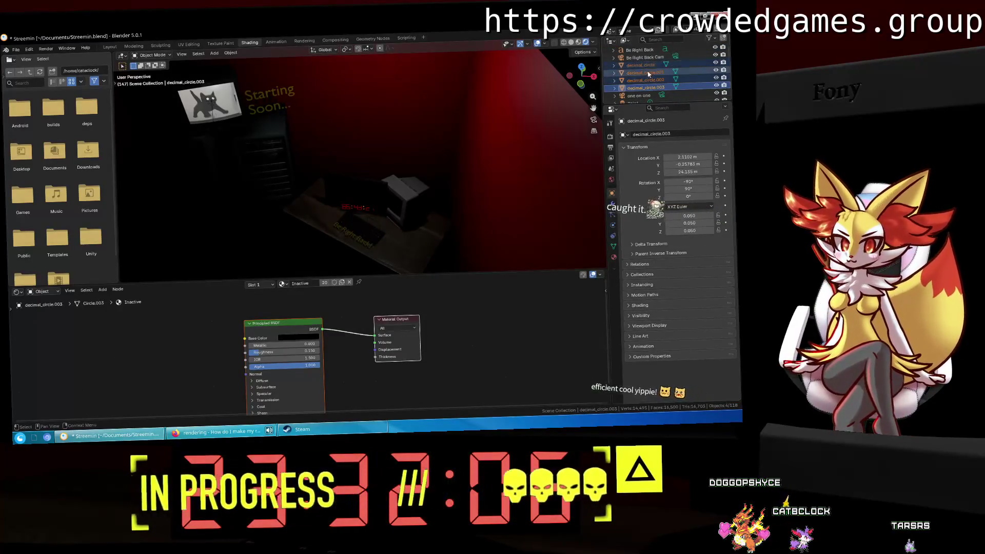
{"action": "mouse_move", "coordinate": [641, 65]}
{"action": "left_mouse_down"}
{"action": "mouse_move", "coordinate": [654, 51]}
{"action": "mouse_move", "coordinate": [662, 66]}
{"action": "mouse_move", "coordinate": [635, 56]}
{"action": "mouse_move", "coordinate": [648, 95]}
{"action": "left_mouse_up"}
{"action": "mouse_move", "coordinate": [662, 58]}
{"action": "left_mouse_down"}
{"action": "mouse_move", "coordinate": [650, 51]}
{"action": "mouse_move", "coordinate": [646, 79]}
{"action": "left_mouse_up"}
{"action": "scroll", "coordinate": [646, 80], "scroll_direction": "down", "scroll_amount": 5}
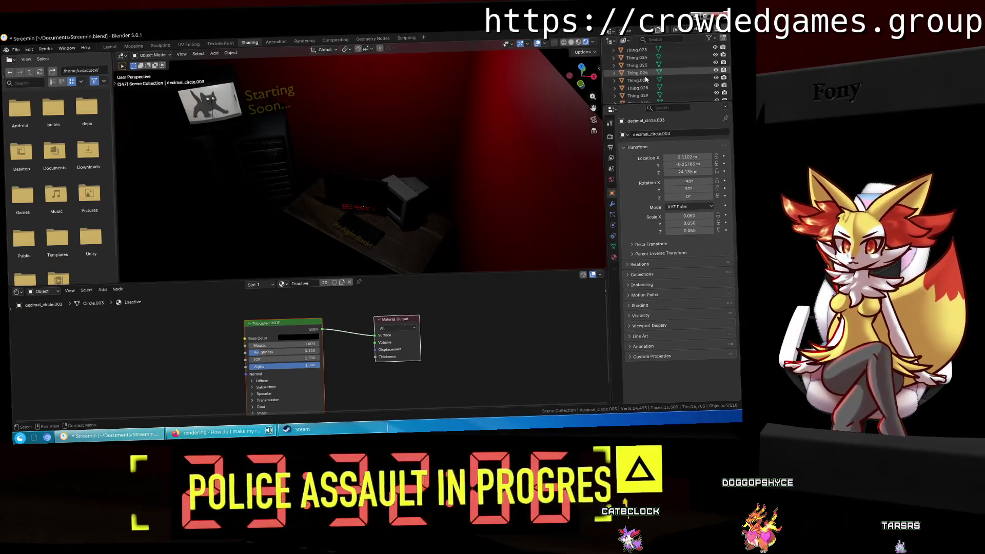
{"action": "scroll", "coordinate": [646, 79], "scroll_direction": "down", "scroll_amount": 10}
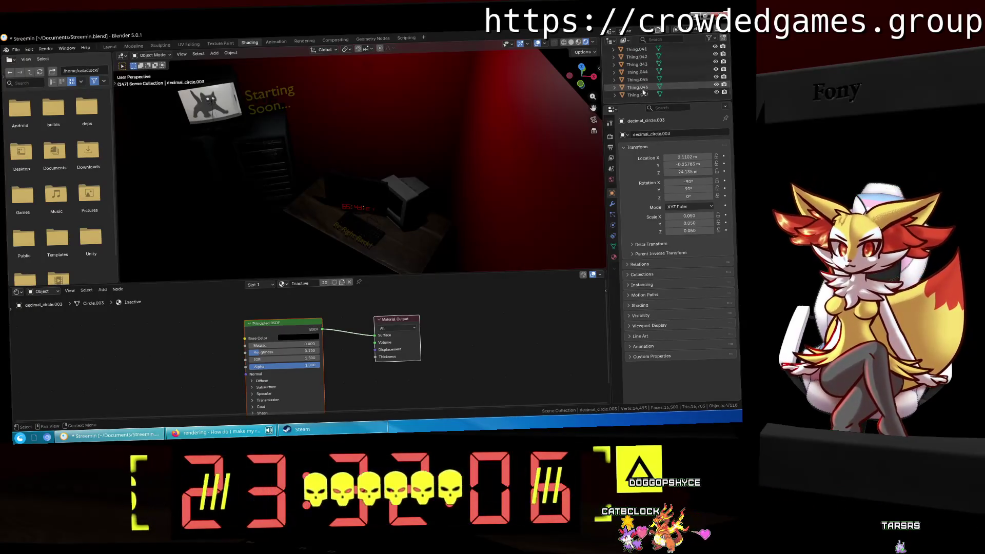
{"action": "left_click", "coordinate": [642, 95]}
Select a run of Thing digit objects under Clock, delete them, then undo the deletion.
{"action": "middle_click_drag", "start_coordinate": [449, 206], "coordinate": [462, 51]}
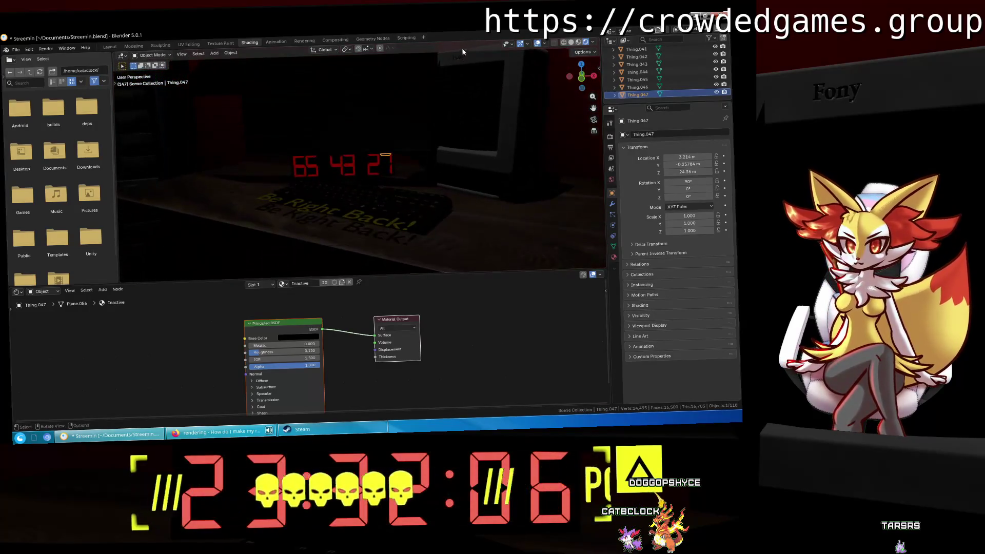
{"action": "scroll", "coordinate": [641, 80], "scroll_direction": "up", "scroll_amount": 10}
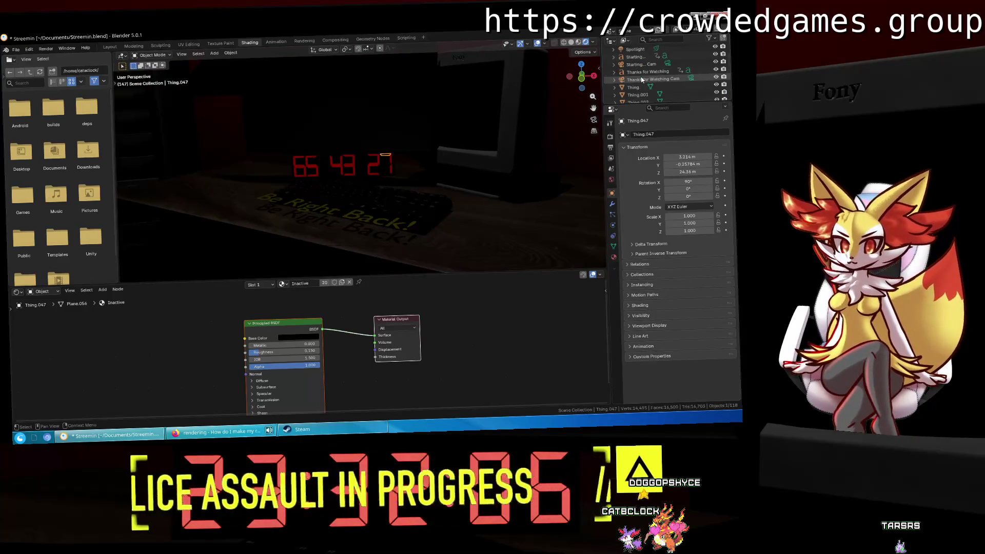
{"action": "scroll", "coordinate": [642, 80], "scroll_direction": "up", "scroll_amount": 5}
{"action": "left_click", "coordinate": [628, 73]}
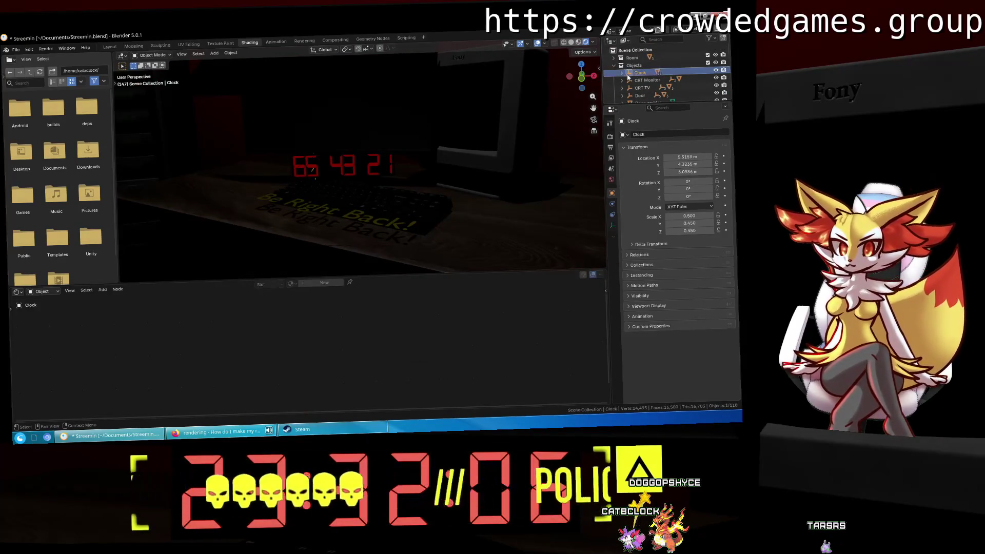
{"action": "scroll", "coordinate": [631, 77], "scroll_direction": "down", "scroll_amount": 15}
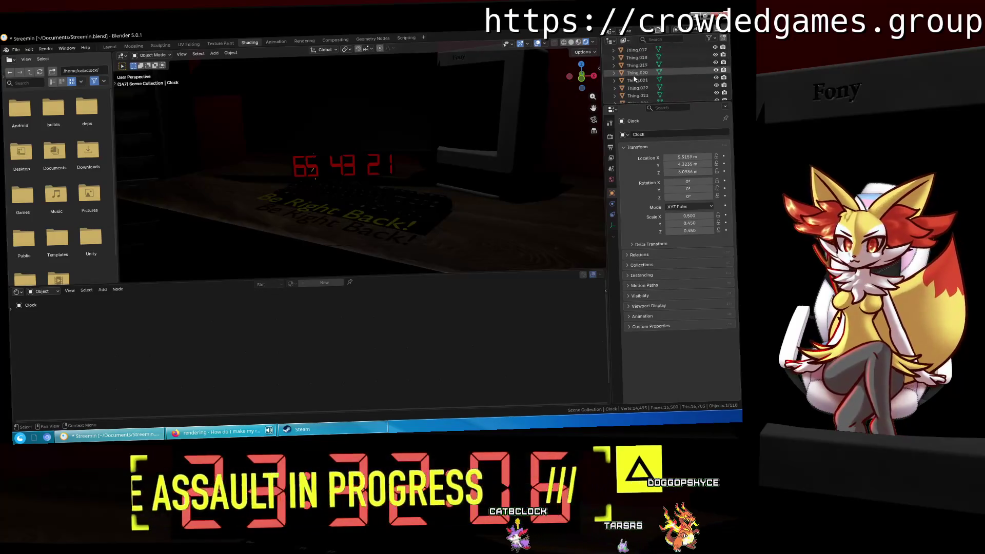
{"action": "scroll", "coordinate": [636, 80], "scroll_direction": "down", "scroll_amount": 3}
{"action": "left_click", "coordinate": [638, 80]}
{"action": "scroll", "coordinate": [643, 85], "scroll_direction": "up", "scroll_amount": 7}
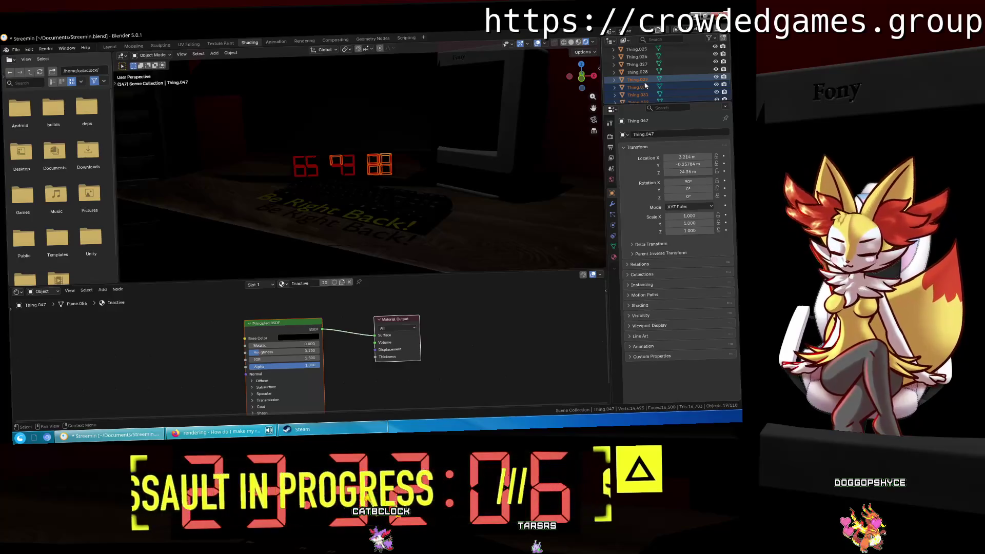
{"action": "key", "text": "Delete"}
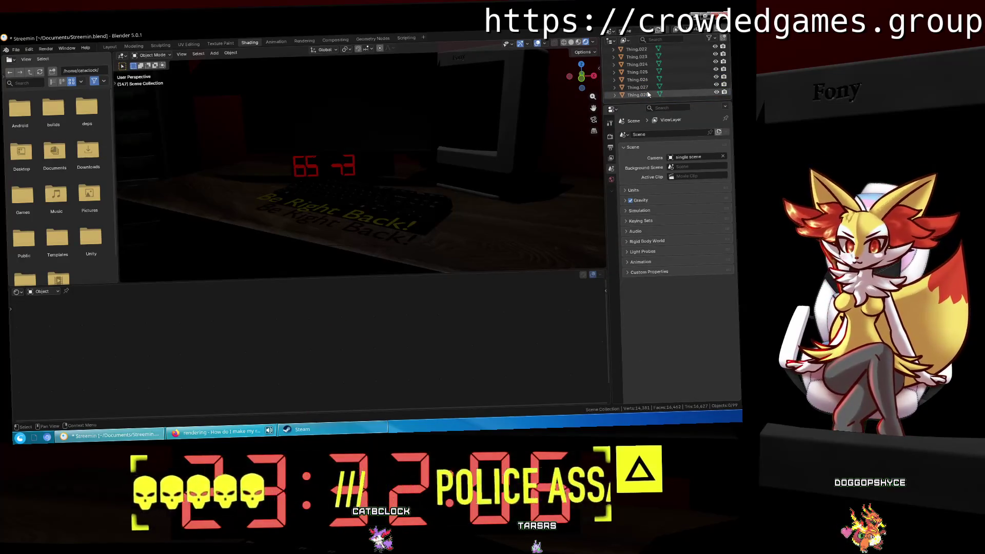
{"action": "key", "text": "ctrl+z"}
{"action": "scroll", "coordinate": [651, 84], "scroll_direction": "down", "scroll_amount": 5}
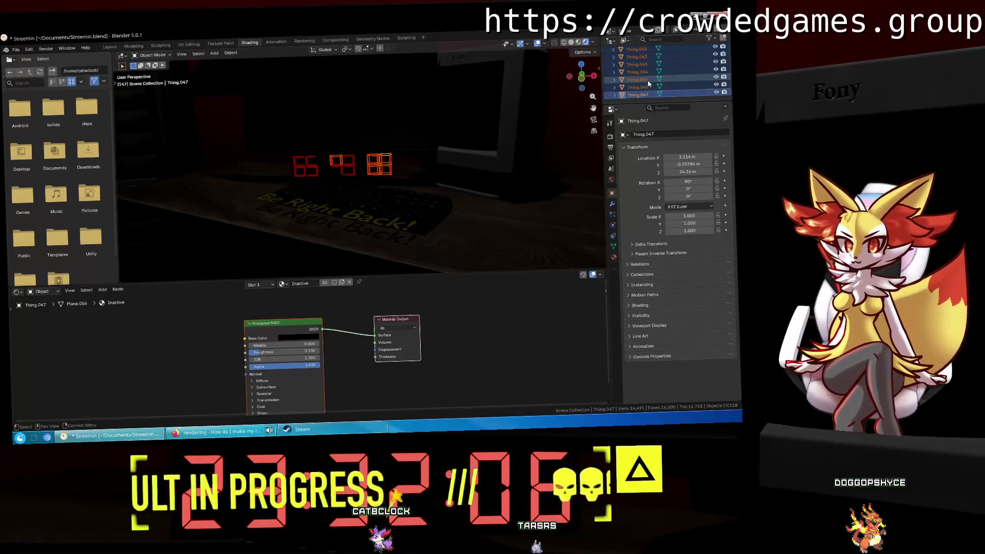
Make Clock active, orbit around the desk clock, and select Thing.046 and Thing.047.
{"action": "left_click", "coordinate": [458, 176]}
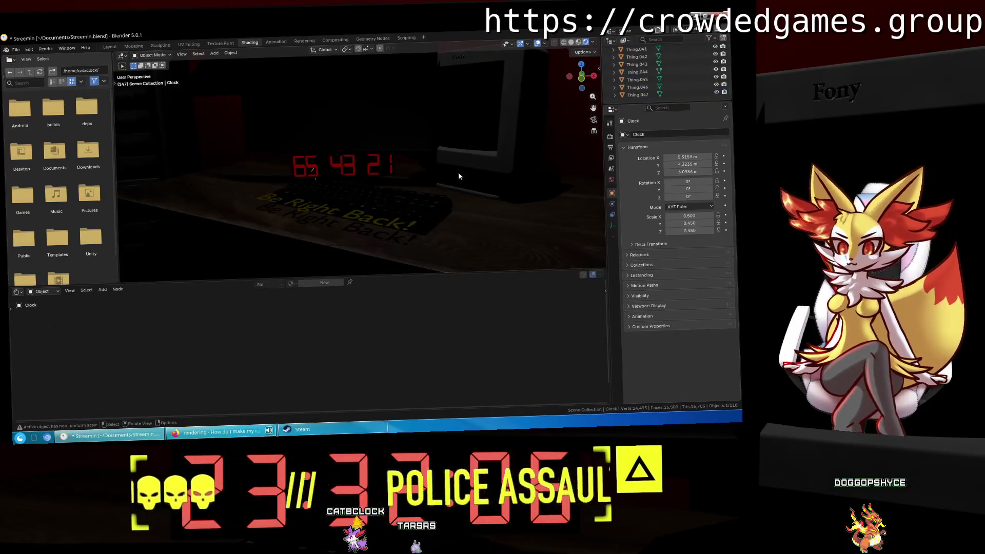
{"action": "mouse_move", "coordinate": [454, 159]}
{"action": "middle_mouse_down"}
{"action": "mouse_move", "coordinate": [479, 149]}
{"action": "mouse_move", "coordinate": [467, 146]}
{"action": "middle_mouse_up"}
{"action": "left_click", "coordinate": [638, 87]}
{"action": "left_click", "coordinate": [648, 95]}
{"action": "scroll", "coordinate": [647, 91], "scroll_direction": "up", "scroll_amount": 5}
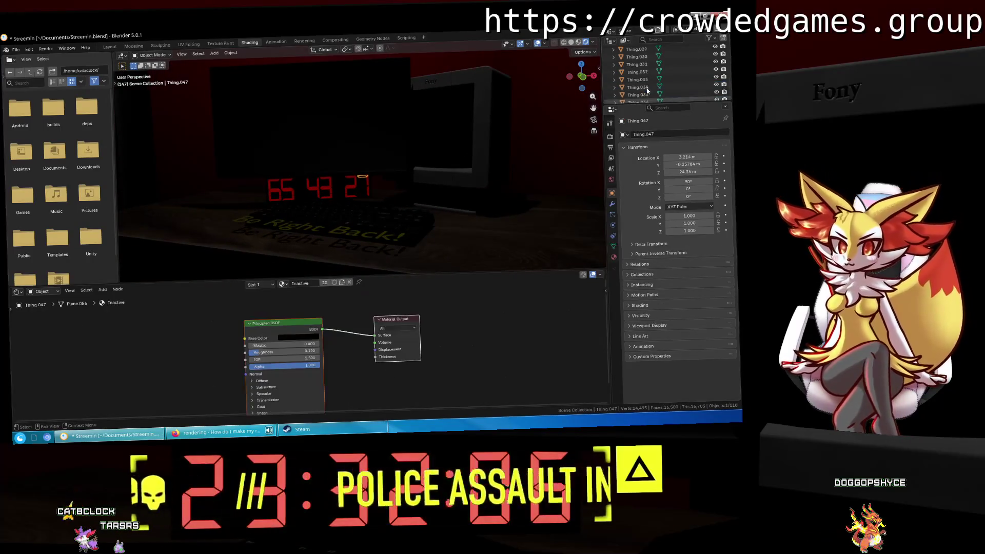
{"action": "scroll", "coordinate": [647, 91], "scroll_direction": "up", "scroll_amount": 10}
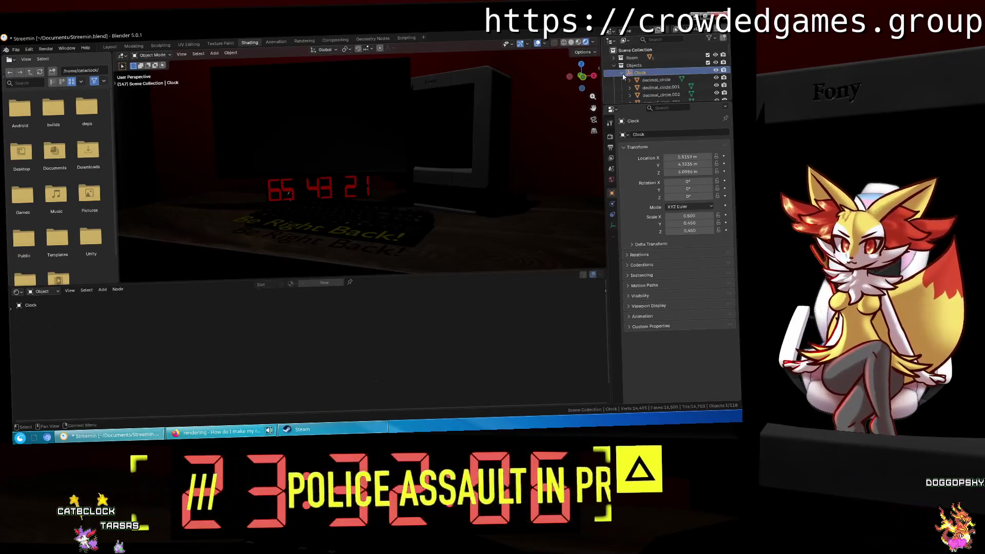
Expand Clock and select decimal_circle.001, decimal_circle.003 and the clock's Base.
{"action": "left_click", "coordinate": [622, 73]}
{"action": "left_click", "coordinate": [657, 88]}
{"action": "scroll", "coordinate": [656, 91], "scroll_direction": "down", "scroll_amount": 2}
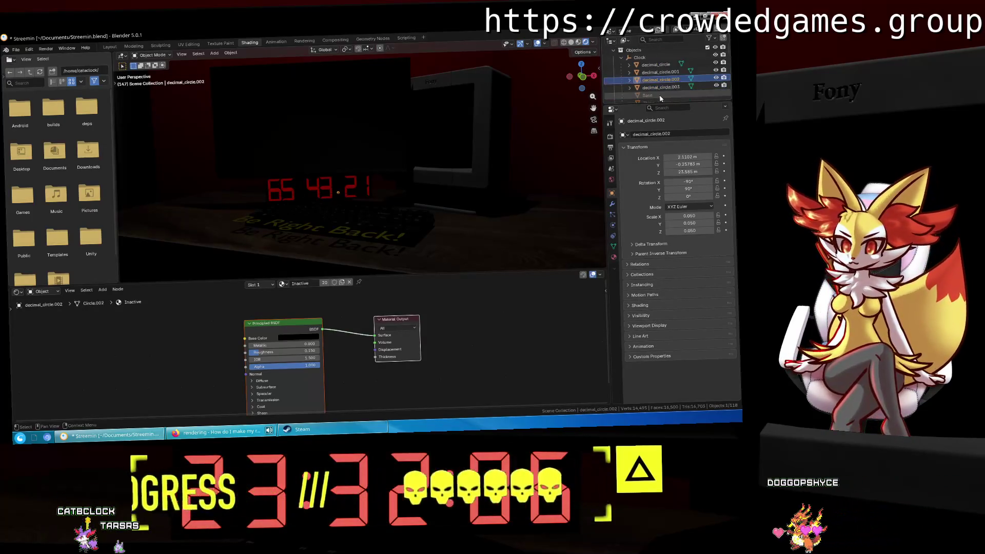
{"action": "left_click", "coordinate": [665, 88]}
{"action": "scroll", "coordinate": [664, 94], "scroll_direction": "down", "scroll_amount": 4}
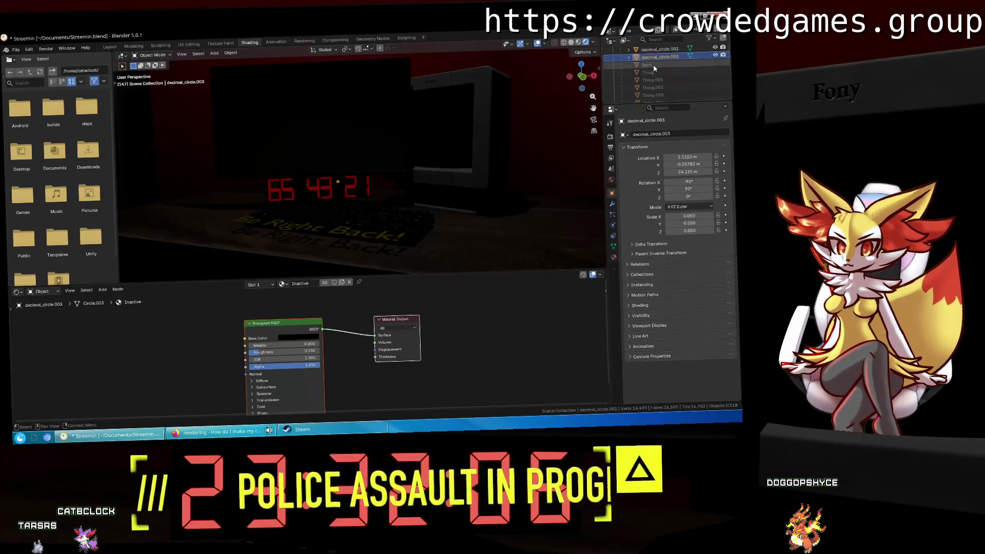
{"action": "left_click", "coordinate": [653, 64]}
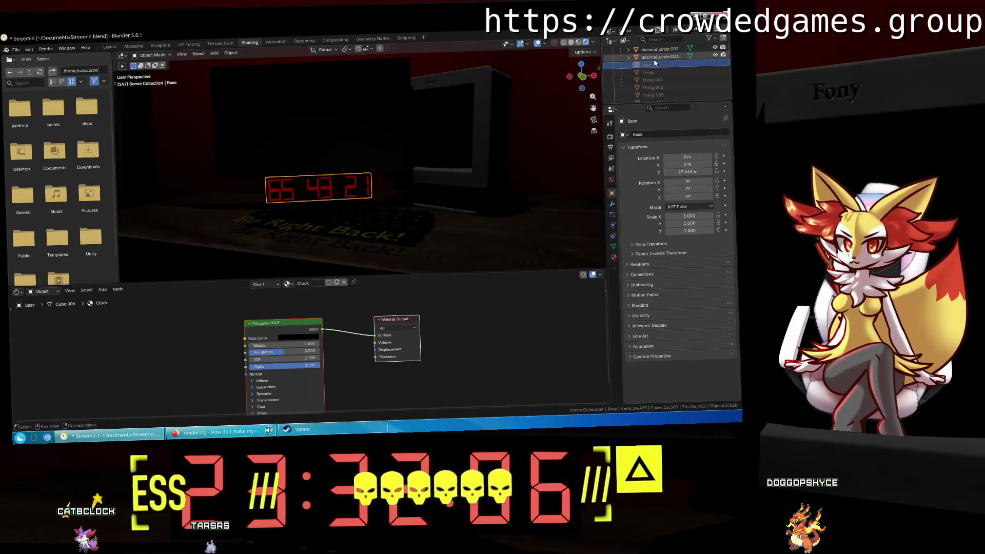
{"action": "left_click", "coordinate": [636, 57]}
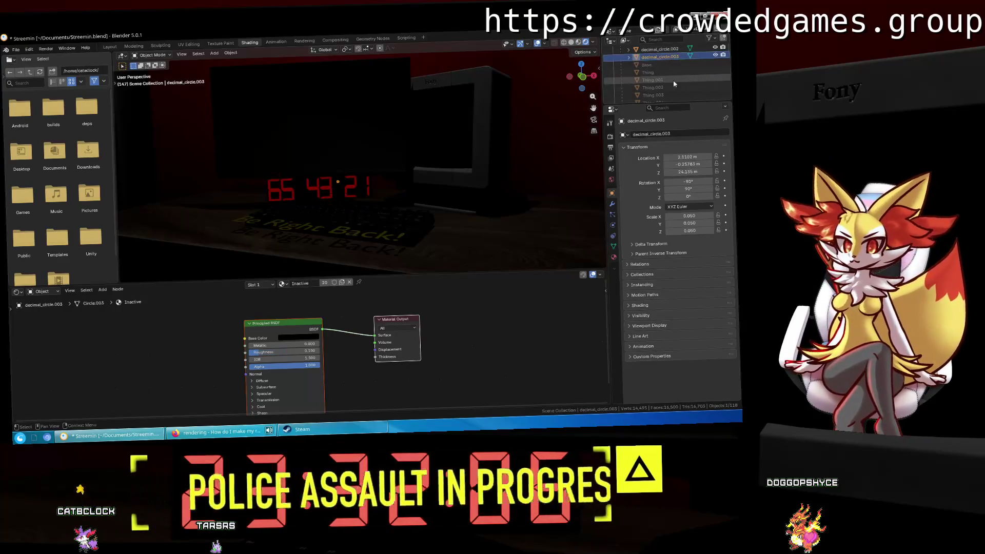
{"action": "scroll", "coordinate": [673, 80], "scroll_direction": "down", "scroll_amount": 5}
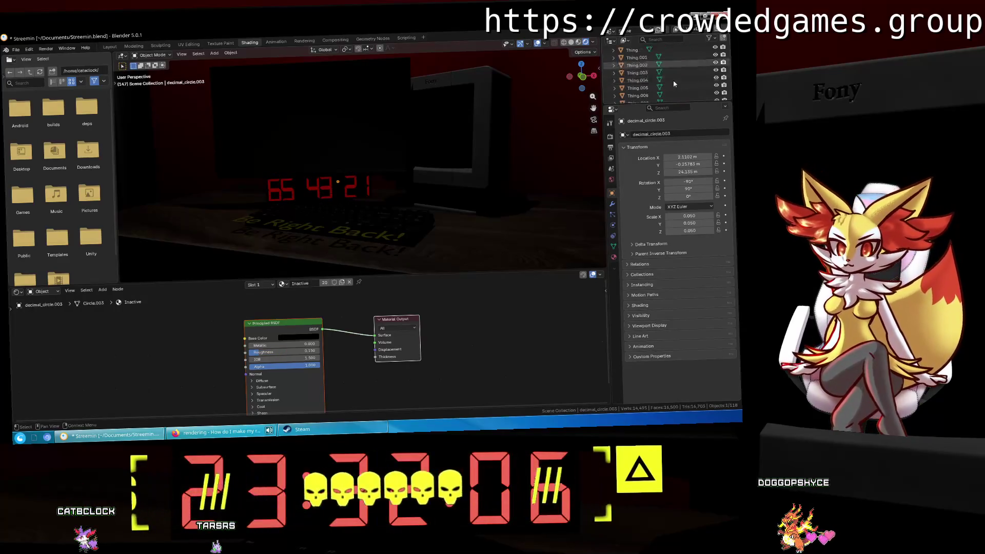
{"action": "scroll", "coordinate": [661, 90], "scroll_direction": "down", "scroll_amount": 4}
Move all Thing digit objects into the Objects collection and collapse Clock.
{"action": "right_click", "coordinate": [641, 93]}
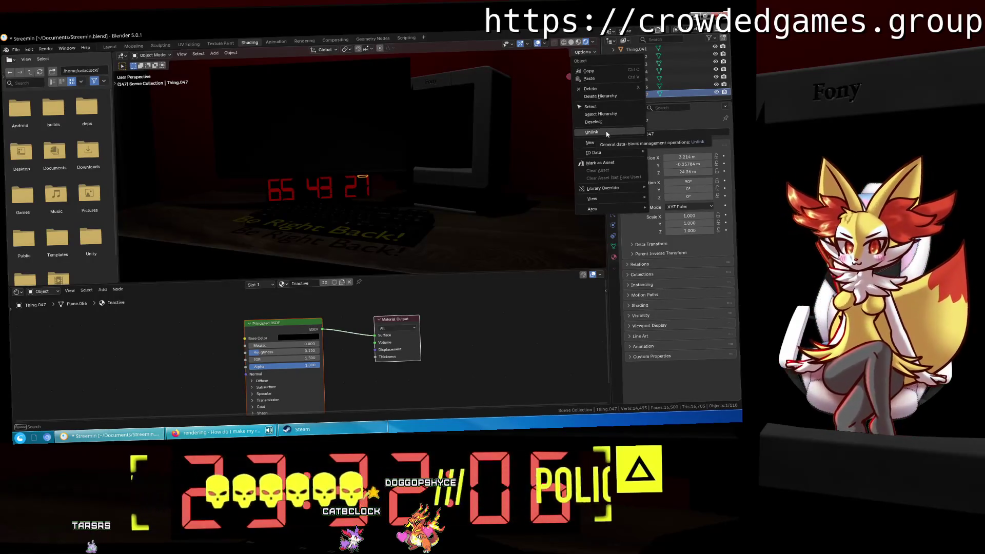
{"action": "left_click", "coordinate": [675, 94]}
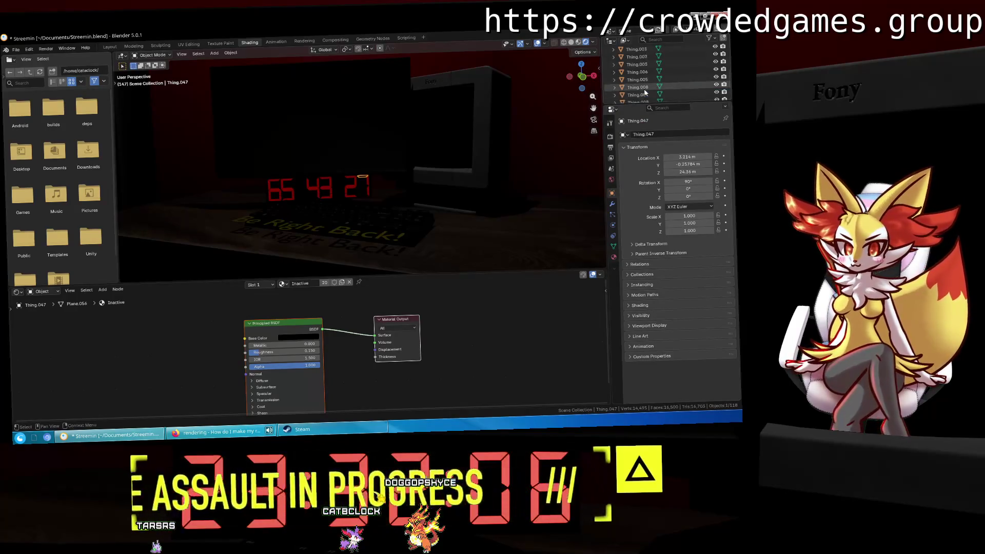
{"action": "scroll", "coordinate": [645, 92], "scroll_direction": "up", "scroll_amount": 4}
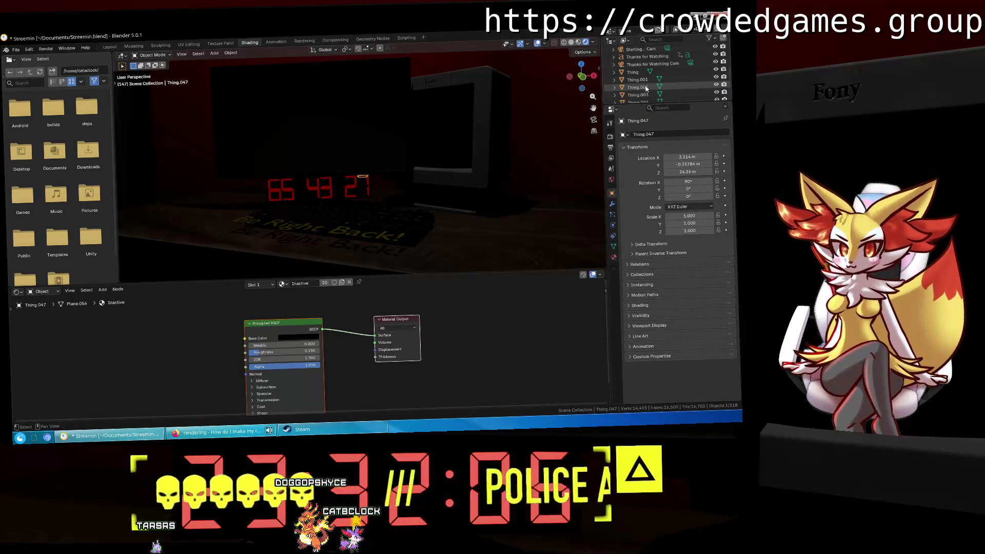
{"action": "left_click", "coordinate": [638, 73], "text": "shift"}
{"action": "left_click_drag", "start_coordinate": [631, 73], "coordinate": [656, 63]}
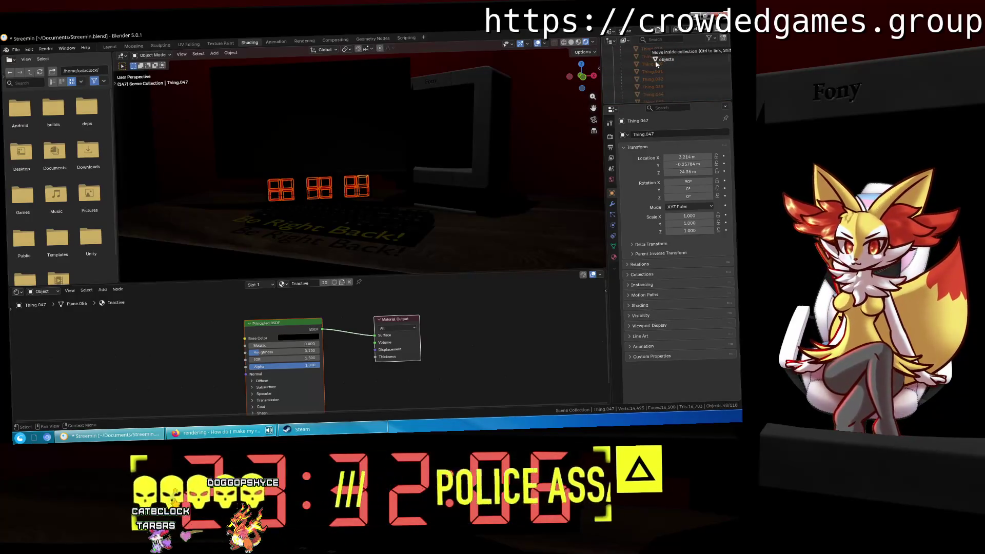
{"action": "left_click_drag", "start_coordinate": [656, 64], "coordinate": [656, 64]}
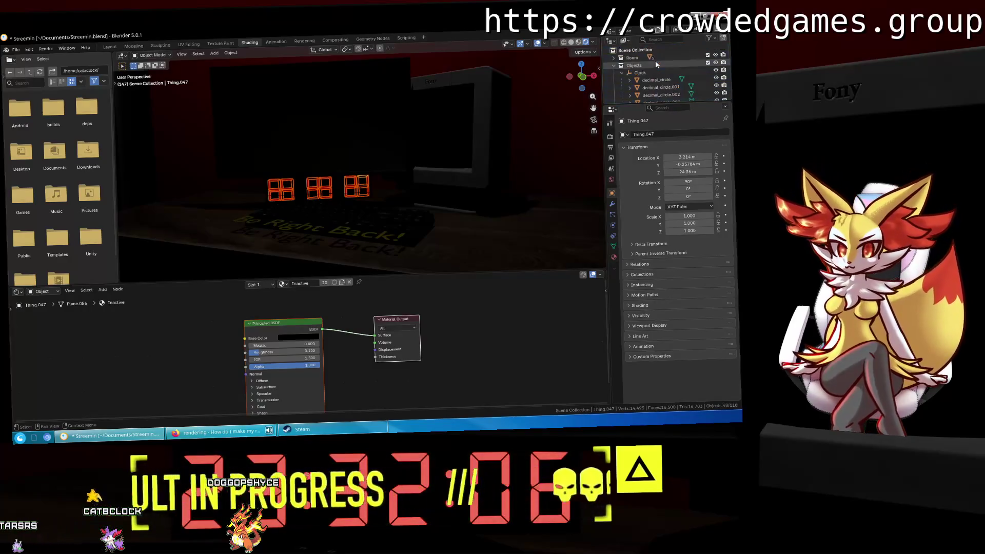
{"action": "left_click", "coordinate": [626, 73]}
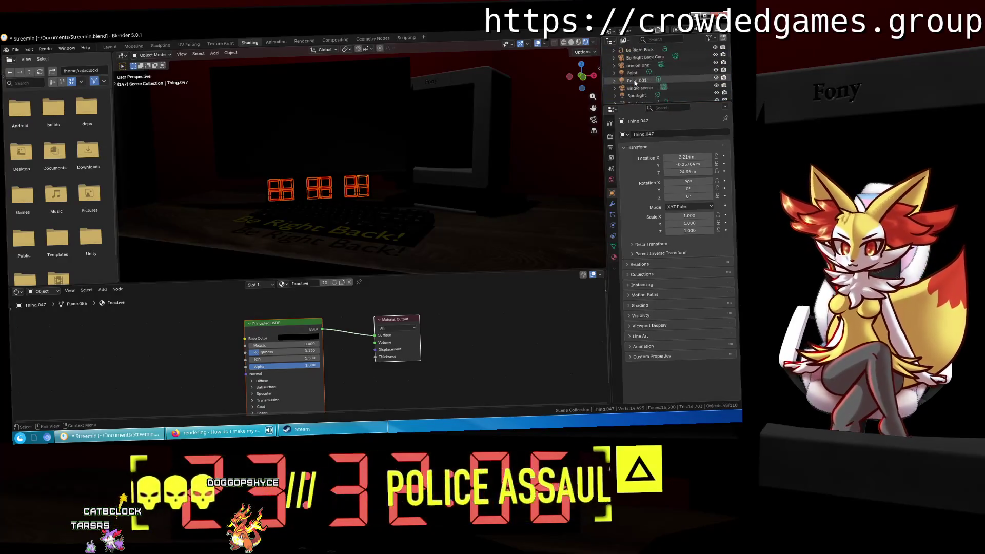
{"action": "scroll", "coordinate": [635, 82], "scroll_direction": "down", "scroll_amount": 3}
{"action": "left_click", "coordinate": [640, 96]}
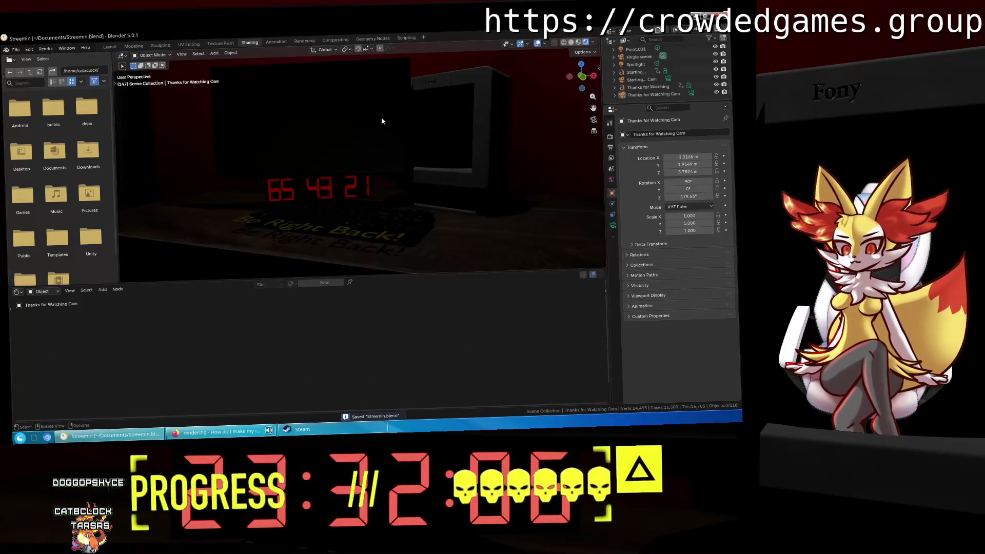
Orbit the desk scene, selecting the cameras, Be Right Back text, Server 01 and LED Monitor.
{"action": "mouse_move", "coordinate": [380, 117]}
{"action": "middle_mouse_down"}
{"action": "mouse_move", "coordinate": [396, 119]}
{"action": "mouse_move", "coordinate": [395, 164]}
{"action": "mouse_move", "coordinate": [397, 150]}
{"action": "mouse_move", "coordinate": [445, 172]}
{"action": "mouse_move", "coordinate": [409, 151]}
{"action": "mouse_move", "coordinate": [477, 163]}
{"action": "middle_mouse_up"}
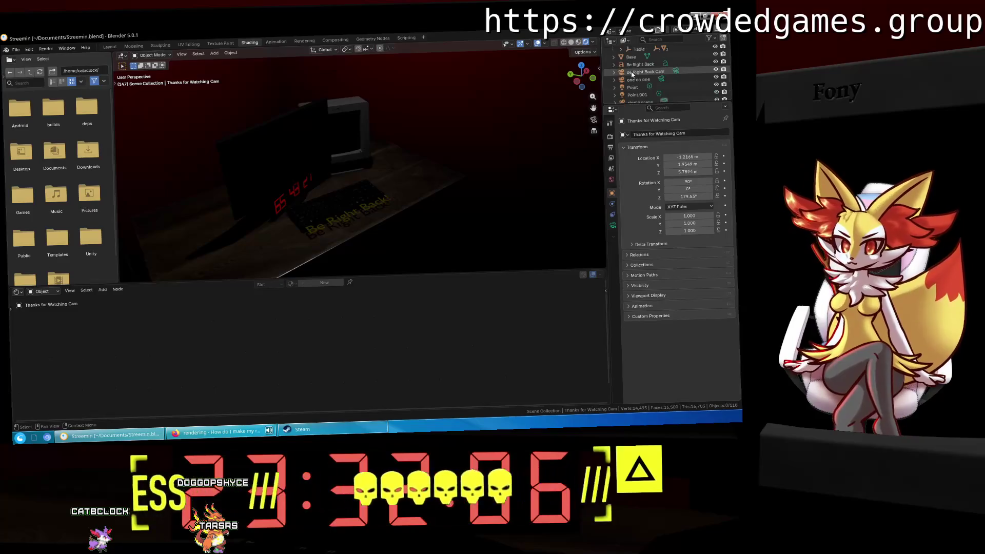
{"action": "scroll", "coordinate": [631, 74], "scroll_direction": "down", "scroll_amount": 1}
{"action": "left_click", "coordinate": [633, 65]}
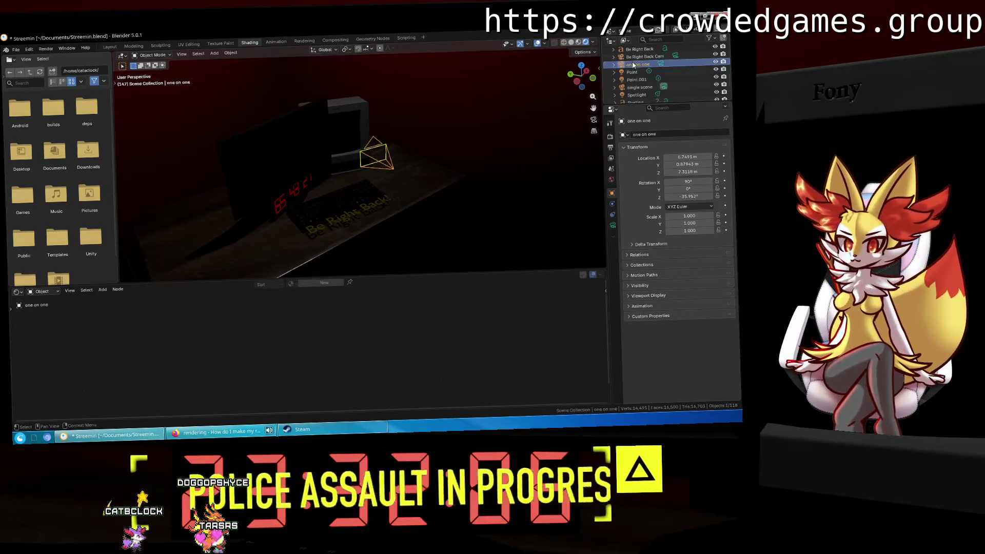
{"action": "middle_click_drag", "start_coordinate": [387, 135], "coordinate": [359, 138]}
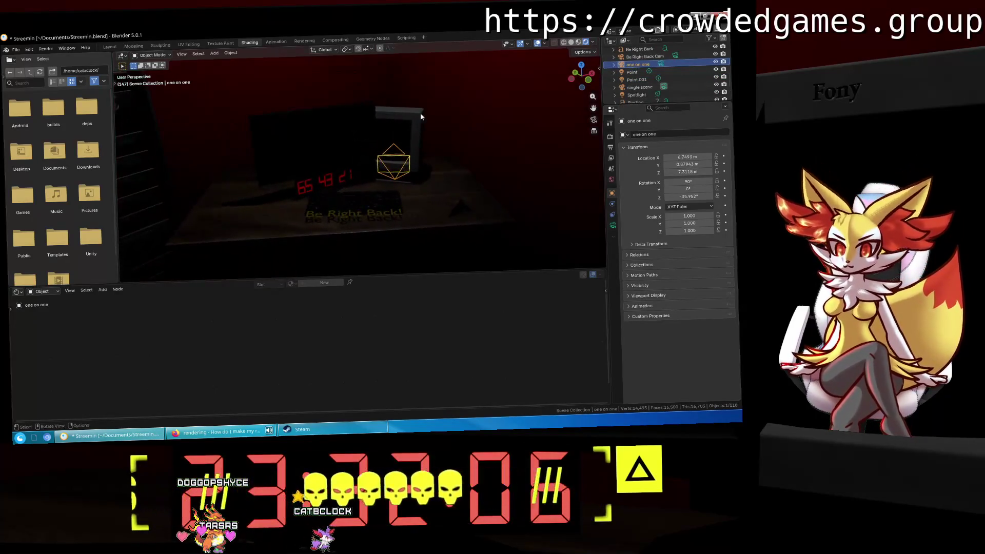
{"action": "left_click", "coordinate": [642, 56]}
{"action": "scroll", "coordinate": [647, 67], "scroll_direction": "up", "scroll_amount": 1}
{"action": "left_click", "coordinate": [645, 65]}
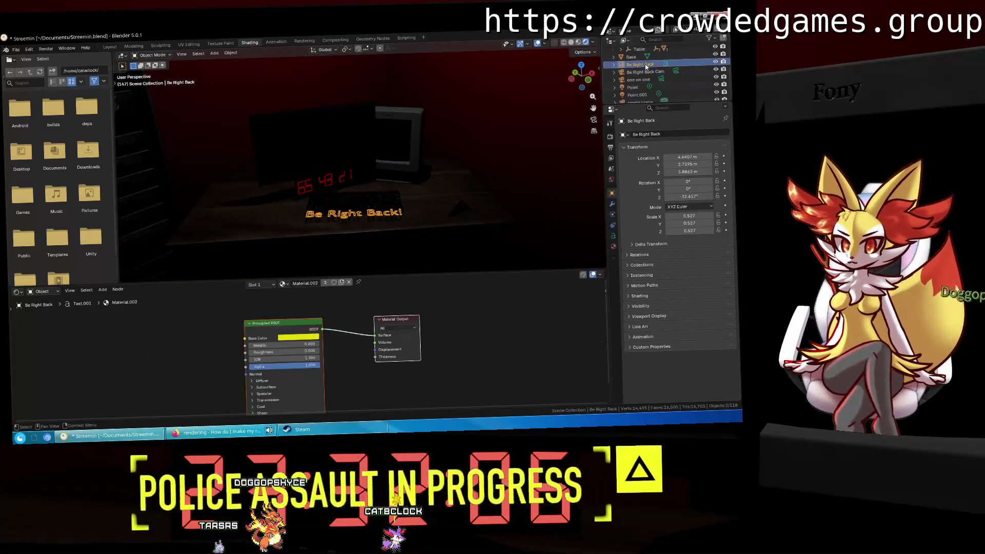
{"action": "scroll", "coordinate": [633, 67], "scroll_direction": "up", "scroll_amount": 3}
{"action": "left_click", "coordinate": [643, 79]}
{"action": "mouse_move", "coordinate": [359, 118]}
{"action": "middle_mouse_down"}
{"action": "mouse_move", "coordinate": [318, 101]}
{"action": "mouse_move", "coordinate": [264, 99]}
{"action": "middle_mouse_up"}
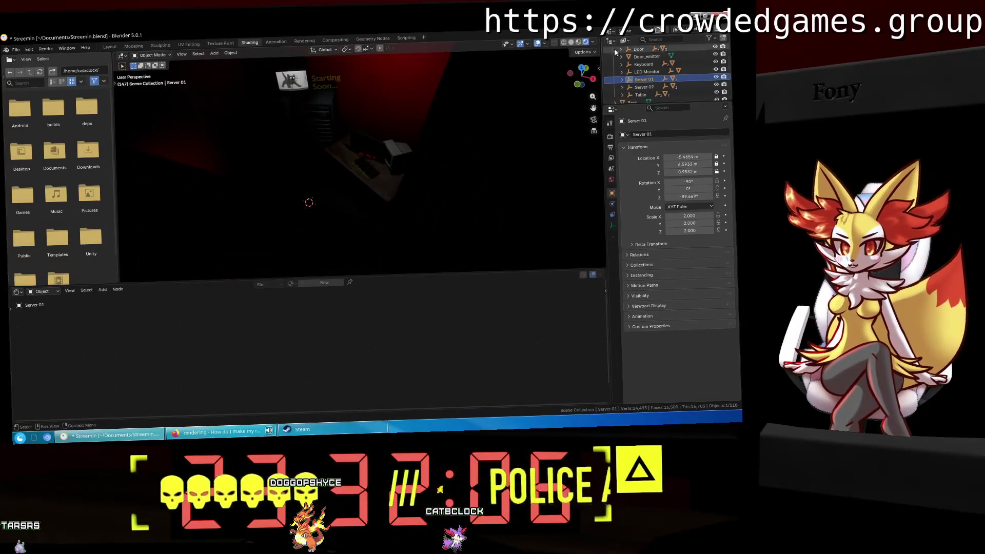
{"action": "left_click", "coordinate": [654, 72]}
{"action": "scroll", "coordinate": [656, 73], "scroll_direction": "up", "scroll_amount": 2}
Select the monitor's black panel Object_2, then switch to Modeling and back to Layout.
{"action": "mouse_move", "coordinate": [369, 97]}
{"action": "middle_mouse_down"}
{"action": "mouse_move", "coordinate": [395, 172]}
{"action": "mouse_move", "coordinate": [411, 143]}
{"action": "middle_mouse_up"}
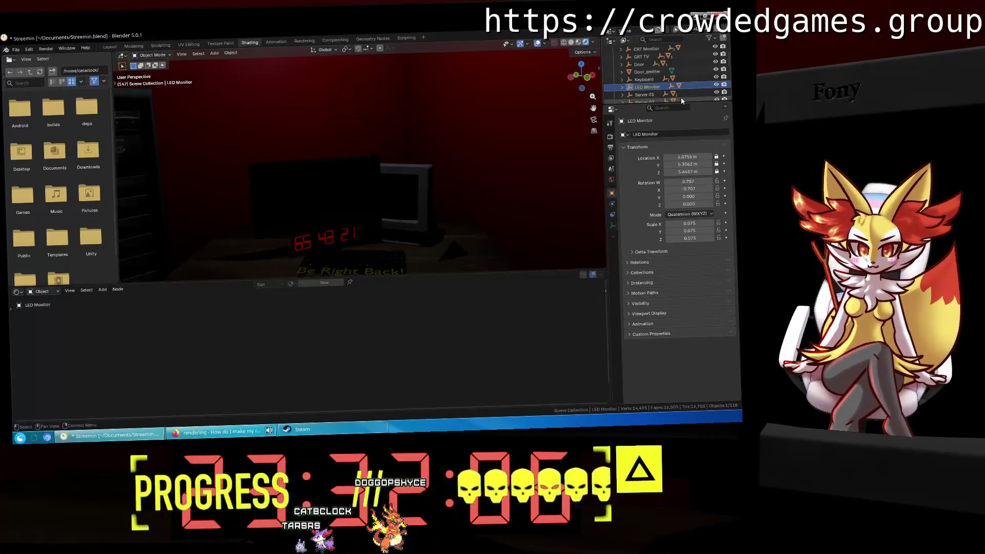
{"action": "scroll", "coordinate": [631, 80], "scroll_direction": "down", "scroll_amount": 3}
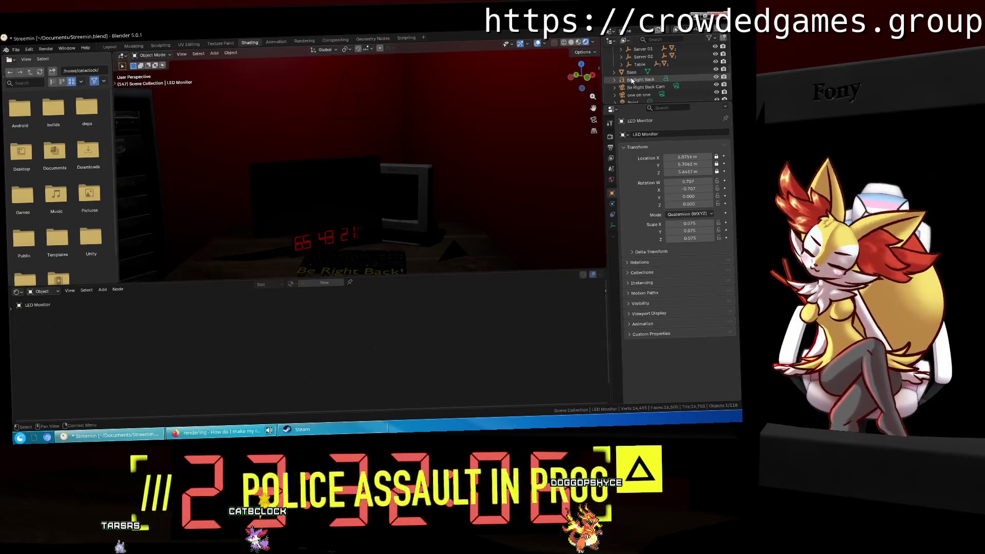
{"action": "middle_click_drag", "start_coordinate": [391, 147], "coordinate": [408, 184]}
{"action": "scroll", "coordinate": [697, 94], "scroll_direction": "up", "scroll_amount": 3}
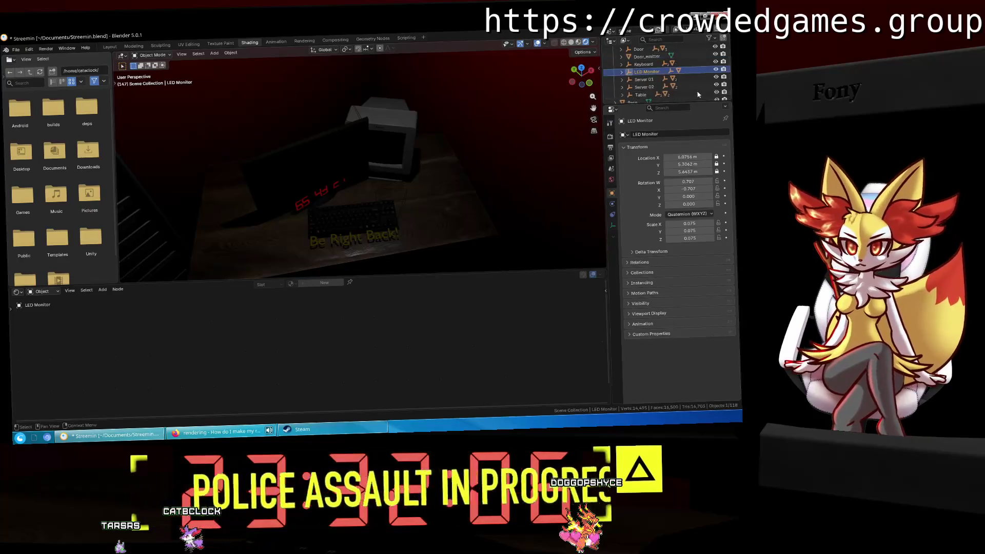
{"action": "scroll", "coordinate": [629, 75], "scroll_direction": "up", "scroll_amount": 5}
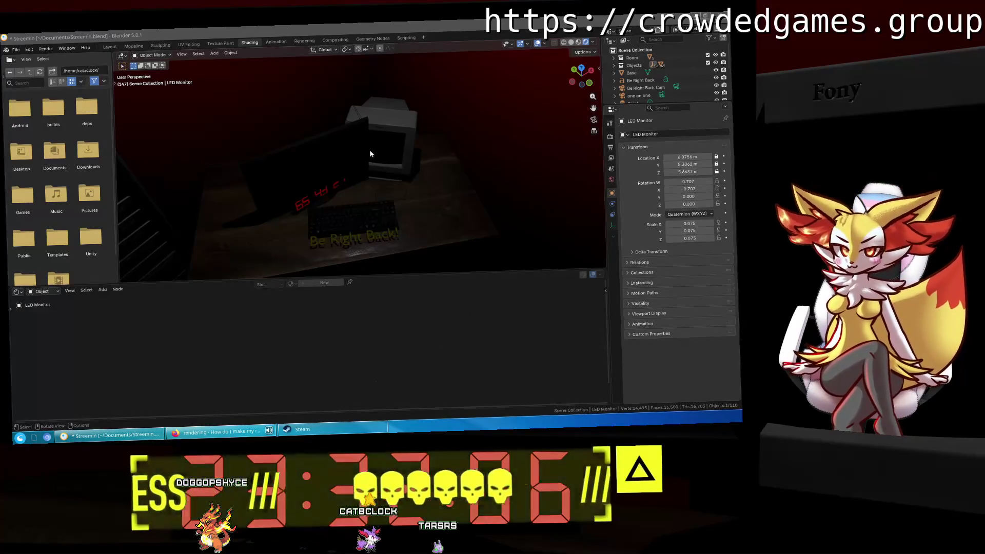
{"action": "left_click", "coordinate": [365, 151]}
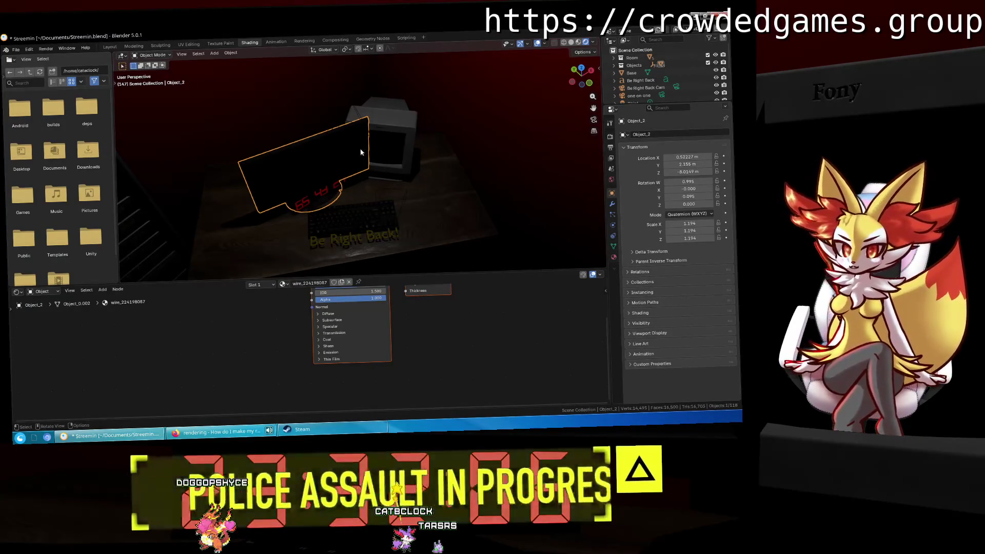
{"action": "left_click", "coordinate": [135, 46]}
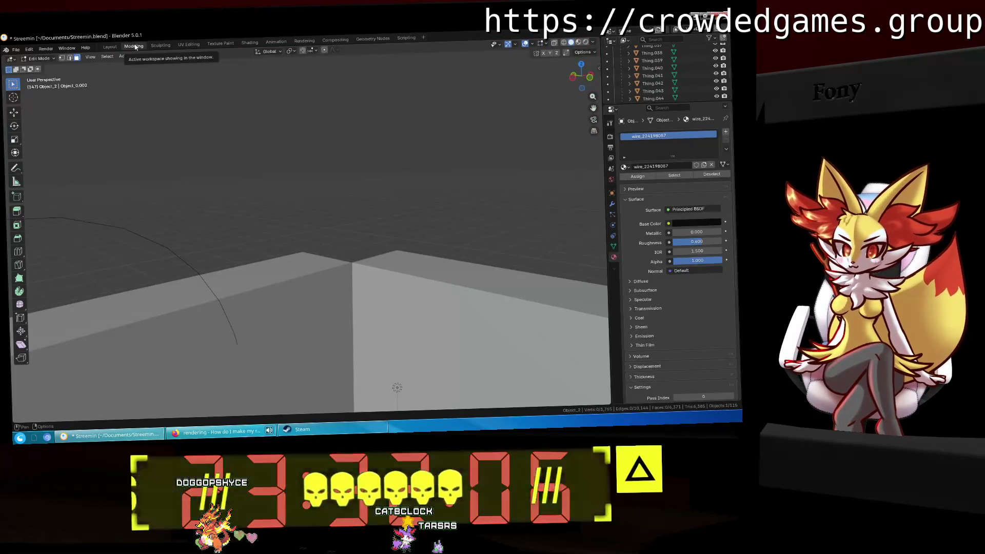
{"action": "left_click", "coordinate": [110, 48]}
Orbit to the whole desk, select the red wall Wall.002, and save Streemin.blend.
{"action": "scroll", "coordinate": [379, 136], "scroll_direction": "down", "scroll_amount": 5}
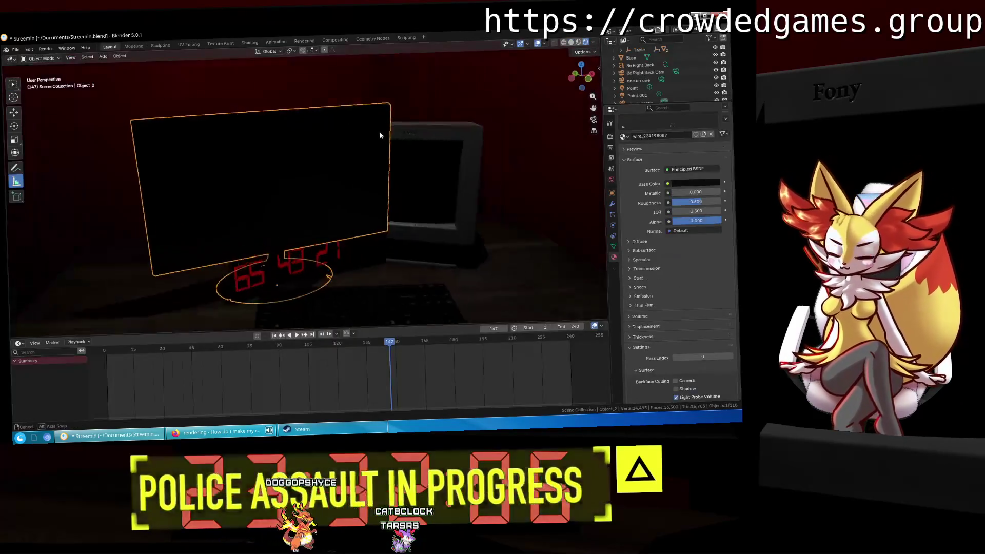
{"action": "middle_click_drag", "start_coordinate": [384, 155], "coordinate": [383, 190]}
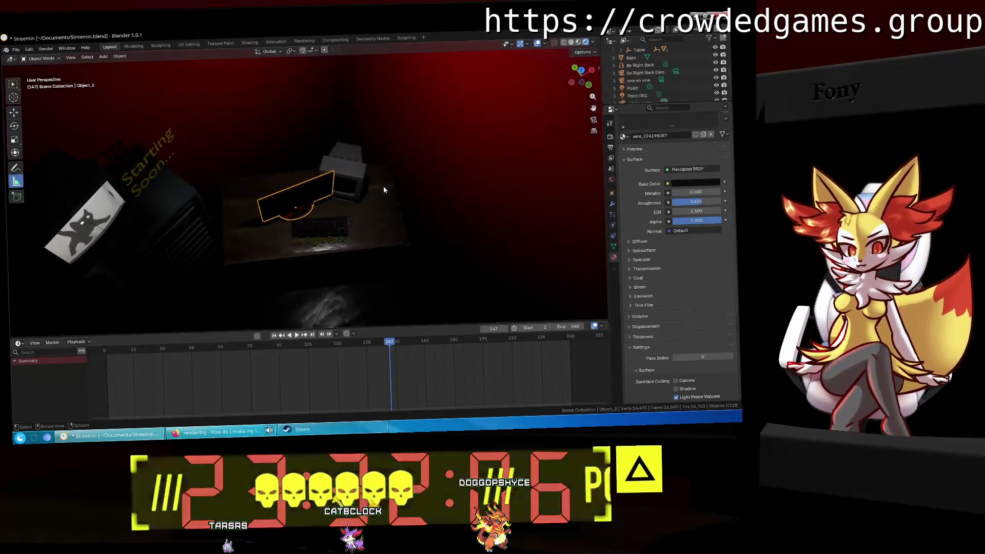
{"action": "left_click", "coordinate": [404, 153]}
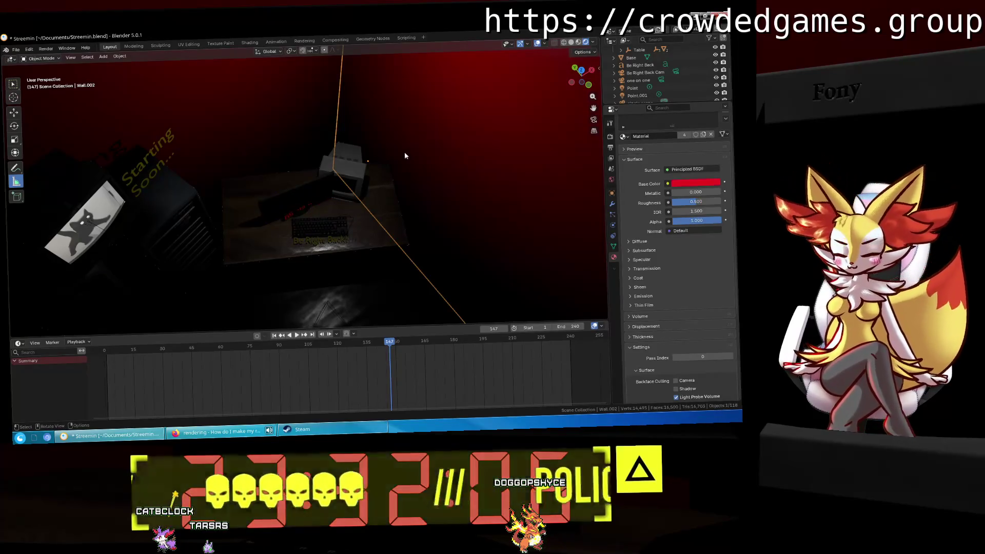
{"action": "scroll", "coordinate": [691, 82], "scroll_direction": "down", "scroll_amount": 1}
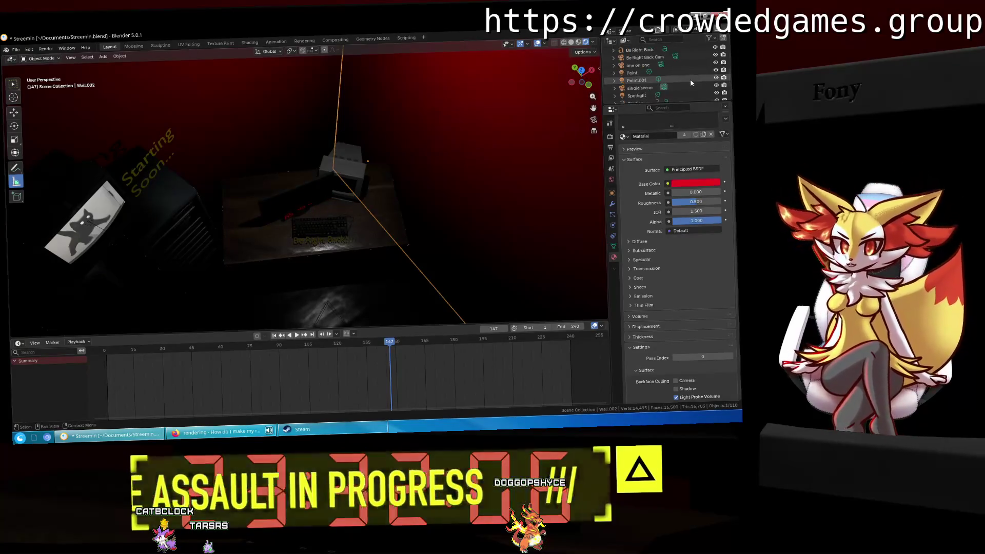
{"action": "scroll", "coordinate": [686, 83], "scroll_direction": "up", "scroll_amount": 2}
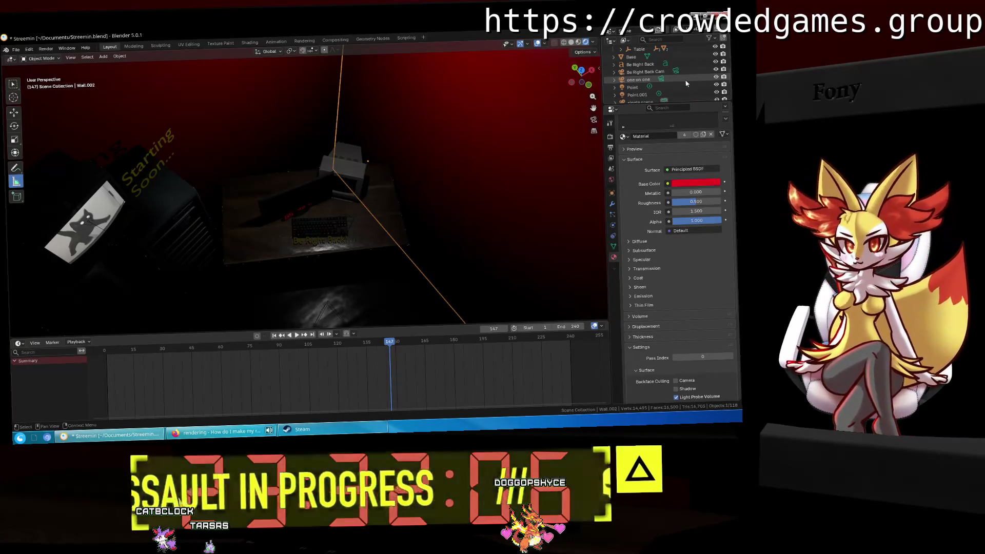
{"action": "key", "text": "ctrl+s"}
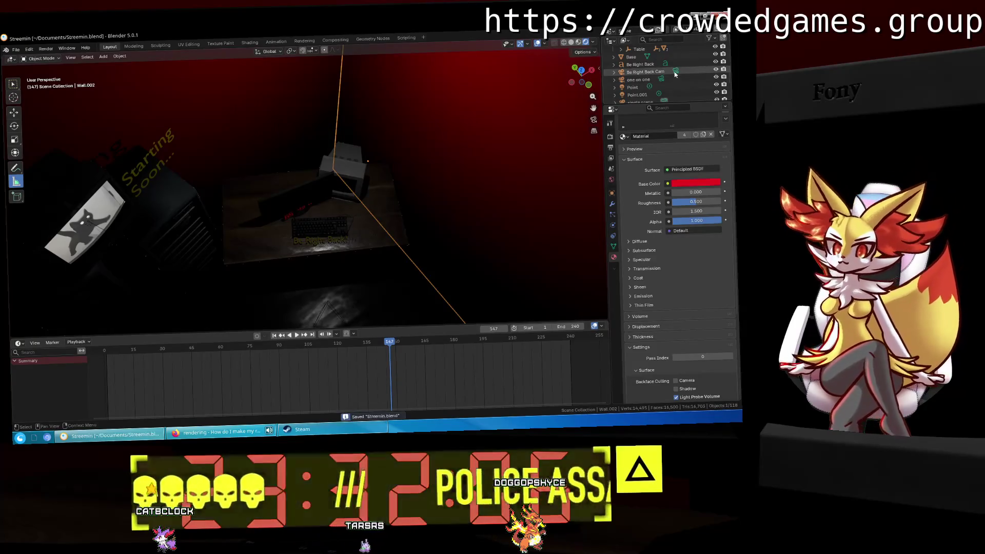
Select the Be Right Back Cam in the Outliner to show its lens settings.
{"action": "scroll", "coordinate": [654, 89], "scroll_direction": "down", "scroll_amount": 3}
{"action": "scroll", "coordinate": [655, 98], "scroll_direction": "up", "scroll_amount": 2}
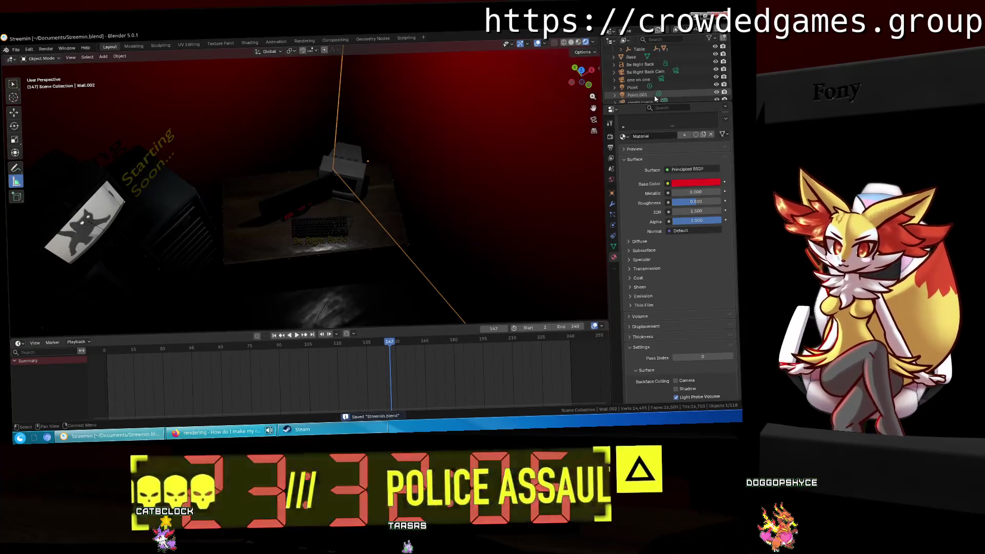
{"action": "scroll", "coordinate": [662, 87], "scroll_direction": "up", "scroll_amount": 1}
{"action": "left_click", "coordinate": [676, 72]}
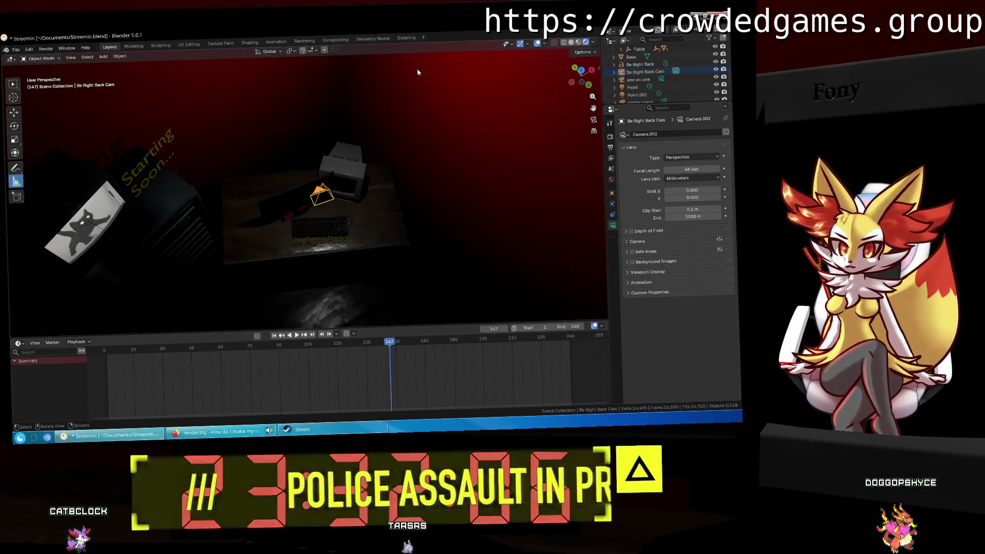
View through the Be Right Back Cam and play the animation, stopping at frame 42.
{"action": "left_click", "coordinate": [593, 118]}
{"action": "key", "text": "space"}
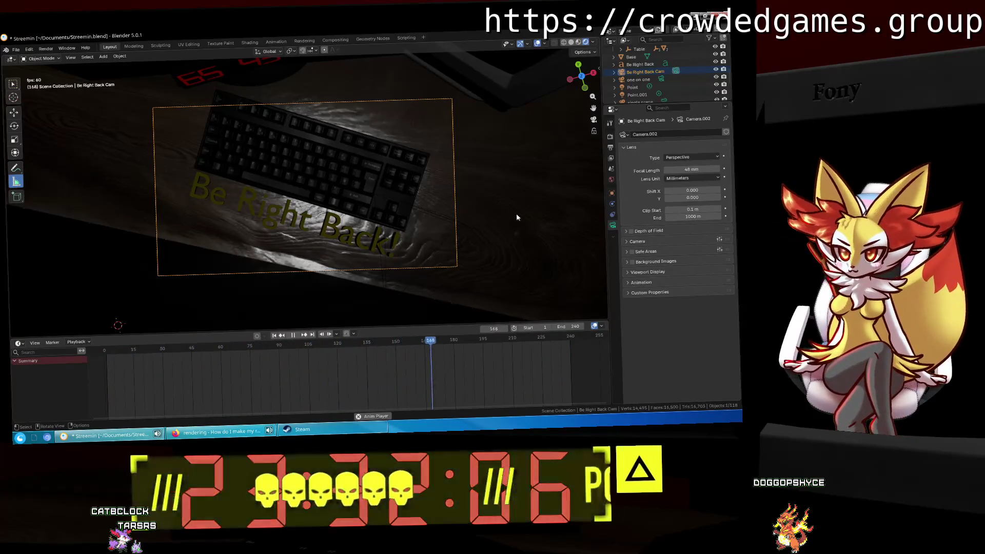
{"action": "key", "text": "space"}
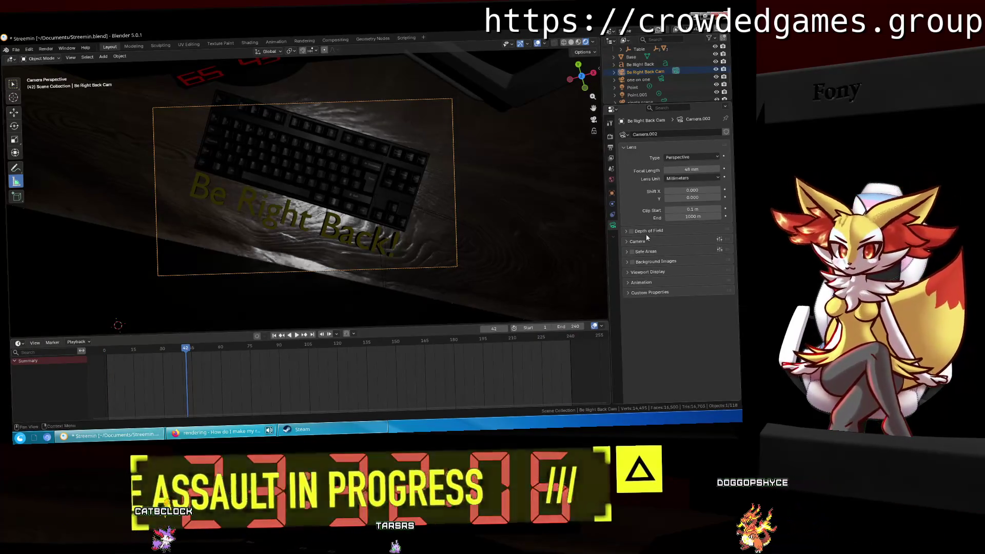
Keyframe the camera's X, Y and Z location and turn the timeline into the Graph Editor.
{"action": "left_click", "coordinate": [611, 193]}
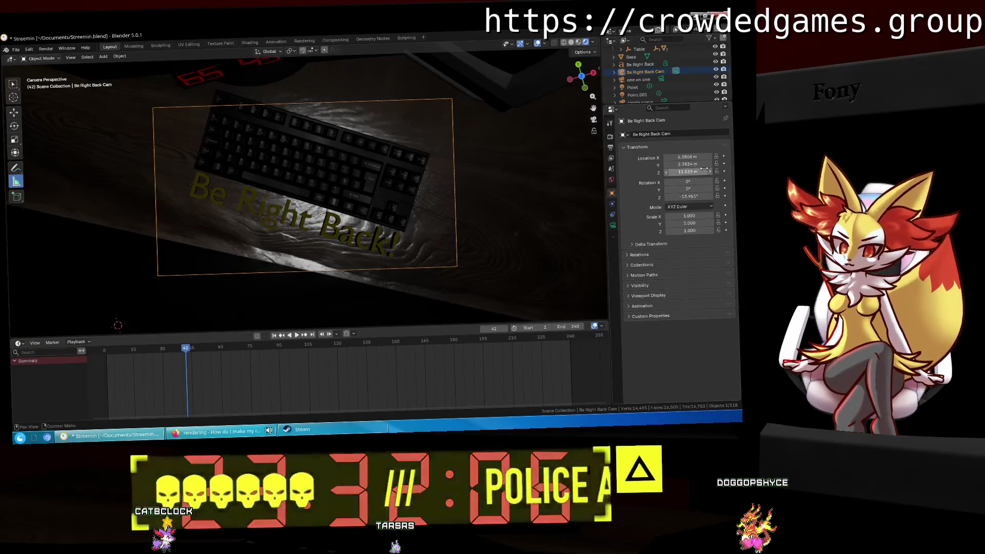
{"action": "left_click", "coordinate": [723, 157]}
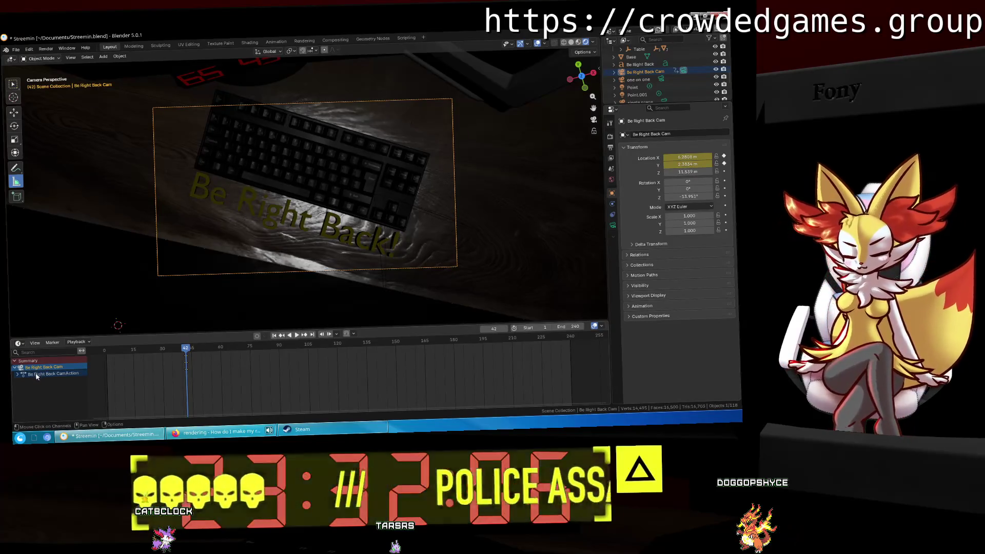
{"action": "left_click", "coordinate": [18, 343]}
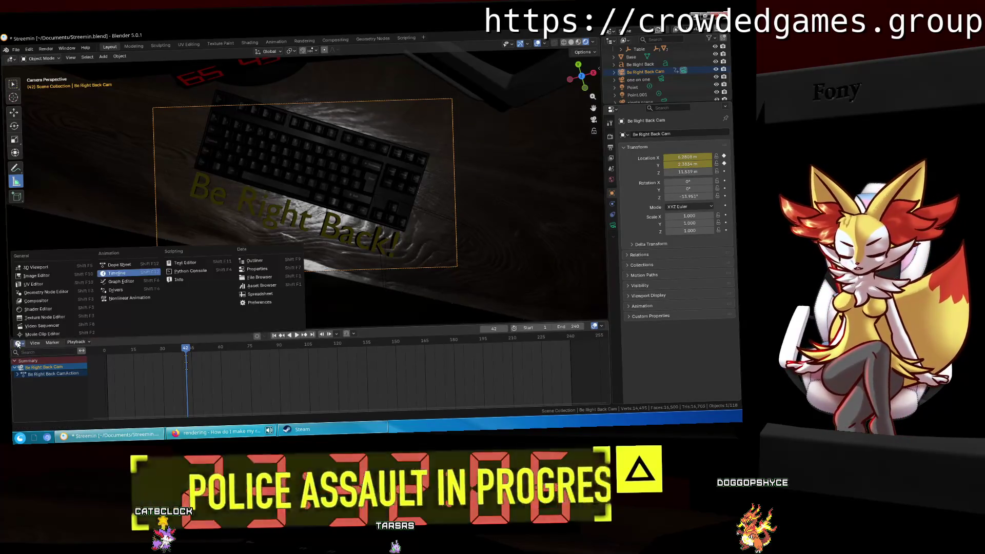
{"action": "left_click", "coordinate": [132, 282]}
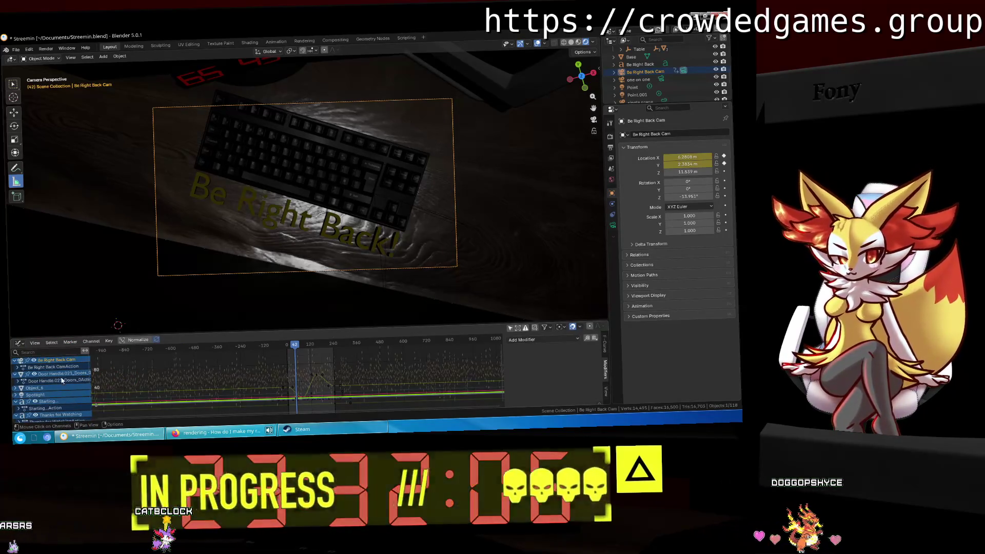
Expand the Be Right Back CamAction and select its Object Transforms channel group.
{"action": "left_click", "coordinate": [606, 391]}
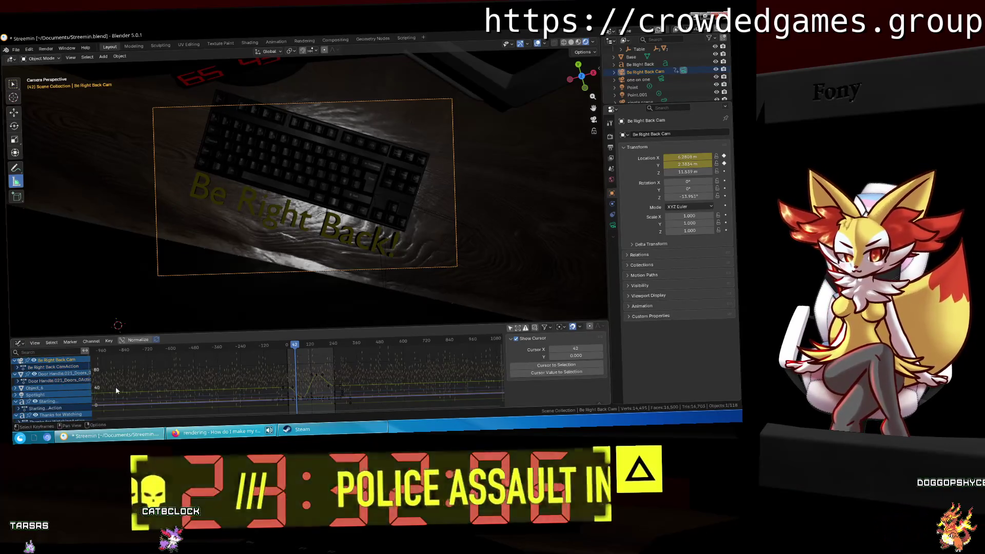
{"action": "right_click", "coordinate": [65, 374]}
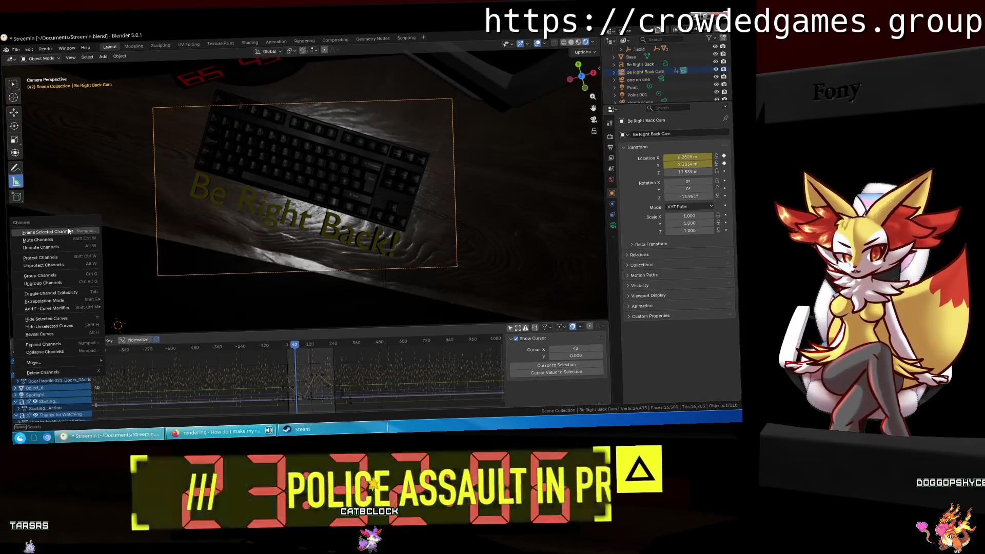
{"action": "mouse_move", "coordinate": [85, 306]}
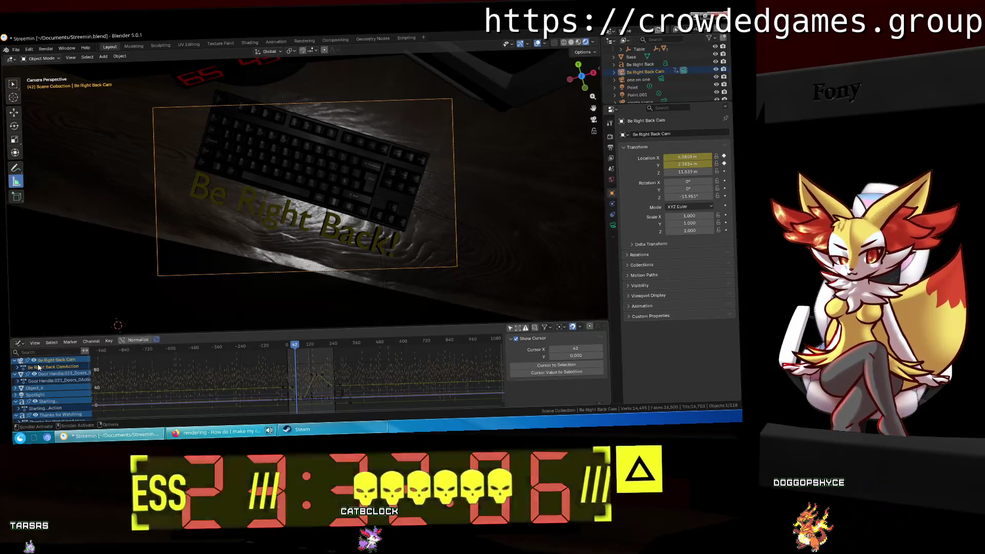
{"action": "left_click", "coordinate": [18, 366]}
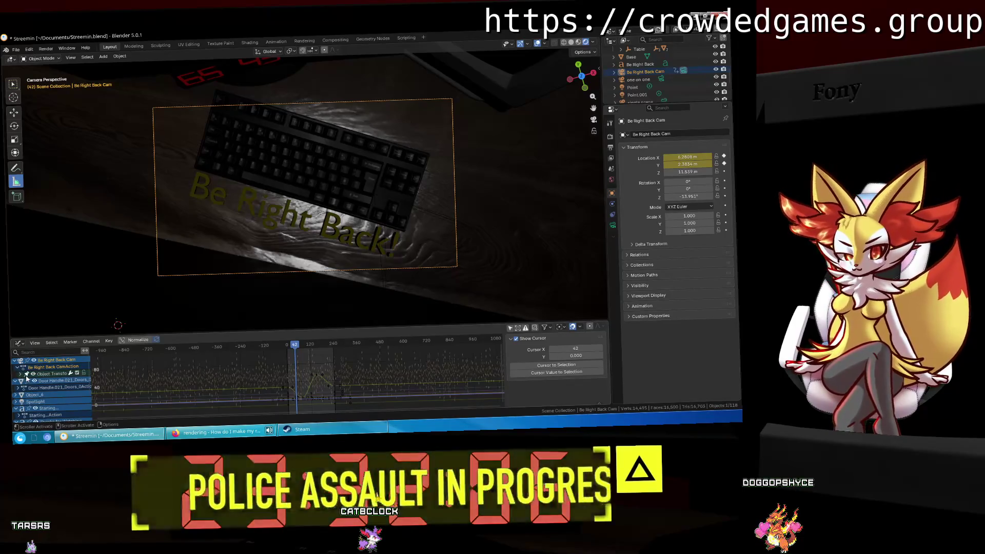
{"action": "left_click", "coordinate": [49, 375]}
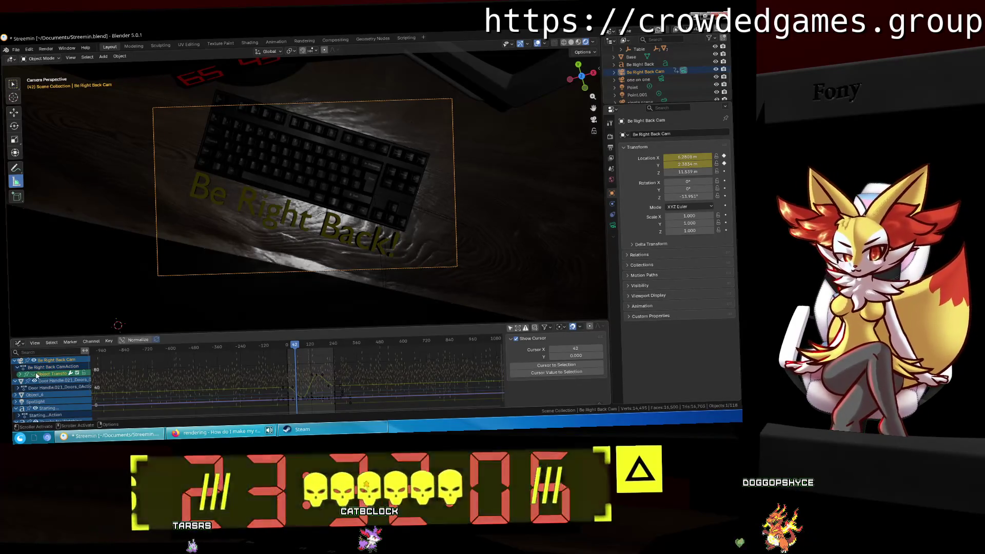
{"action": "scroll", "coordinate": [307, 407], "scroll_direction": "up", "scroll_amount": 1}
{"action": "scroll", "coordinate": [306, 406], "scroll_direction": "up", "scroll_amount": 5}
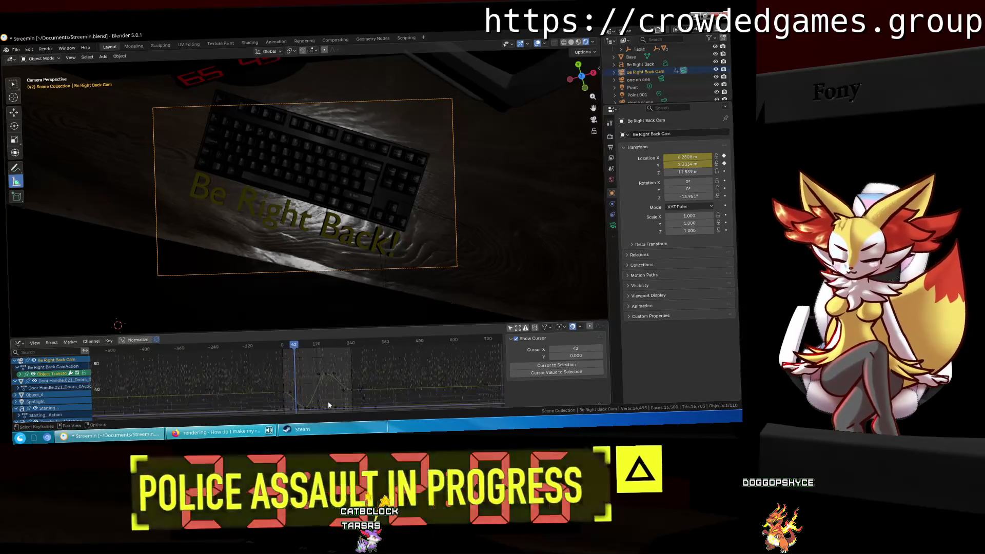
{"action": "scroll", "coordinate": [307, 394], "scroll_direction": "up", "scroll_amount": 2}
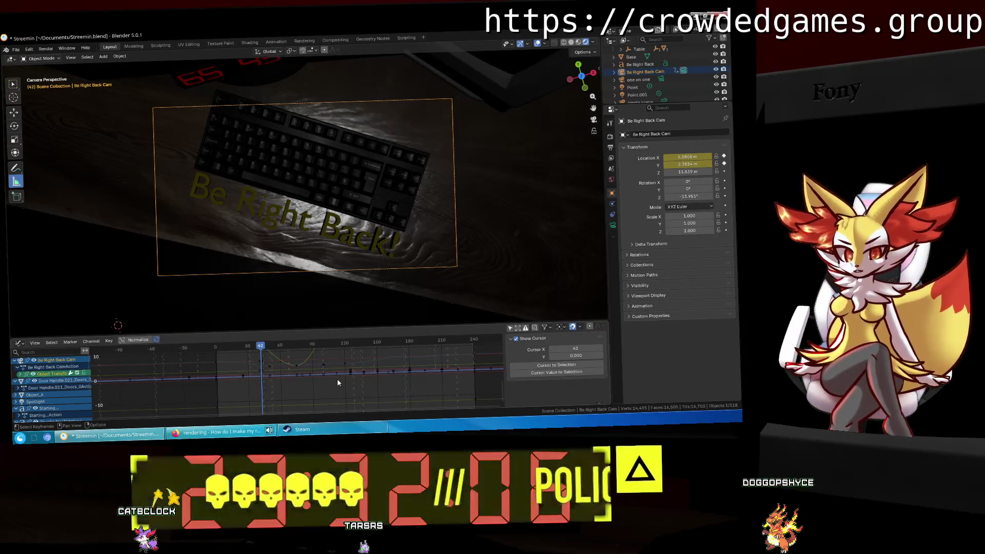
{"action": "scroll", "coordinate": [337, 382], "scroll_direction": "up", "scroll_amount": 2}
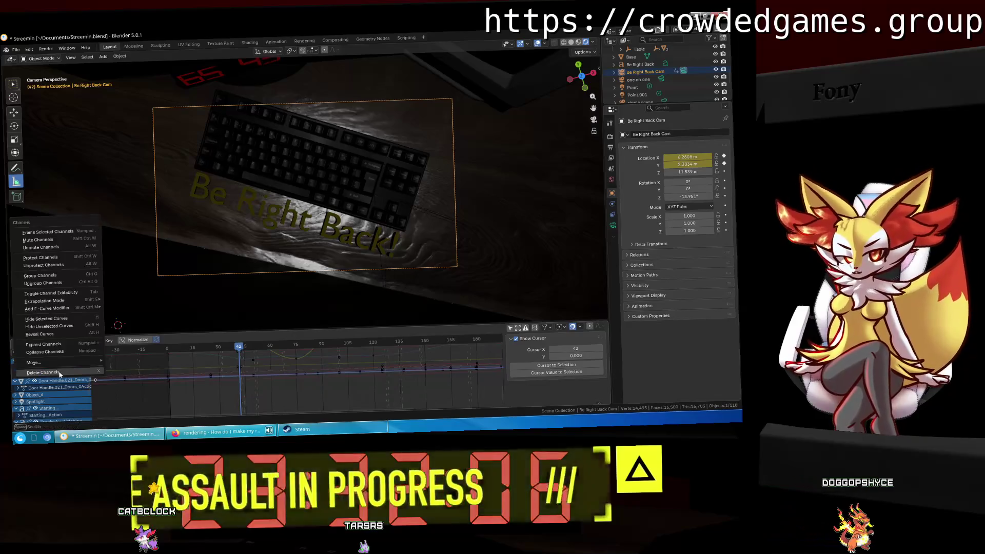
{"action": "right_click", "coordinate": [98, 373]}
{"action": "key", "text": "Escape"}
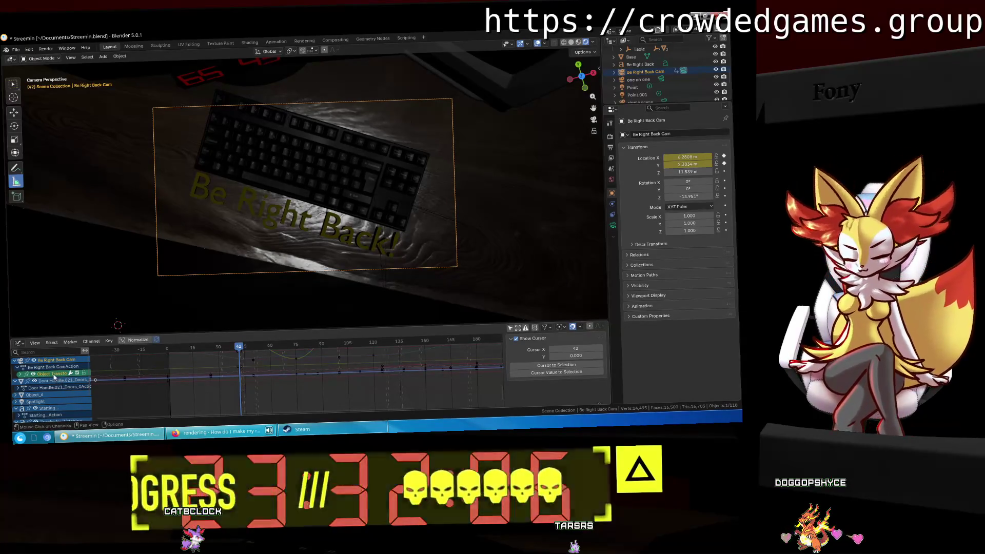
{"action": "right_click", "coordinate": [53, 376]}
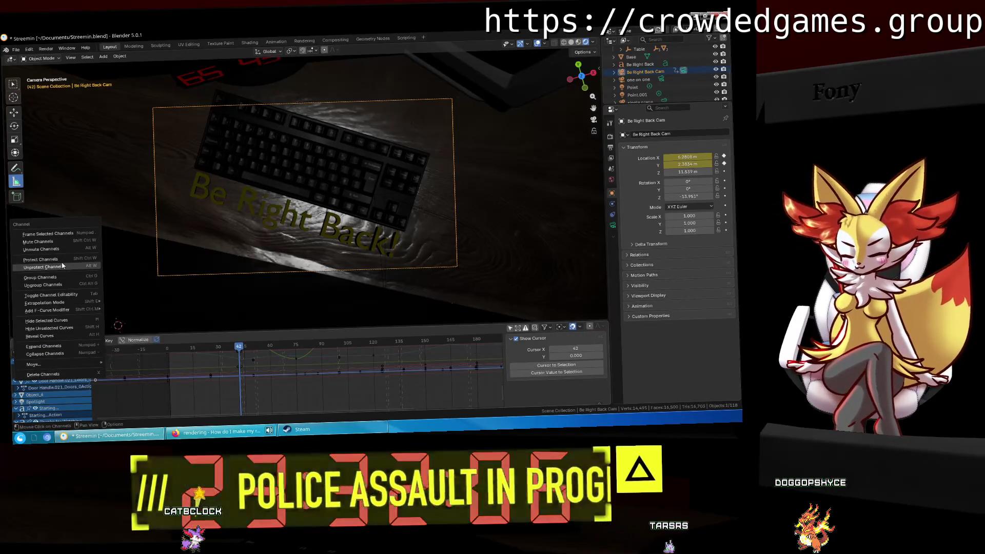
{"action": "key", "text": "Escape"}
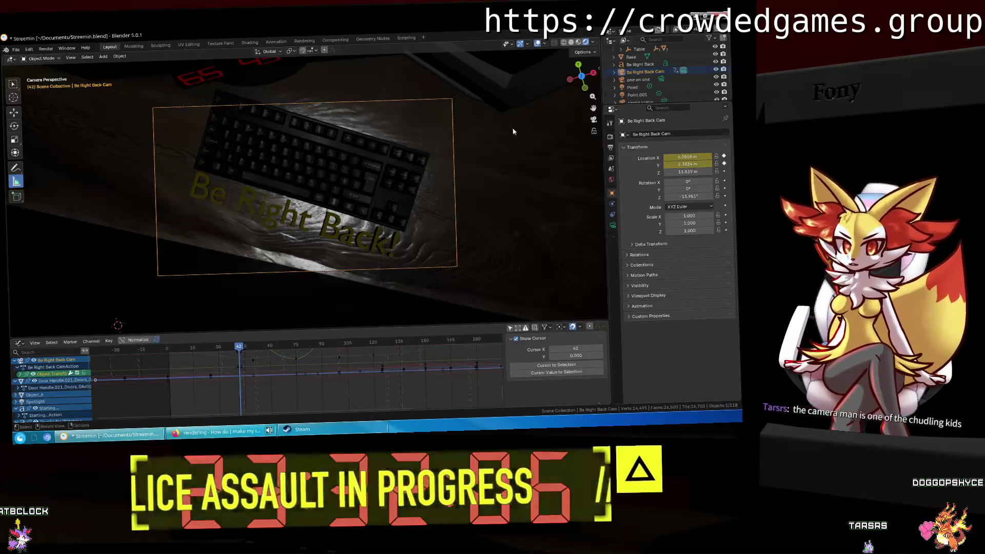
Look through the Thanks for Watching Cam and play, then stop, the animation.
{"action": "mouse_move", "coordinate": [447, 205]}
{"action": "middle_mouse_down"}
{"action": "mouse_move", "coordinate": [484, 202]}
{"action": "mouse_move", "coordinate": [417, 103]}
{"action": "mouse_move", "coordinate": [429, 126]}
{"action": "middle_mouse_up"}
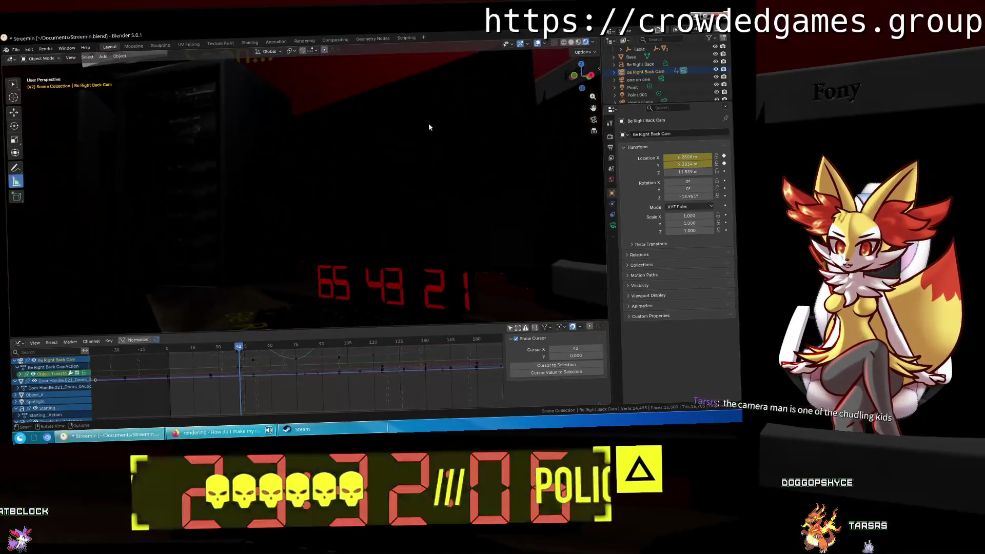
{"action": "scroll", "coordinate": [667, 77], "scroll_direction": "down", "scroll_amount": 5}
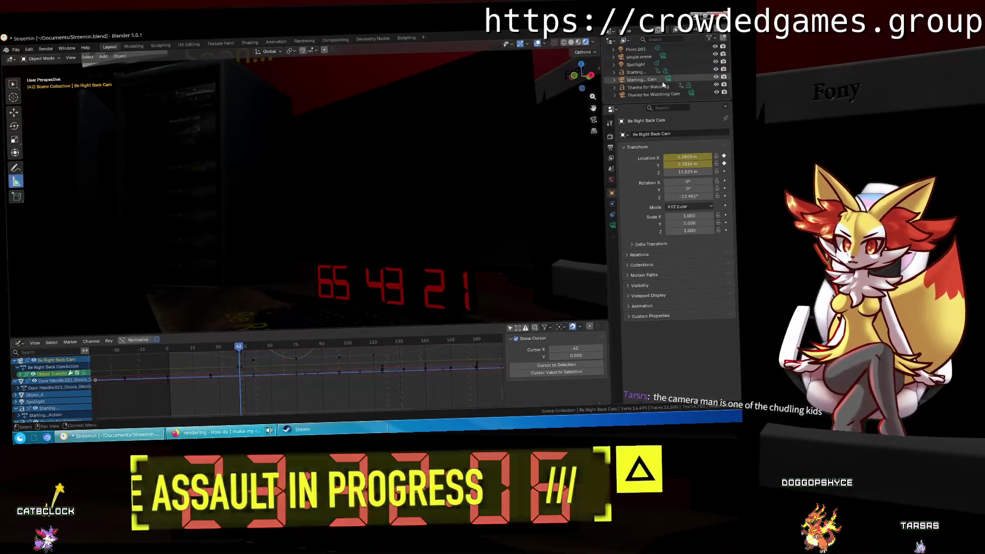
{"action": "left_click", "coordinate": [691, 93]}
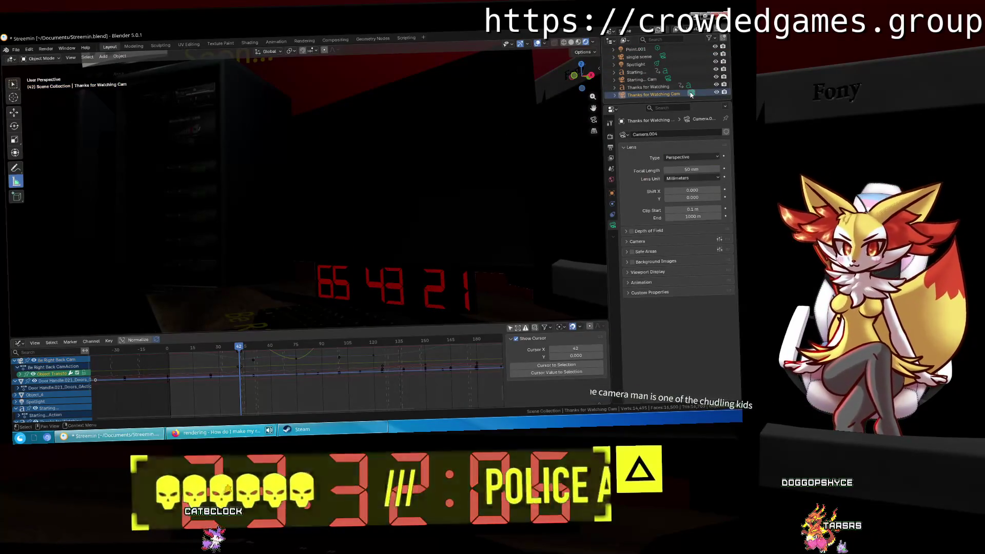
{"action": "key", "text": "ctrl+KP_0"}
{"action": "key", "text": "space"}
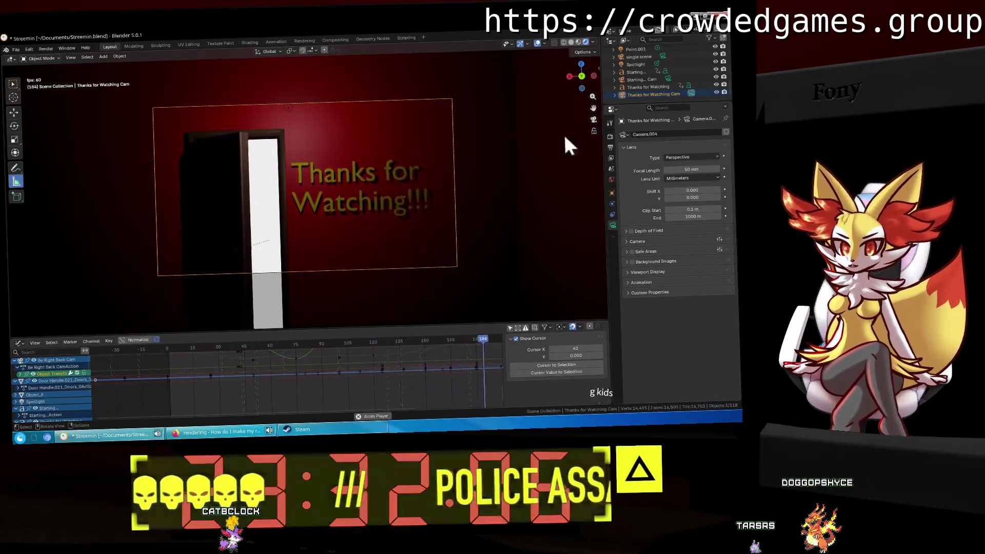
{"action": "scroll", "coordinate": [667, 82], "scroll_direction": "up", "scroll_amount": 4}
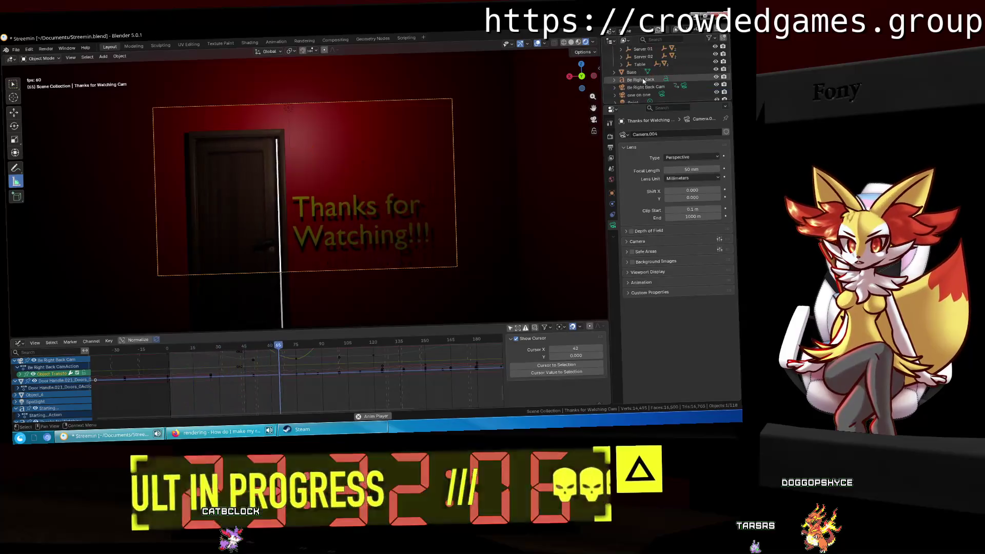
{"action": "left_click", "coordinate": [519, 149]}
{"action": "key", "text": "space"}
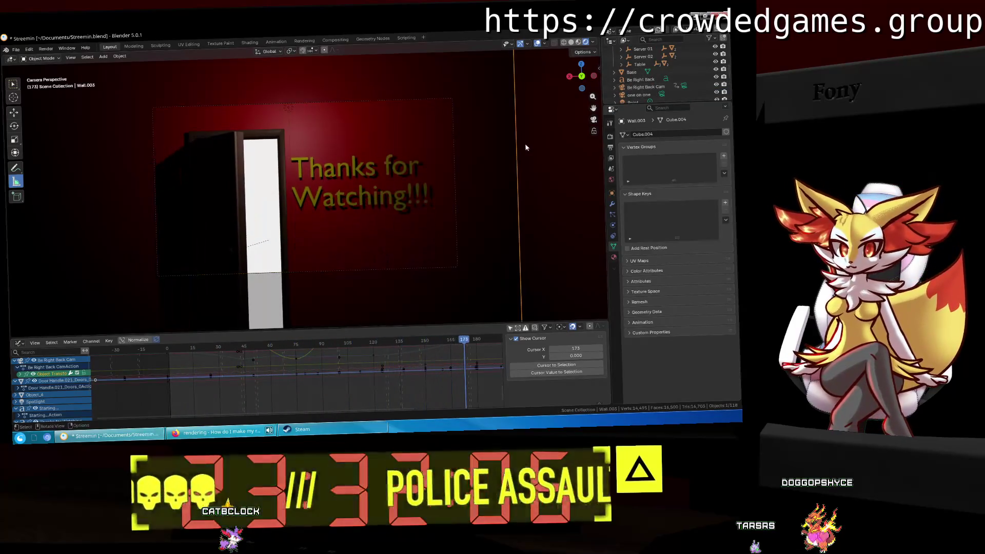
Preview the Starting Soon camera's animation, then select the Be Right Back camera.
{"action": "scroll", "coordinate": [631, 87], "scroll_direction": "down", "scroll_amount": 3}
{"action": "scroll", "coordinate": [631, 87], "scroll_direction": "down", "scroll_amount": 2}
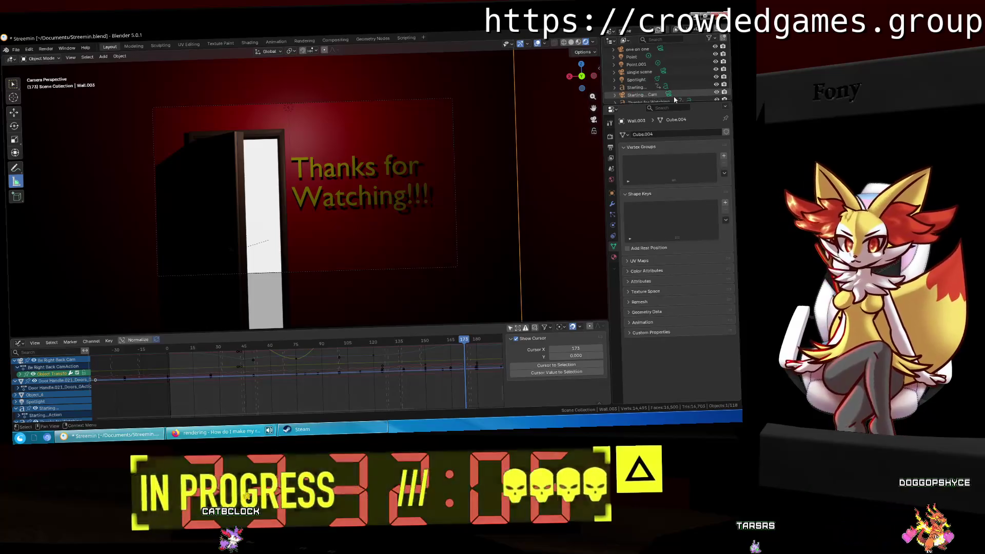
{"action": "left_click", "coordinate": [668, 79]}
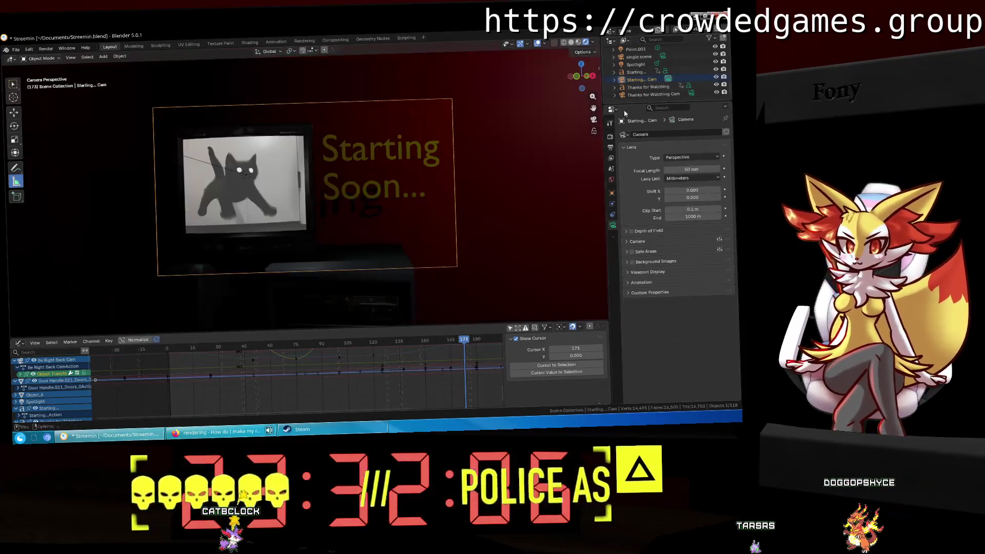
{"action": "left_click", "coordinate": [478, 177]}
{"action": "key", "text": "space"}
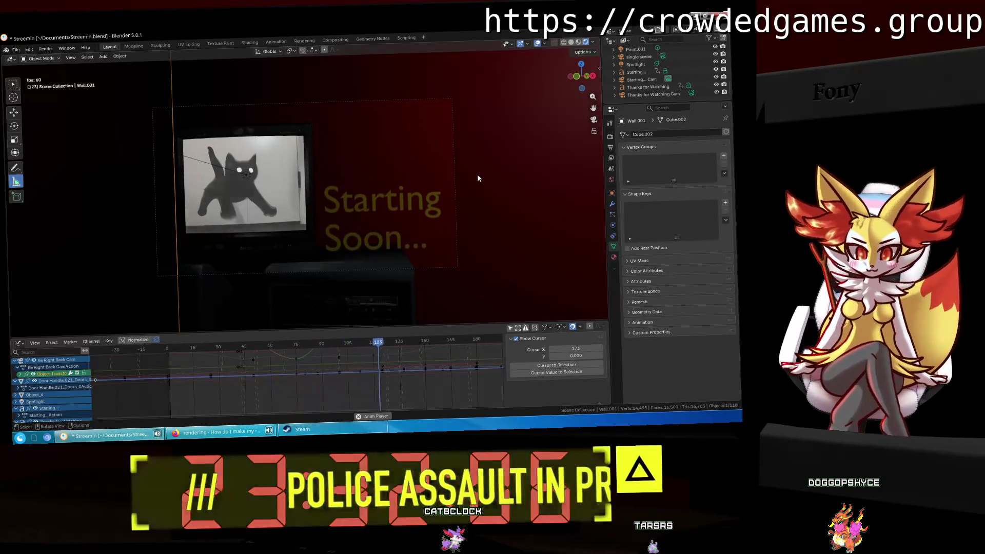
{"action": "key", "text": "space"}
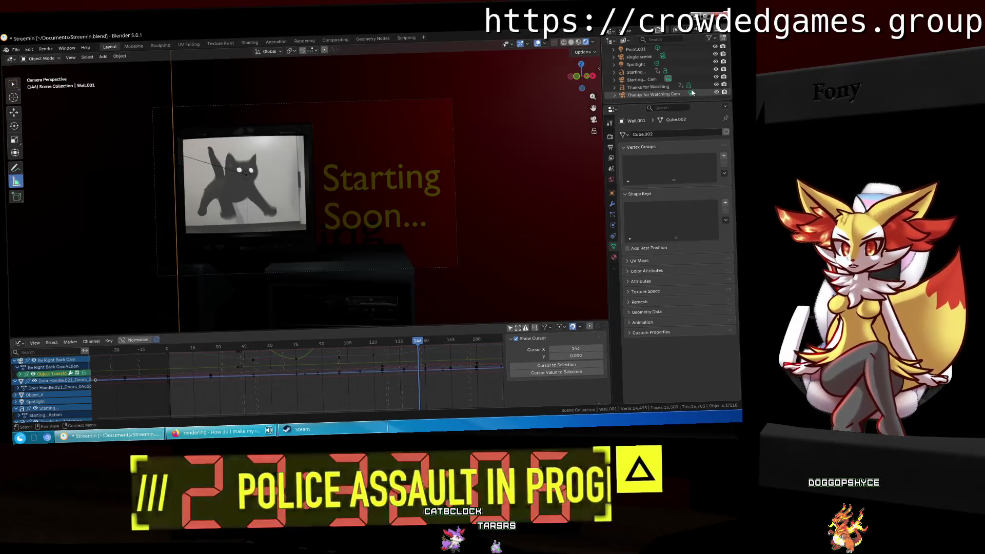
{"action": "scroll", "coordinate": [687, 84], "scroll_direction": "up", "scroll_amount": 2}
{"action": "left_click", "coordinate": [683, 86]}
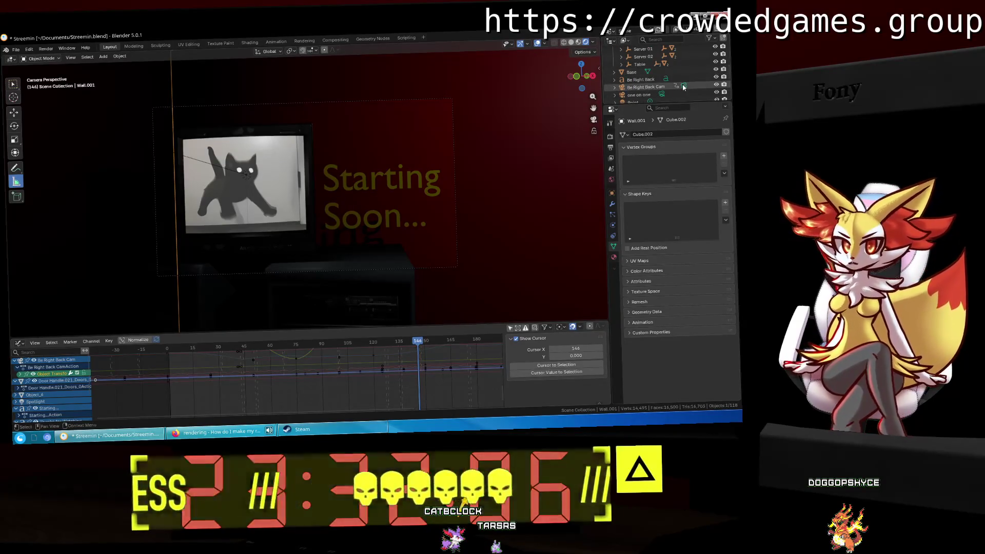
{"action": "key", "text": "space"}
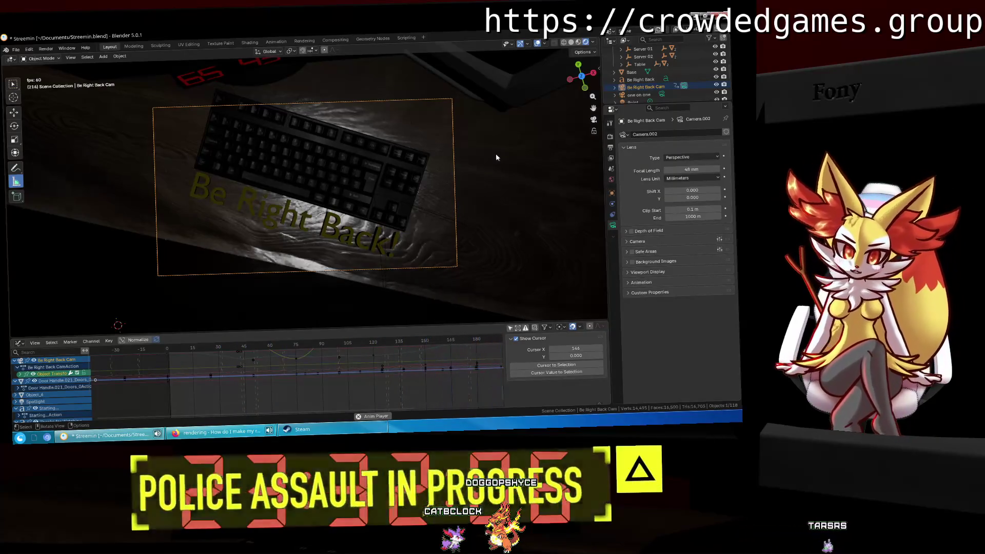
{"action": "key", "text": "space"}
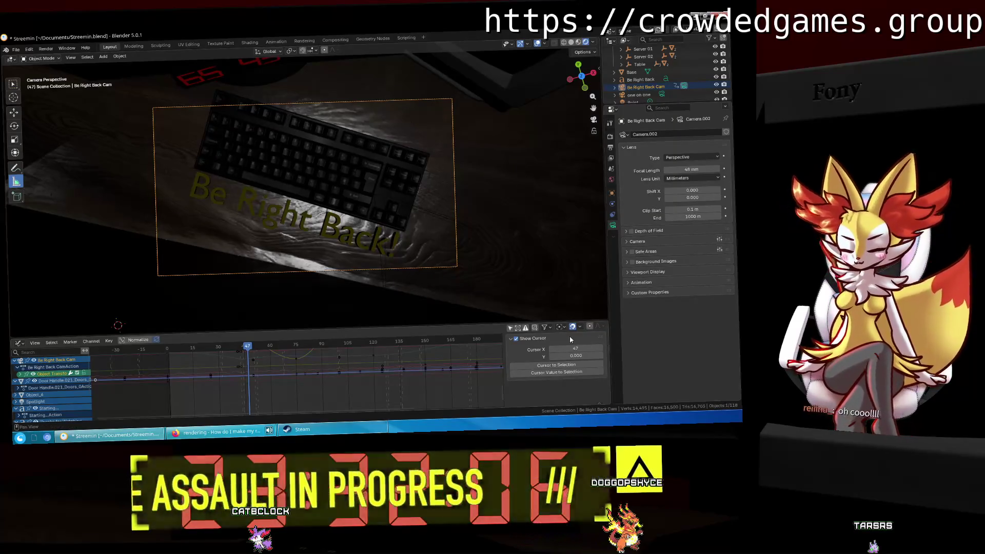
{"action": "right_click", "coordinate": [58, 390]}
{"action": "key", "text": "Escape"}
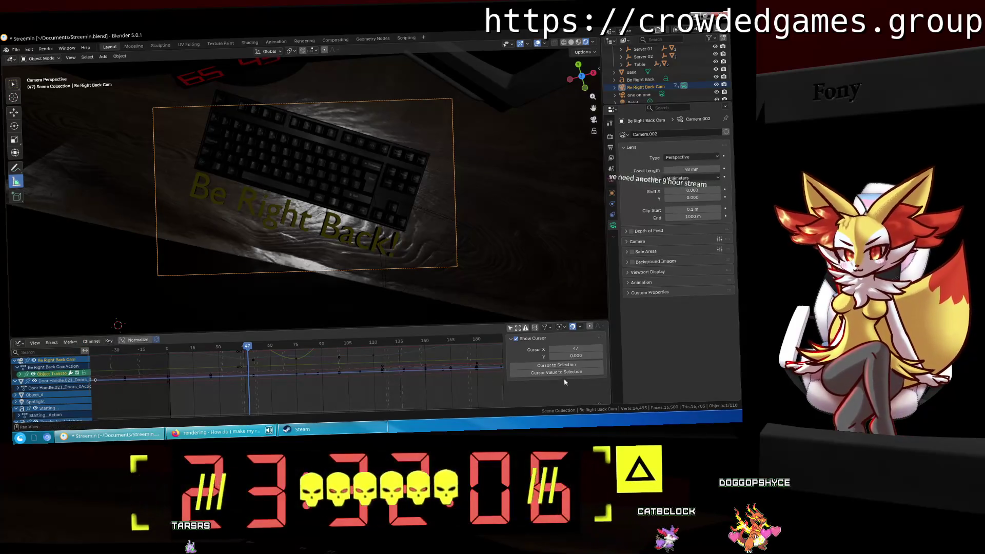
Expand the door handle and camera transform channels, then pick the camera's Y Location curve.
{"action": "left_click", "coordinate": [42, 381]}
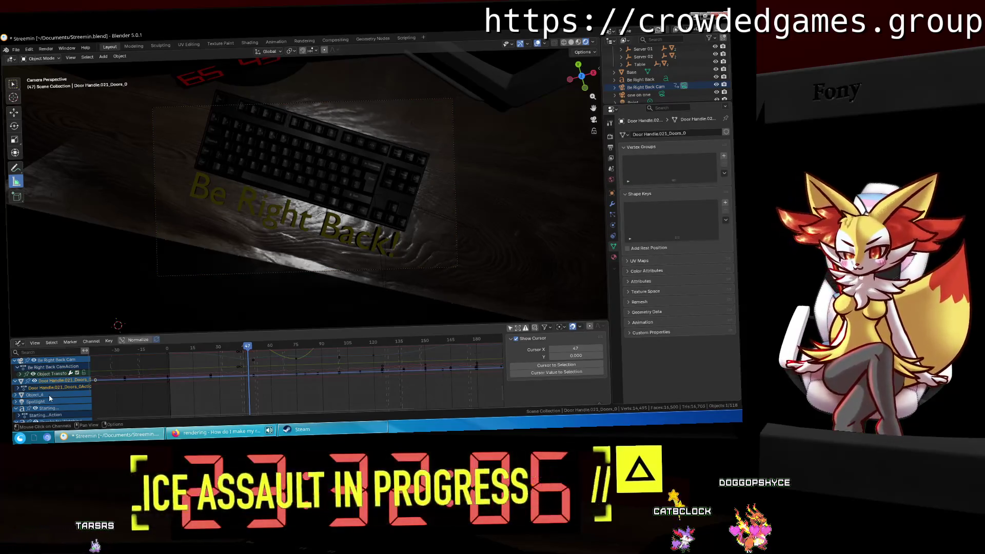
{"action": "left_click", "coordinate": [21, 389]}
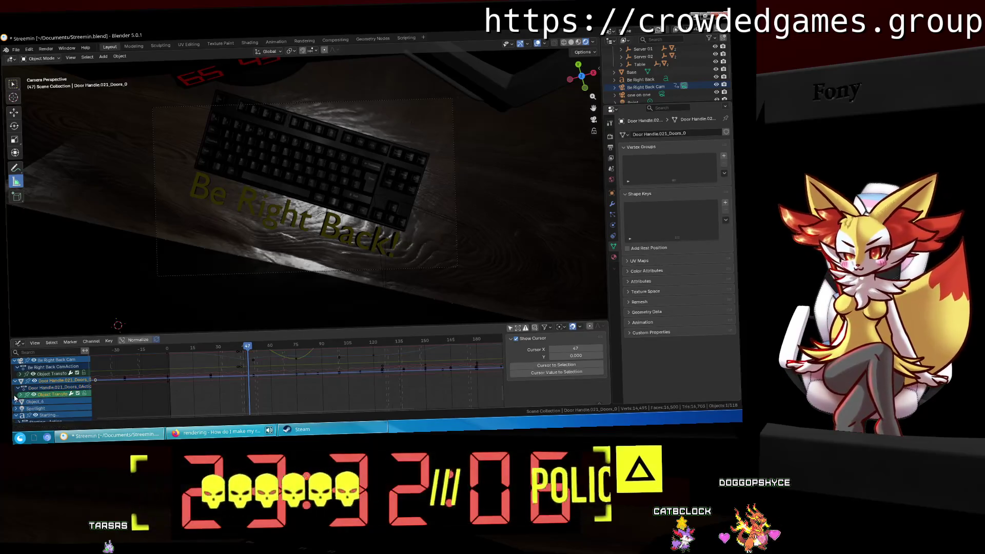
{"action": "left_click", "coordinate": [21, 394]}
{"action": "left_click", "coordinate": [47, 401]}
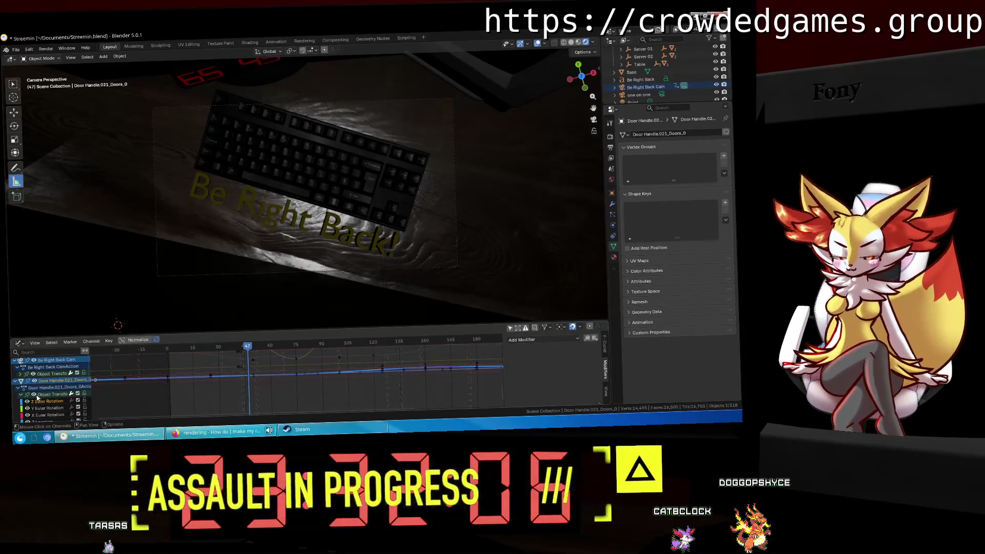
{"action": "left_click", "coordinate": [21, 394]}
{"action": "left_click", "coordinate": [21, 373]}
{"action": "left_click", "coordinate": [44, 381]}
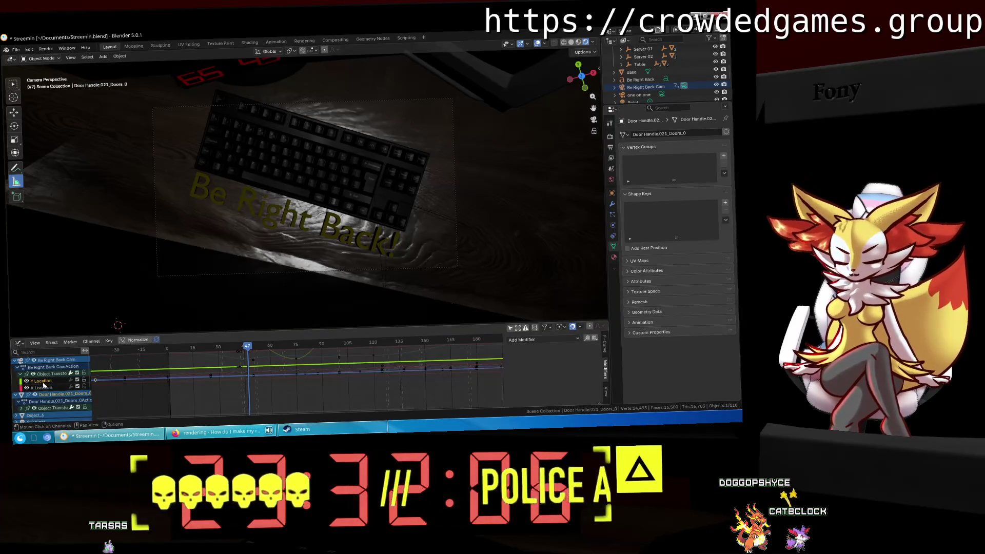
Add a Noise modifier to the Y Location curve, re-add it, and play to check the shake.
{"action": "left_click", "coordinate": [573, 341]}
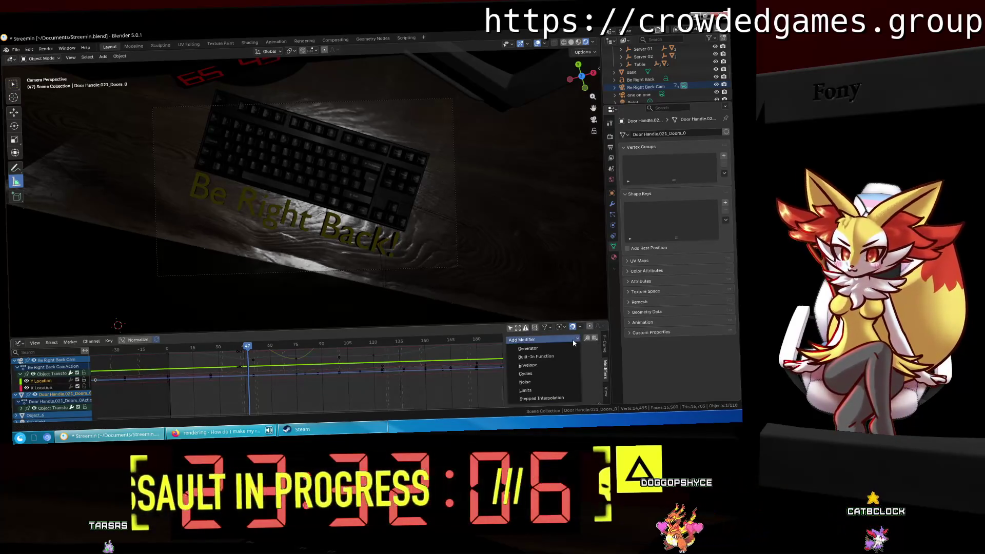
{"action": "left_click", "coordinate": [524, 382]}
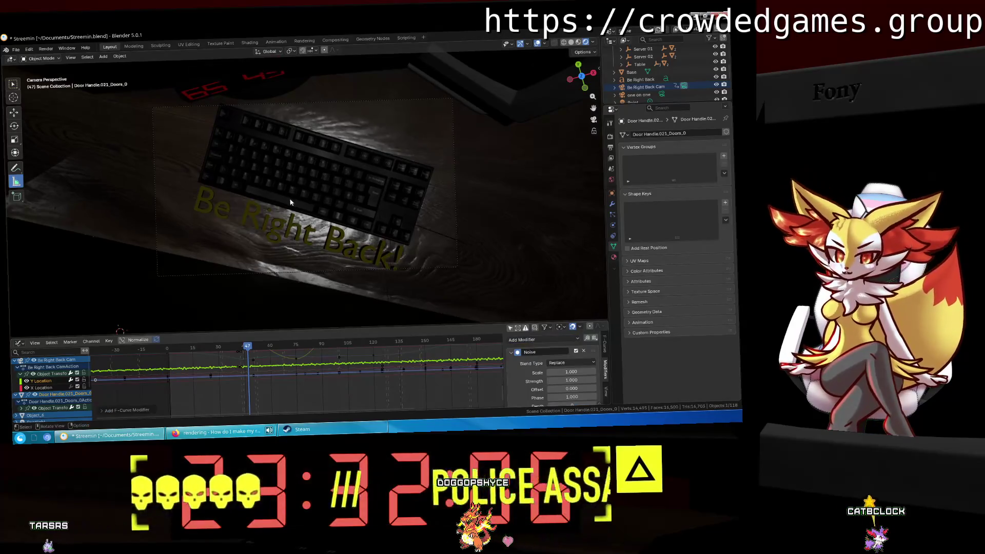
{"action": "key", "text": "space"}
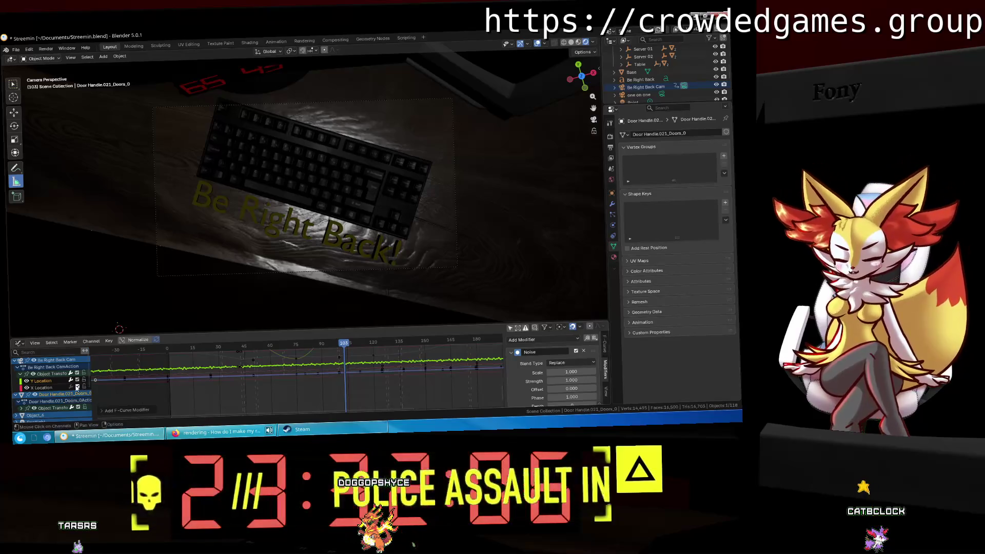
{"action": "left_click", "coordinate": [583, 350]}
{"action": "left_click", "coordinate": [543, 339]}
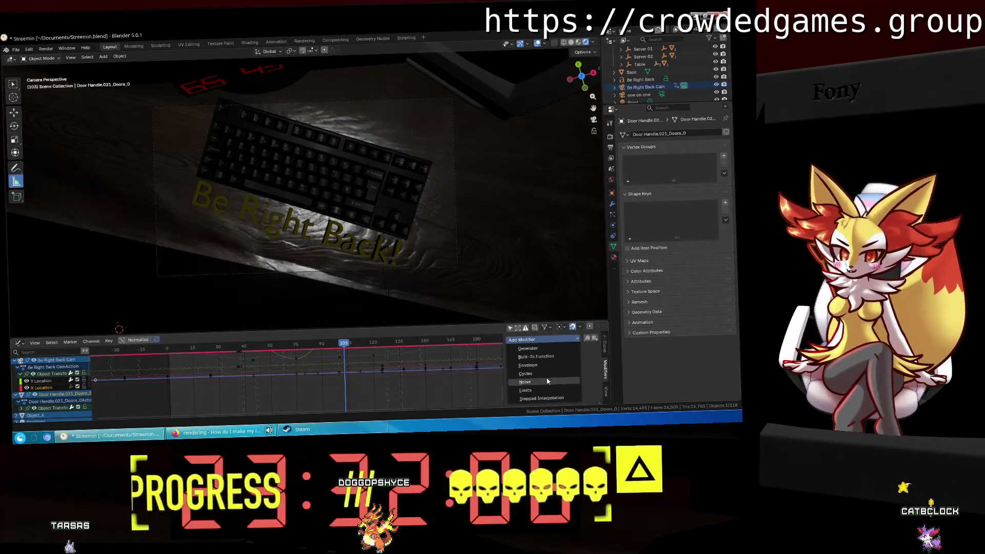
{"action": "left_click", "coordinate": [547, 381]}
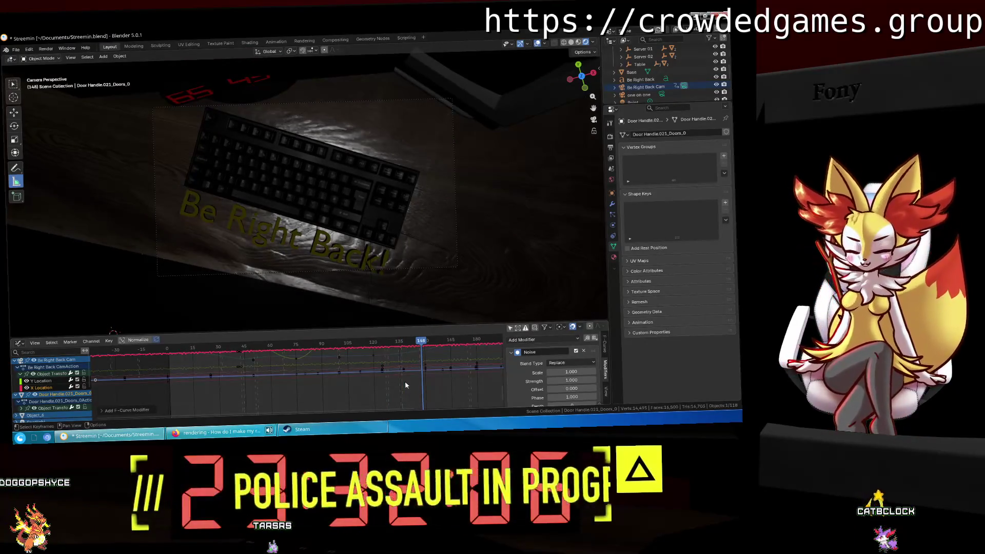
{"action": "key", "text": "space"}
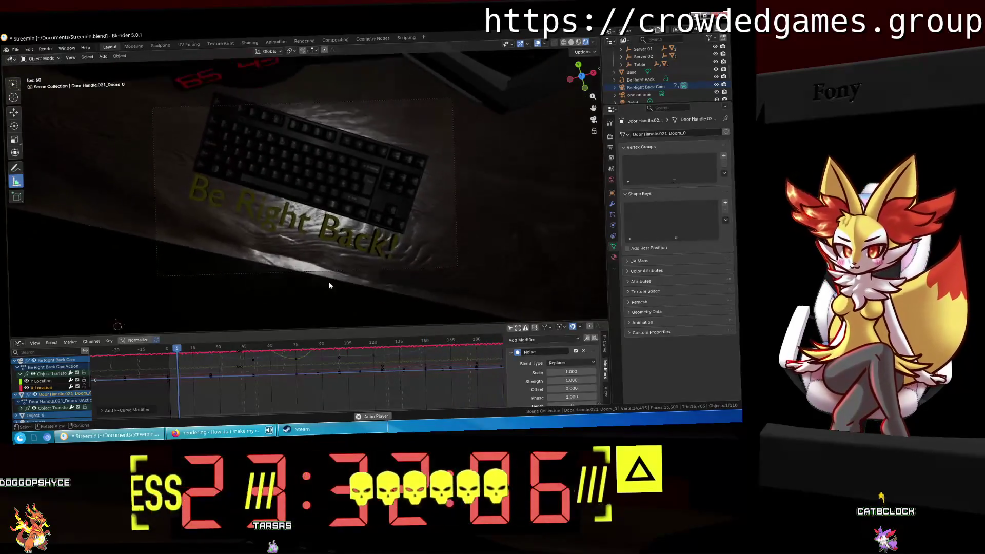
Frame the noise curves in the Graph Editor and play the animation to preview them.
{"action": "left_click_drag", "start_coordinate": [185, 349], "coordinate": [191, 349]}
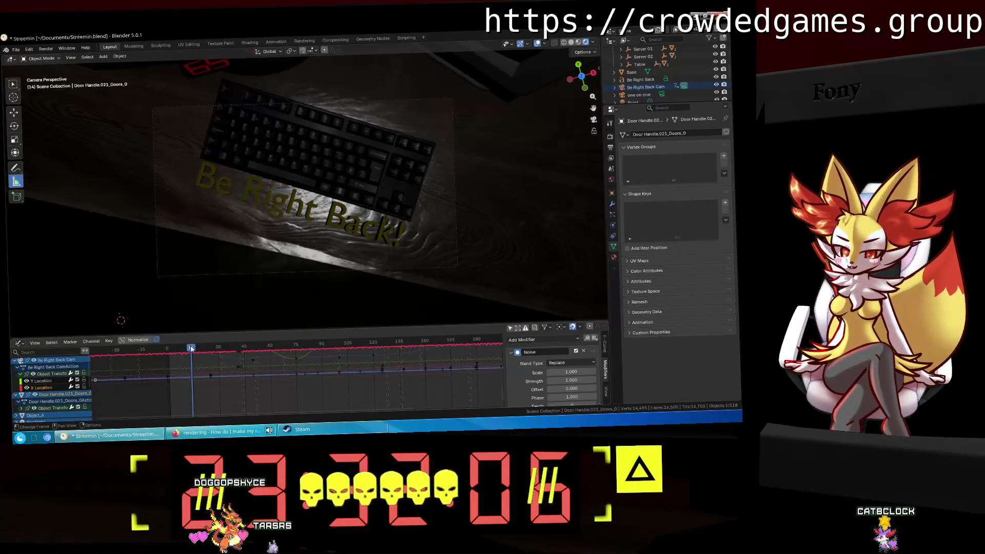
{"action": "middle_click_drag", "start_coordinate": [222, 363], "coordinate": [287, 386]}
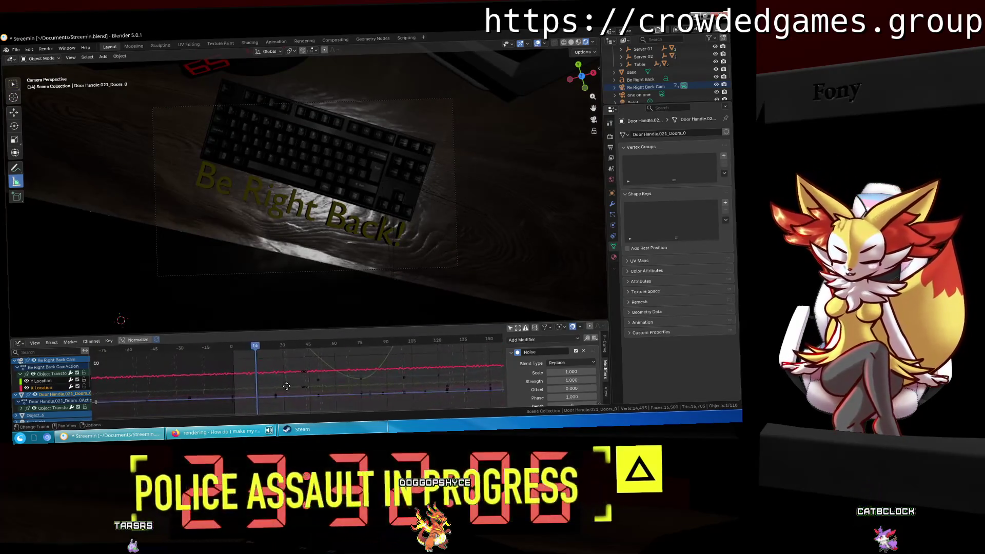
{"action": "scroll", "coordinate": [286, 385], "scroll_direction": "up", "scroll_amount": 3}
{"action": "key", "text": "space"}
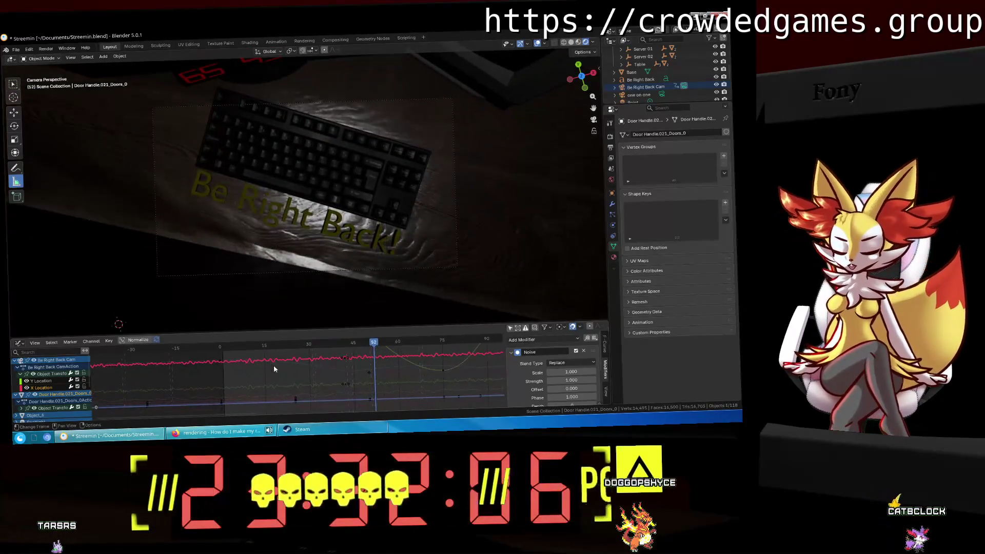
{"action": "key", "text": "Home"}
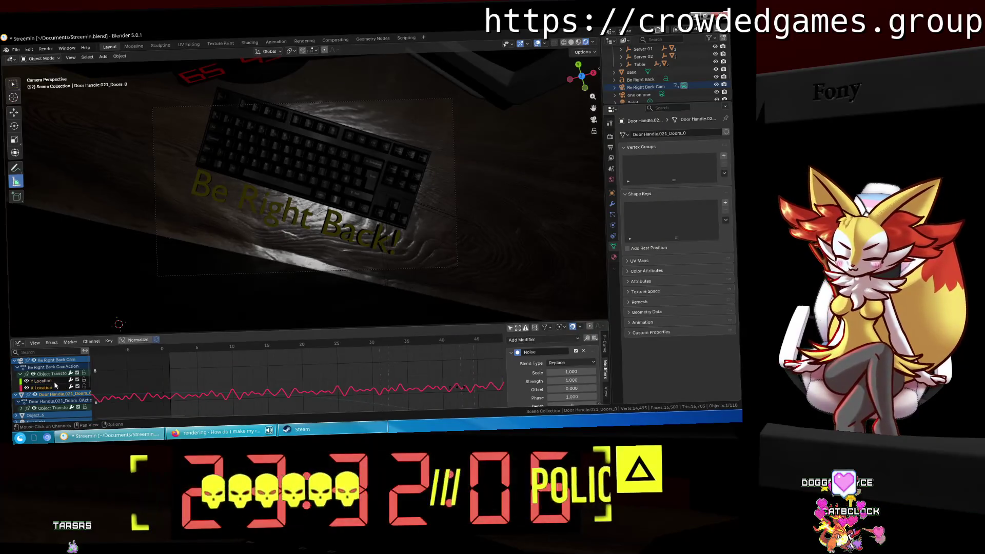
{"action": "left_click", "coordinate": [54, 382]}
{"action": "key", "text": "Home"}
{"action": "key", "text": "space"}
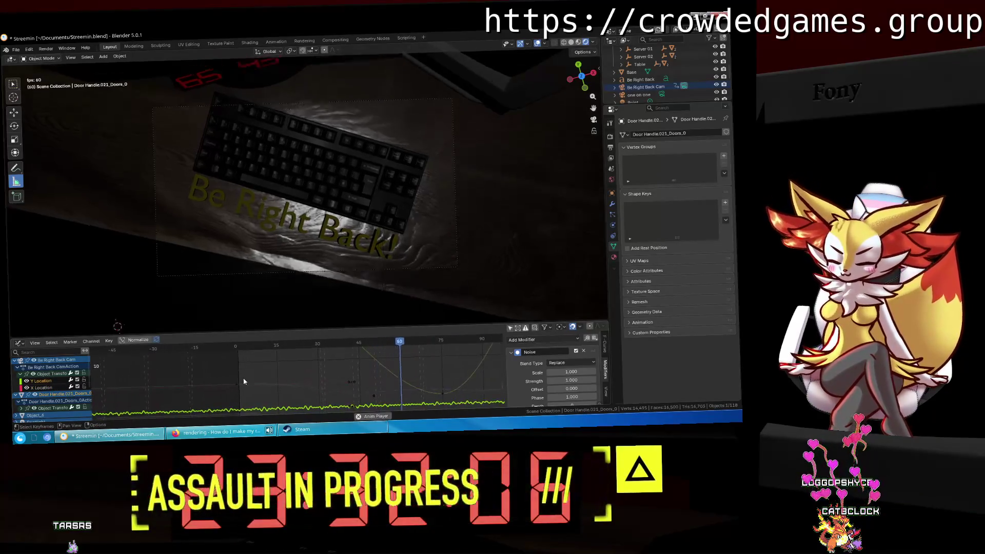
{"action": "key", "text": "space"}
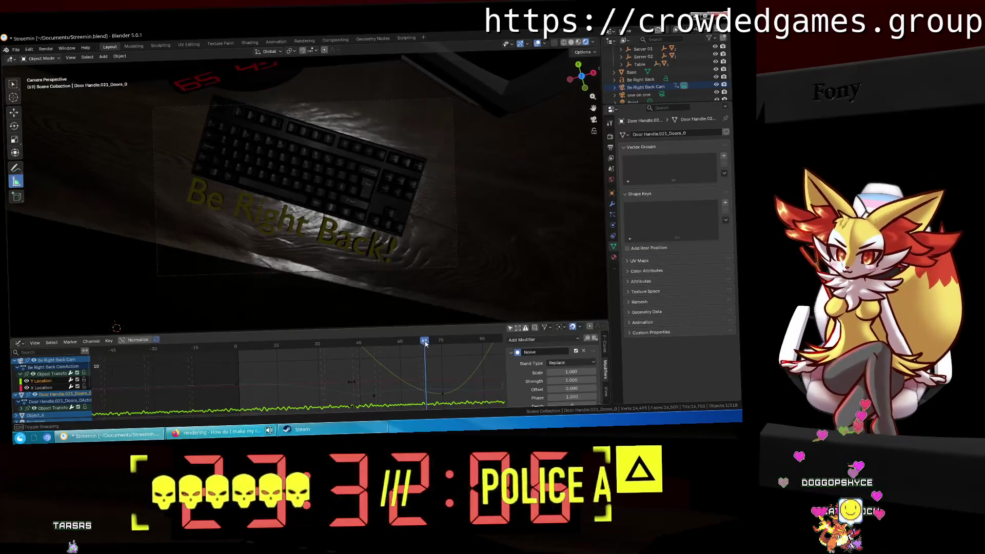
At frame 70, drag the Y Location Noise modifier's Strength value down.
{"action": "left_click", "coordinate": [428, 344]}
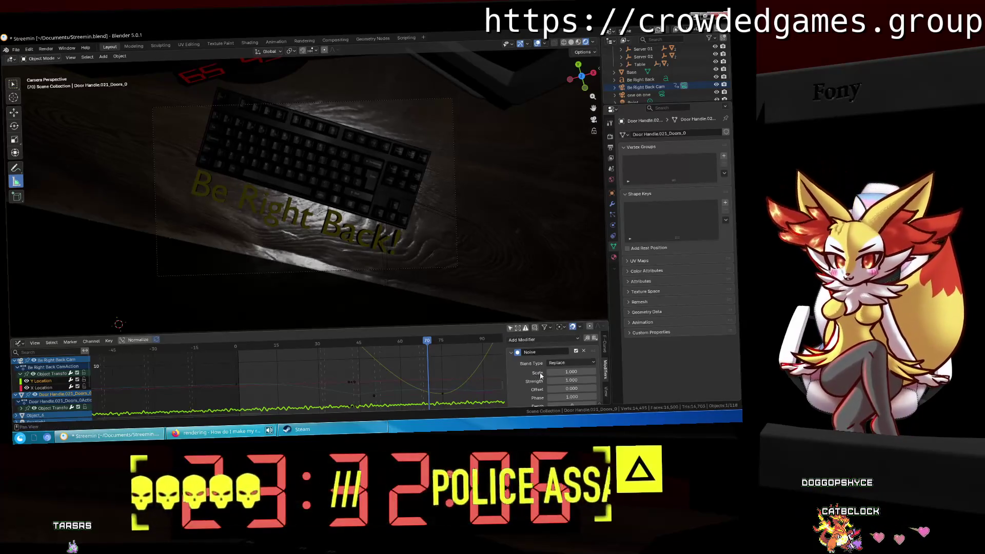
{"action": "scroll", "coordinate": [540, 376], "scroll_direction": "down", "scroll_amount": 1}
{"action": "mouse_move", "coordinate": [571, 365]}
{"action": "left_mouse_down"}
{"action": "mouse_move", "coordinate": [544, 365]}
{"action": "mouse_move", "coordinate": [582, 364]}
{"action": "left_mouse_up"}
{"action": "key", "text": "space"}
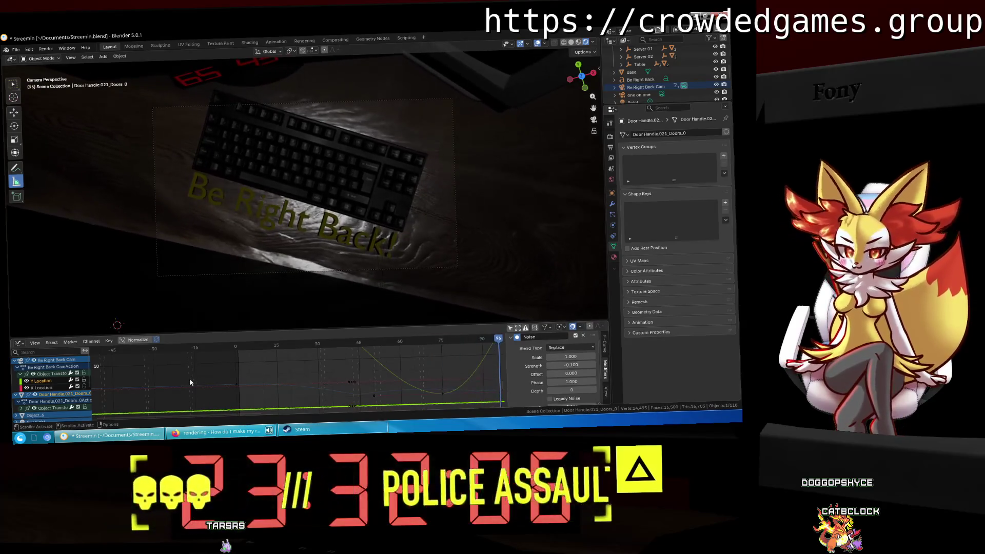
Set the X Location curve's Noise strength to 0.1, then to 0.5.
{"action": "left_click", "coordinate": [46, 387]}
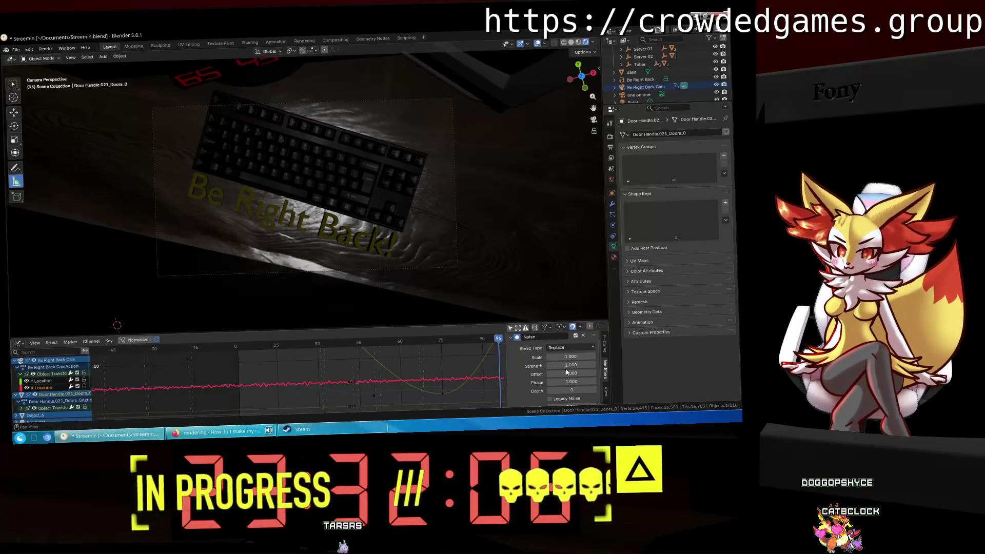
{"action": "type", "text": "0.1"}
{"action": "key", "text": "Return"}
{"action": "key", "text": "space"}
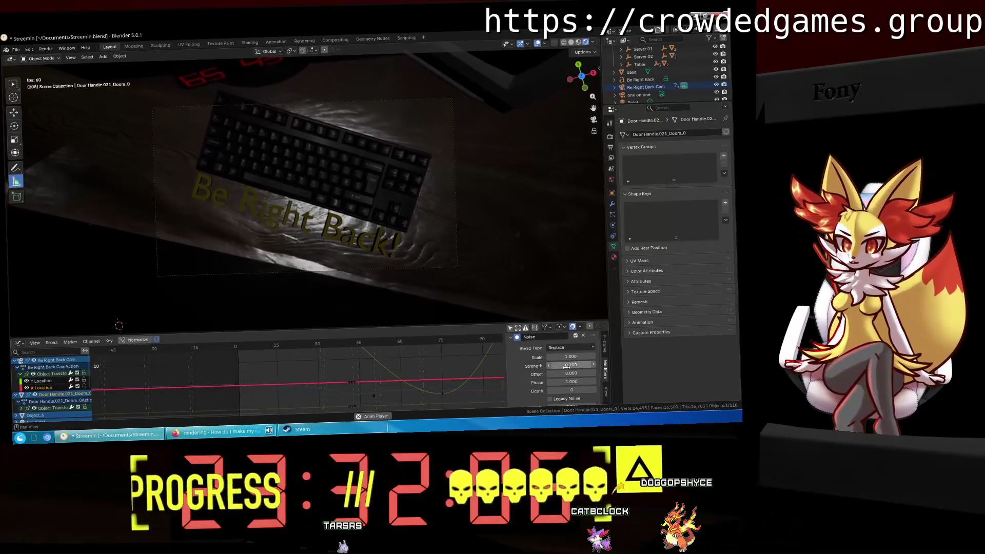
{"action": "key", "text": "Escape"}
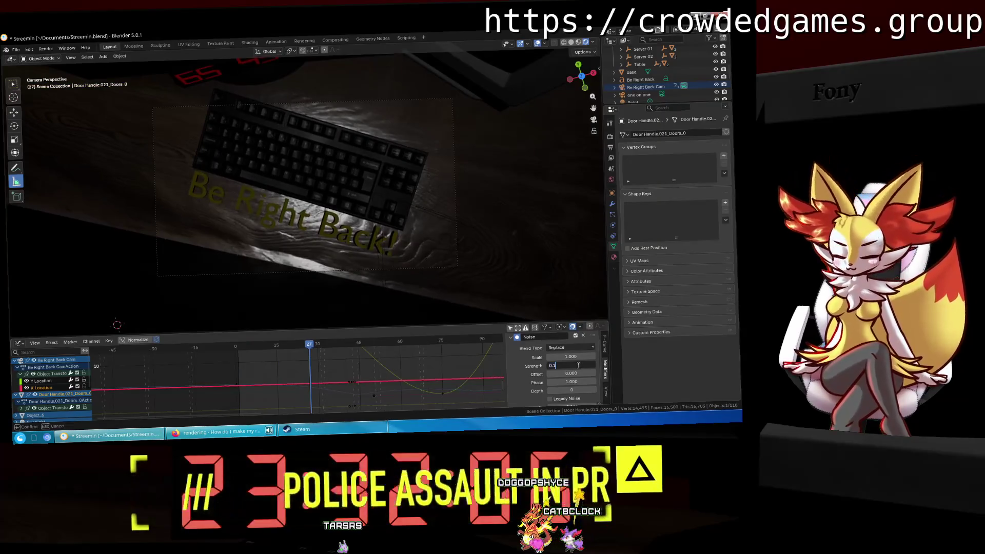
{"action": "type", "text": ".5"}
{"action": "key", "text": "Return"}
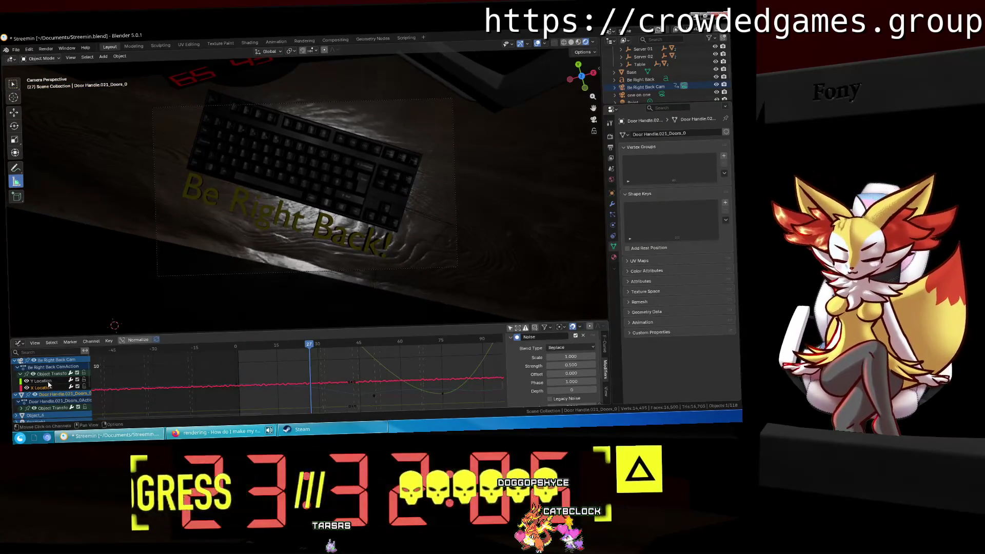
Set the Y Location curve's Noise strength to 0.5 and its scale to 10.
{"action": "left_click", "coordinate": [49, 382]}
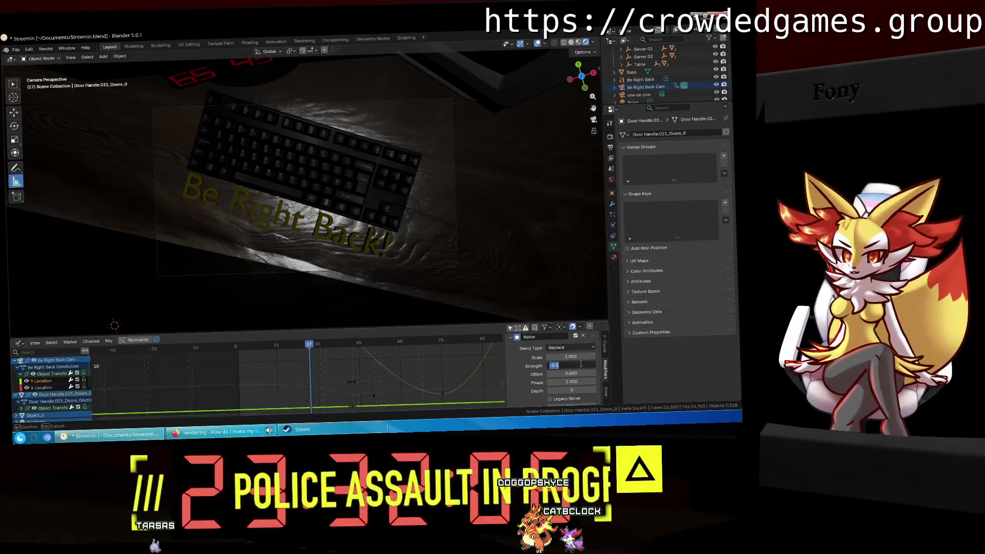
{"action": "type", "text": "0.5"}
{"action": "key", "text": "Return"}
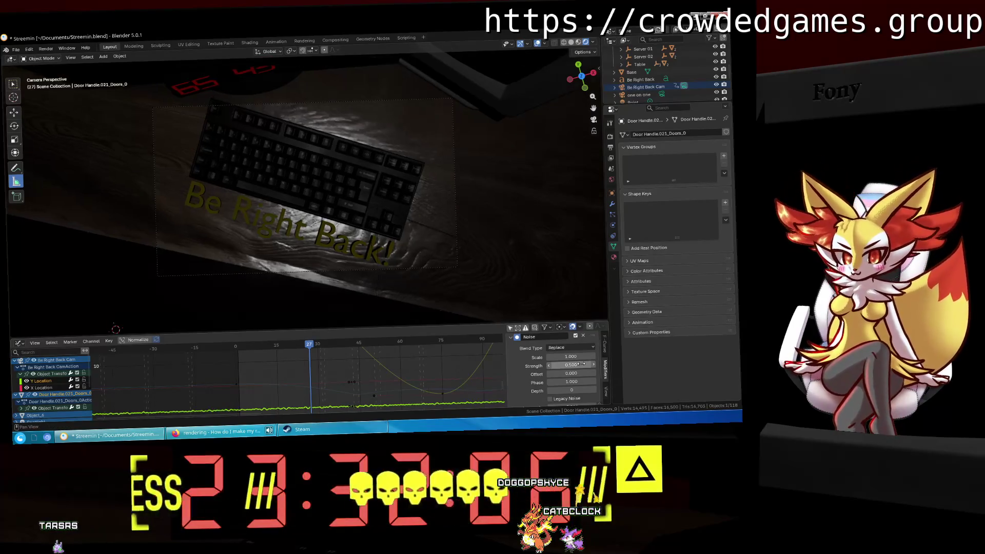
{"action": "type", "text": ".1"}
{"action": "key", "text": "Return"}
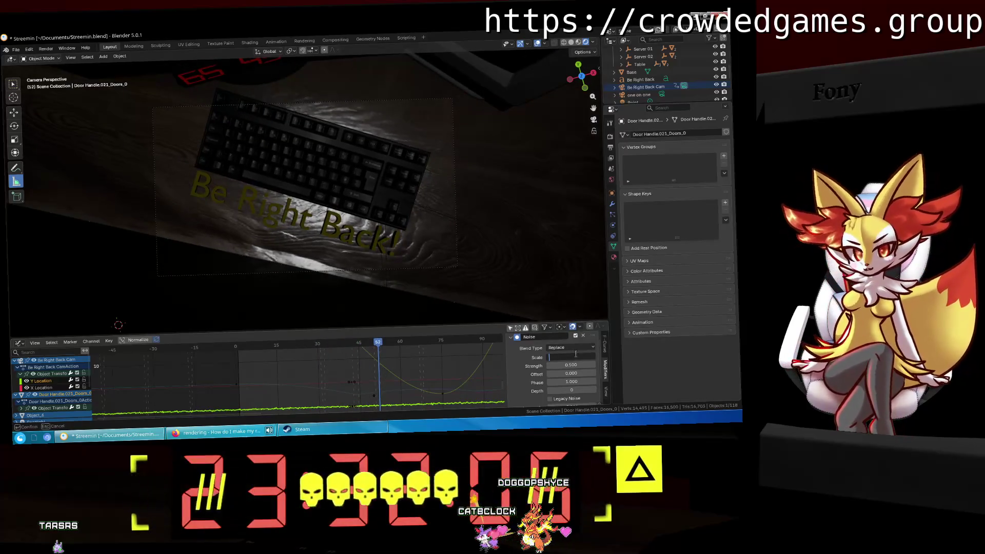
{"action": "type", "text": "10"}
{"action": "key", "text": "Return"}
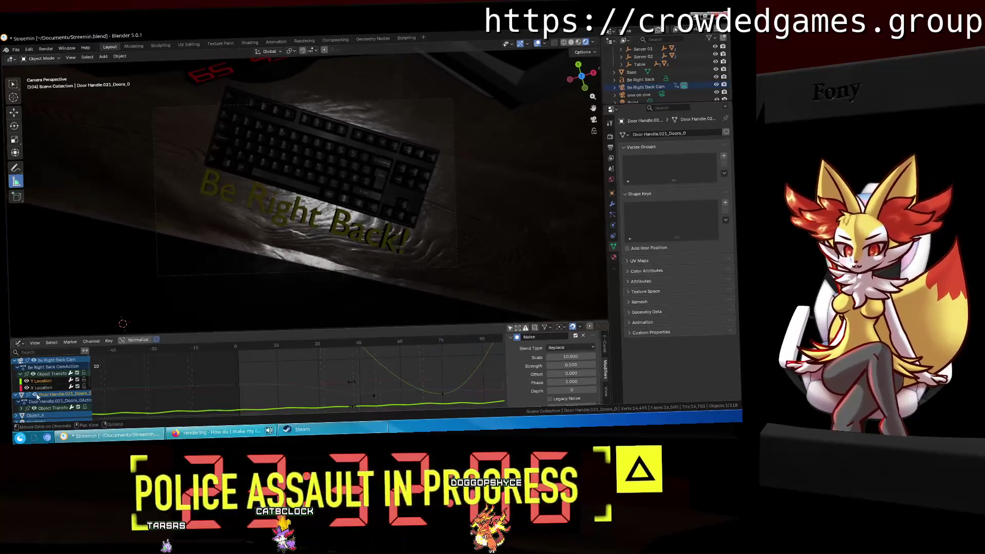
Set the X Location curve's noise scale to 10.
{"action": "left_click", "coordinate": [42, 387]}
{"action": "left_click", "coordinate": [575, 357]}
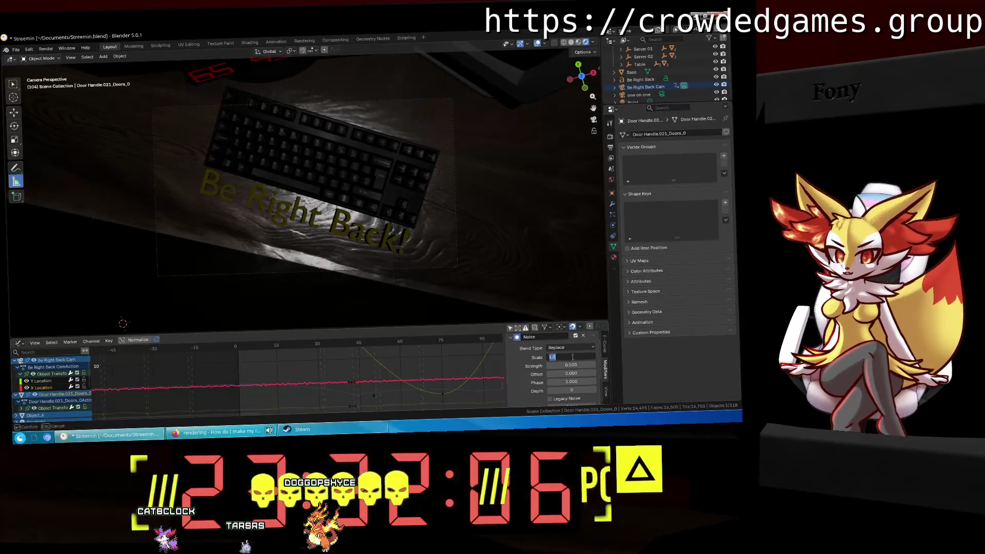
{"action": "key", "text": "Return"}
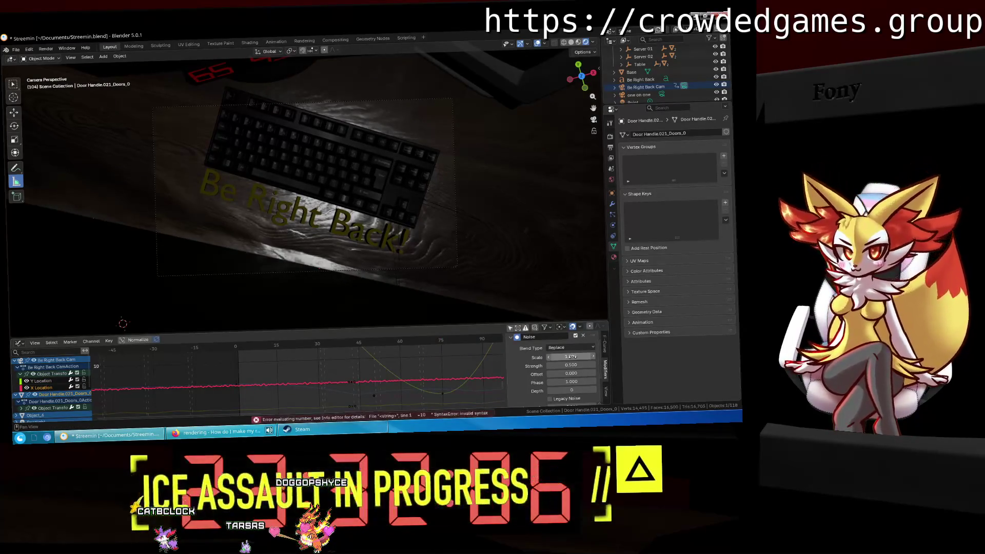
{"action": "left_click", "coordinate": [572, 356]}
{"action": "type", "text": "0"}
{"action": "key", "text": "Return"}
Play back the animation to preview the X Location shake.
{"action": "key", "text": "space"}
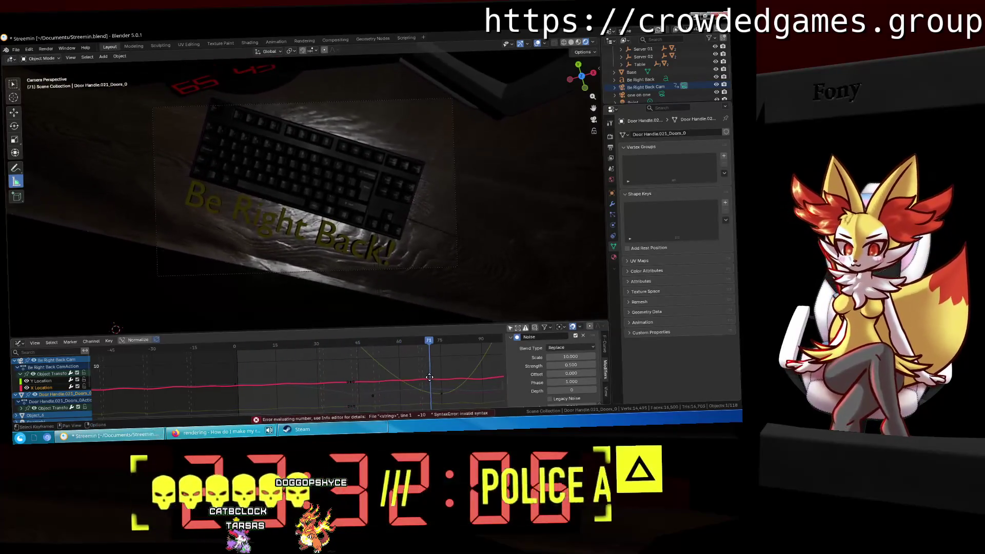
{"action": "middle_click_drag", "start_coordinate": [433, 395], "coordinate": [346, 389]}
{"action": "key", "text": "space"}
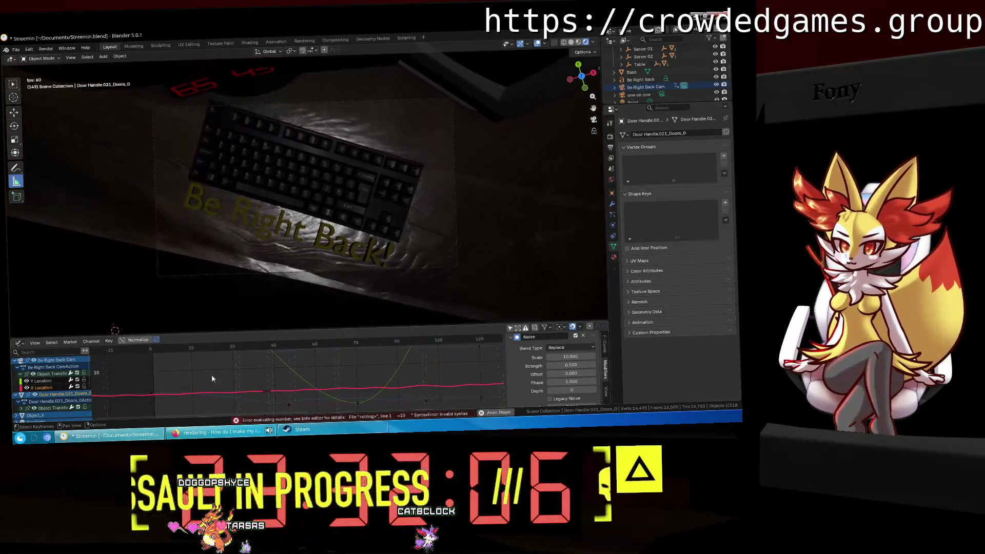
Preview the Y Location curve's shake and set its noise phase to 2.
{"action": "left_click", "coordinate": [44, 380]}
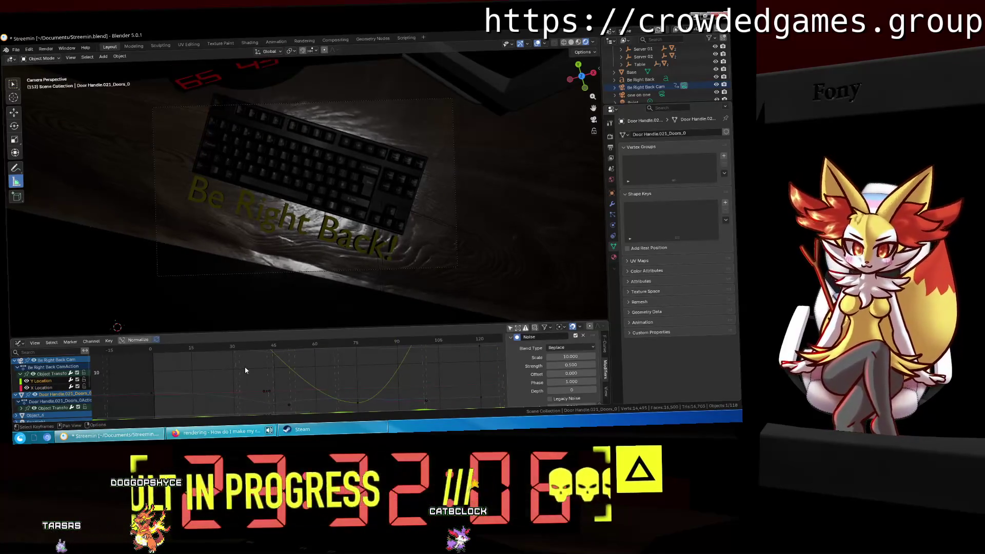
{"action": "key", "text": "space"}
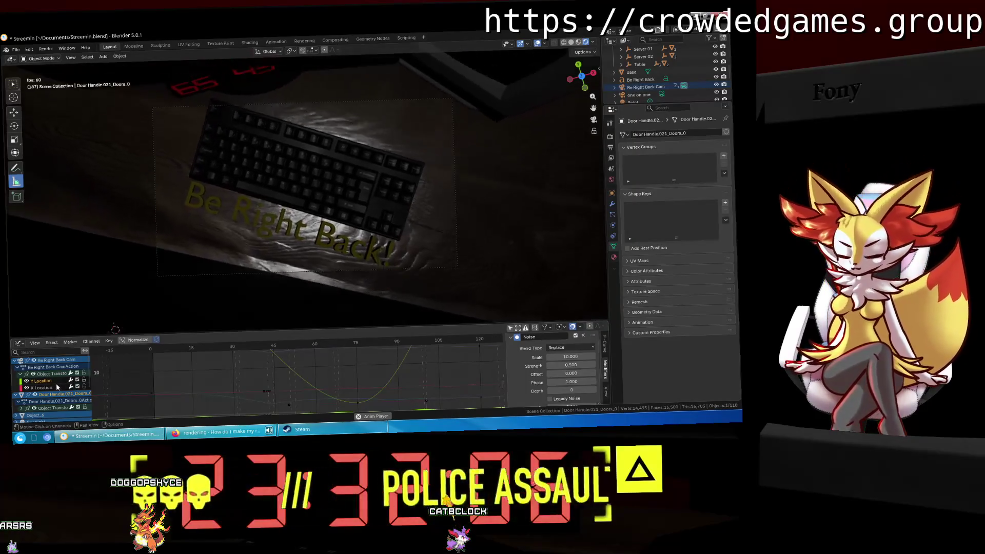
{"action": "key", "text": "space"}
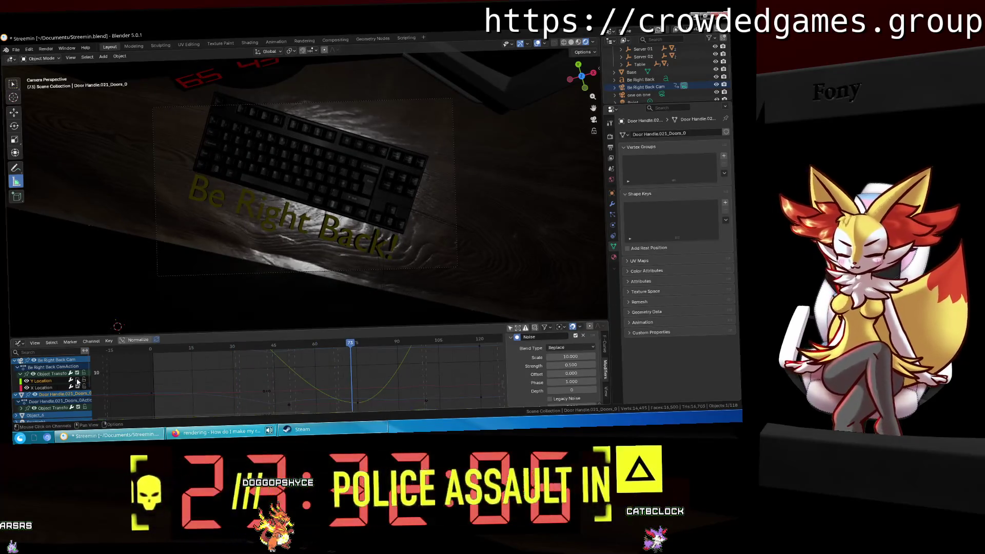
{"action": "key", "text": "space"}
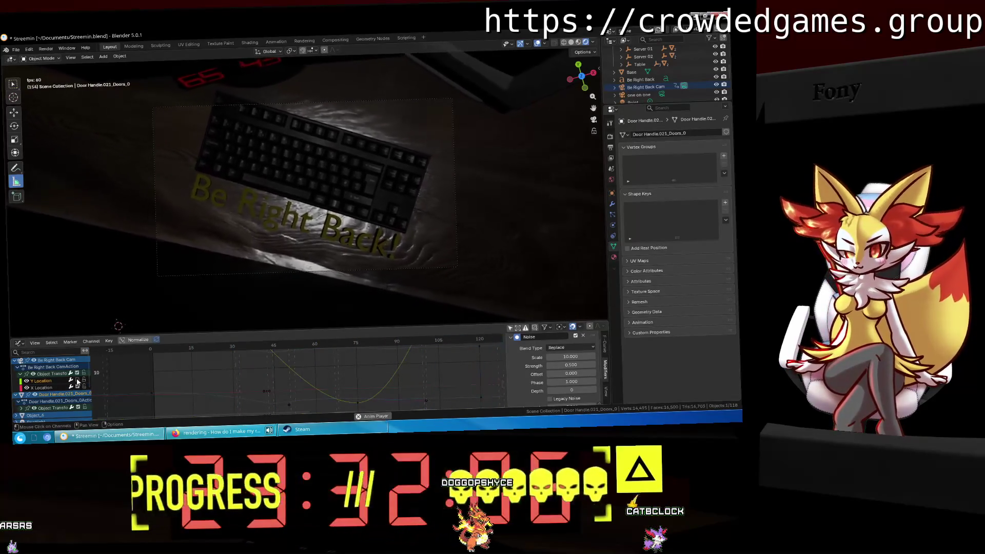
{"action": "key", "text": "space"}
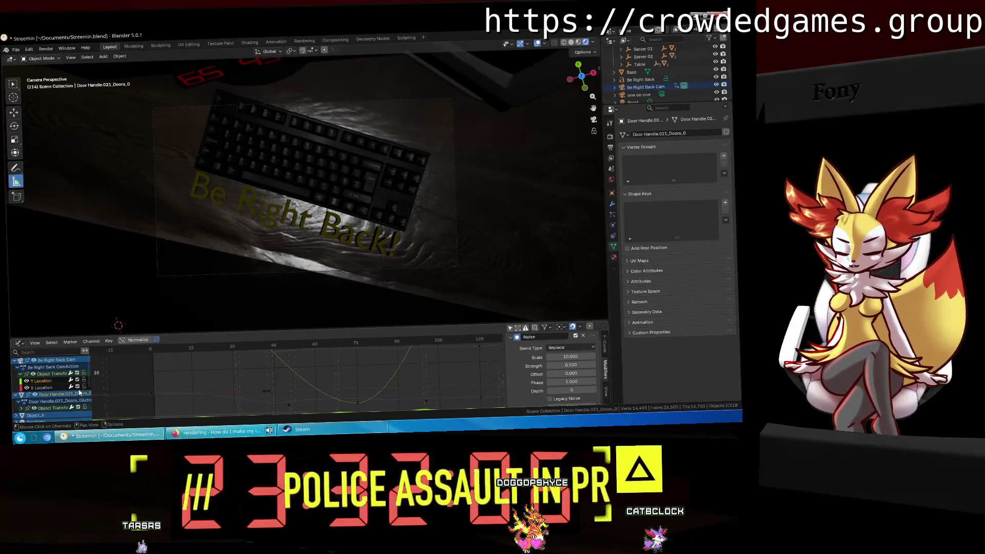
{"action": "key", "text": "space"}
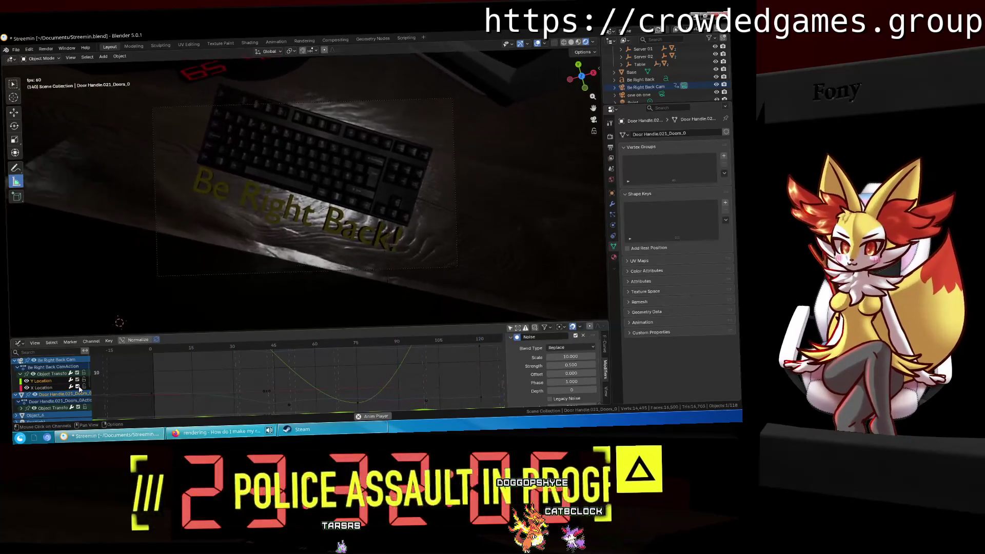
{"action": "key", "text": "space"}
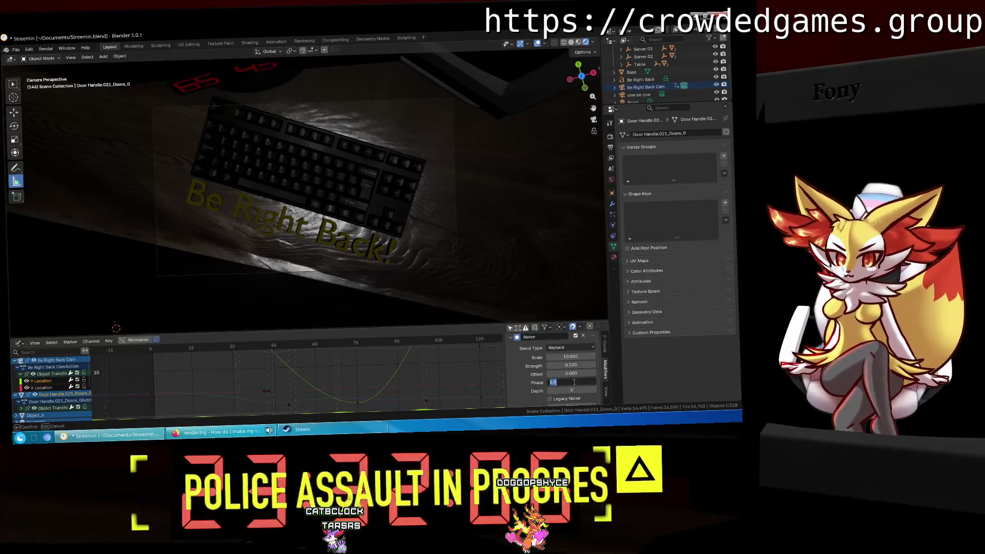
{"action": "type", "text": "2"}
{"action": "key", "text": "Return"}
{"action": "key", "text": "space"}
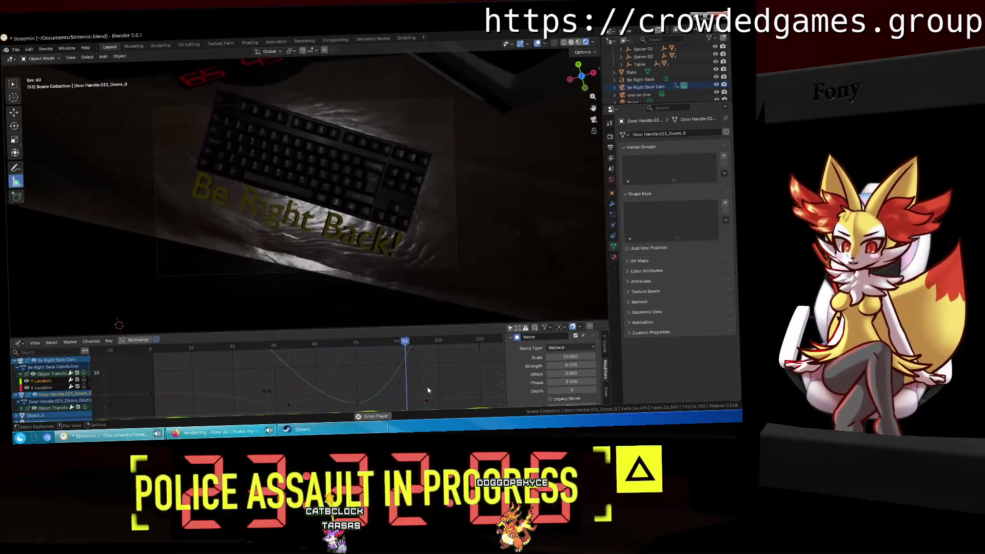
Set the X Location curve's noise scale to 20.
{"action": "key", "text": "space"}
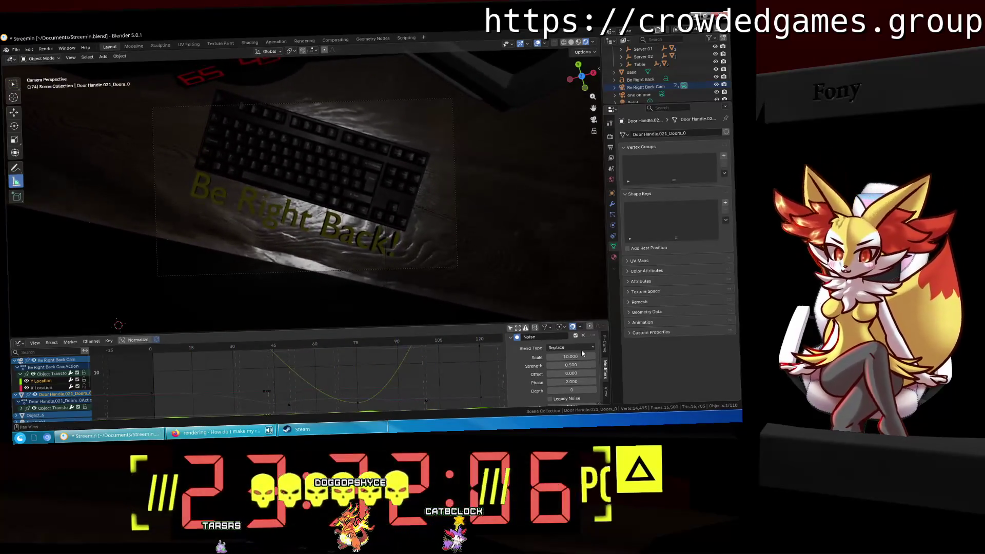
{"action": "key", "text": "Return"}
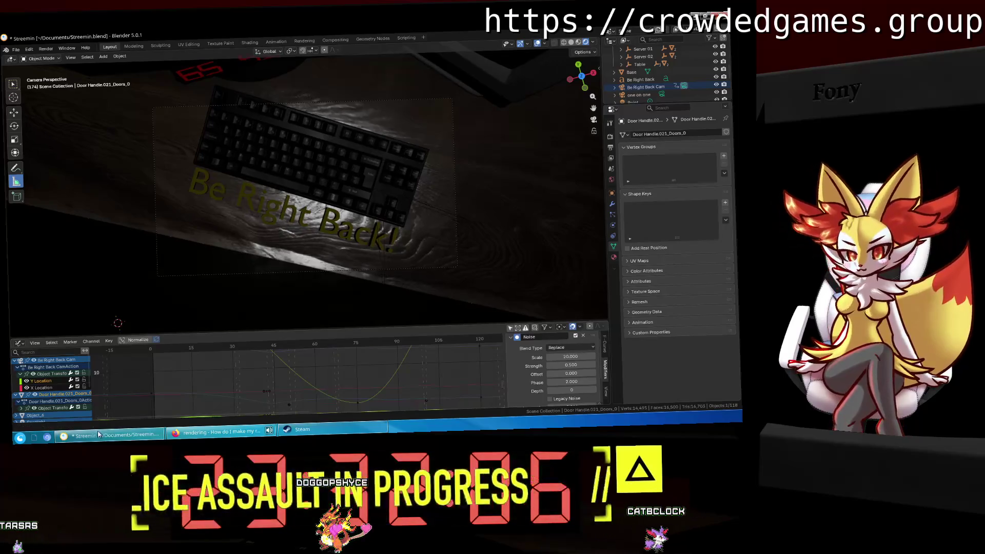
{"action": "left_click", "coordinate": [49, 389]}
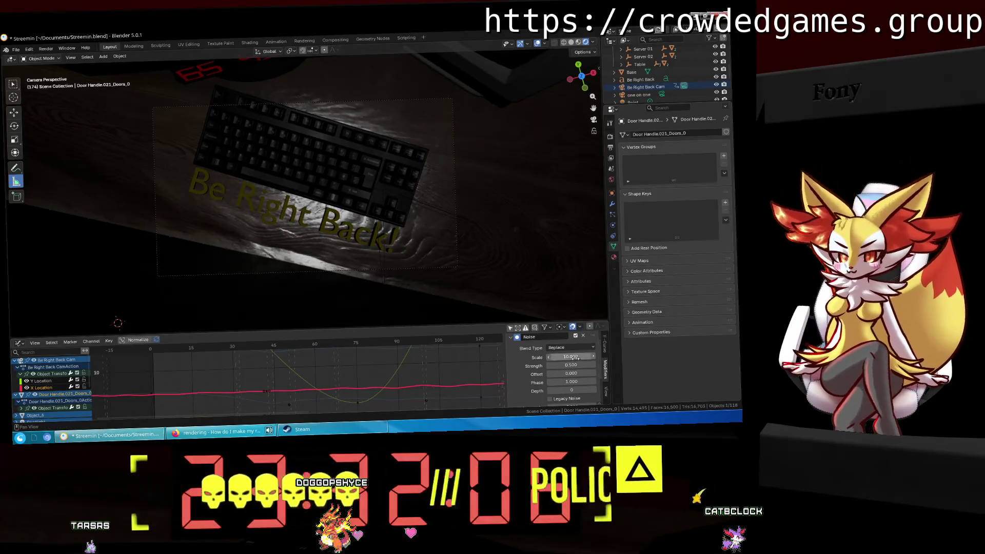
{"action": "type", "text": "20"}
{"action": "key", "text": "Return"}
Preview the stronger shake with playback while zooming out the curve graph.
{"action": "key", "text": "space"}
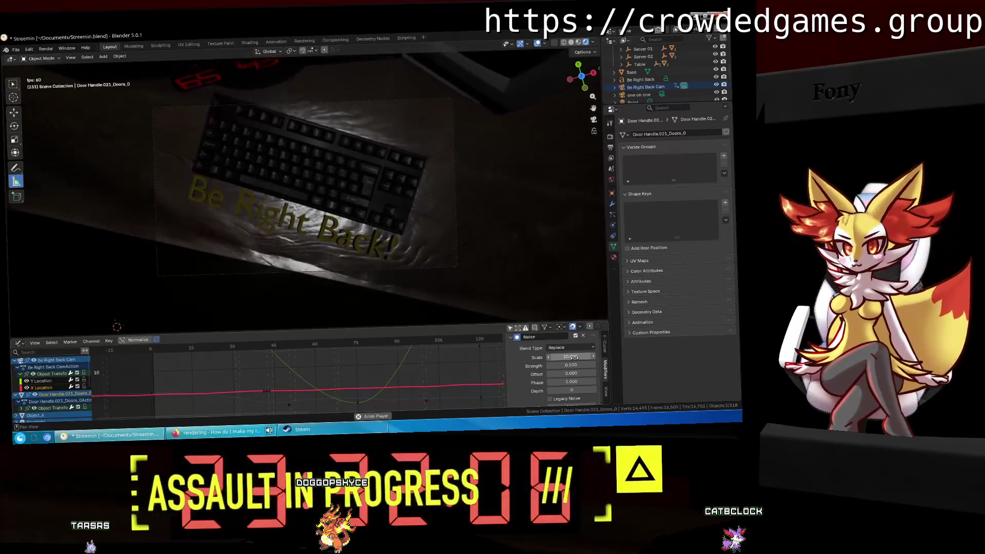
{"action": "key", "text": "space"}
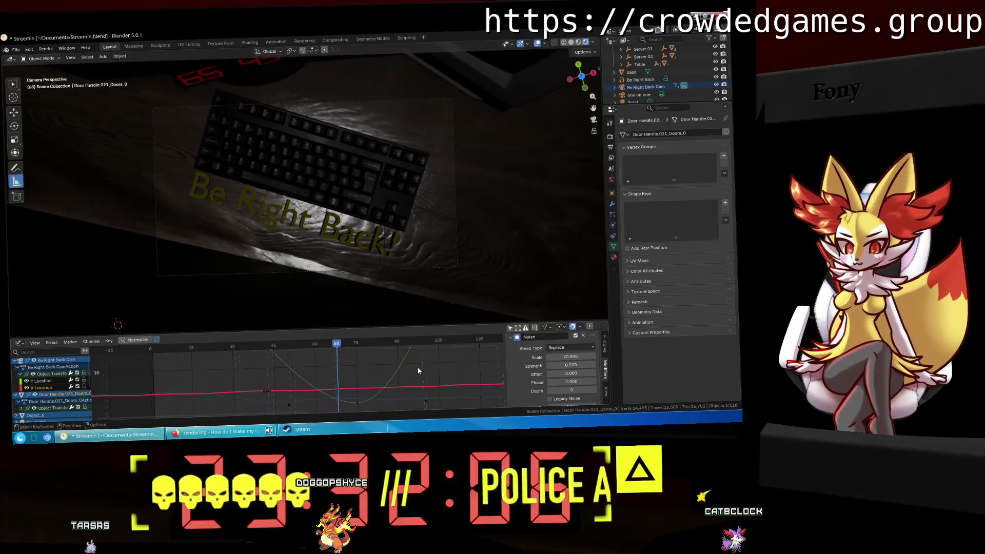
{"action": "scroll", "coordinate": [418, 371], "scroll_direction": "down", "scroll_amount": 5}
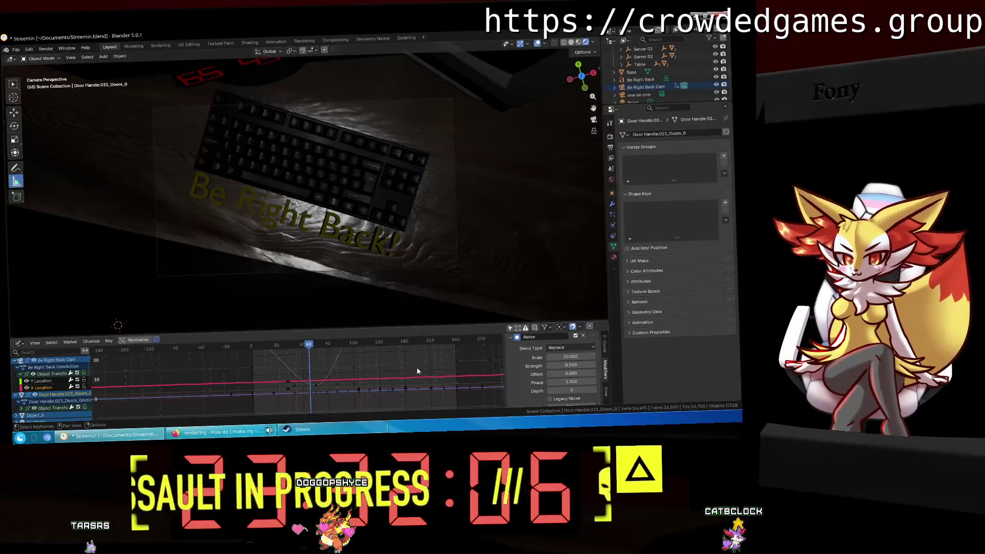
{"action": "key", "text": "space"}
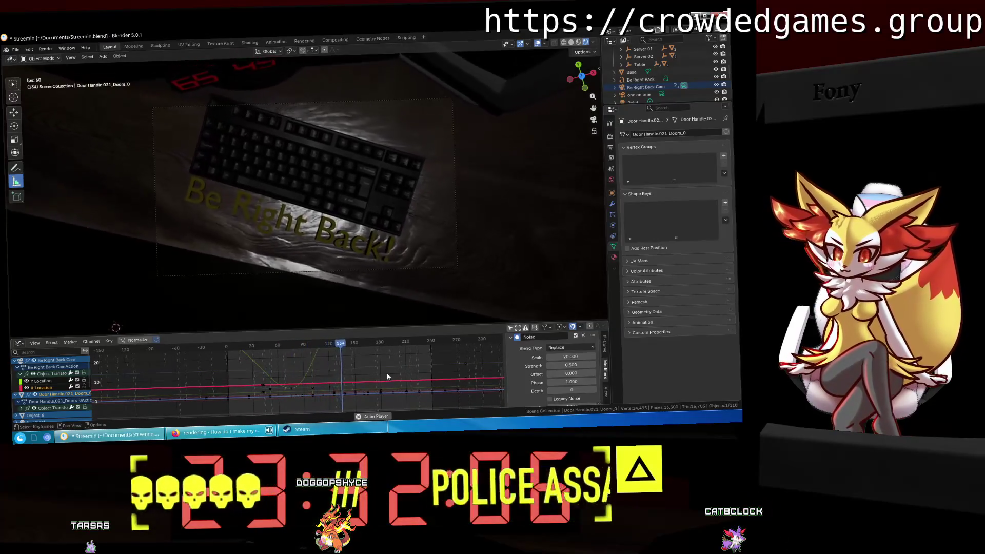
{"action": "key", "text": "space"}
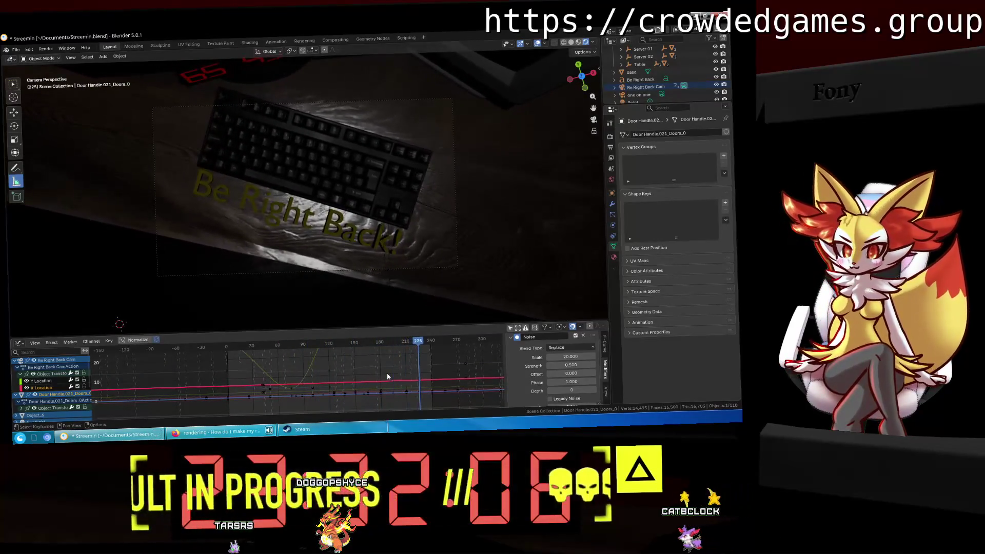
{"action": "scroll", "coordinate": [387, 376], "scroll_direction": "down", "scroll_amount": 1}
{"action": "scroll", "coordinate": [528, 369], "scroll_direction": "down", "scroll_amount": 2}
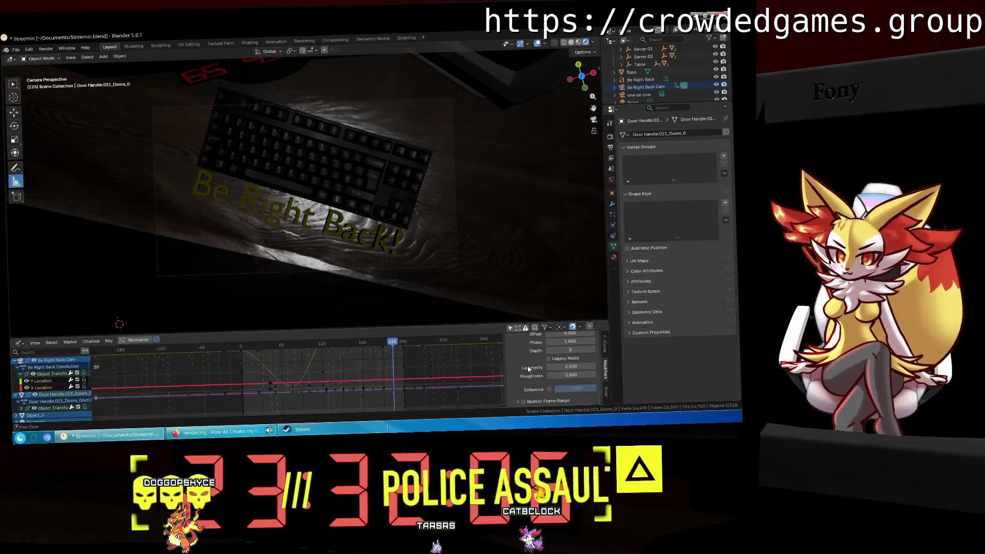
{"action": "scroll", "coordinate": [565, 359], "scroll_direction": "up", "scroll_amount": 2}
Add a Limits modifier to the X Location curve.
{"action": "left_click", "coordinate": [534, 339]}
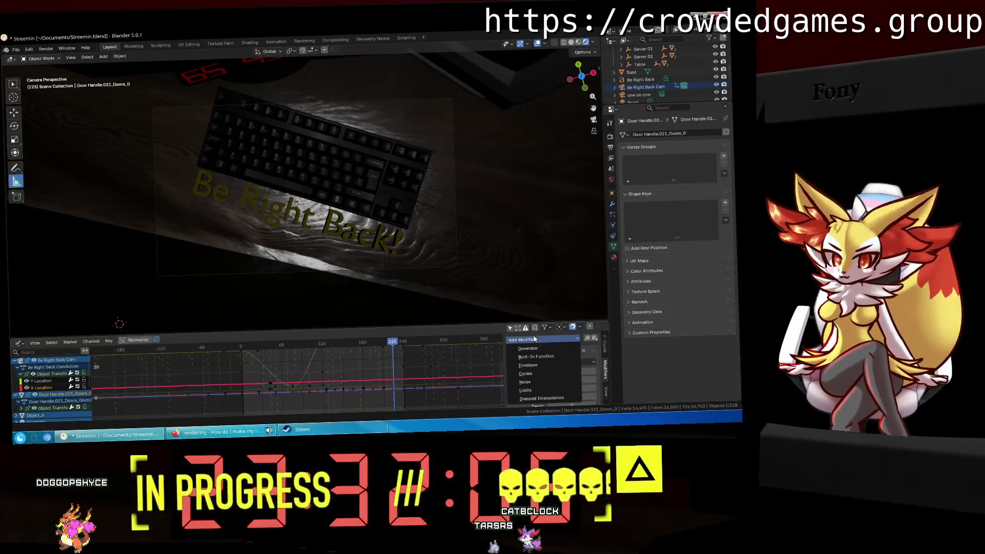
{"action": "left_click", "coordinate": [525, 390]}
{"action": "scroll", "coordinate": [524, 388], "scroll_direction": "down", "scroll_amount": 4}
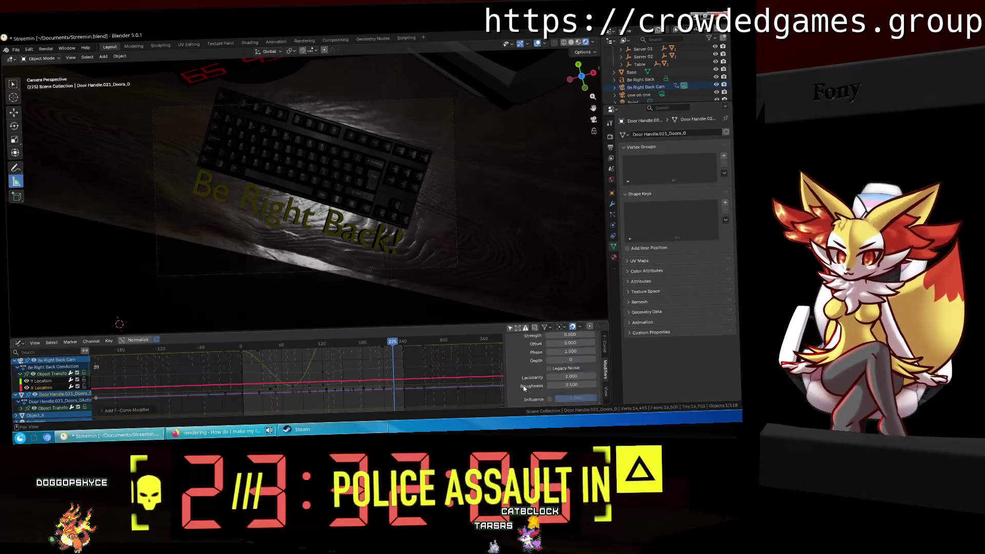
{"action": "scroll", "coordinate": [524, 388], "scroll_direction": "down", "scroll_amount": 3}
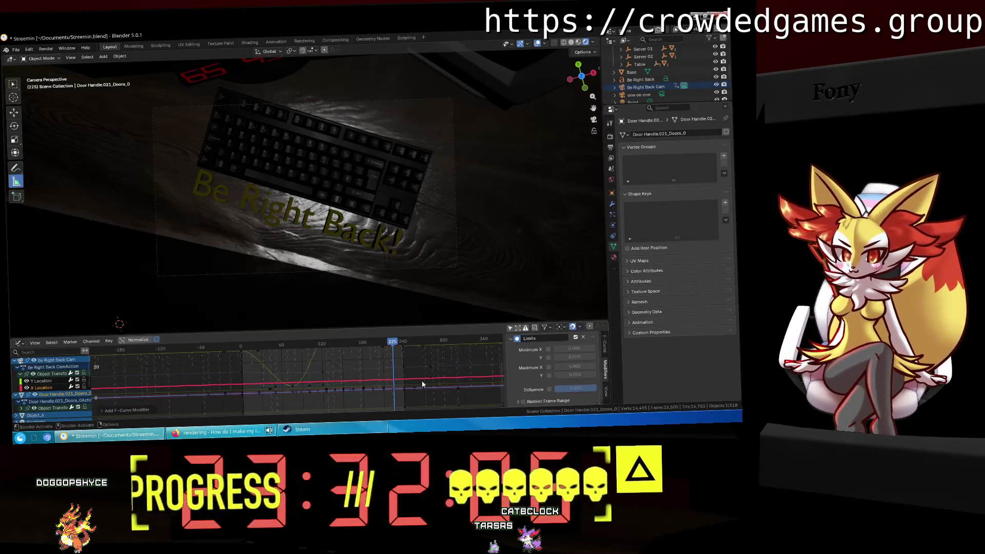
{"action": "left_click_drag", "start_coordinate": [394, 345], "coordinate": [398, 341]}
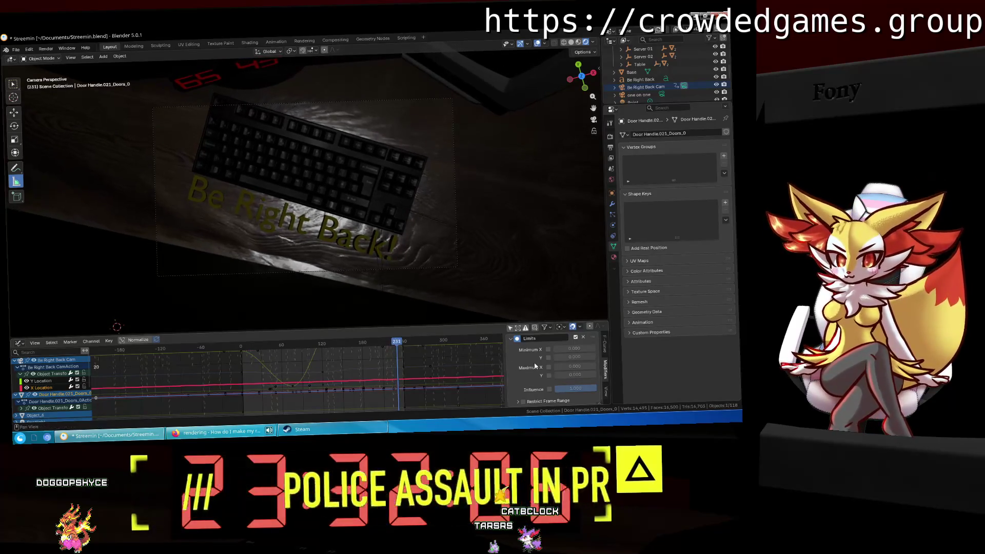
{"action": "scroll", "coordinate": [448, 382], "scroll_direction": "up", "scroll_amount": 3}
{"action": "middle_click_drag", "start_coordinate": [449, 382], "coordinate": [351, 377]}
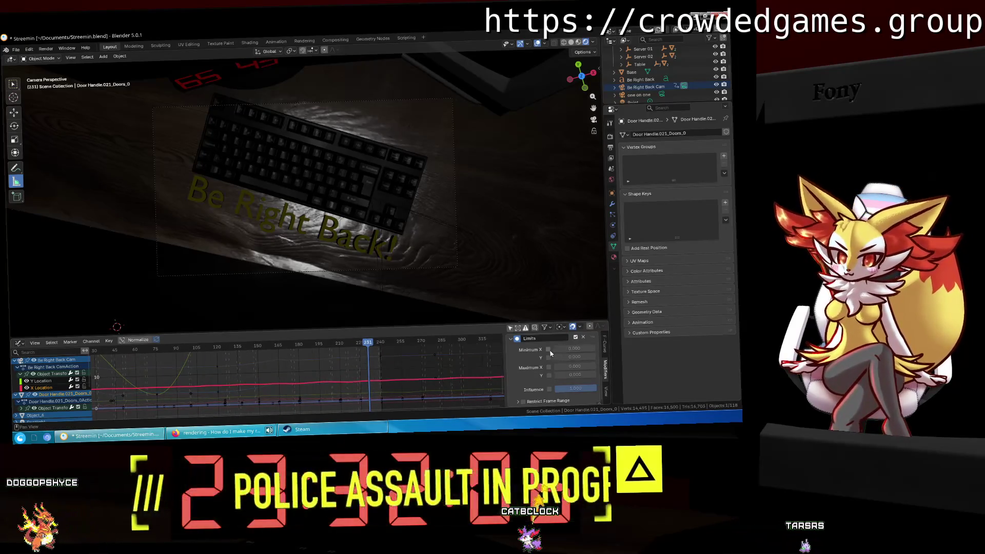
Enable the Minimum X and Maximum X limits, with Minimum X at 10.
{"action": "left_click", "coordinate": [548, 349]}
{"action": "left_click", "coordinate": [548, 368]}
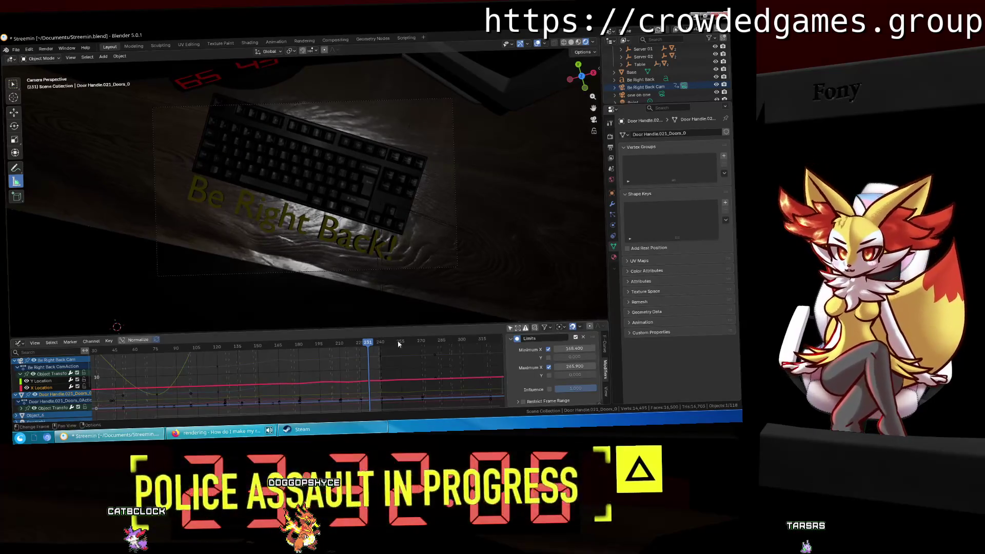
{"action": "scroll", "coordinate": [397, 340], "scroll_direction": "down", "scroll_amount": 5, "text": "ctrl"}
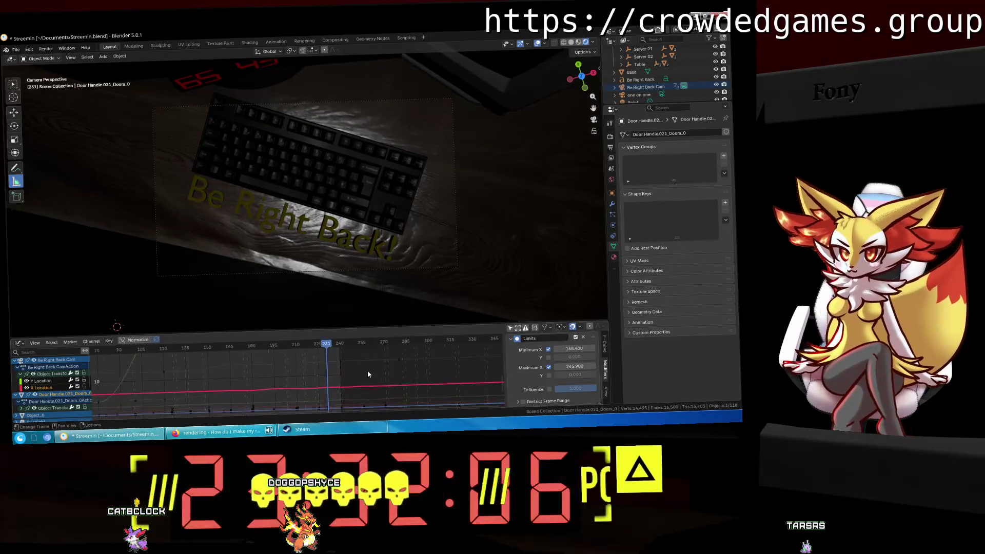
{"action": "scroll", "coordinate": [367, 373], "scroll_direction": "down", "scroll_amount": 4}
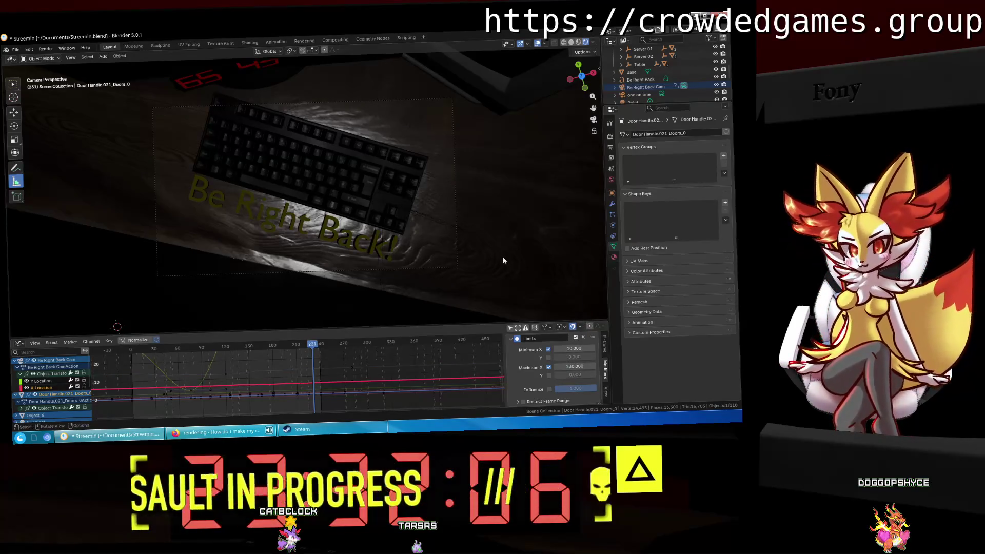
{"action": "key", "text": "space"}
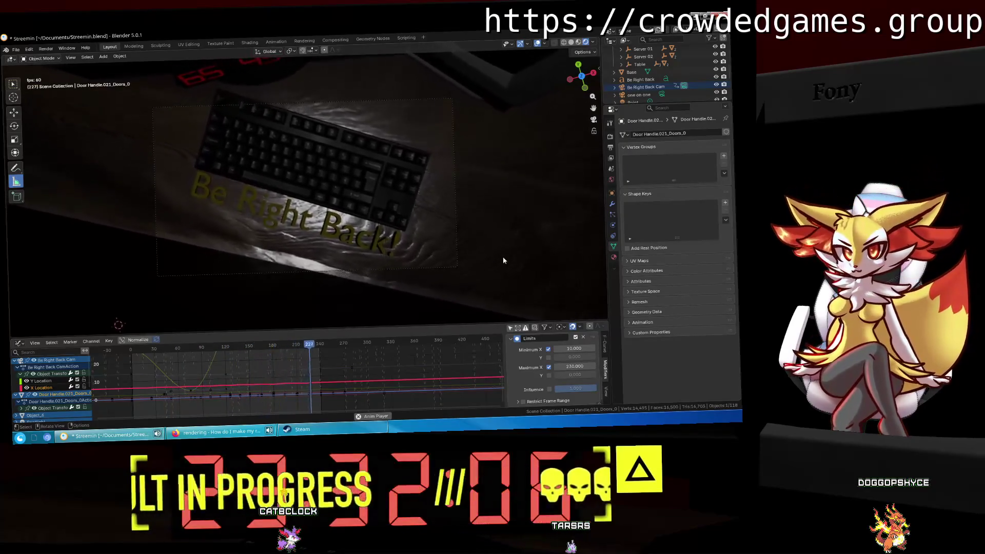
{"action": "key", "text": "space"}
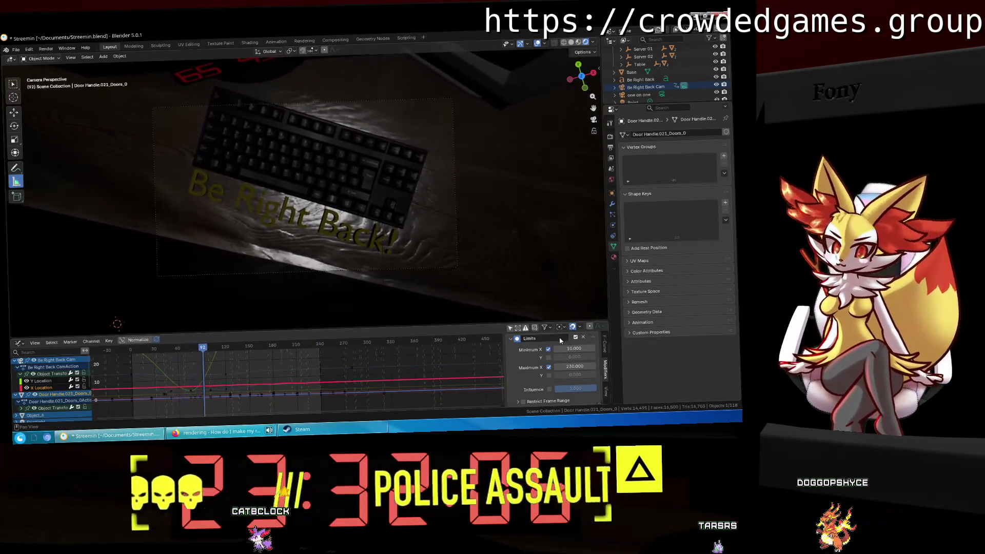
{"action": "key", "text": "space"}
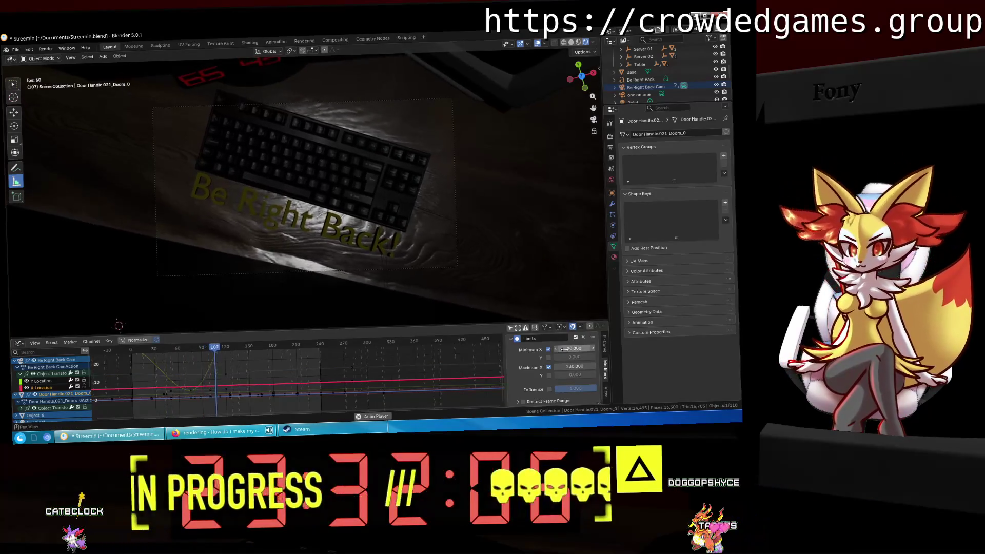
{"action": "key", "text": "space"}
{"action": "left_click_drag", "start_coordinate": [226, 349], "coordinate": [131, 354]}
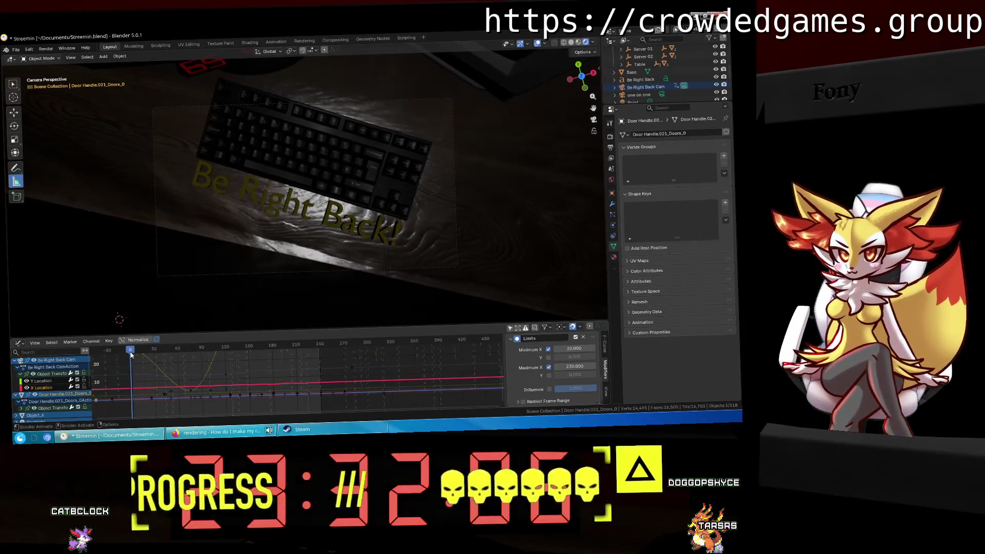
{"action": "key", "text": "space"}
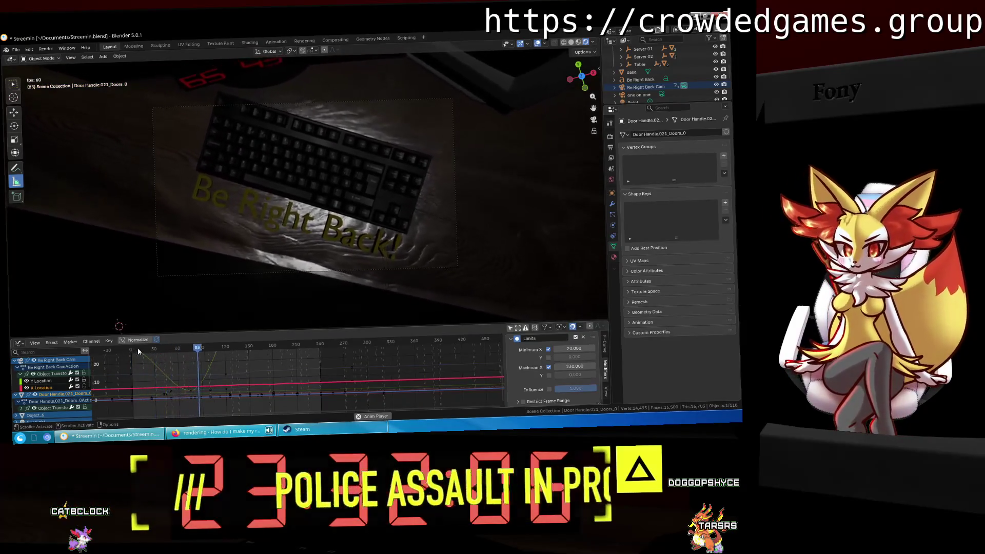
{"action": "key", "text": "space"}
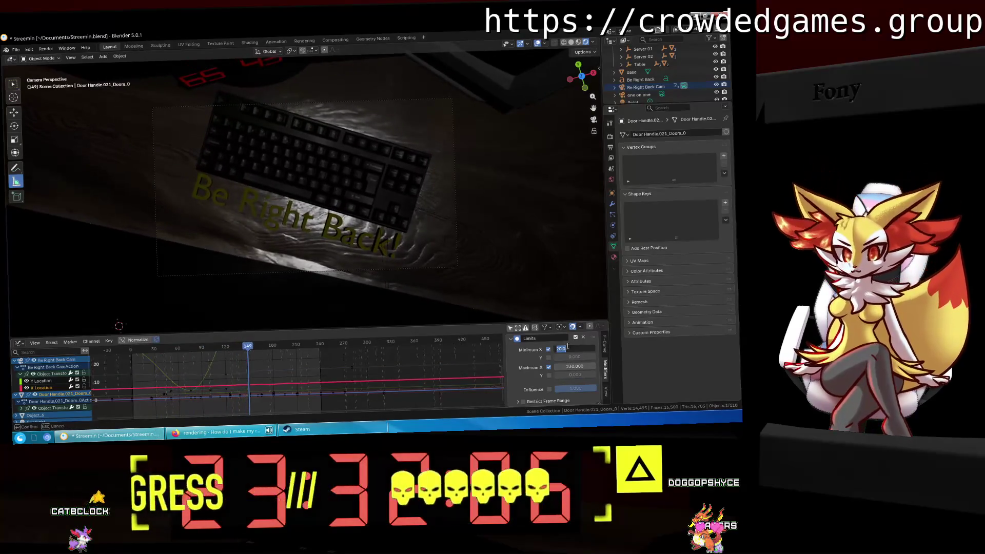
{"action": "left_click", "coordinate": [40, 381]}
{"action": "left_click", "coordinate": [41, 389]}
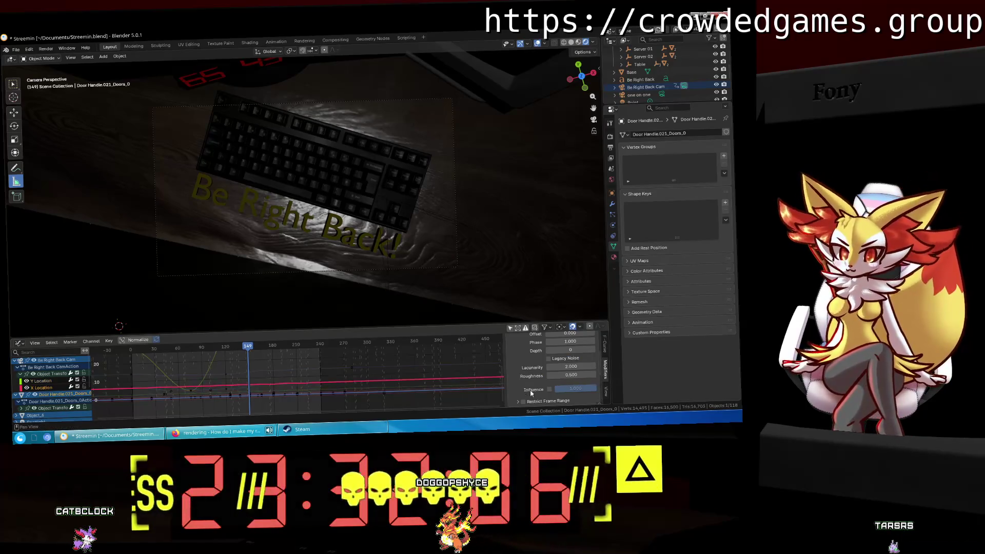
Add a Limits modifier to the Y Location curve.
{"action": "scroll", "coordinate": [533, 391], "scroll_direction": "up", "scroll_amount": 4}
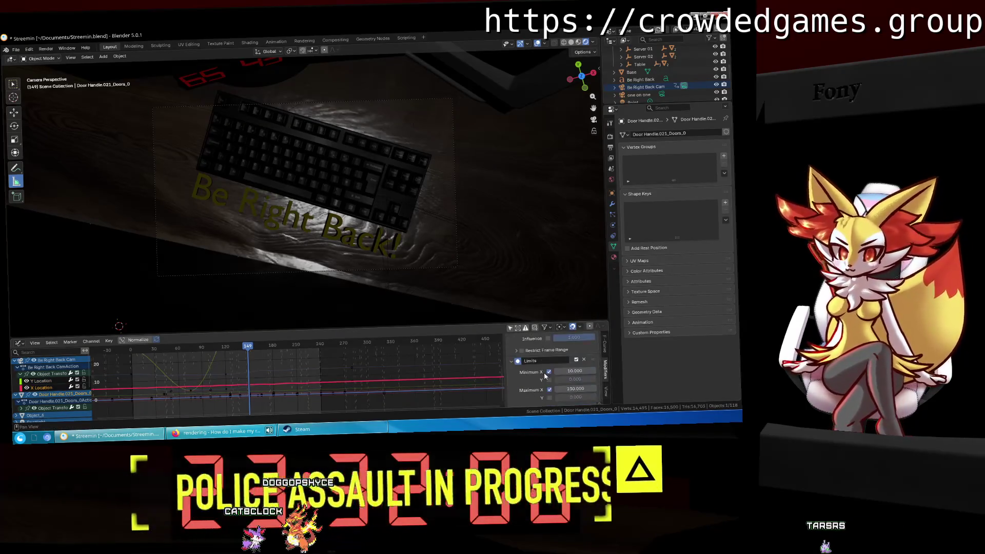
{"action": "left_click", "coordinate": [55, 381]}
{"action": "scroll", "coordinate": [581, 366], "scroll_direction": "up", "scroll_amount": 4}
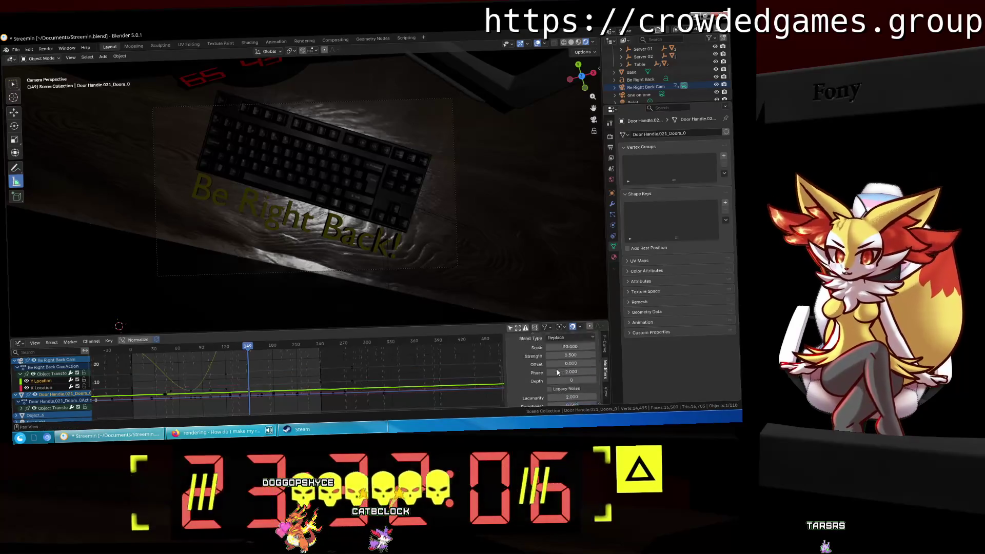
{"action": "left_click", "coordinate": [562, 342]}
{"action": "left_click", "coordinate": [544, 391]}
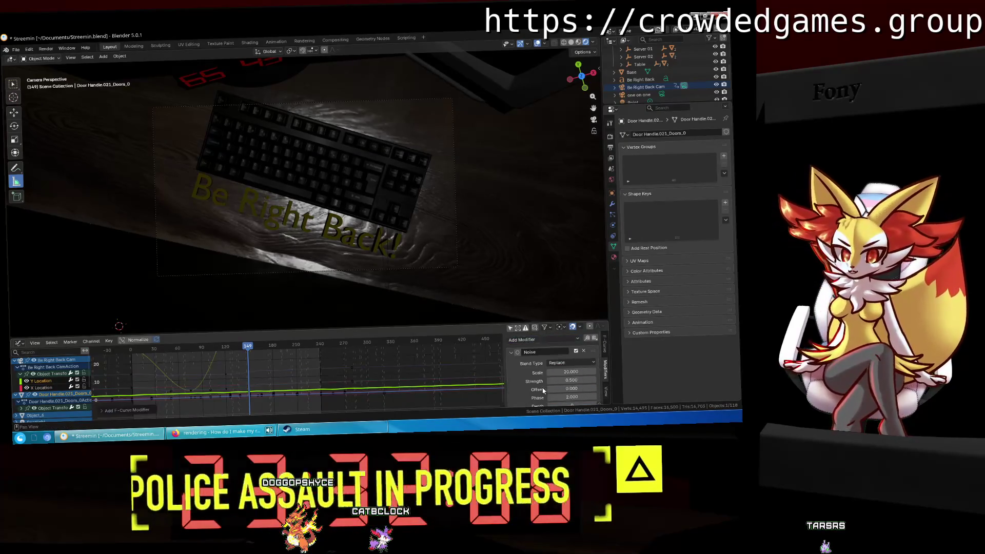
{"action": "scroll", "coordinate": [552, 369], "scroll_direction": "down", "scroll_amount": 6}
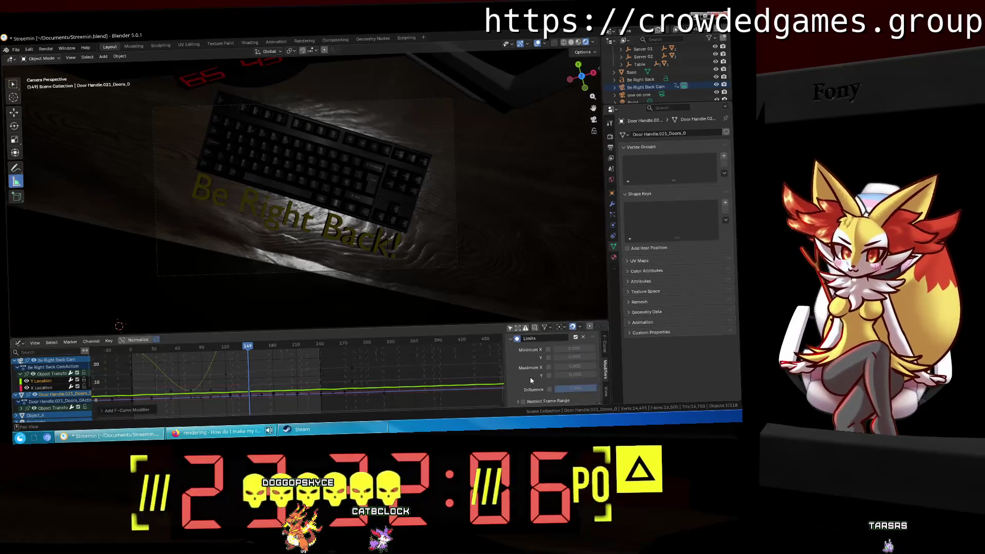
{"action": "scroll", "coordinate": [551, 365], "scroll_direction": "up", "scroll_amount": 1}
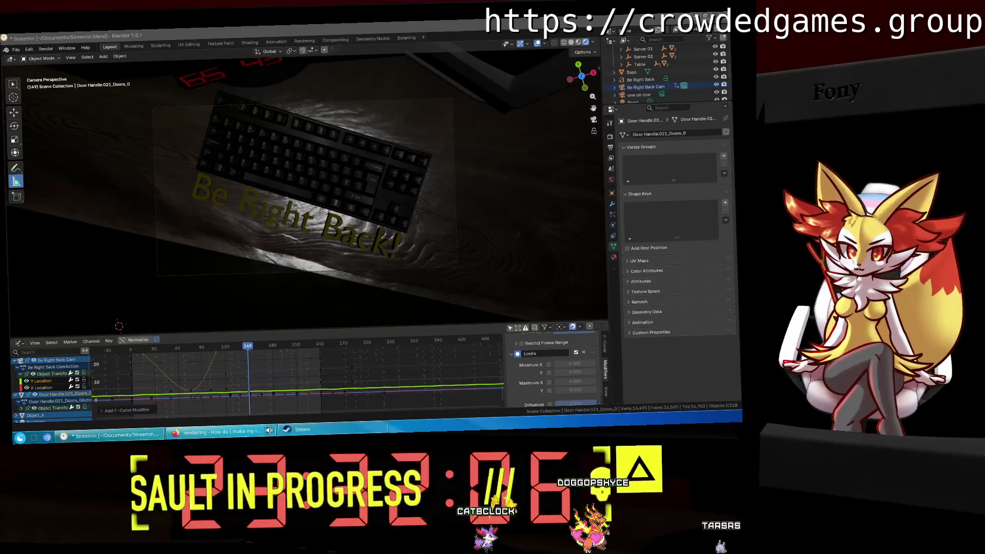
Enable Minimum X and Maximum X, set Maximum X to 230, and play the shake.
{"action": "left_click", "coordinate": [548, 364]}
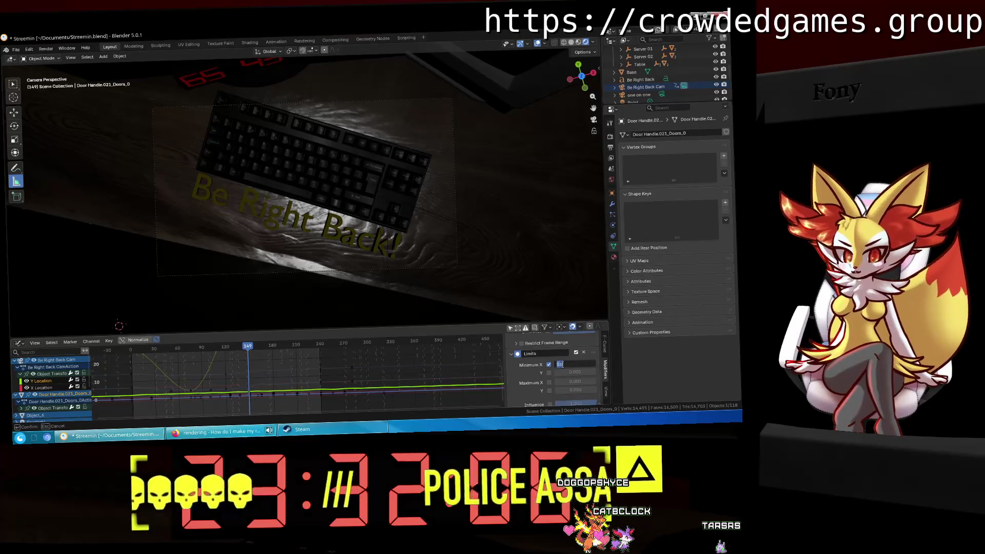
{"action": "left_click", "coordinate": [549, 382]}
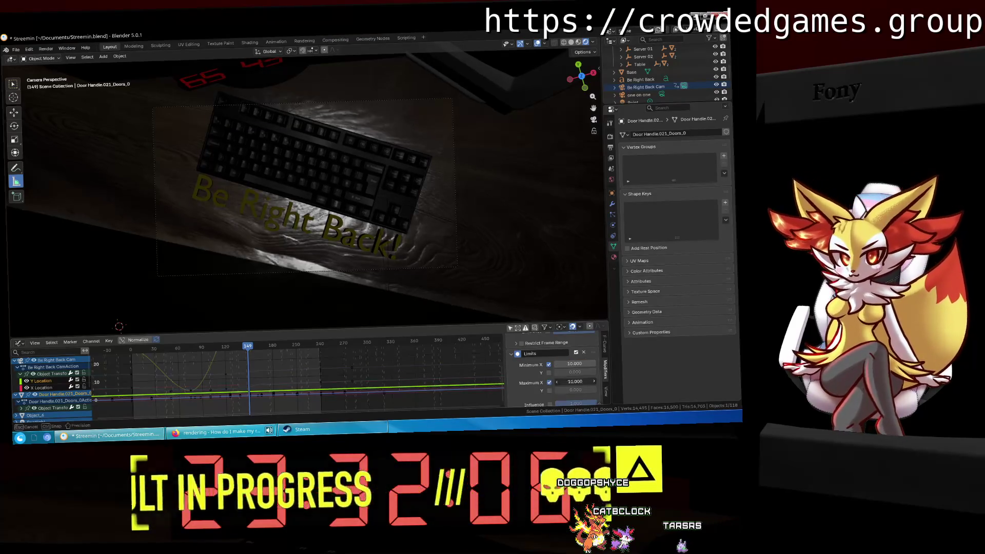
{"action": "type", "text": "3"}
{"action": "key", "text": "Return"}
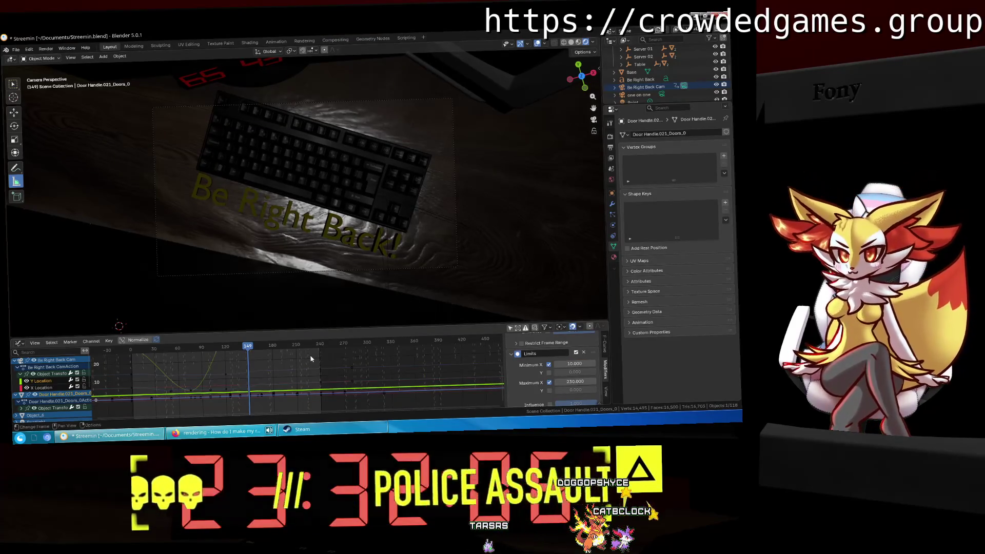
{"action": "key", "text": "space"}
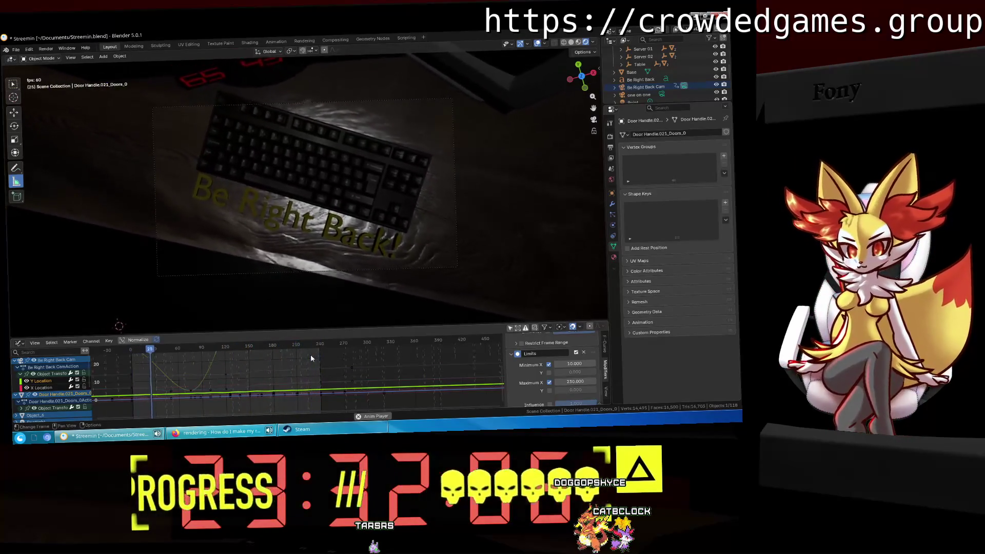
Adjust the Maximum X limit, enable Minimum X, and replay the shake.
{"action": "left_click_drag", "start_coordinate": [310, 354], "coordinate": [194, 352]}
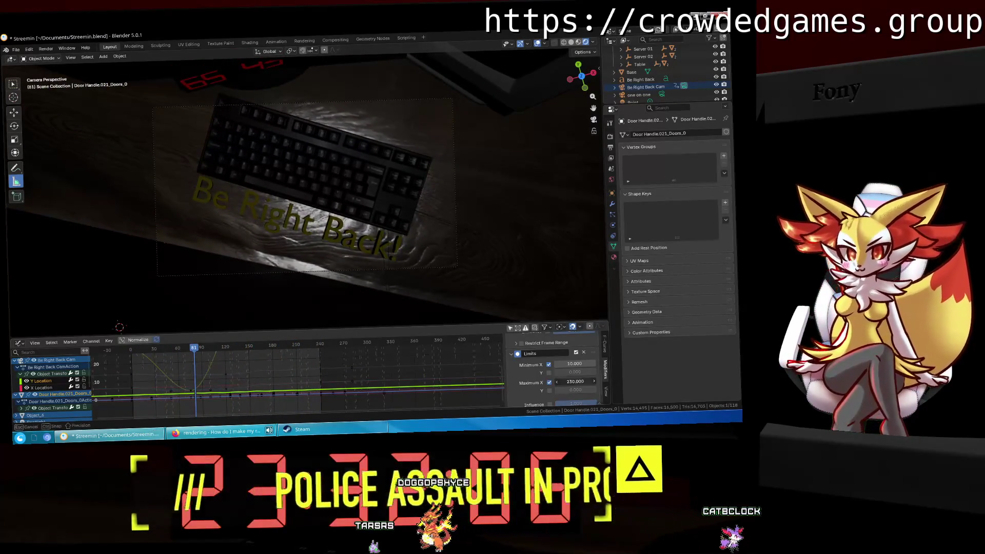
{"action": "left_click_drag", "start_coordinate": [575, 381], "coordinate": [575, 381]}
{"action": "left_click", "coordinate": [574, 365]}
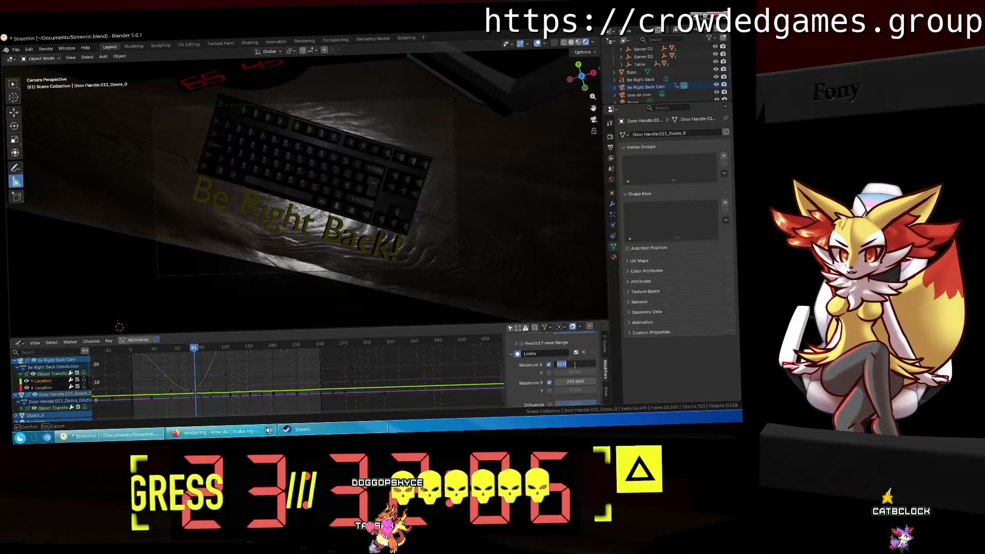
{"action": "key", "text": "space"}
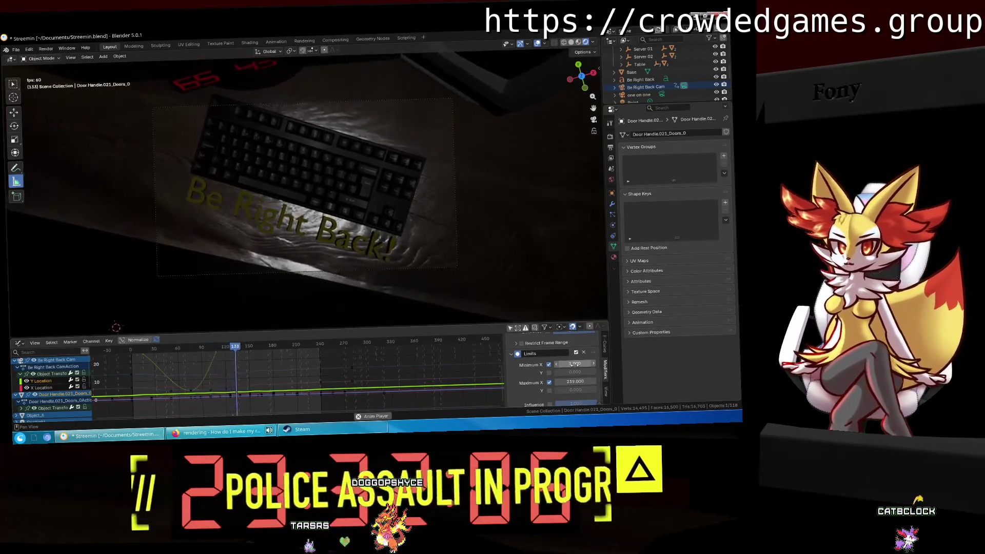
{"action": "left_click", "coordinate": [549, 364]}
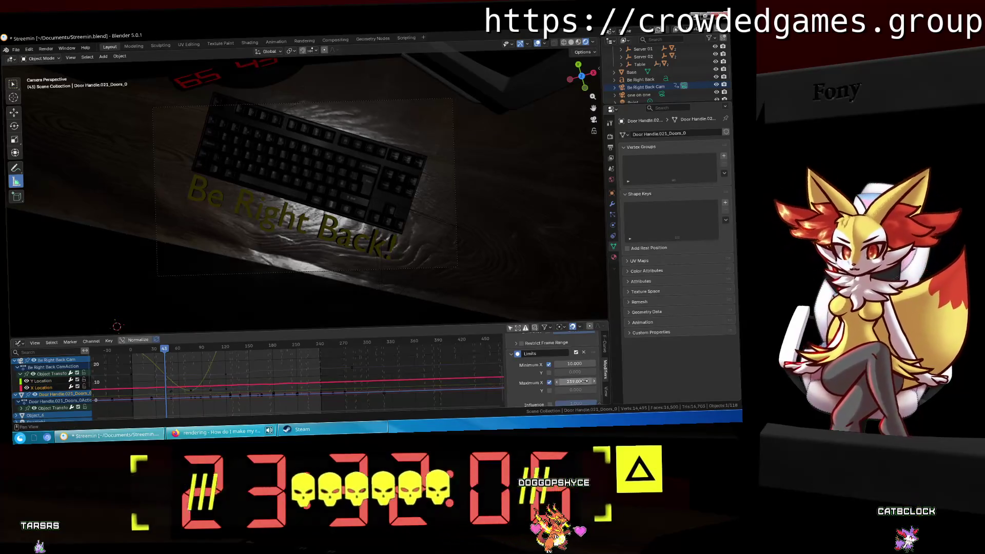
{"action": "key", "text": "space"}
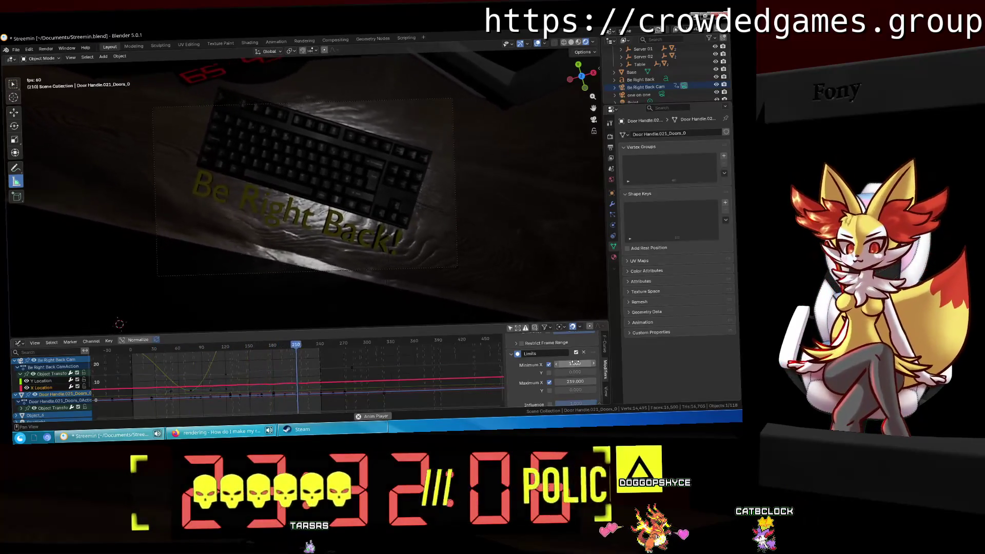
{"action": "key", "text": "space"}
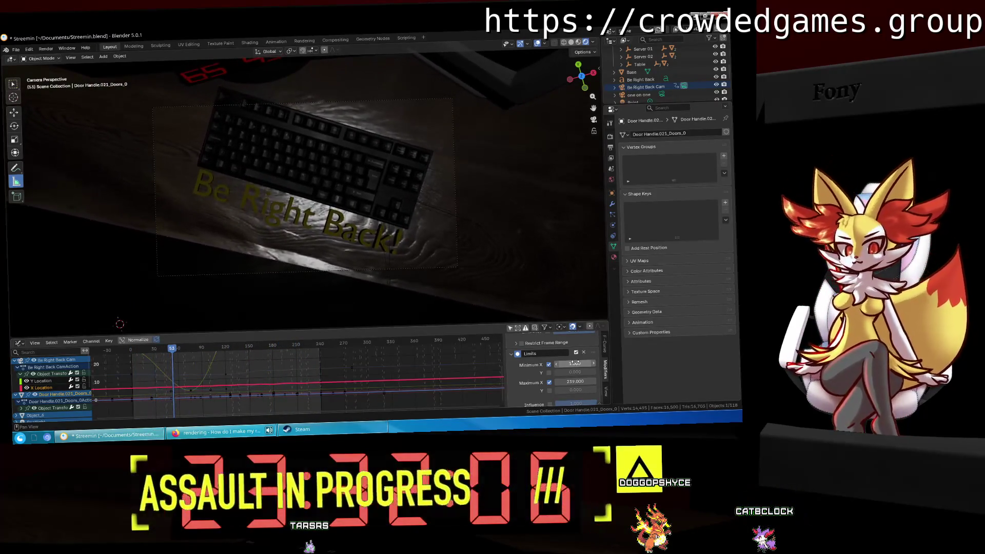
Set the Maximum X limit back to 230.
{"action": "scroll", "coordinate": [597, 384], "scroll_direction": "down", "scroll_amount": 1}
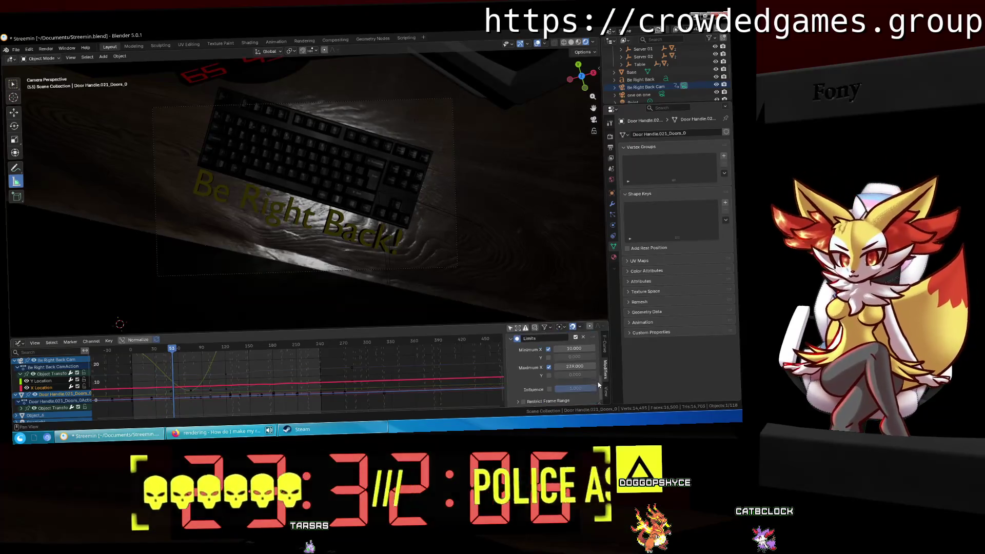
{"action": "scroll", "coordinate": [573, 385], "scroll_direction": "up", "scroll_amount": 1}
{"action": "left_click", "coordinate": [577, 381]}
{"action": "type", "text": "230"}
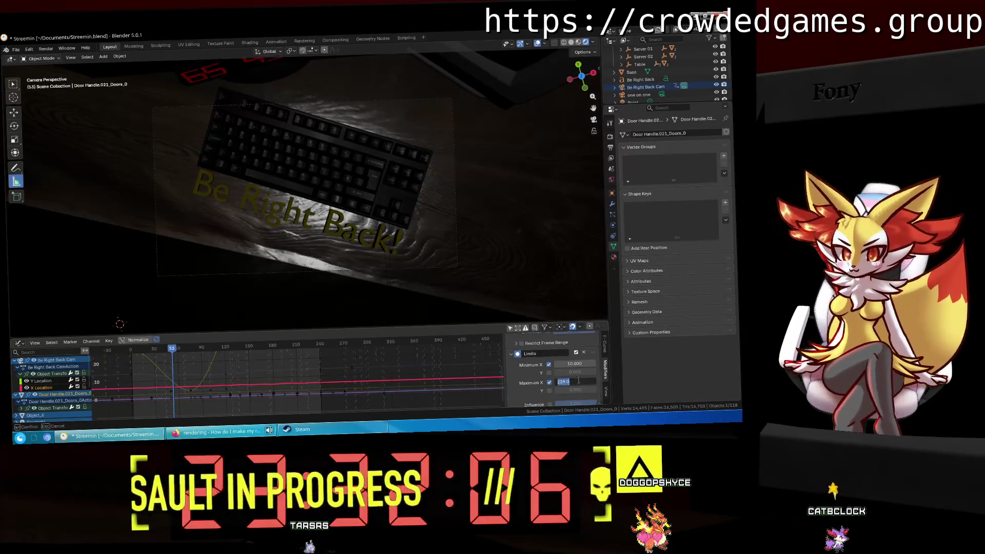
{"action": "key", "text": "Return"}
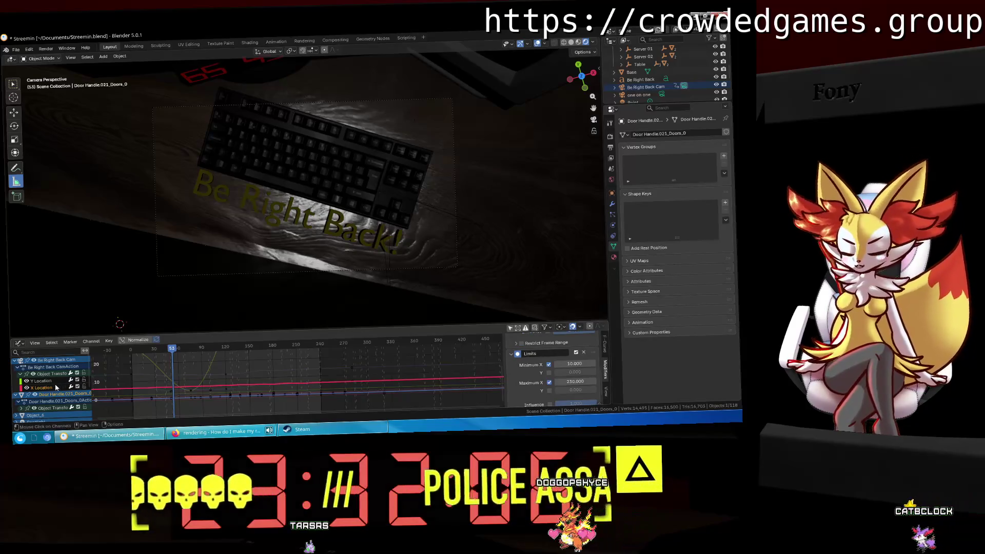
Set the Y Location curve's Maximum X to 230 and replay the camera shake.
{"action": "left_click", "coordinate": [50, 382]}
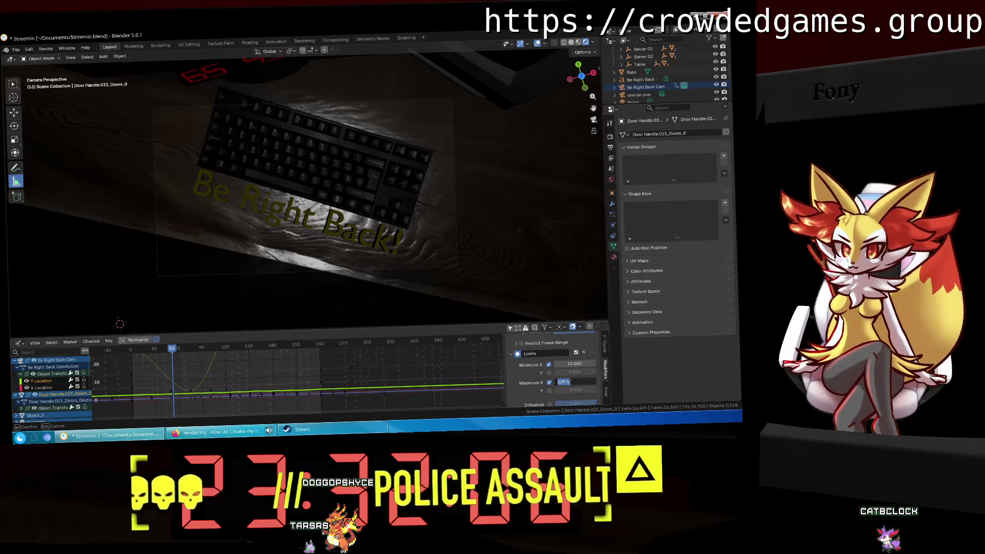
{"action": "left_click", "coordinate": [576, 381]}
{"action": "type", "text": "250"}
{"action": "key", "text": "Return"}
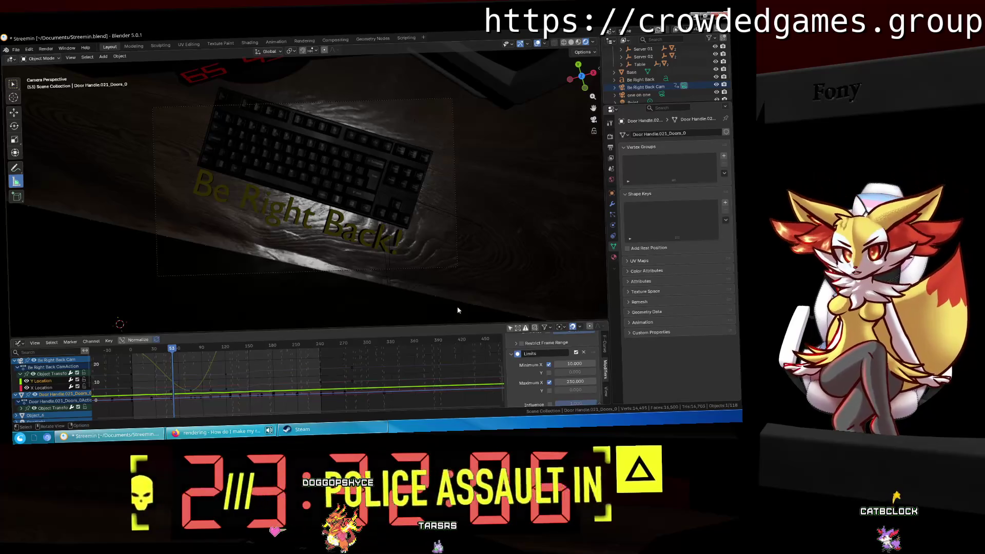
{"action": "key", "text": "space"}
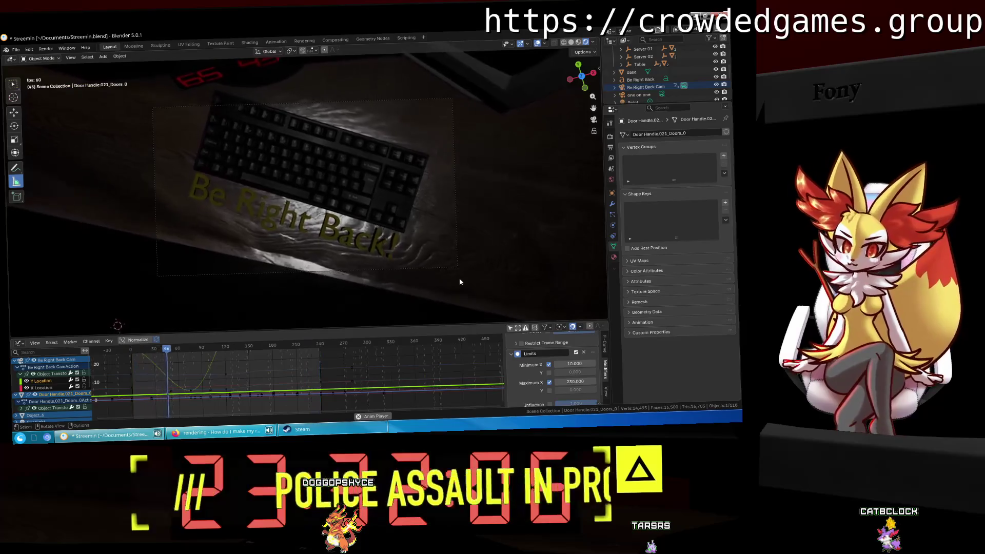
{"action": "key", "text": "space"}
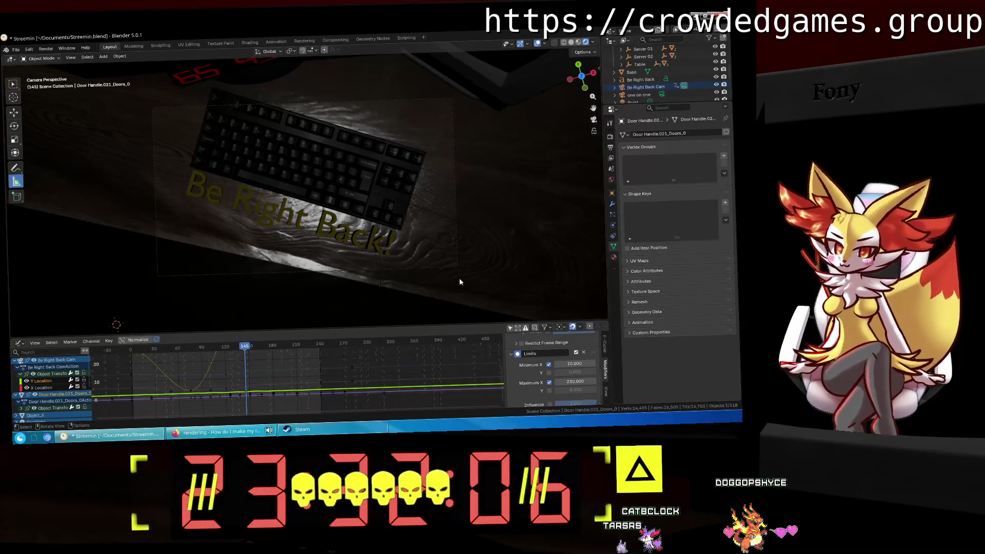
{"action": "key", "text": "space"}
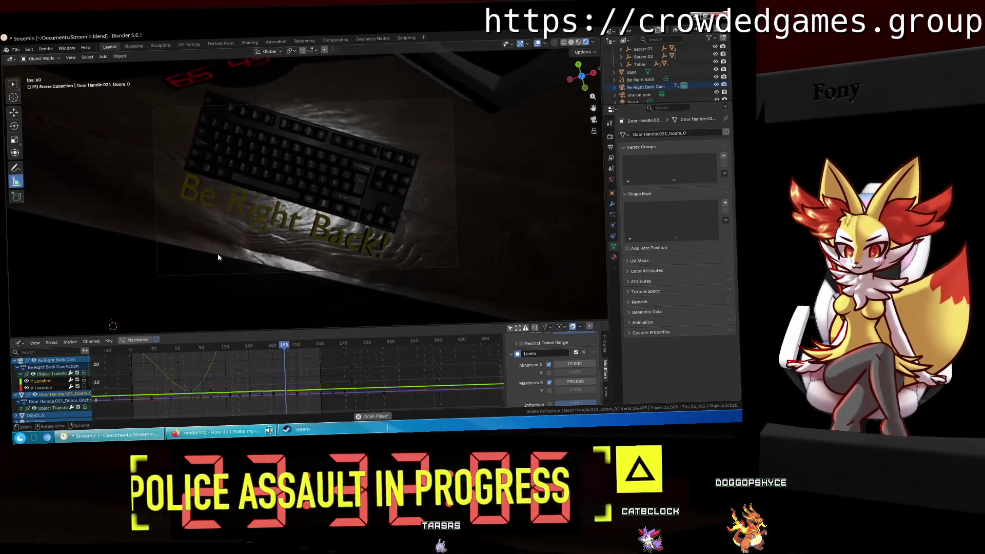
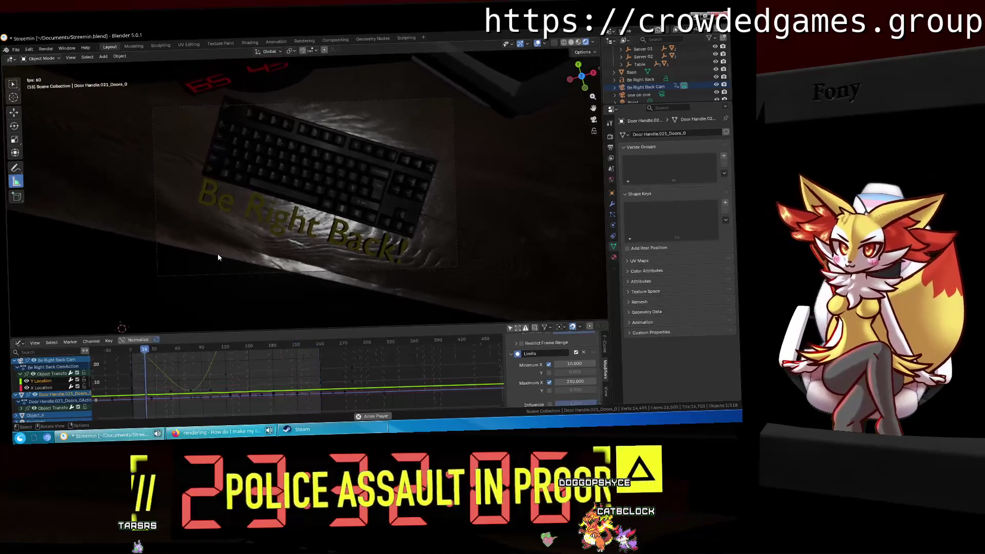
Lower the X Location curve's noise strength to 0.3 while previewing playback.
{"action": "key", "text": "space"}
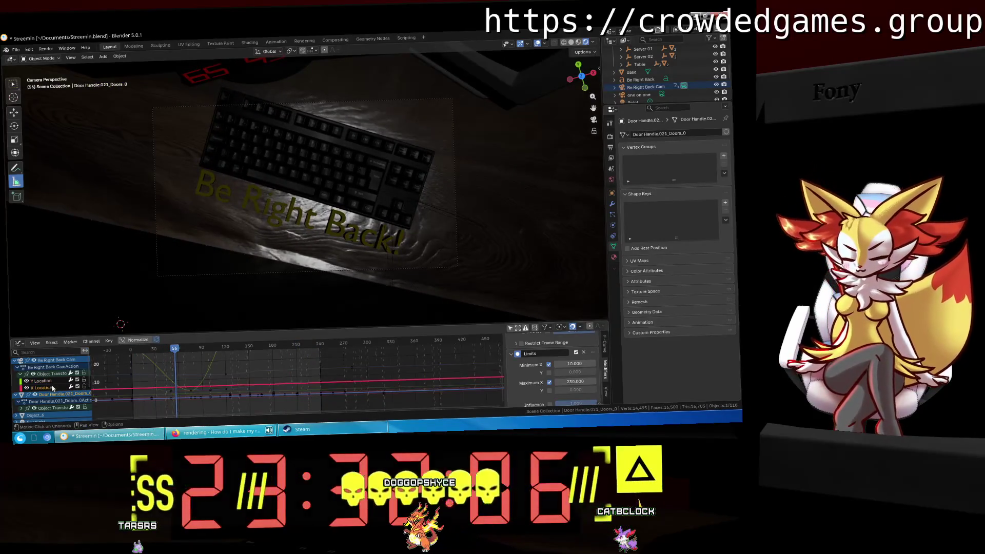
{"action": "scroll", "coordinate": [525, 374], "scroll_direction": "up", "scroll_amount": 10}
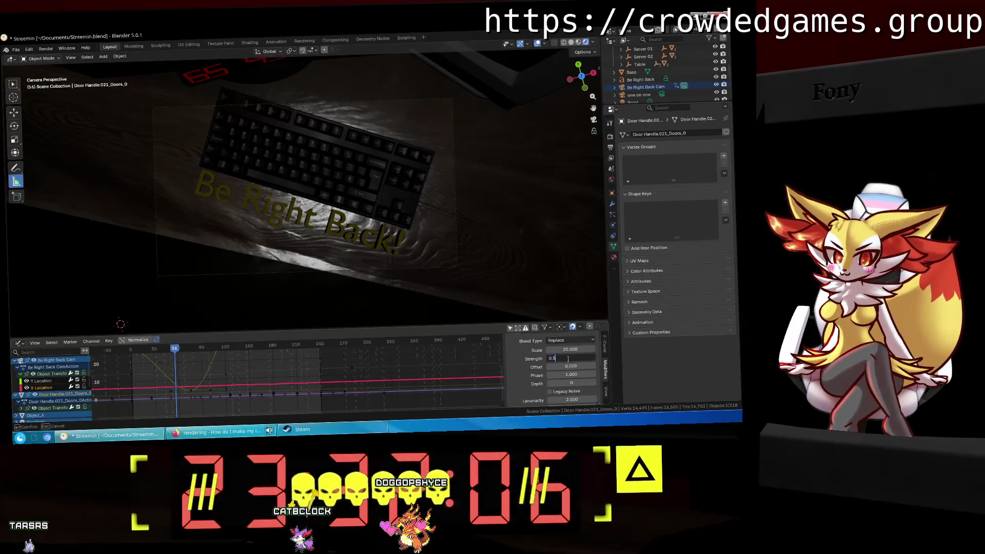
{"action": "key", "text": "space"}
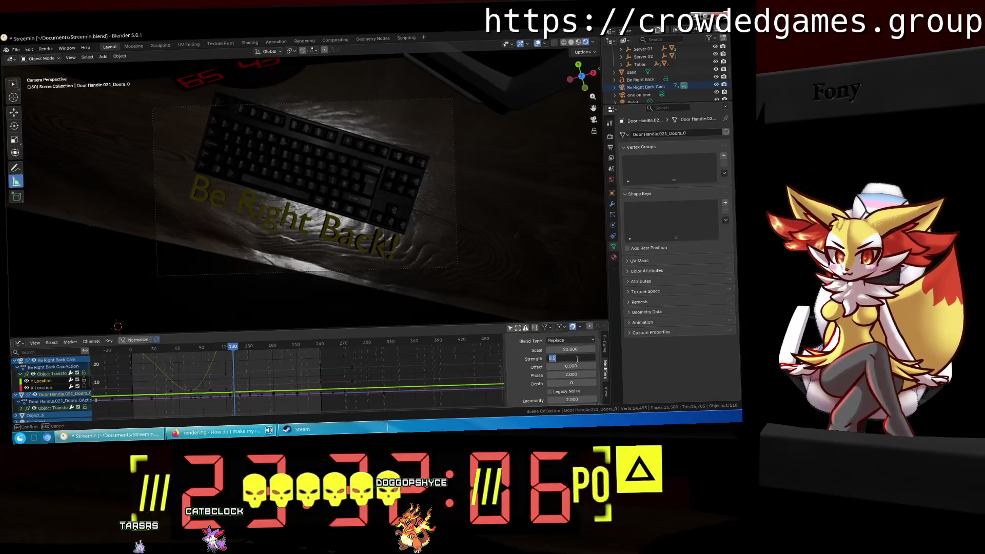
{"action": "key", "text": "BackSpace"}
{"action": "type", "text": "3"}
{"action": "key", "text": "Return"}
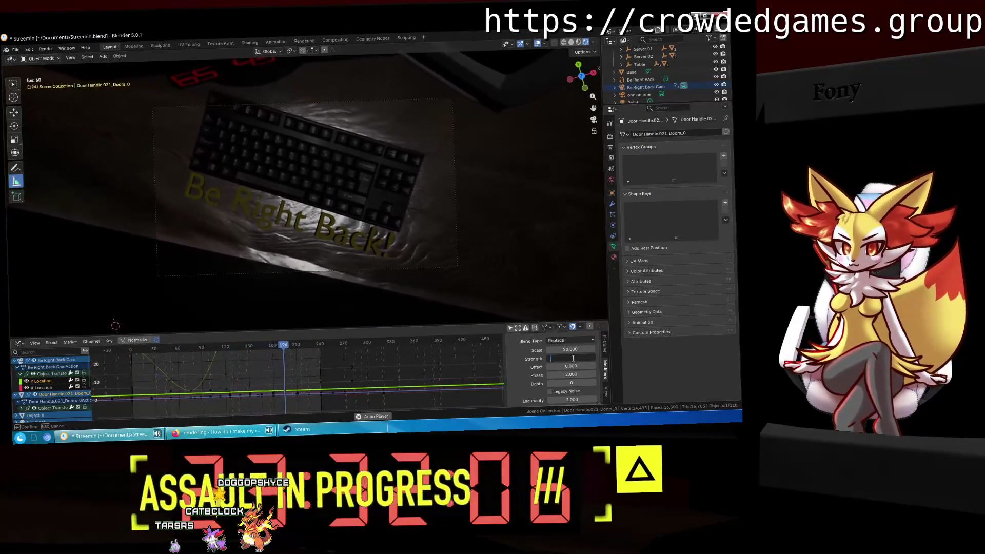
{"action": "left_click", "coordinate": [573, 358]}
{"action": "key", "text": "BackSpace"}
{"action": "key", "text": "Return"}
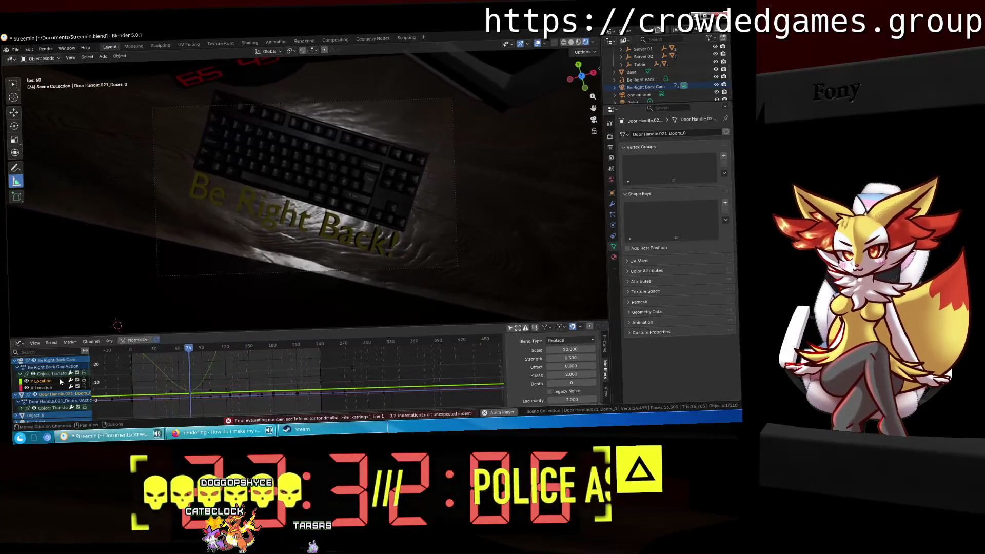
Set the Y Location curve's noise strength to 0.2 and play back to preview the shake.
{"action": "left_click", "coordinate": [58, 388]}
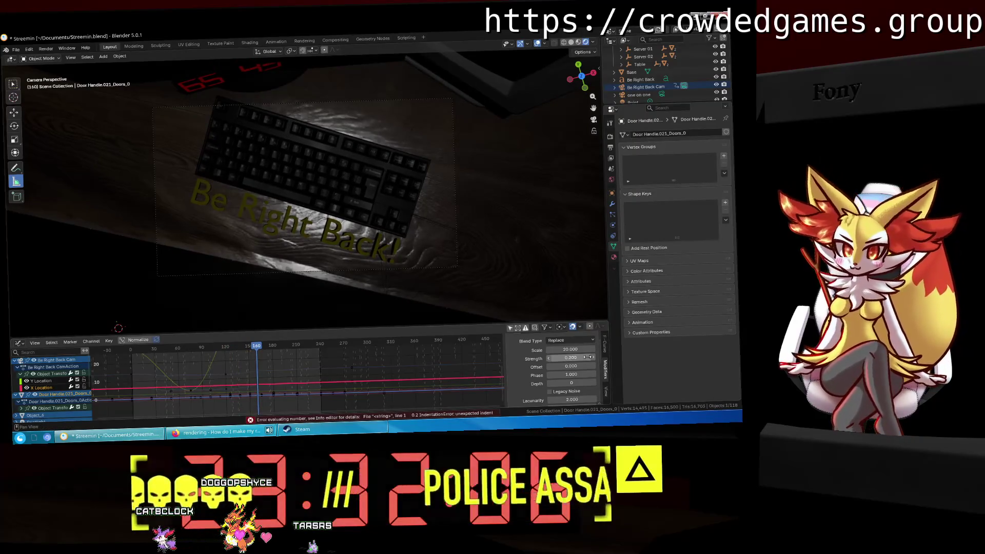
{"action": "left_click", "coordinate": [41, 381]}
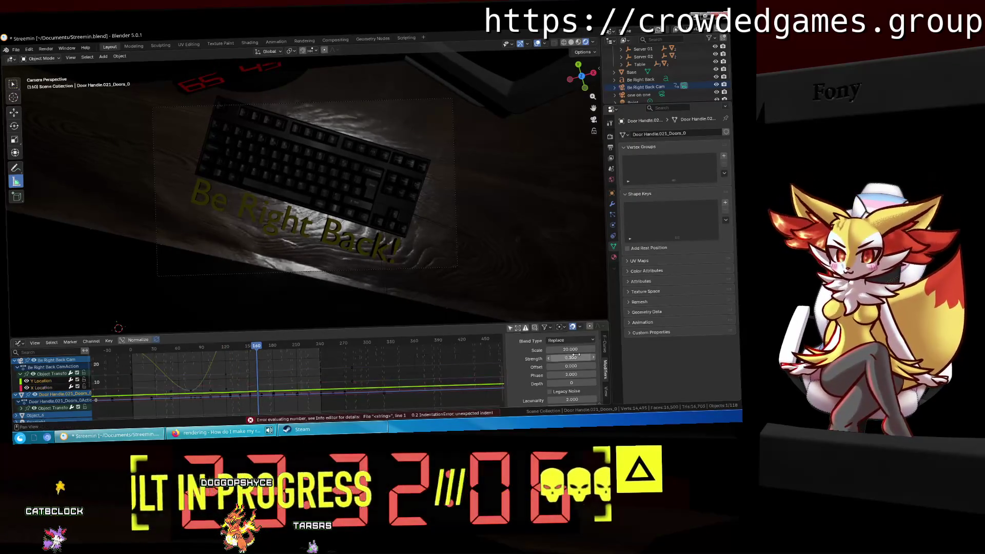
{"action": "left_click", "coordinate": [581, 355]}
{"action": "key", "text": "BackSpace"}
{"action": "type", "text": "2"}
{"action": "key", "text": "Return"}
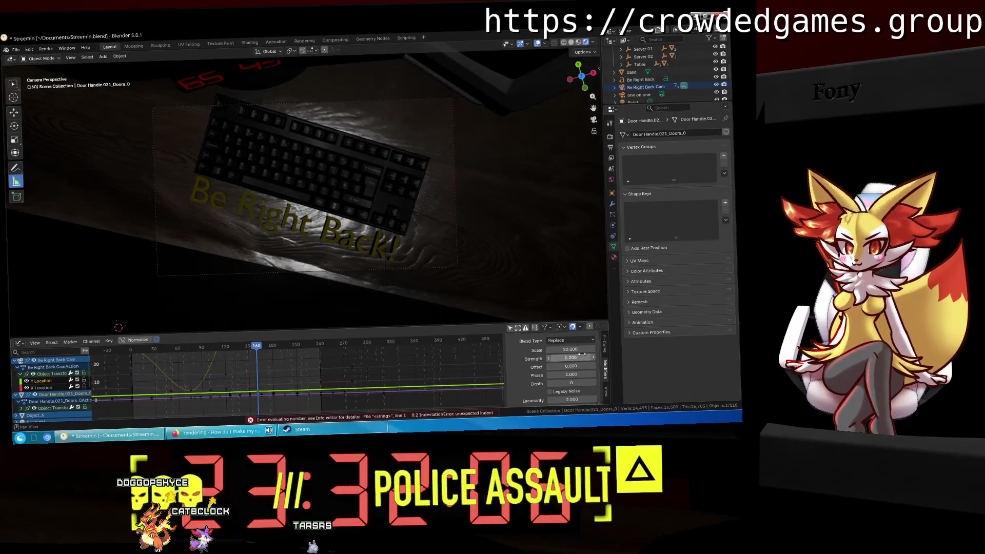
{"action": "key", "text": "space"}
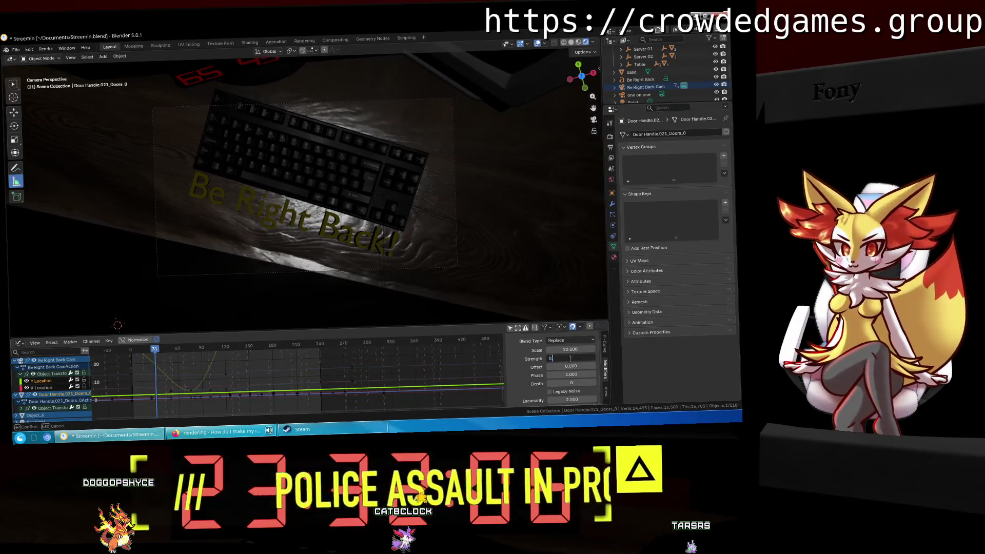
{"action": "type", "text": ".100"}
{"action": "left_click", "coordinate": [58, 388]}
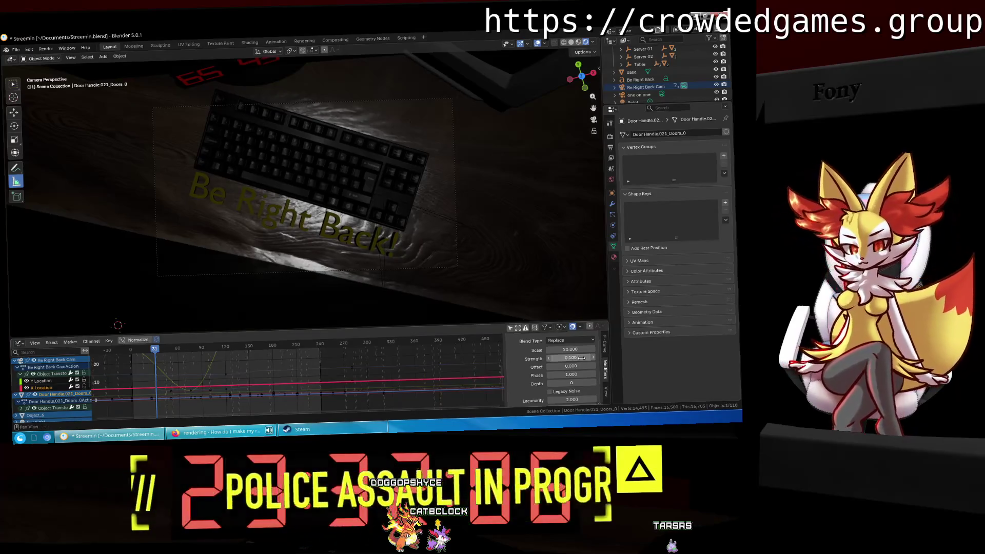
{"action": "left_click", "coordinate": [441, 359]}
{"action": "key", "text": "space"}
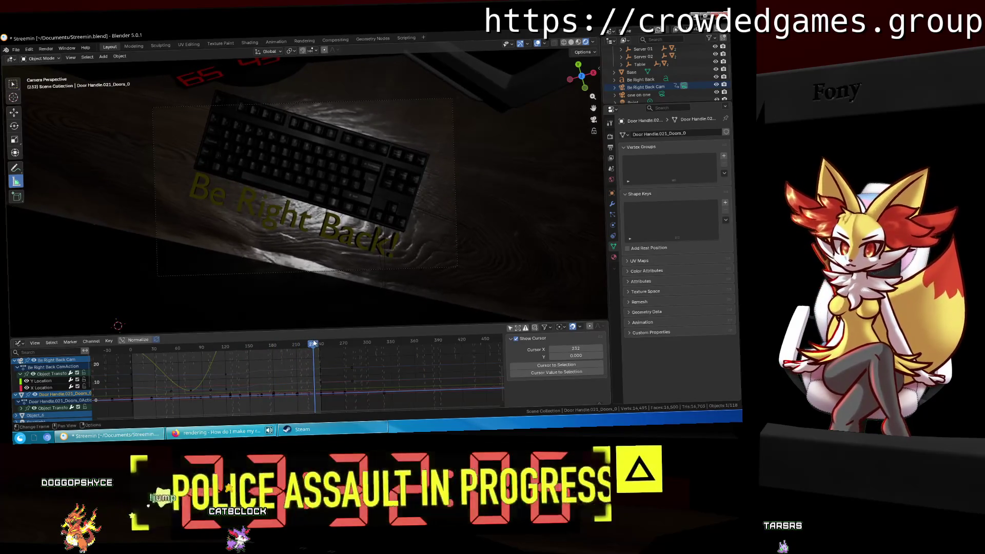
Rewind the timeline to frame 0 and save the scene.
{"action": "left_click_drag", "start_coordinate": [314, 343], "coordinate": [119, 368]}
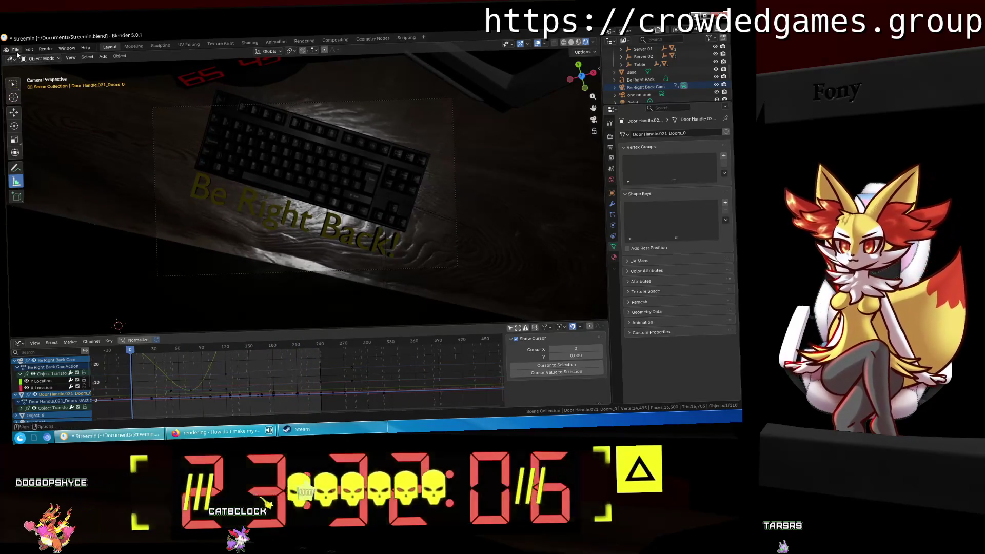
{"action": "key", "text": "ctrl+s"}
{"action": "left_click", "coordinate": [17, 53]}
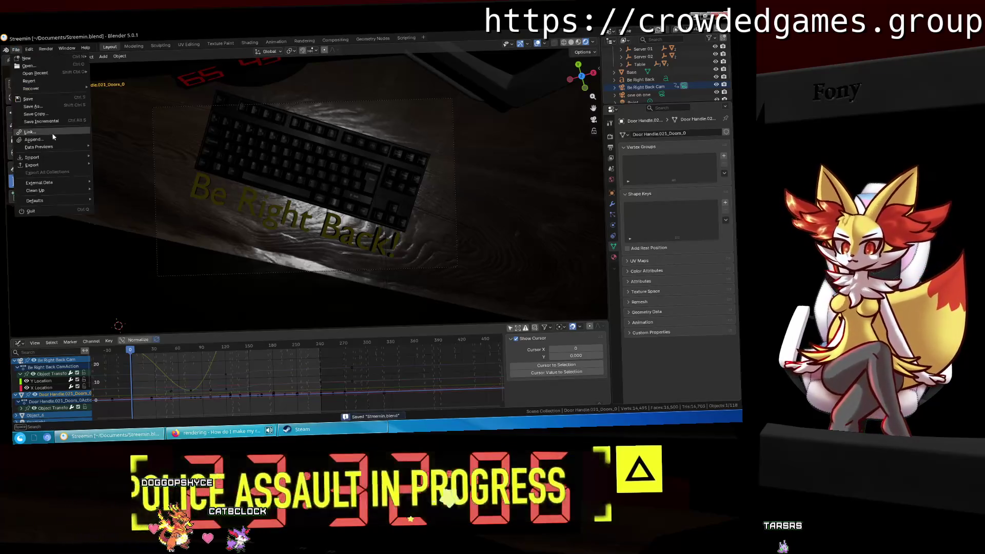
{"action": "mouse_move", "coordinate": [45, 170]}
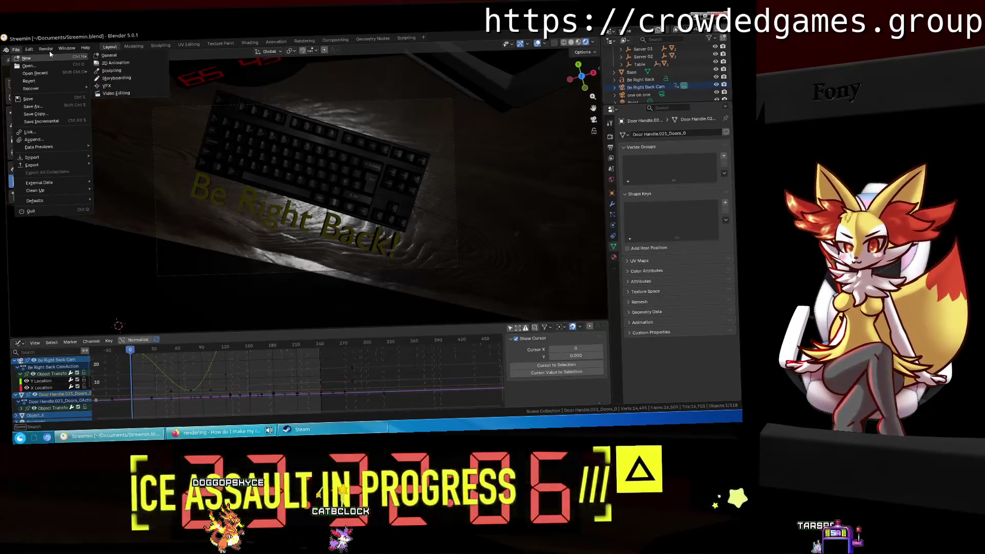
Switch to the Starting Soon camera and render an image of its view.
{"action": "left_click", "coordinate": [46, 48]}
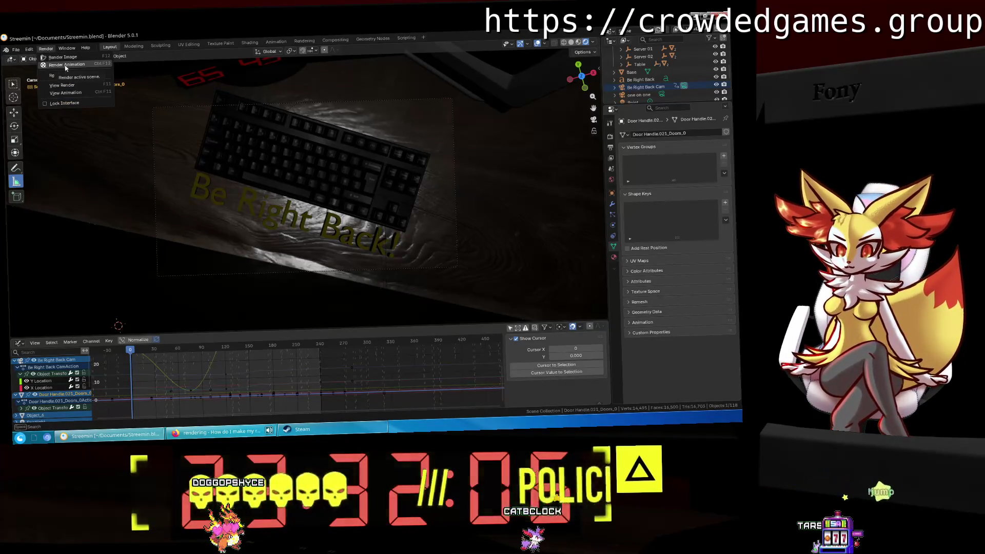
{"action": "scroll", "coordinate": [659, 89], "scroll_direction": "down", "scroll_amount": 5}
{"action": "left_click", "coordinate": [668, 78]}
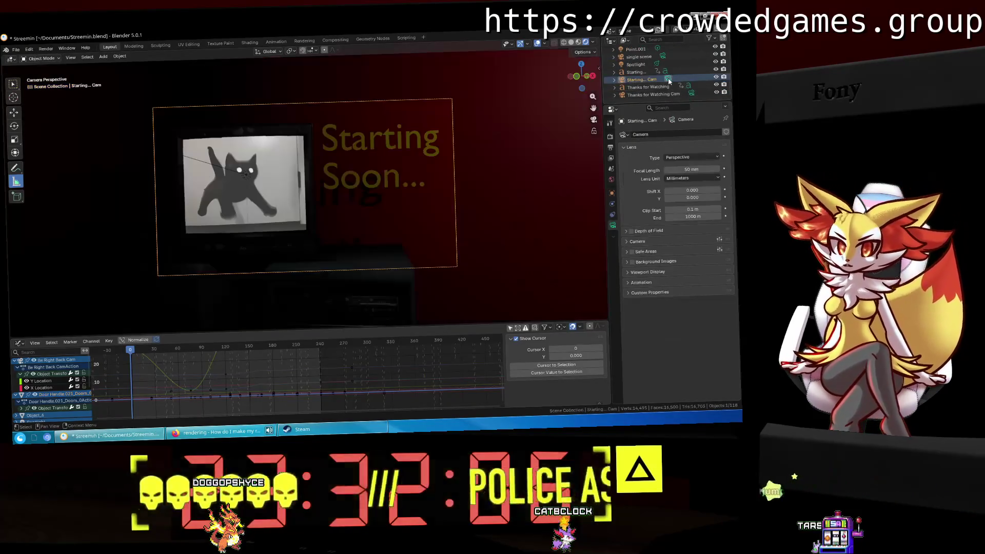
{"action": "left_click", "coordinate": [52, 49]}
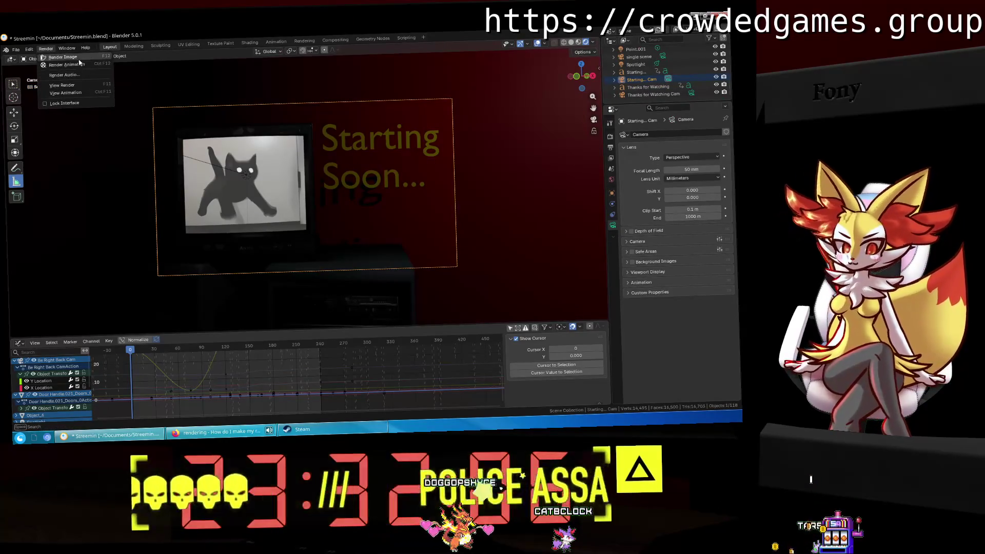
{"action": "left_click", "coordinate": [84, 64]}
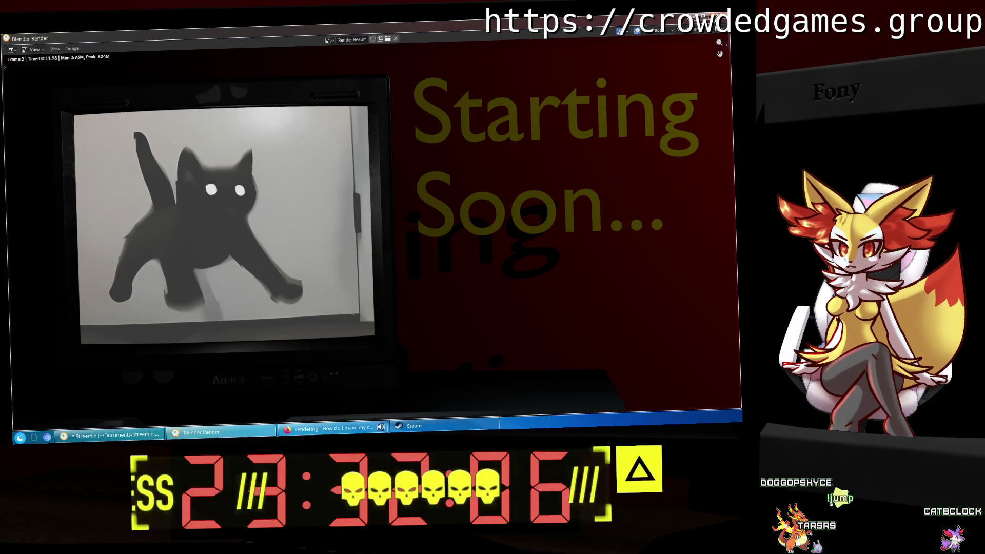
Check the finished Starting Soon render, close its window, and save Streamin.blend.
{"action": "left_click", "coordinate": [111, 435]}
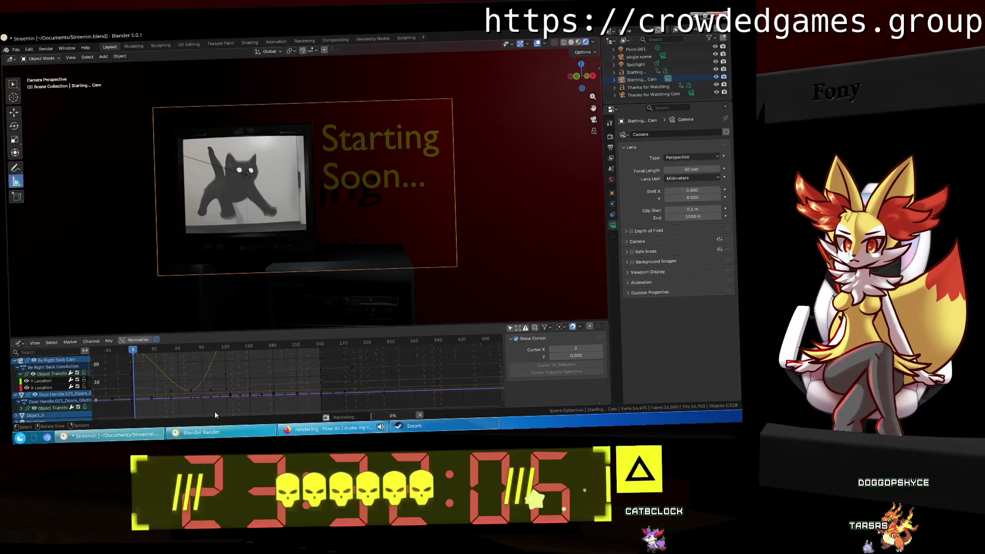
{"action": "left_click", "coordinate": [200, 432]}
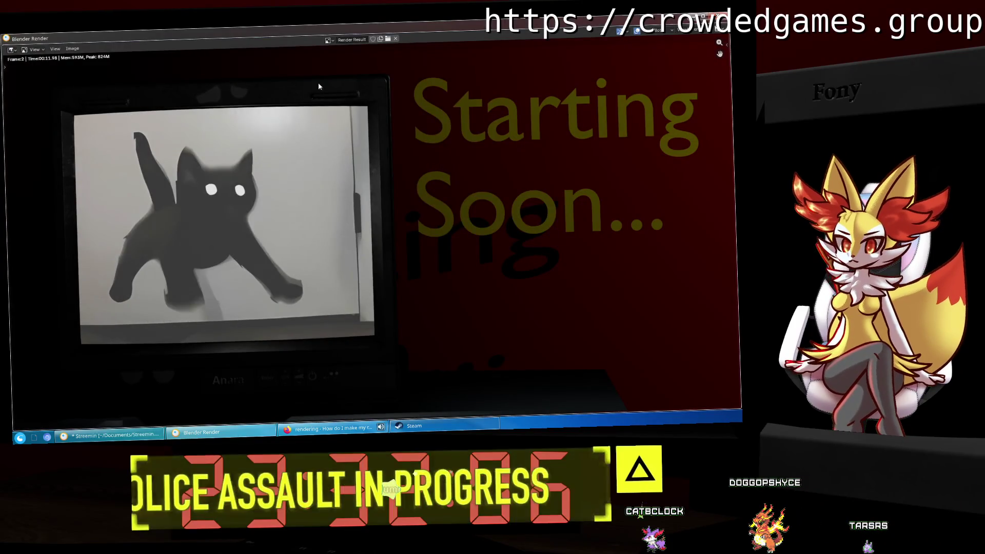
{"action": "key", "text": "F11"}
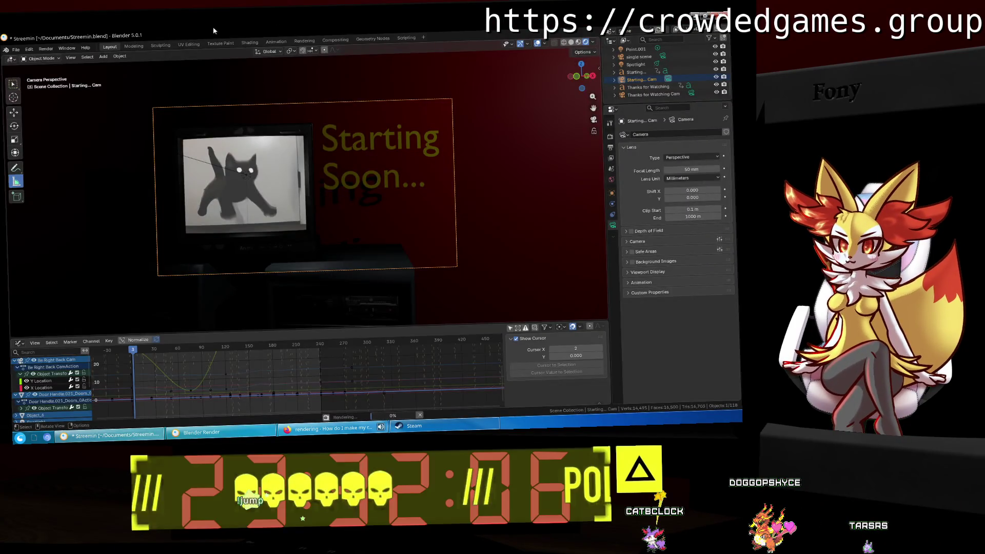
{"action": "key", "text": "F11"}
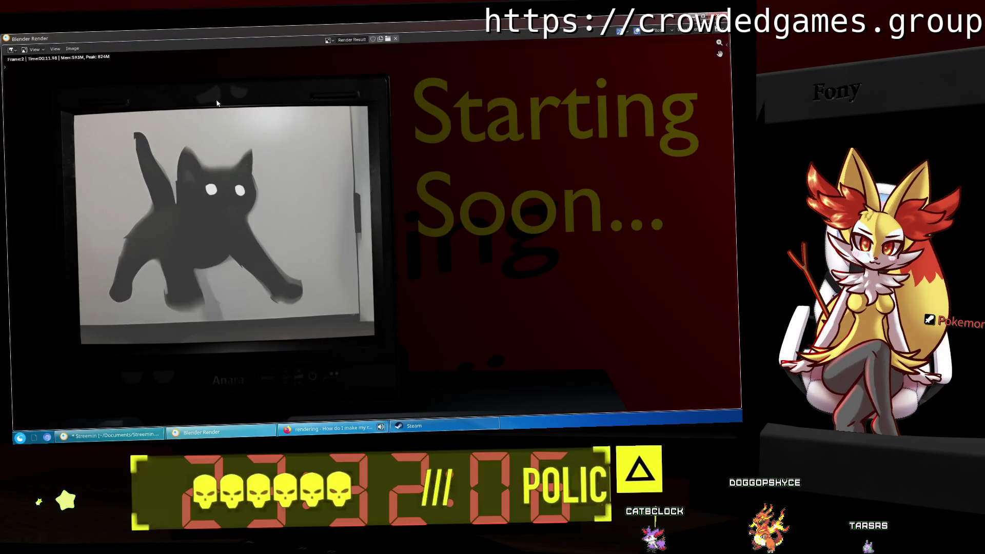
{"action": "key", "text": "F11"}
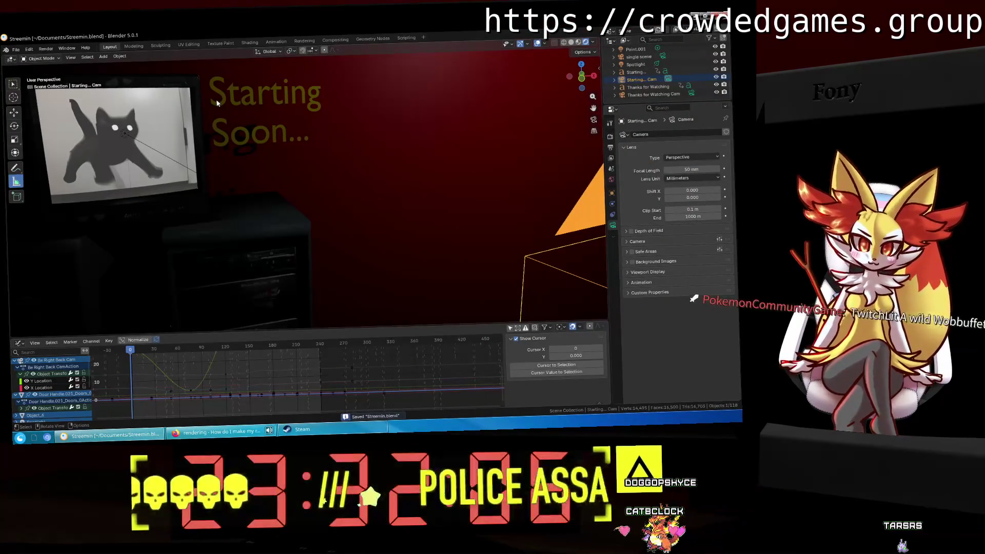
{"action": "key", "text": "ctrl+s"}
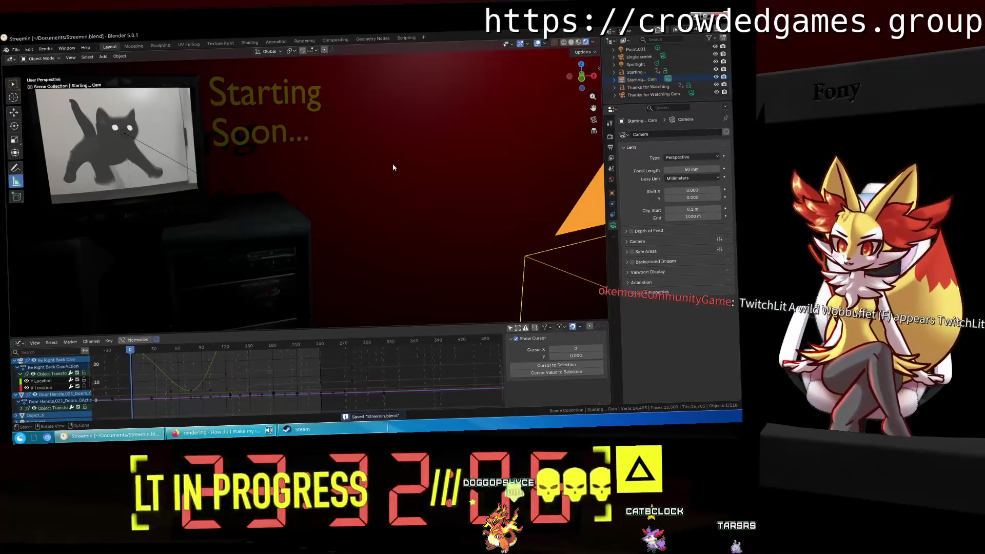
Orbit the viewport to see the Starting Soon camera and its frame from outside.
{"action": "middle_click_drag", "start_coordinate": [392, 163], "coordinate": [381, 165]}
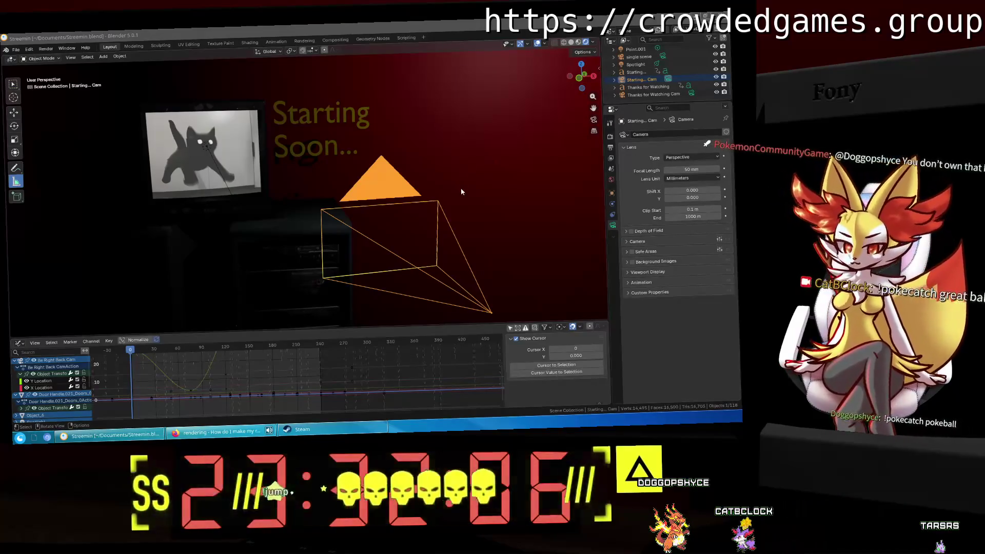
{"action": "key", "text": "super"}
Open the file manager and browse the Pictures, Screenshots, Downloads, Documents, Music and Videos folders.
{"action": "left_click", "coordinate": [193, 268]}
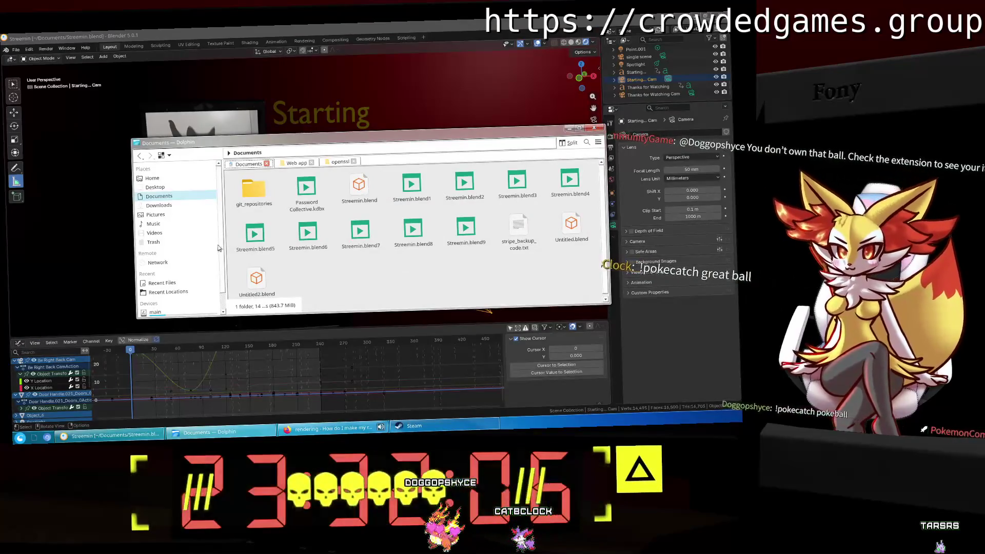
{"action": "left_click", "coordinate": [156, 214]}
{"action": "double_click", "coordinate": [254, 188]}
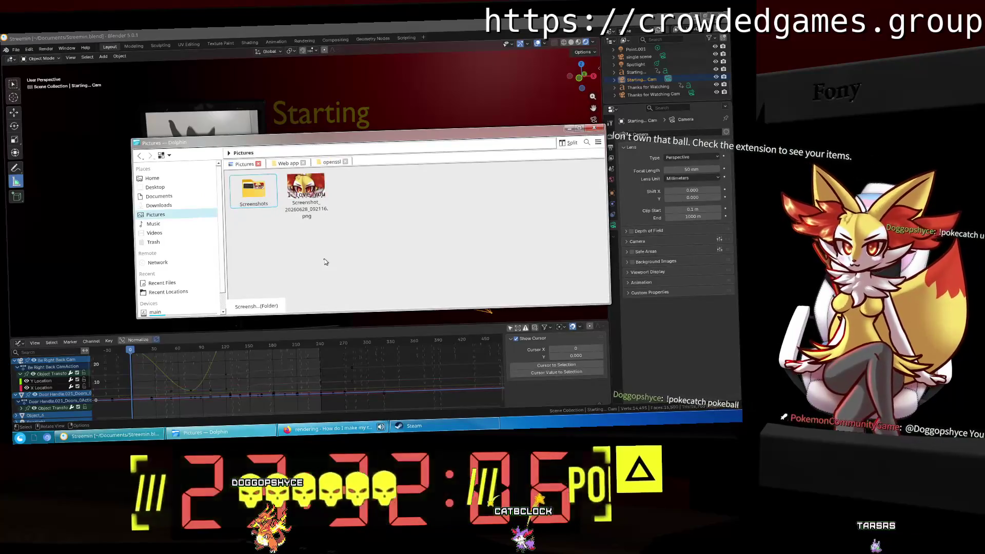
{"action": "left_click", "coordinate": [175, 205]}
{"action": "left_click", "coordinate": [171, 197]}
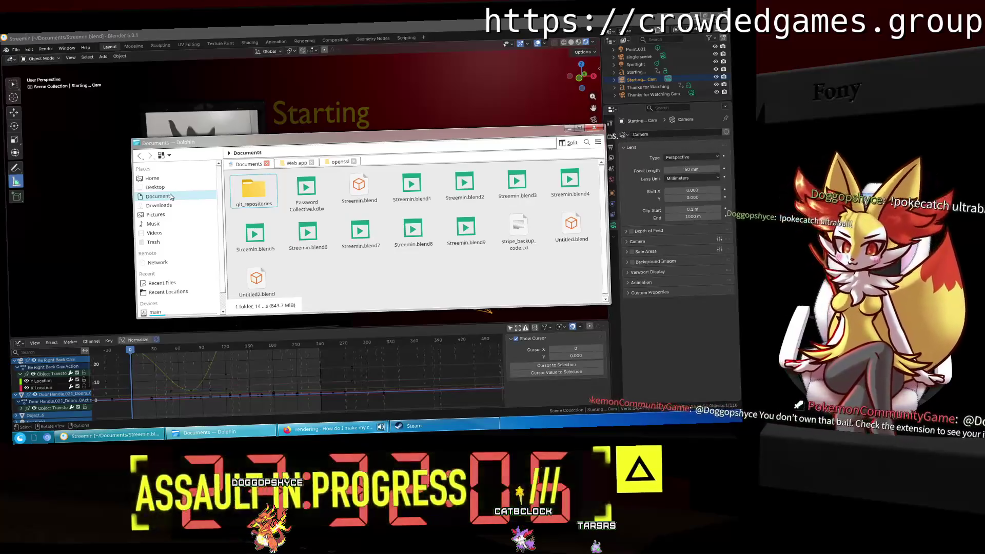
{"action": "left_click", "coordinate": [165, 222]}
{"action": "left_click", "coordinate": [165, 214]}
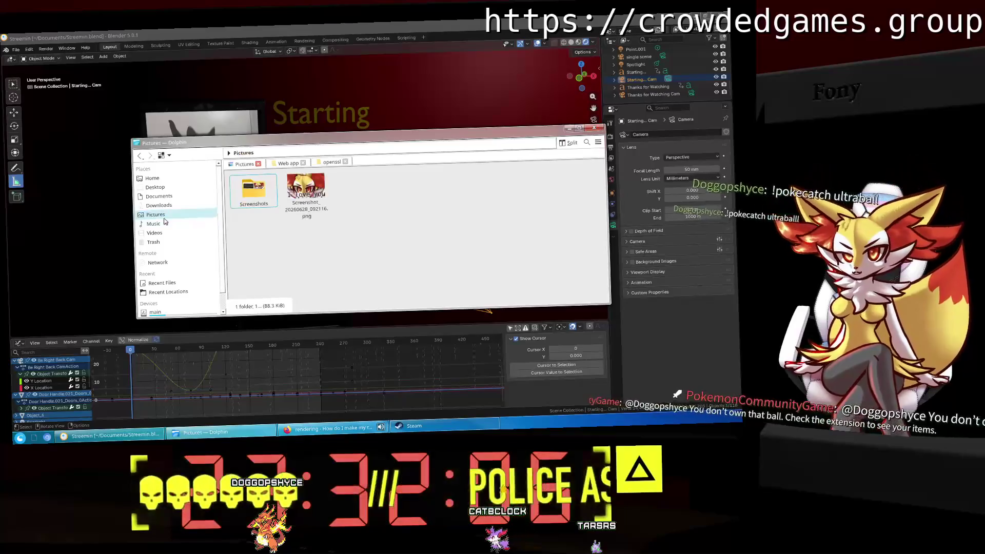
{"action": "left_click", "coordinate": [167, 231]}
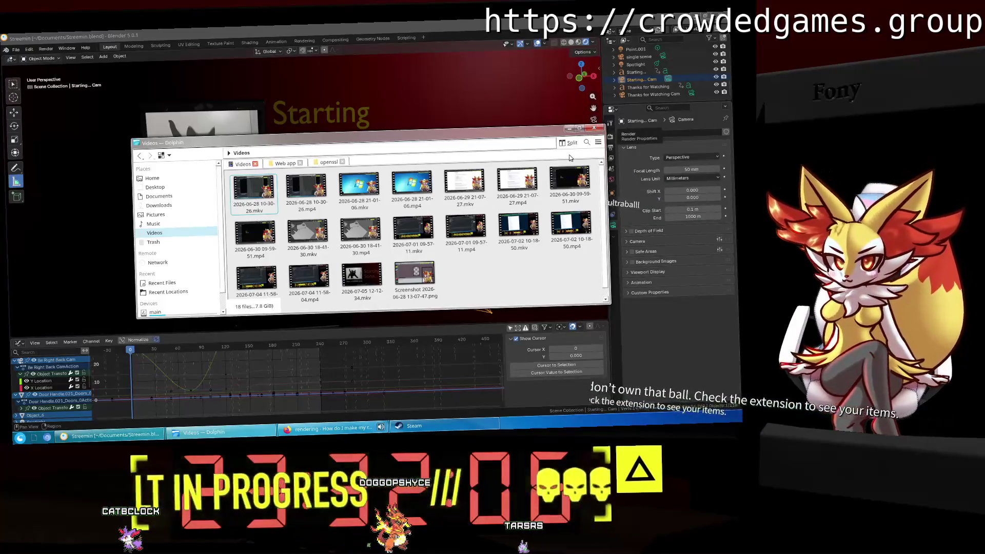
{"action": "left_click", "coordinate": [414, 277]}
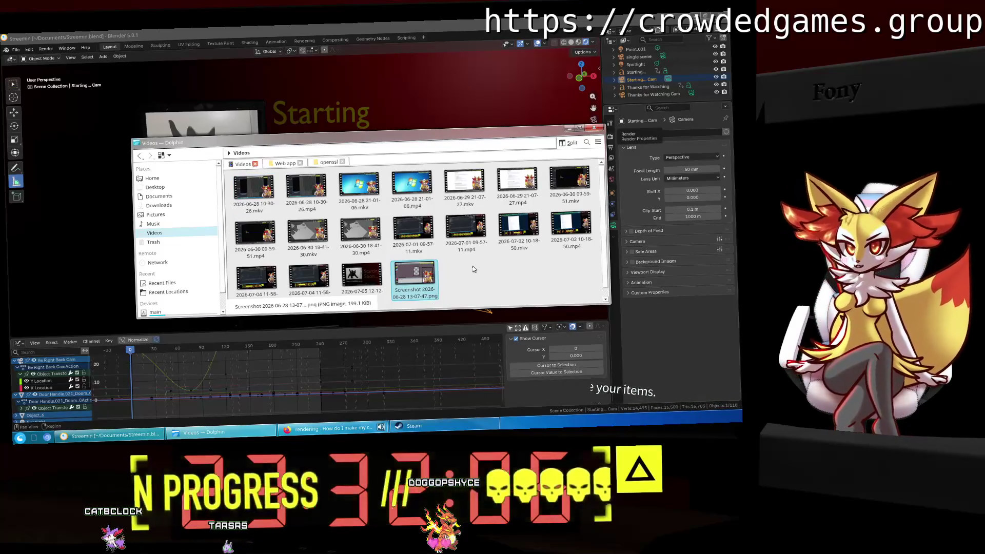
{"action": "key", "text": "Delete"}
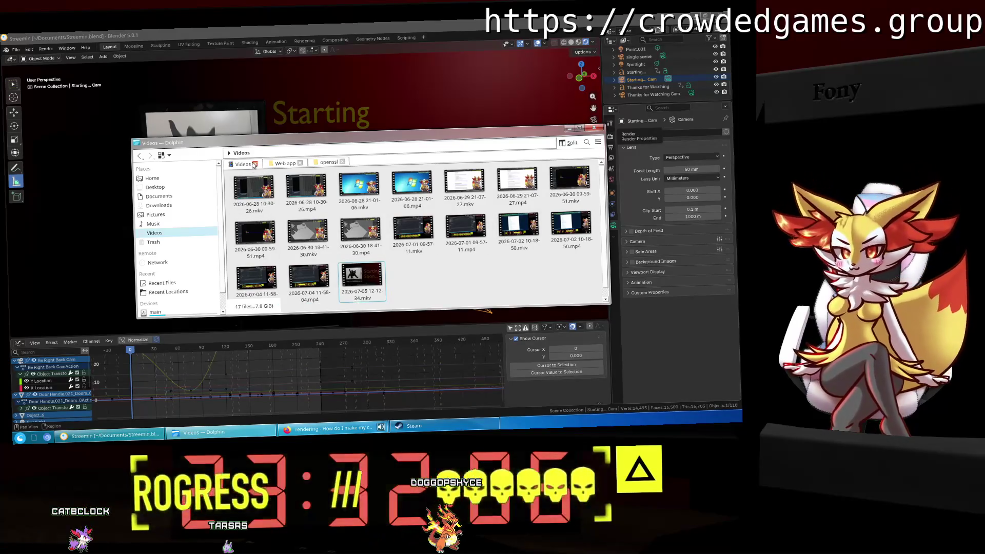
{"action": "left_click", "coordinate": [202, 245]}
{"action": "right_click", "coordinate": [202, 244]}
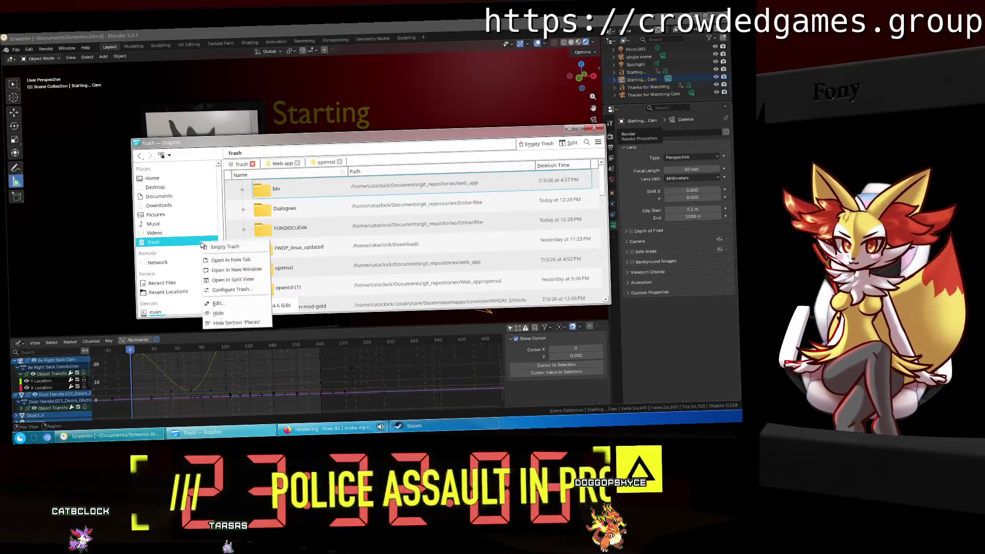
{"action": "key", "text": "Escape"}
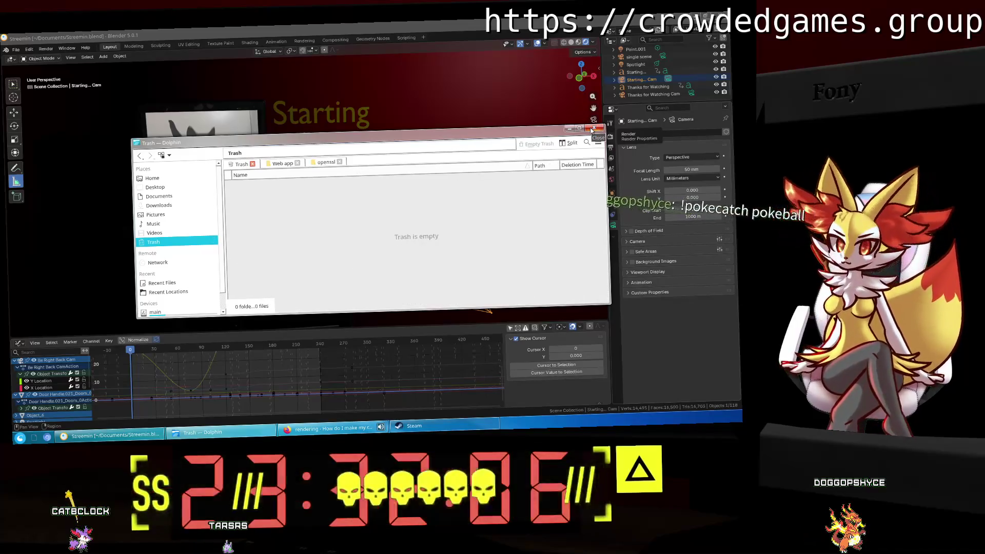
{"action": "left_click", "coordinate": [592, 129]}
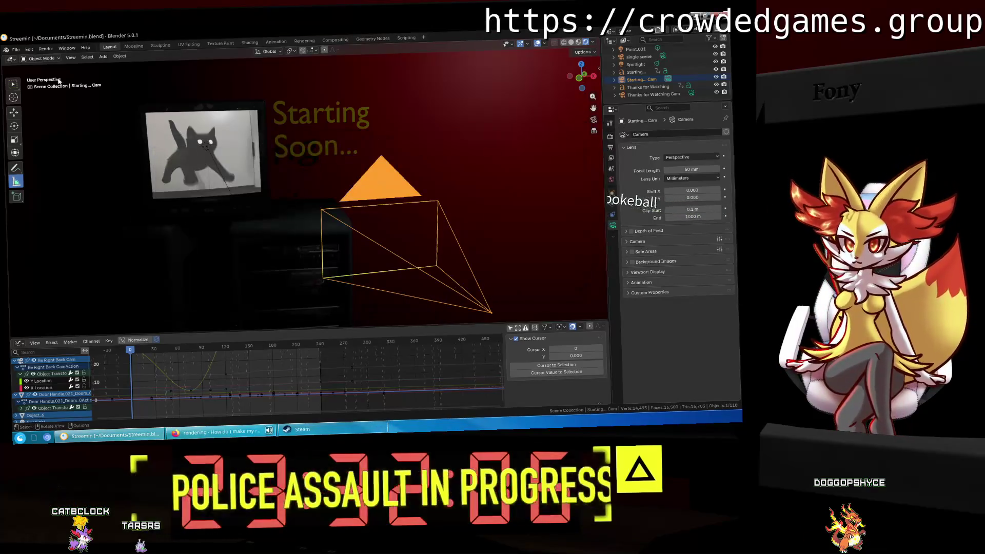
{"action": "left_click", "coordinate": [45, 48]}
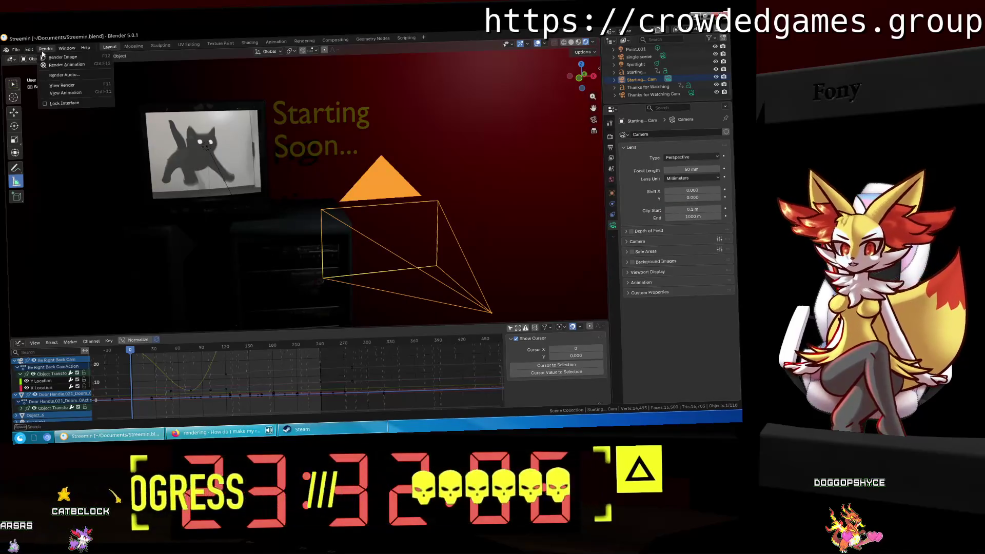
{"action": "left_click", "coordinate": [69, 95]}
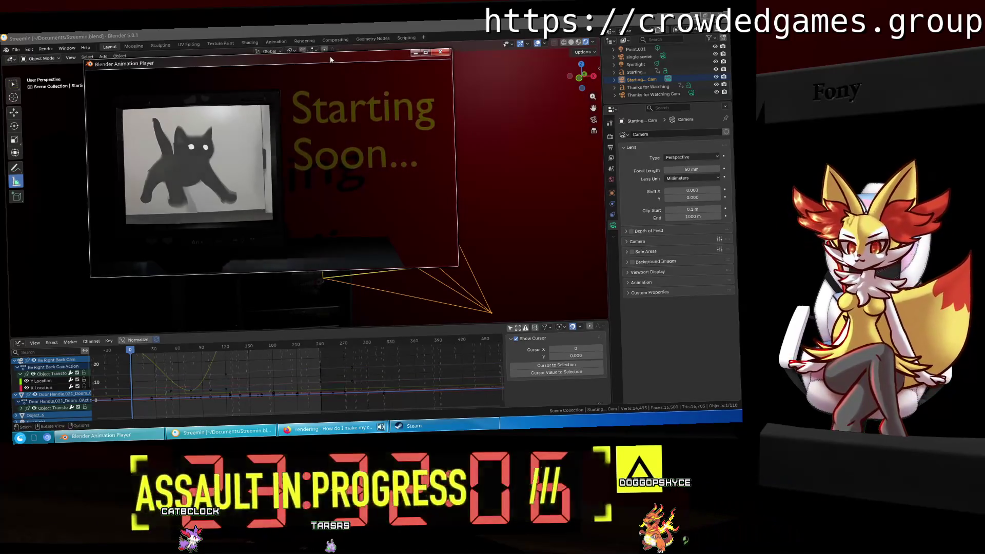
{"action": "left_click", "coordinate": [440, 53]}
{"action": "left_click", "coordinate": [44, 50]}
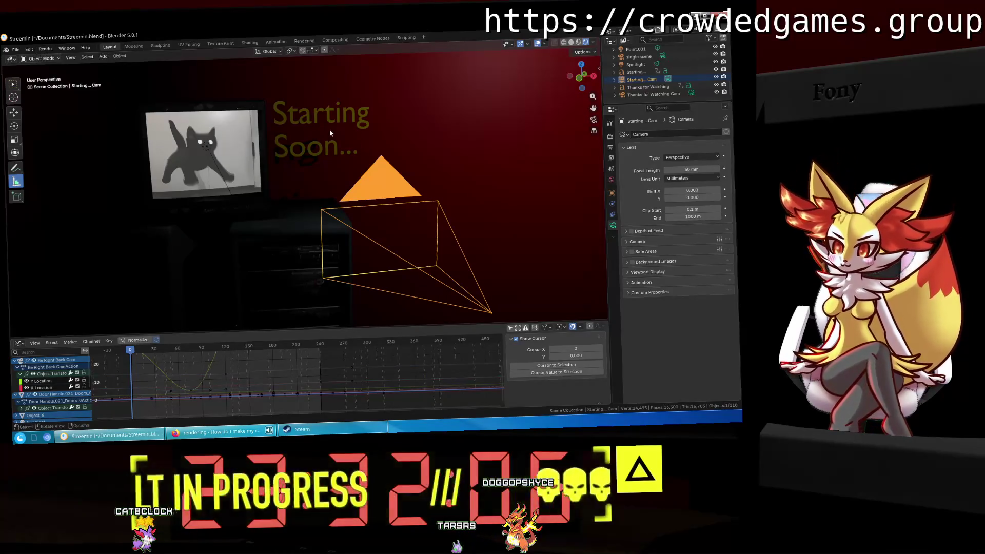
Orbit around the room from above and zoom toward the TV and camera.
{"action": "mouse_move", "coordinate": [329, 128]}
{"action": "middle_mouse_down"}
{"action": "mouse_move", "coordinate": [303, 151]}
{"action": "mouse_move", "coordinate": [397, 159]}
{"action": "middle_mouse_up"}
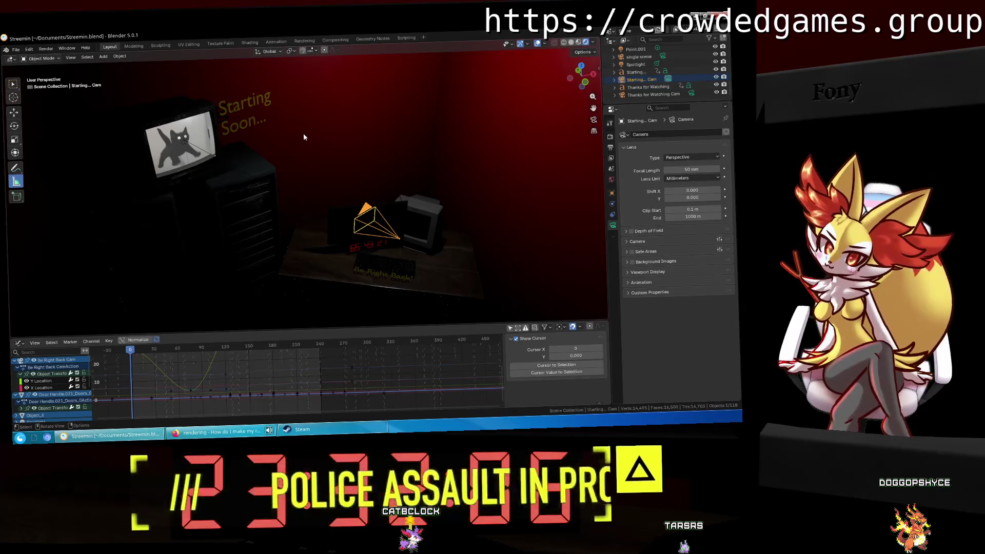
{"action": "mouse_move", "coordinate": [278, 88]}
{"action": "middle_mouse_down"}
{"action": "mouse_move", "coordinate": [468, 170]}
{"action": "mouse_move", "coordinate": [347, 139]}
{"action": "middle_mouse_up"}
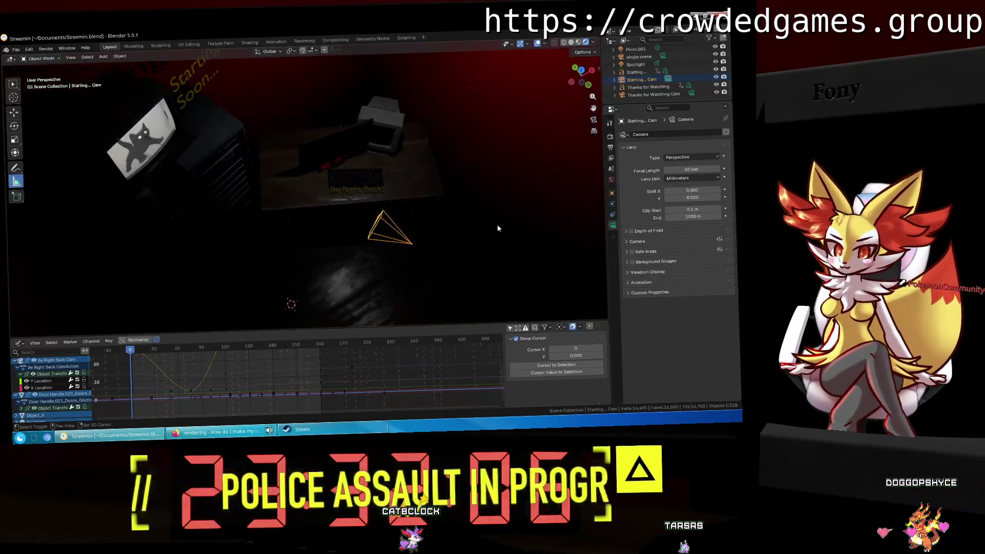
{"action": "mouse_move", "coordinate": [435, 202]}
{"action": "middle_mouse_down"}
{"action": "mouse_move", "coordinate": [474, 157]}
{"action": "mouse_move", "coordinate": [444, 180]}
{"action": "mouse_move", "coordinate": [252, 173]}
{"action": "middle_mouse_up"}
{"action": "scroll", "coordinate": [252, 173], "scroll_direction": "up", "scroll_amount": 3}
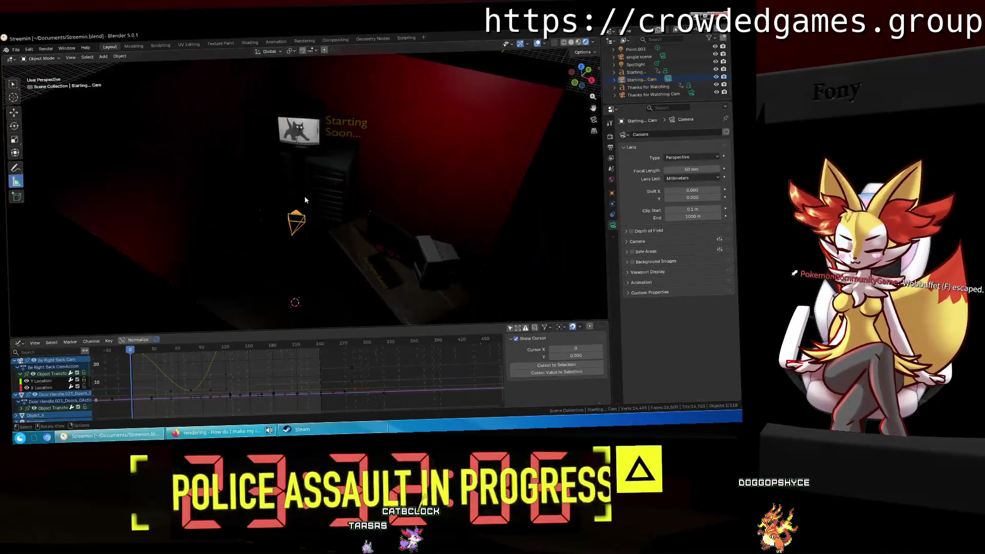
Close the three rendering research tabs and the Google results tab in Firefox, then return to Blender.
{"action": "left_click", "coordinate": [257, 436]}
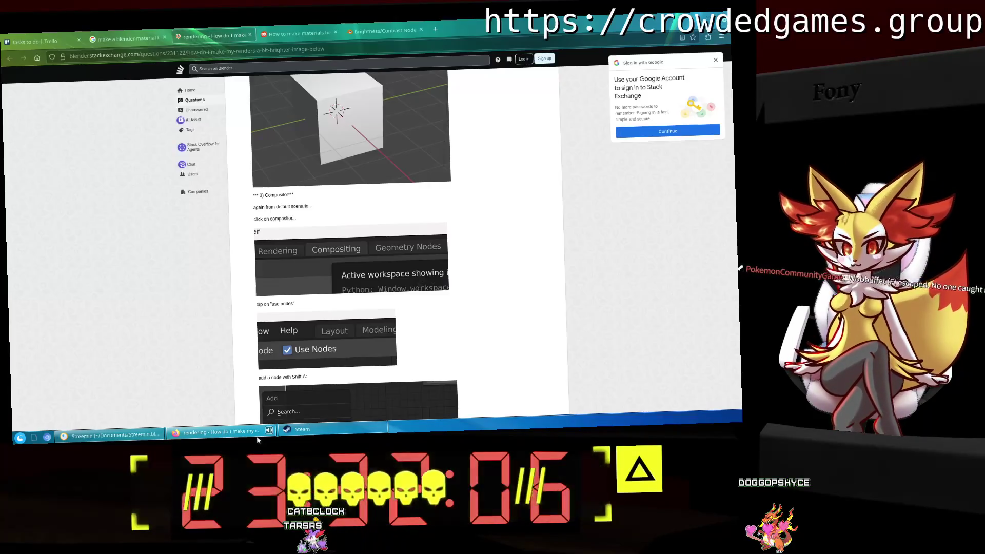
{"action": "left_click", "coordinate": [250, 35]}
{"action": "left_click", "coordinate": [249, 35]}
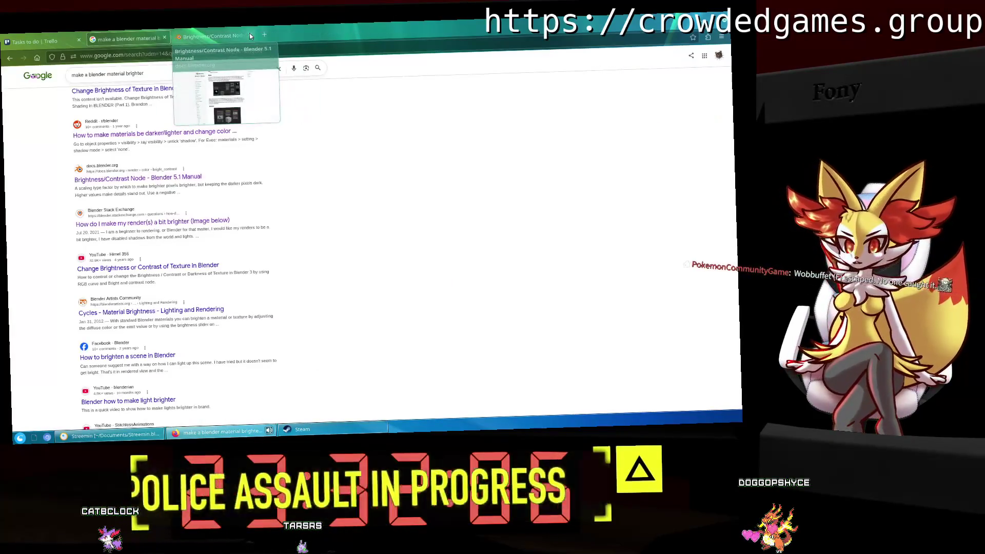
{"action": "left_click", "coordinate": [250, 35]}
{"action": "left_click", "coordinate": [163, 37]}
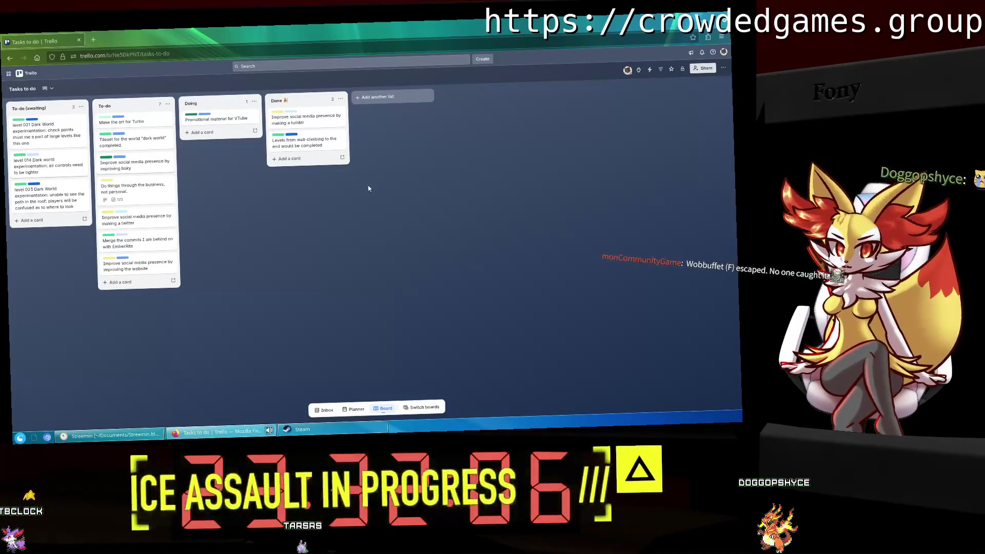
{"action": "key", "text": "alt+Tab"}
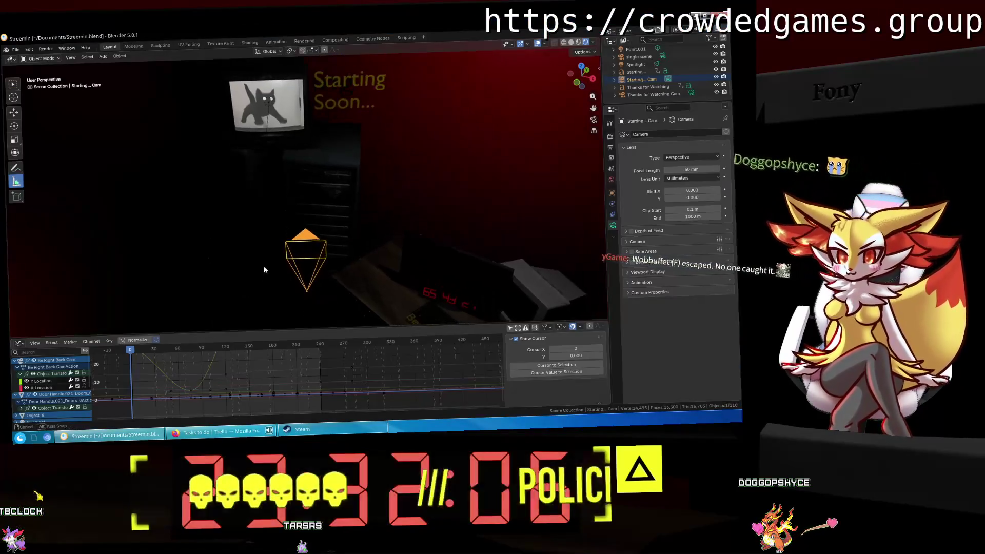
Collapse the Objects collection in the Outliner and orbit to look over the camera and desk.
{"action": "scroll", "coordinate": [298, 259], "scroll_direction": "up", "scroll_amount": 3}
{"action": "mouse_move", "coordinate": [339, 175]}
{"action": "middle_mouse_down"}
{"action": "mouse_move", "coordinate": [358, 257]}
{"action": "mouse_move", "coordinate": [345, 224]}
{"action": "mouse_move", "coordinate": [334, 263]}
{"action": "mouse_move", "coordinate": [335, 167]}
{"action": "mouse_move", "coordinate": [336, 195]}
{"action": "mouse_move", "coordinate": [198, 219]}
{"action": "mouse_move", "coordinate": [205, 241]}
{"action": "mouse_move", "coordinate": [235, 208]}
{"action": "middle_mouse_up"}
{"action": "scroll", "coordinate": [631, 82], "scroll_direction": "up", "scroll_amount": 10}
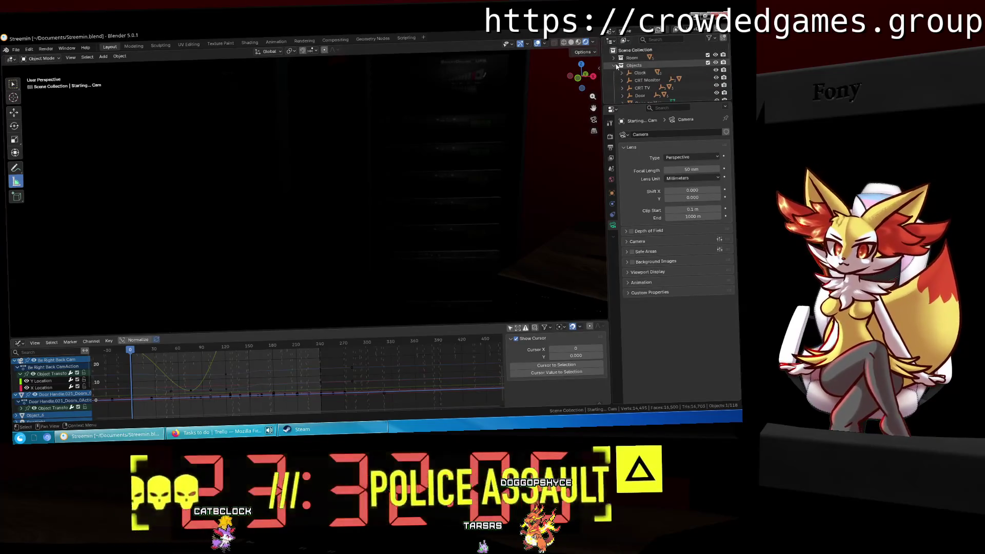
{"action": "left_click", "coordinate": [617, 66]}
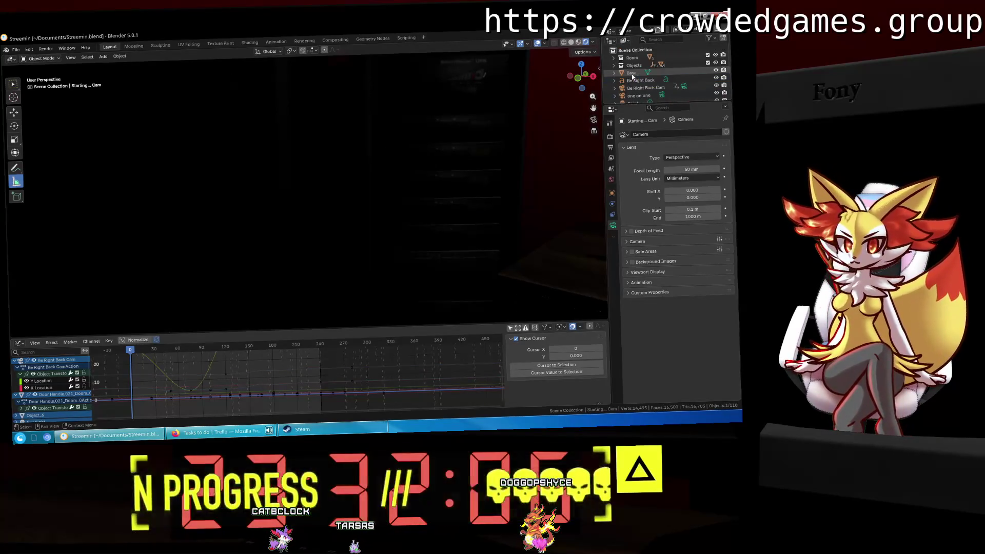
{"action": "mouse_move", "coordinate": [203, 144]}
{"action": "middle_mouse_down"}
{"action": "mouse_move", "coordinate": [238, 143]}
{"action": "mouse_move", "coordinate": [207, 200]}
{"action": "mouse_move", "coordinate": [251, 159]}
{"action": "mouse_move", "coordinate": [174, 122]}
{"action": "mouse_move", "coordinate": [114, 164]}
{"action": "mouse_move", "coordinate": [131, 160]}
{"action": "mouse_move", "coordinate": [78, 171]}
{"action": "mouse_move", "coordinate": [118, 164]}
{"action": "middle_mouse_up"}
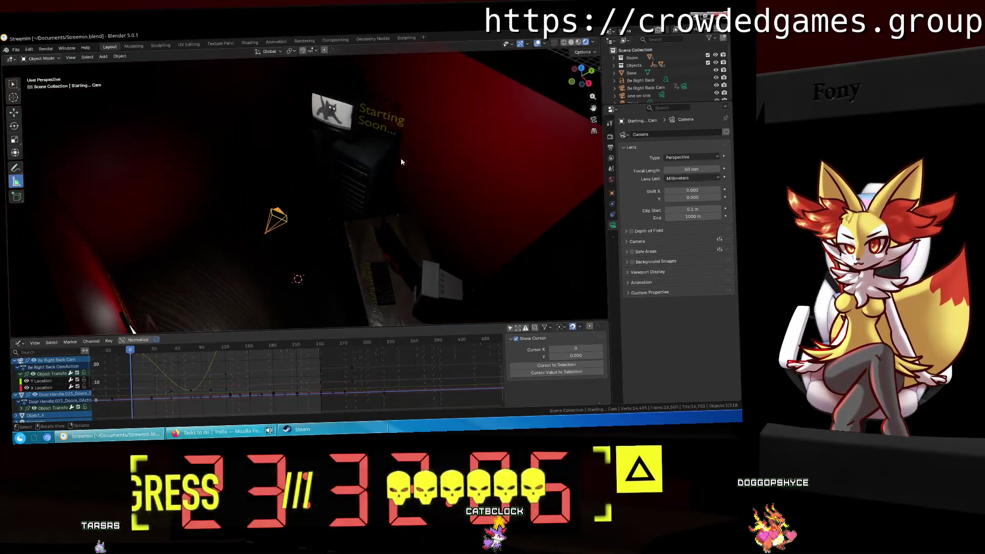
{"action": "mouse_move", "coordinate": [299, 265]}
{"action": "middle_mouse_down"}
{"action": "mouse_move", "coordinate": [286, 256]}
{"action": "mouse_move", "coordinate": [293, 268]}
{"action": "mouse_move", "coordinate": [309, 243]}
{"action": "mouse_move", "coordinate": [303, 252]}
{"action": "mouse_move", "coordinate": [318, 246]}
{"action": "middle_mouse_up"}
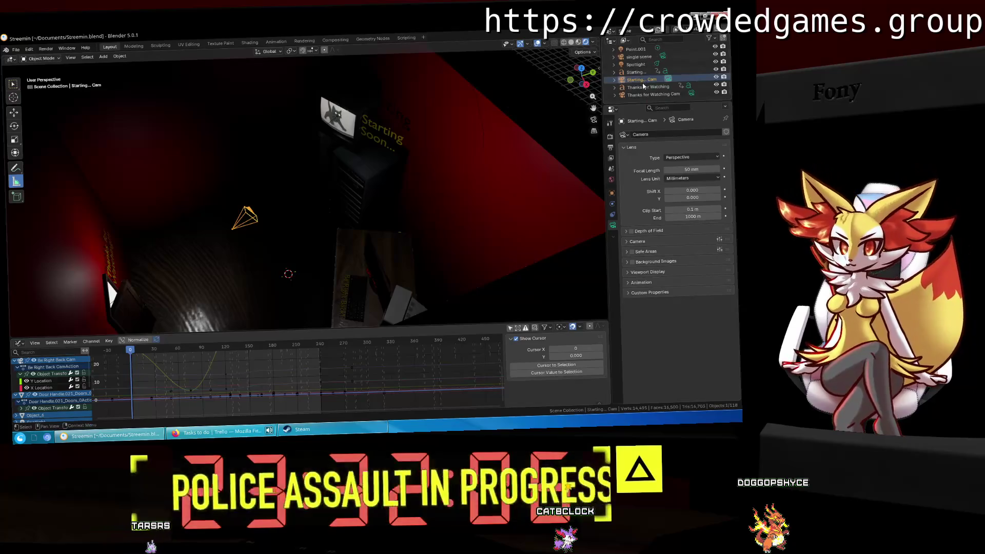
Select the Point.001 light and paste a copy into the top scene collection.
{"action": "left_click", "coordinate": [648, 87]}
{"action": "left_click", "coordinate": [648, 94]}
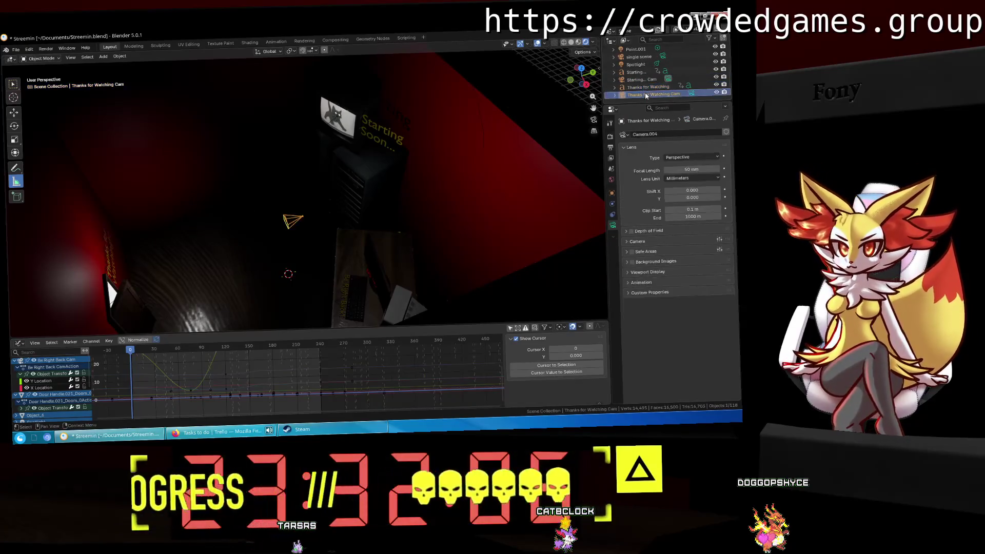
{"action": "left_click", "coordinate": [639, 66]}
{"action": "scroll", "coordinate": [641, 74], "scroll_direction": "up", "scroll_amount": 2}
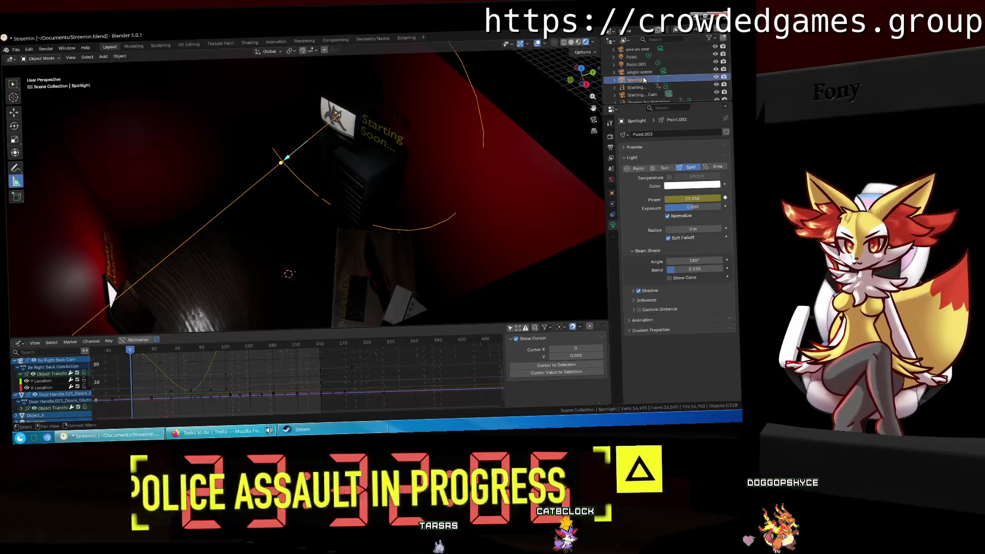
{"action": "left_click", "coordinate": [633, 57]}
{"action": "left_click", "coordinate": [635, 64]}
{"action": "left_click", "coordinate": [635, 57]}
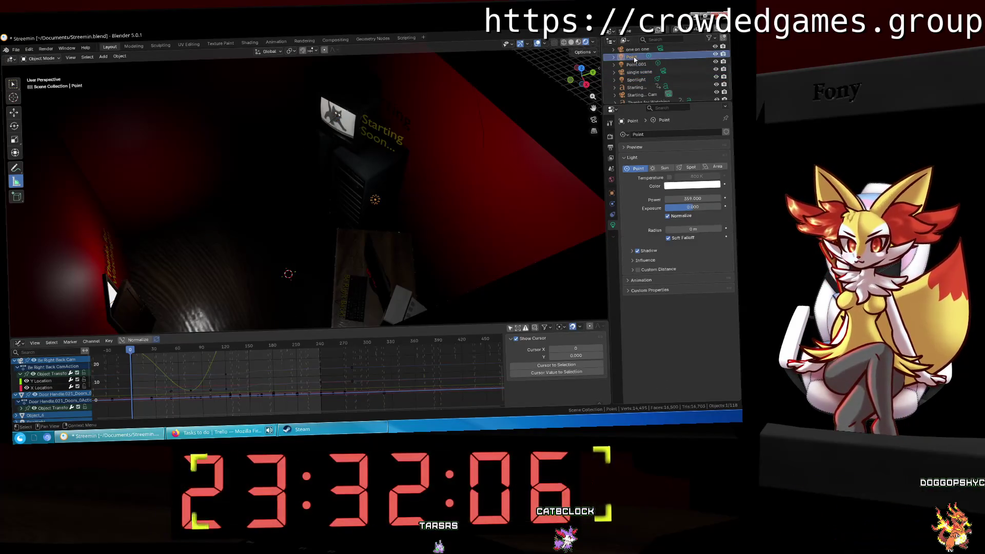
{"action": "scroll", "coordinate": [635, 59], "scroll_direction": "up", "scroll_amount": 4}
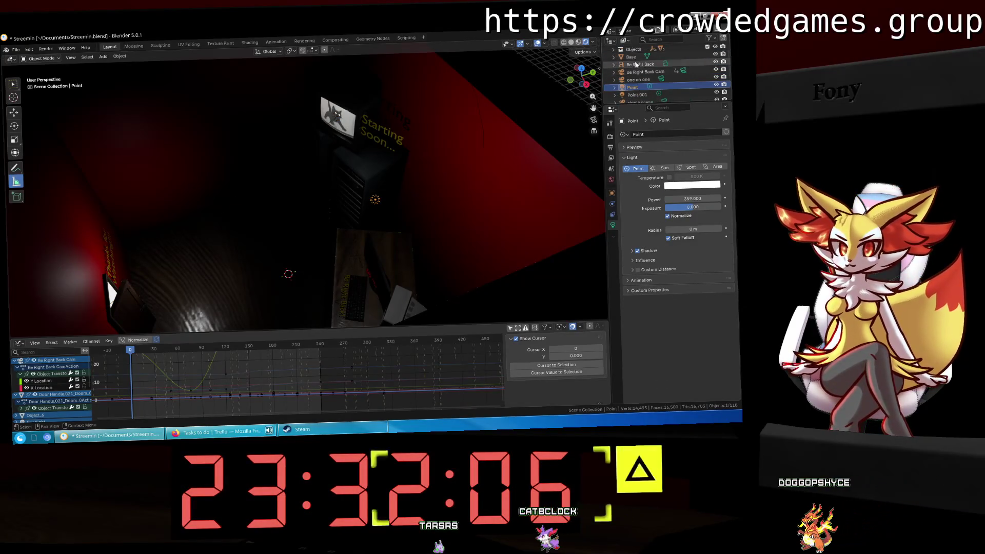
{"action": "left_click", "coordinate": [637, 95]}
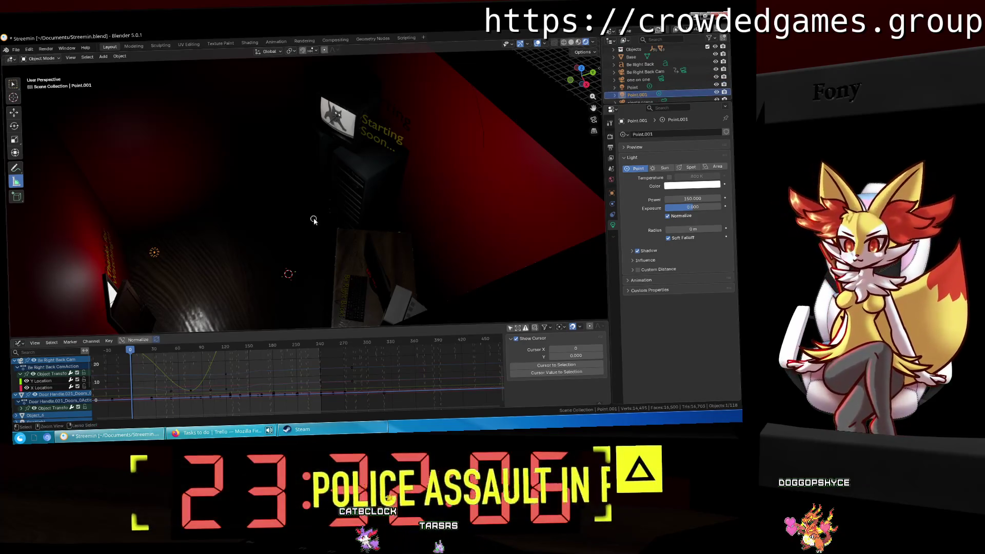
{"action": "scroll", "coordinate": [636, 59], "scroll_direction": "up", "scroll_amount": 2}
{"action": "left_click", "coordinate": [637, 50]}
{"action": "key", "text": "ctrl+v"}
Move the pasted light toward the server racks, using front view and wireframe to place it.
{"action": "key", "text": "g"}
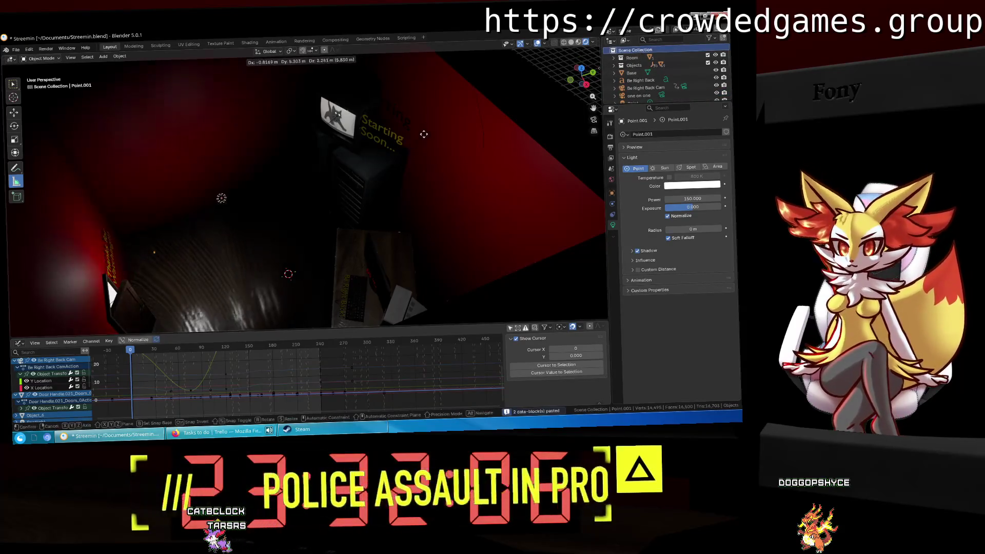
{"action": "left_click", "coordinate": [359, 191]}
{"action": "mouse_move", "coordinate": [359, 191]}
{"action": "middle_mouse_down"}
{"action": "mouse_move", "coordinate": [369, 185]}
{"action": "mouse_move", "coordinate": [376, 209]}
{"action": "mouse_move", "coordinate": [314, 149]}
{"action": "middle_mouse_up"}
{"action": "key", "text": "g"}
{"action": "left_click", "coordinate": [325, 211]}
{"action": "mouse_move", "coordinate": [481, 128]}
{"action": "middle_mouse_down"}
{"action": "mouse_move", "coordinate": [448, 156]}
{"action": "mouse_move", "coordinate": [455, 125]}
{"action": "mouse_move", "coordinate": [446, 116]}
{"action": "middle_mouse_up"}
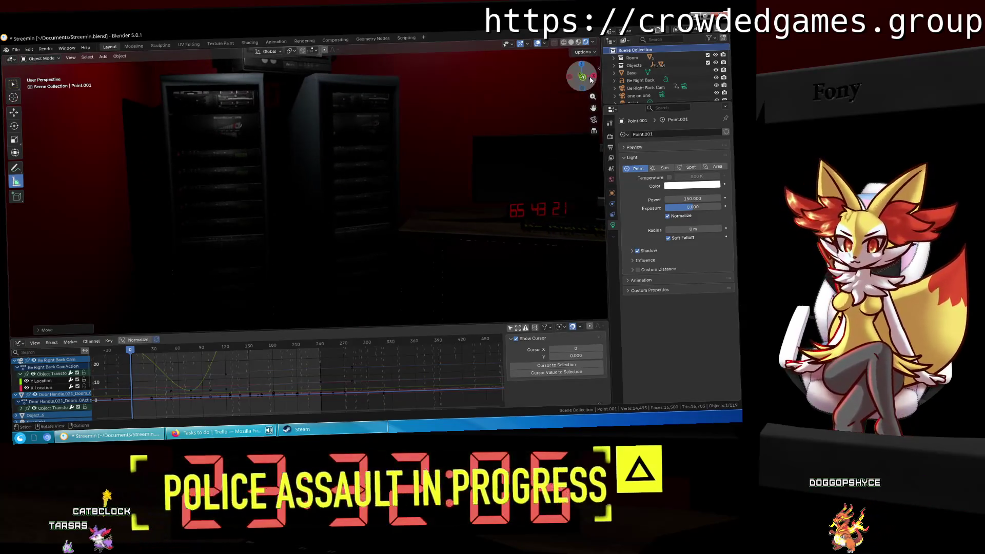
{"action": "key", "text": "KP_1"}
{"action": "key", "text": "shift+z"}
{"action": "key", "text": "g"}
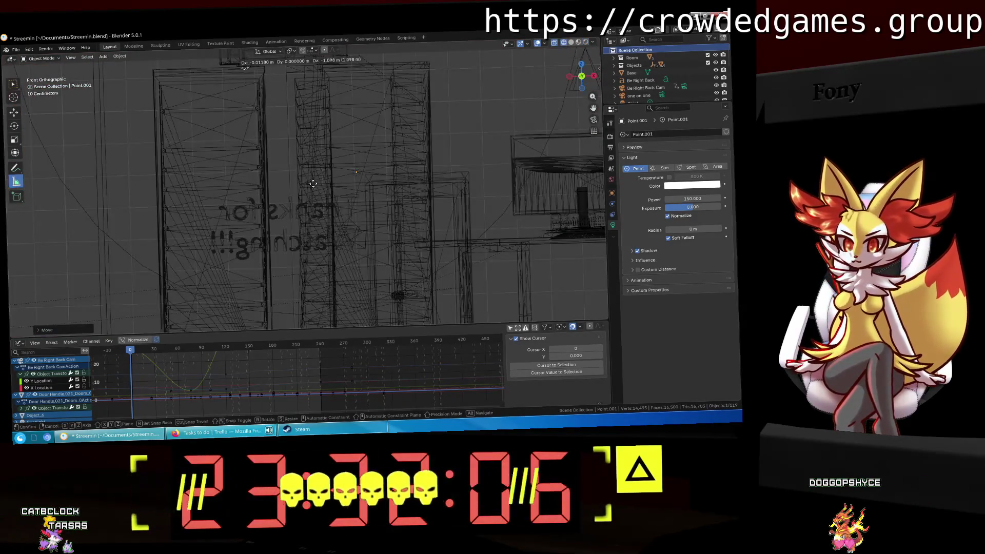
{"action": "left_click", "coordinate": [310, 299]}
{"action": "middle_click_drag", "start_coordinate": [301, 295], "coordinate": [363, 227]}
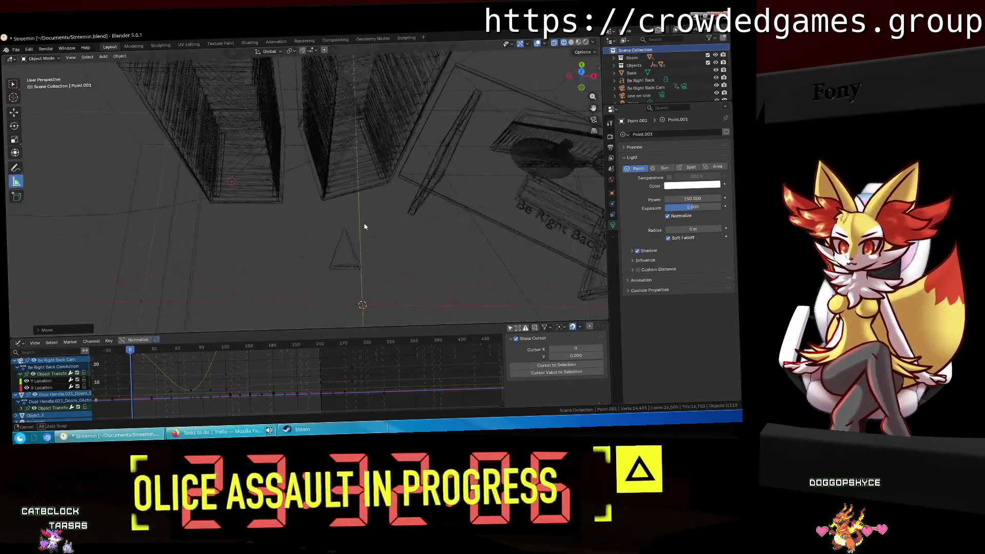
{"action": "key", "text": "shift+z"}
Switch to rendered shading and slide the light along X until the racks are lit.
{"action": "middle_click_drag", "start_coordinate": [453, 216], "coordinate": [377, 156]}
{"action": "key", "text": "z"}
{"action": "left_click", "coordinate": [374, 113]}
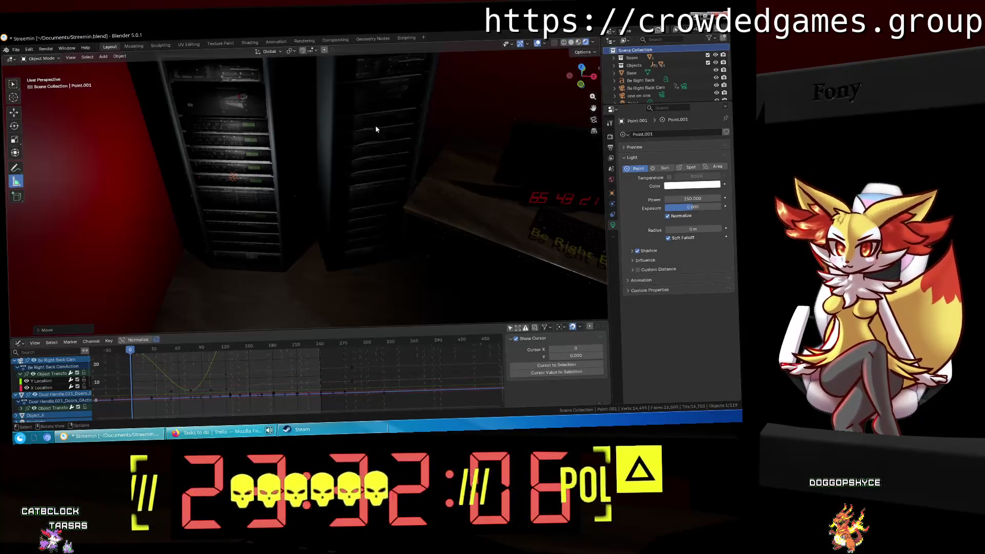
{"action": "middle_click_drag", "start_coordinate": [374, 112], "coordinate": [394, 146]}
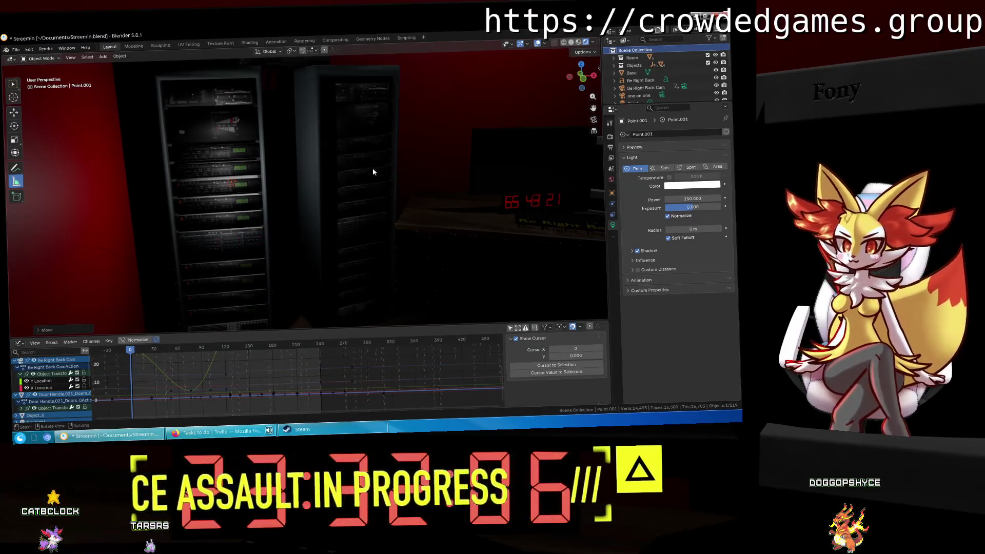
{"action": "key", "text": "g"}
{"action": "key", "text": "x"}
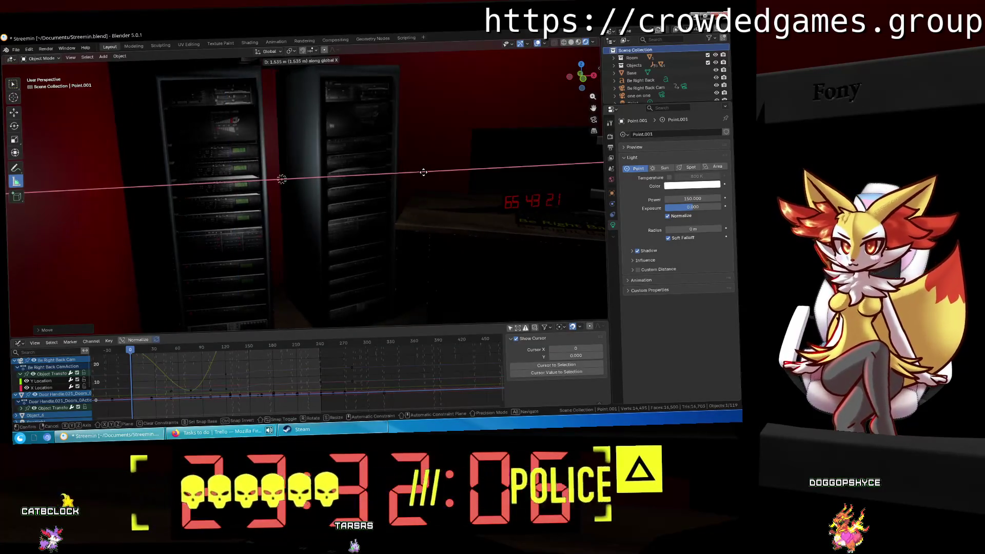
{"action": "left_click", "coordinate": [424, 171]}
{"action": "mouse_move", "coordinate": [423, 171]}
{"action": "middle_mouse_down"}
{"action": "mouse_move", "coordinate": [401, 176]}
{"action": "mouse_move", "coordinate": [421, 181]}
{"action": "mouse_move", "coordinate": [432, 166]}
{"action": "mouse_move", "coordinate": [362, 123]}
{"action": "mouse_move", "coordinate": [523, 147]}
{"action": "middle_mouse_up"}
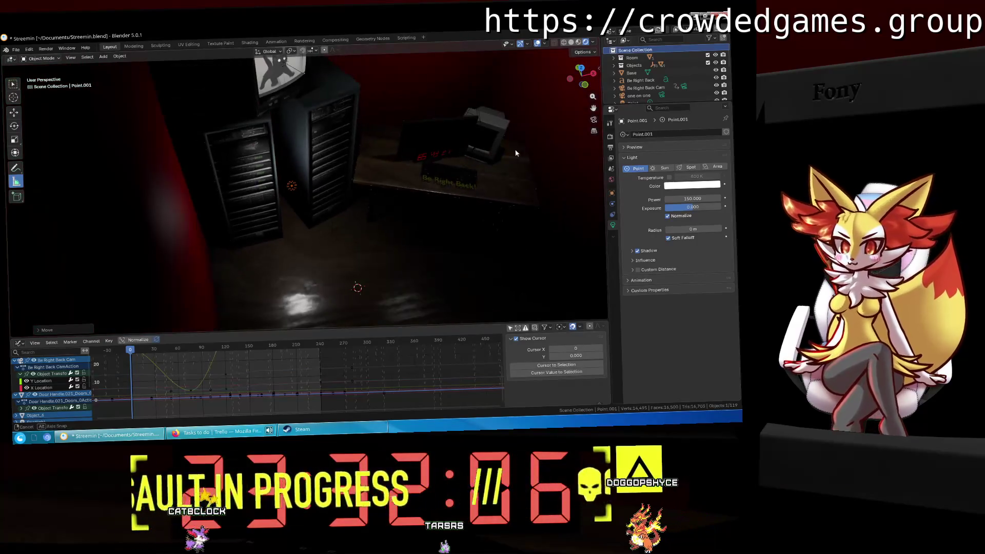
Orbit out to view the whole room and select the starting-scene camera.
{"action": "scroll", "coordinate": [632, 84], "scroll_direction": "down", "scroll_amount": 5}
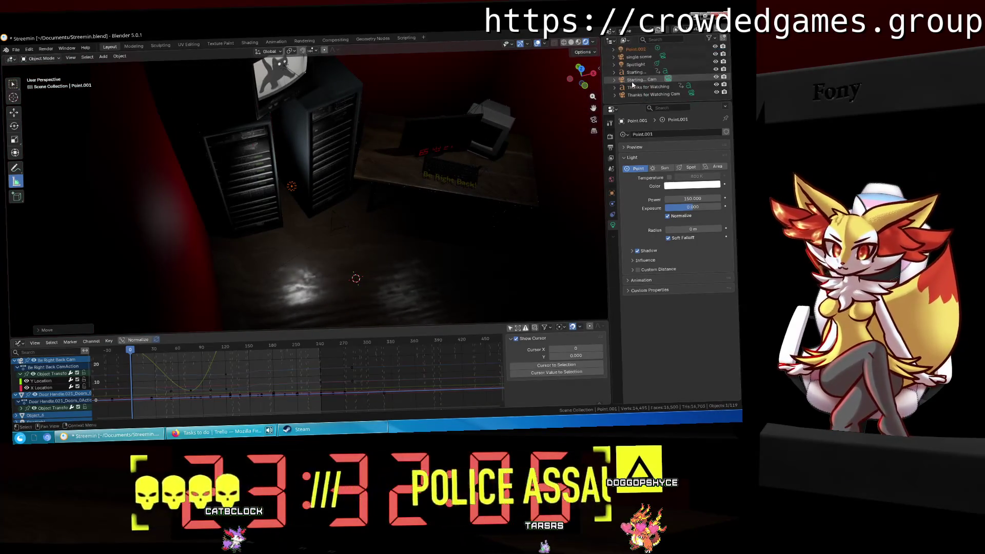
{"action": "left_click", "coordinate": [653, 94]}
{"action": "middle_click_drag", "start_coordinate": [451, 169], "coordinate": [475, 195]}
{"action": "left_click", "coordinate": [638, 79]}
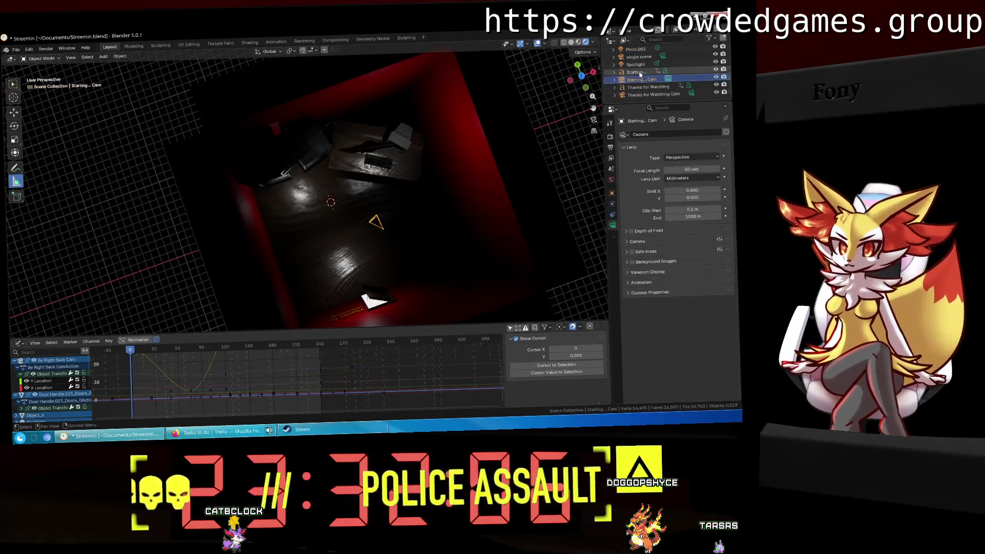
Copy and paste the starting-scene camera and rename the duplicate 'Promotional Cam'.
{"action": "mouse_move", "coordinate": [486, 176]}
{"action": "middle_mouse_down"}
{"action": "mouse_move", "coordinate": [451, 118]}
{"action": "mouse_move", "coordinate": [452, 149]}
{"action": "middle_mouse_up"}
{"action": "key", "text": "ctrl+c"}
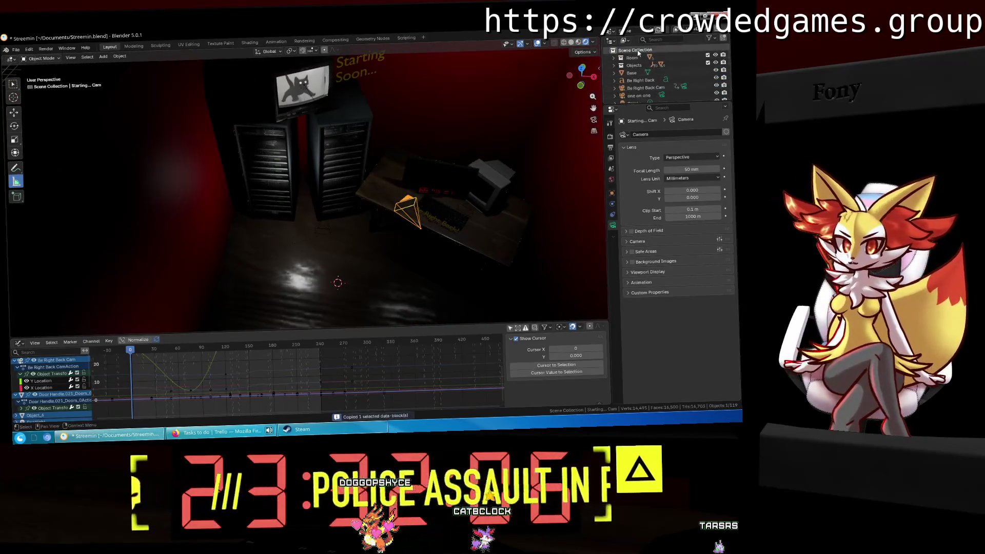
{"action": "key", "text": "ctrl+v"}
{"action": "left_click", "coordinate": [641, 80]}
{"action": "double_click", "coordinate": [641, 80]}
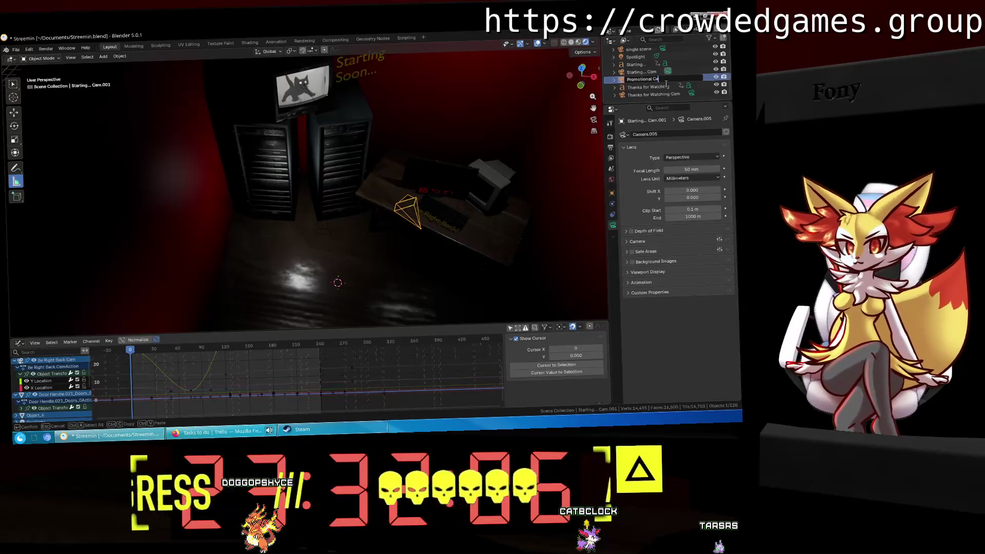
{"action": "type", "text": "m"}
{"action": "key", "text": "Return"}
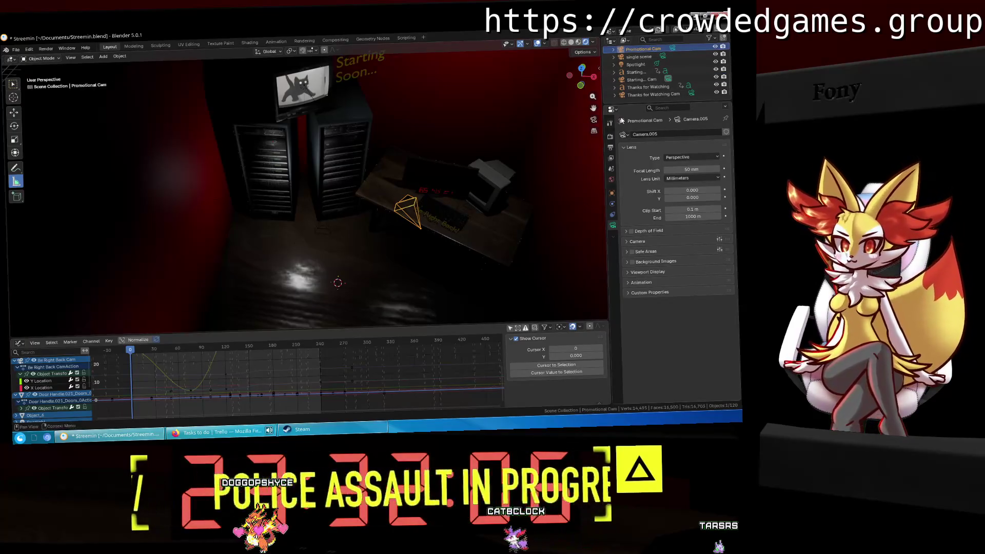
Look through Promotional Cam and move it vertically and along X to frame the server racks.
{"action": "key", "text": "KP_0"}
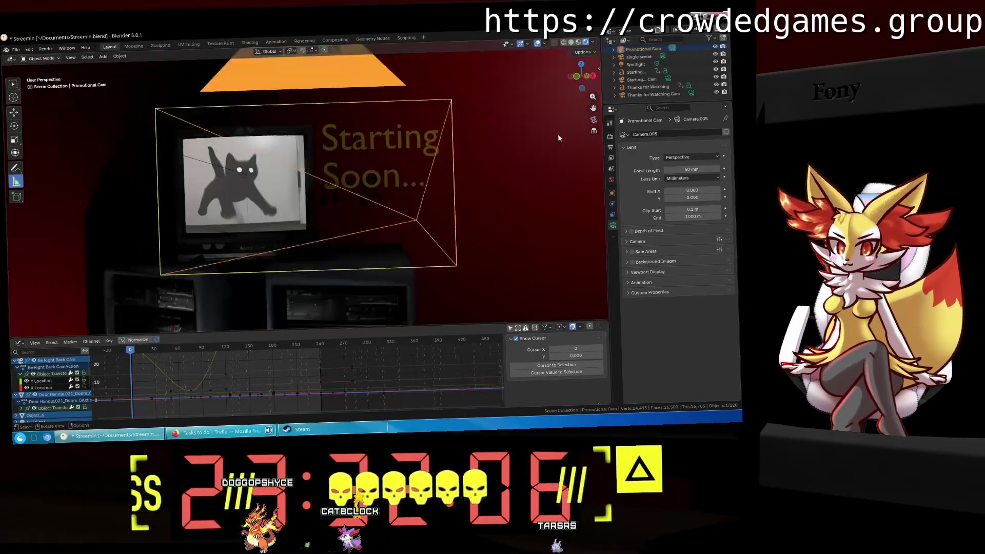
{"action": "key", "text": "g"}
{"action": "key", "text": "z"}
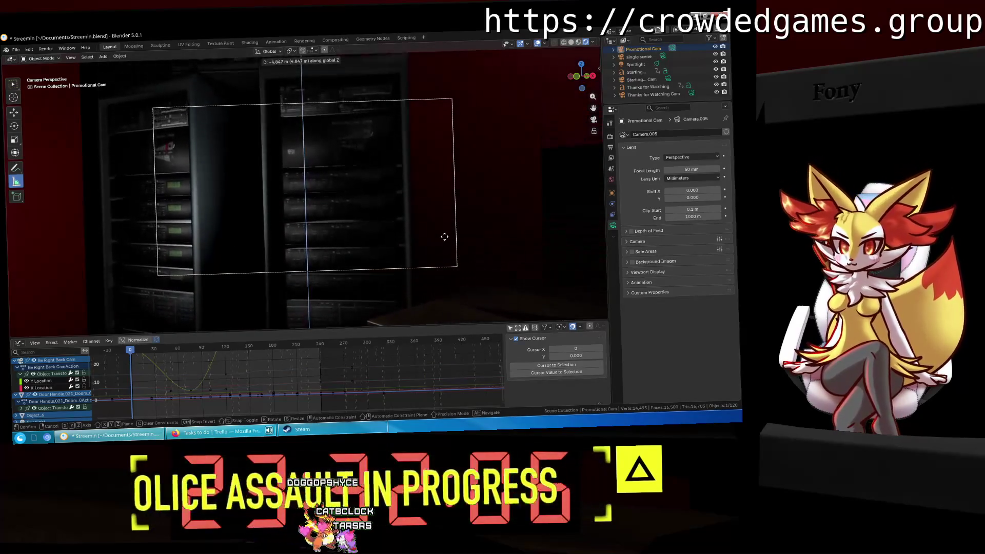
{"action": "left_click", "coordinate": [446, 236]}
{"action": "key", "text": "g"}
{"action": "key", "text": "x"}
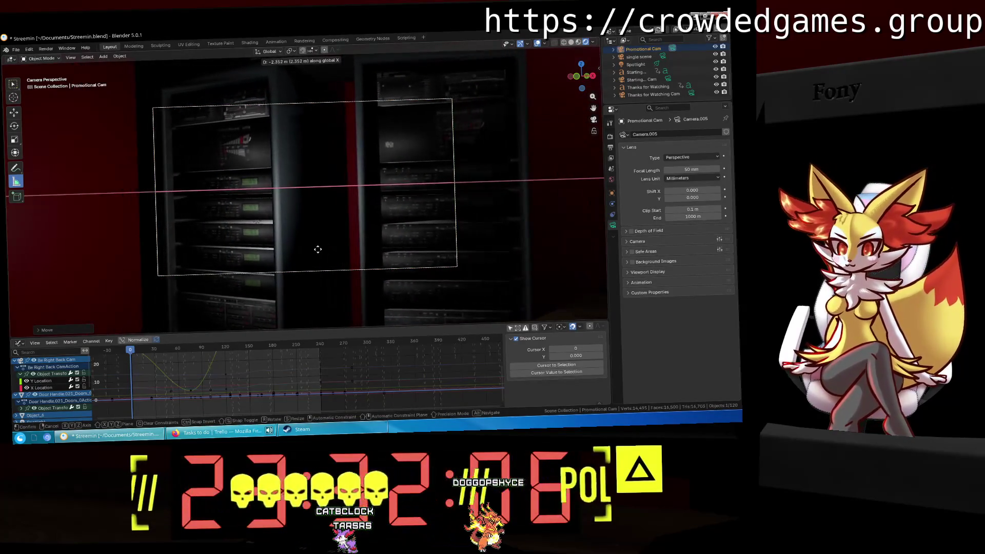
{"action": "left_click", "coordinate": [361, 245]}
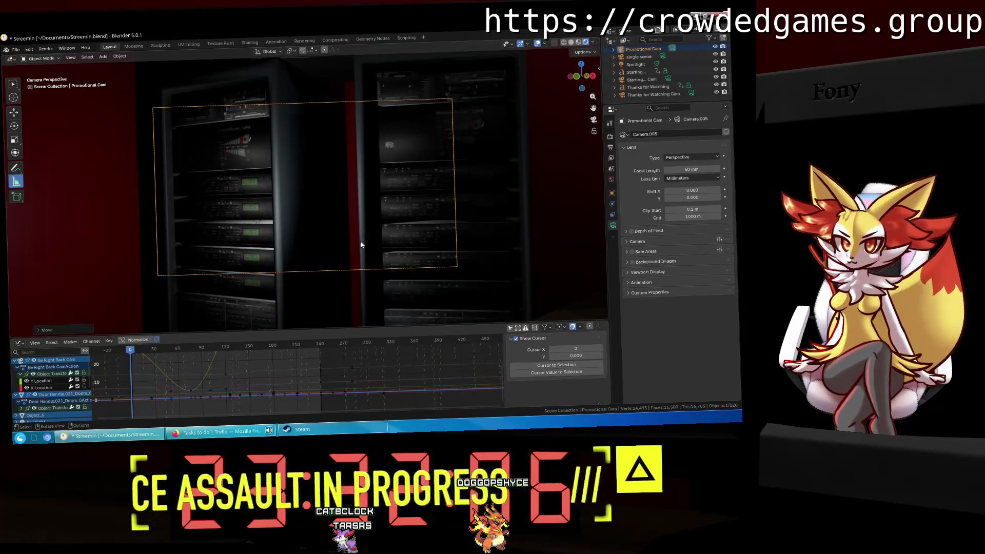
{"action": "mouse_move", "coordinate": [360, 240]}
{"action": "middle_mouse_down"}
{"action": "mouse_move", "coordinate": [388, 275]}
{"action": "mouse_move", "coordinate": [403, 274]}
{"action": "mouse_move", "coordinate": [359, 277]}
{"action": "middle_mouse_up"}
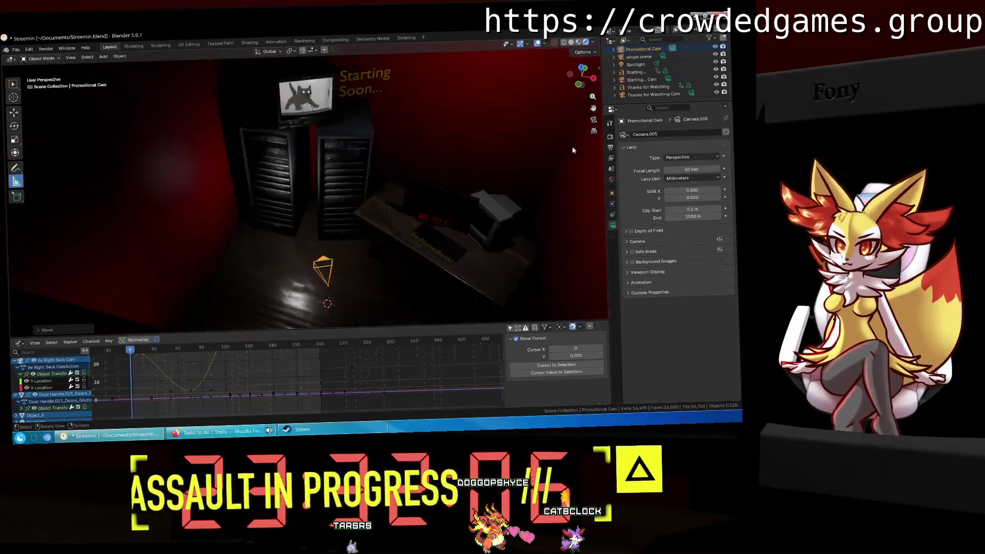
Lower the Point.002 light's power to 80, checking it through the camera view.
{"action": "scroll", "coordinate": [645, 88], "scroll_direction": "up", "scroll_amount": 5}
{"action": "scroll", "coordinate": [645, 88], "scroll_direction": "down", "scroll_amount": 2}
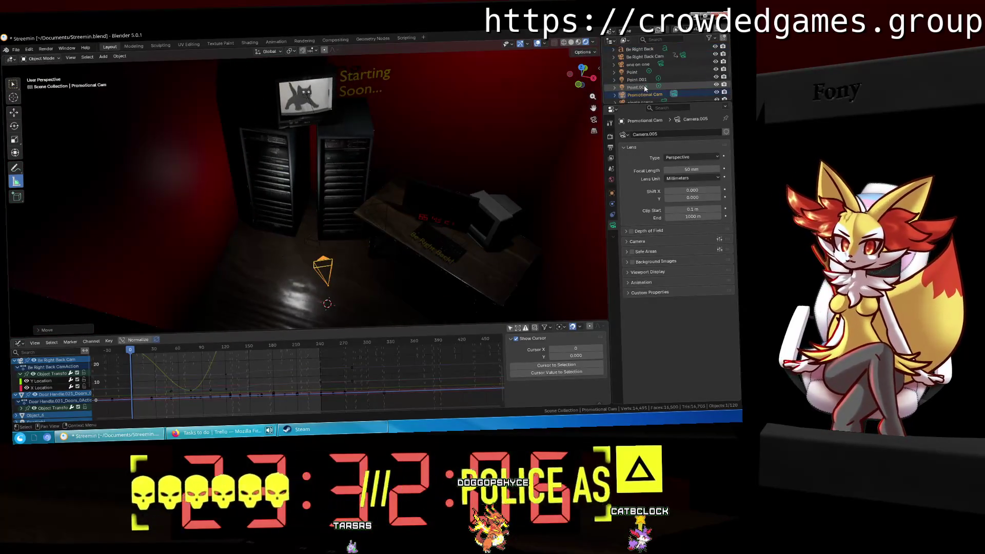
{"action": "left_click", "coordinate": [641, 87]}
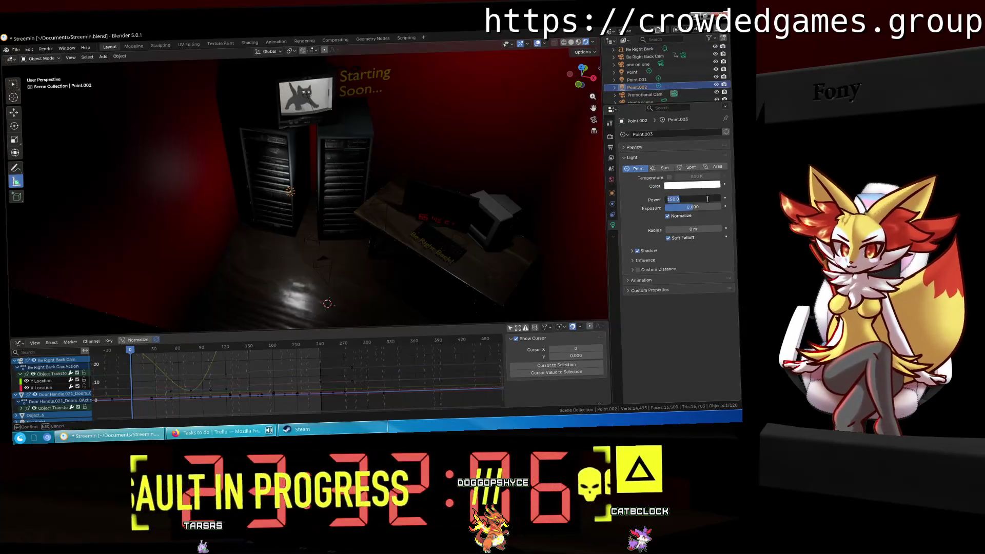
{"action": "type", "text": "100"}
{"action": "key", "text": "Return"}
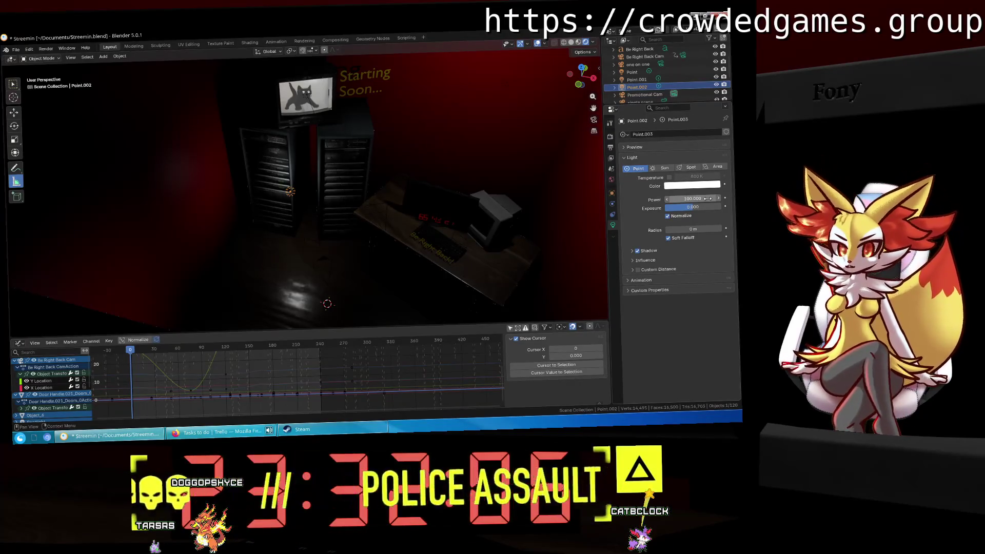
{"action": "left_click", "coordinate": [593, 120]}
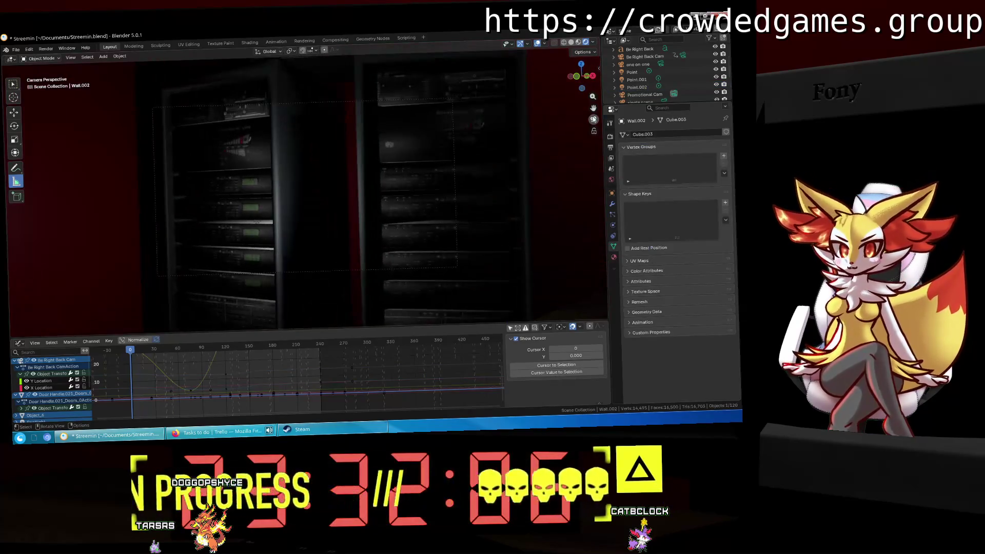
{"action": "left_click", "coordinate": [637, 87]}
{"action": "left_click", "coordinate": [698, 199]}
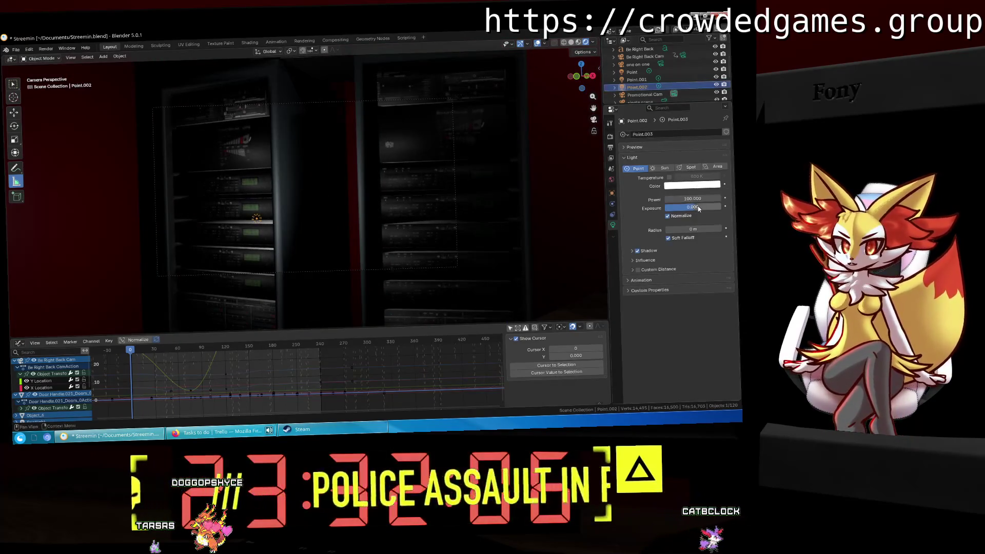
{"action": "type", "text": "90"}
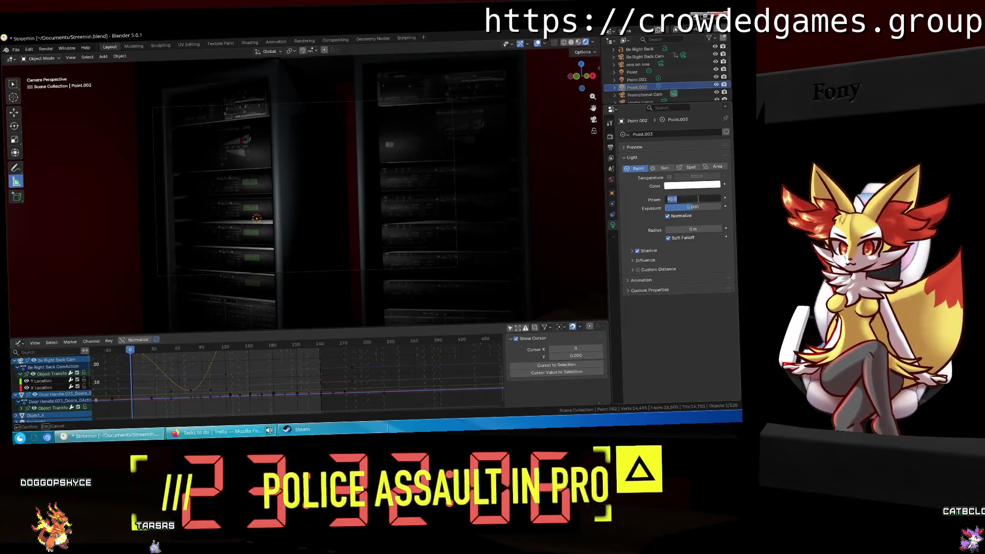
{"action": "key", "text": "BackSpace"}
{"action": "key", "text": "BackSpace"}
{"action": "type", "text": "0"}
{"action": "key", "text": "Return"}
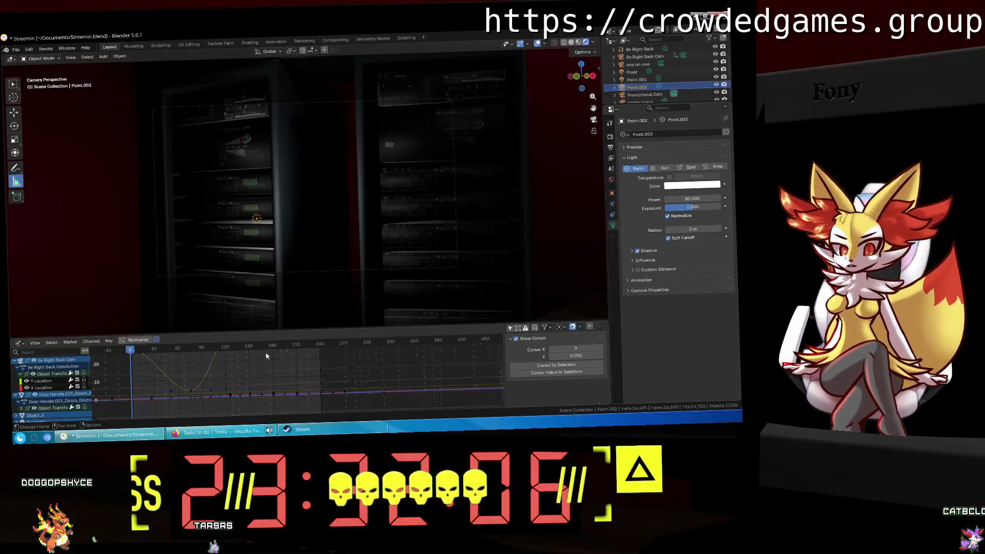
Turn the bottom Graph Editor into a Timeline and save the file.
{"action": "left_click", "coordinate": [18, 344]}
{"action": "left_click", "coordinate": [122, 274]}
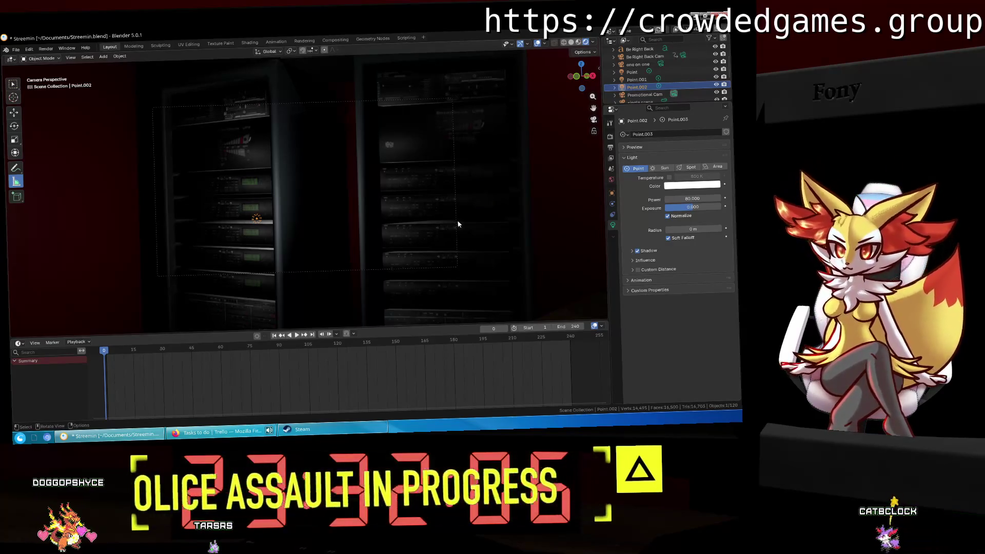
{"action": "key", "text": "ctrl"}
{"action": "key", "text": "ctrl+s"}
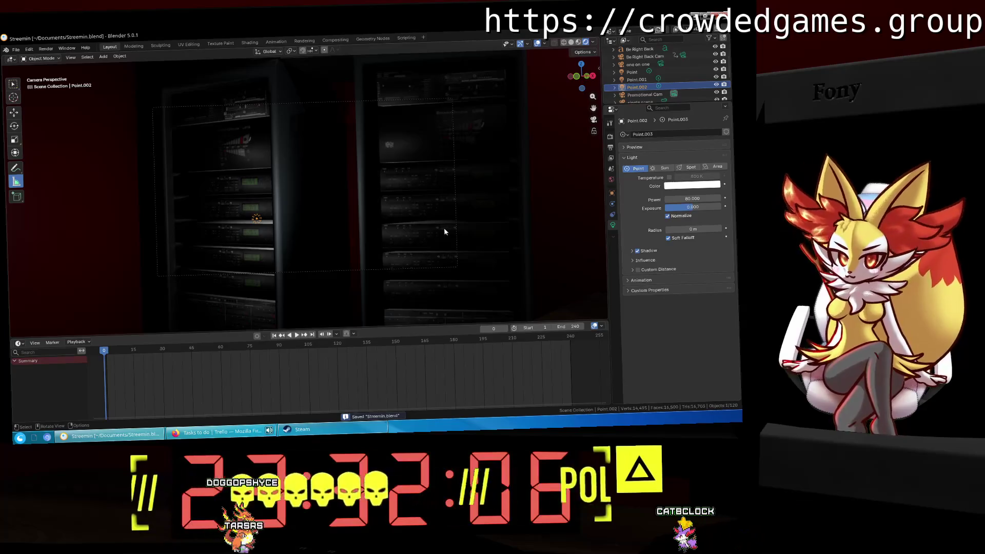
{"action": "scroll", "coordinate": [640, 64], "scroll_direction": "up", "scroll_amount": 3}
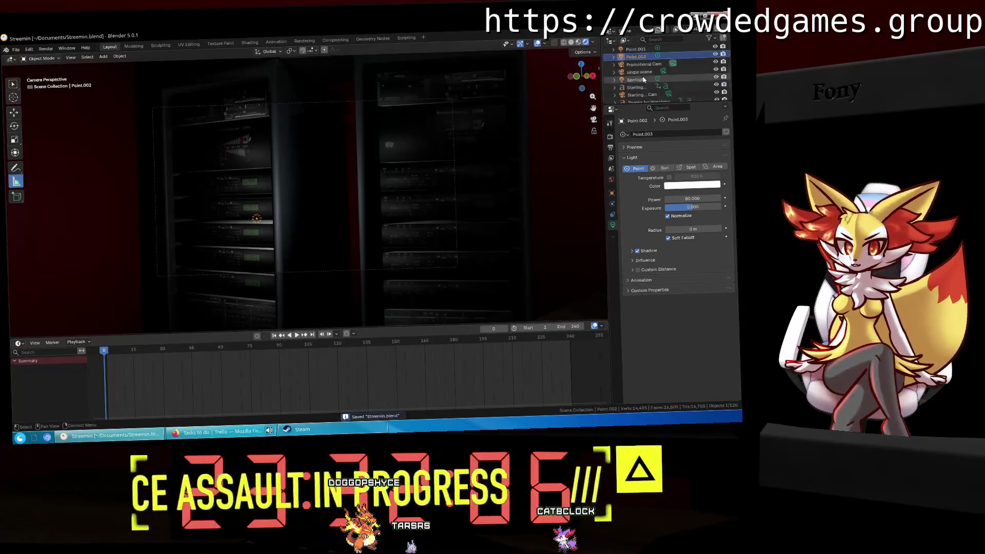
{"action": "scroll", "coordinate": [644, 79], "scroll_direction": "up", "scroll_amount": 2}
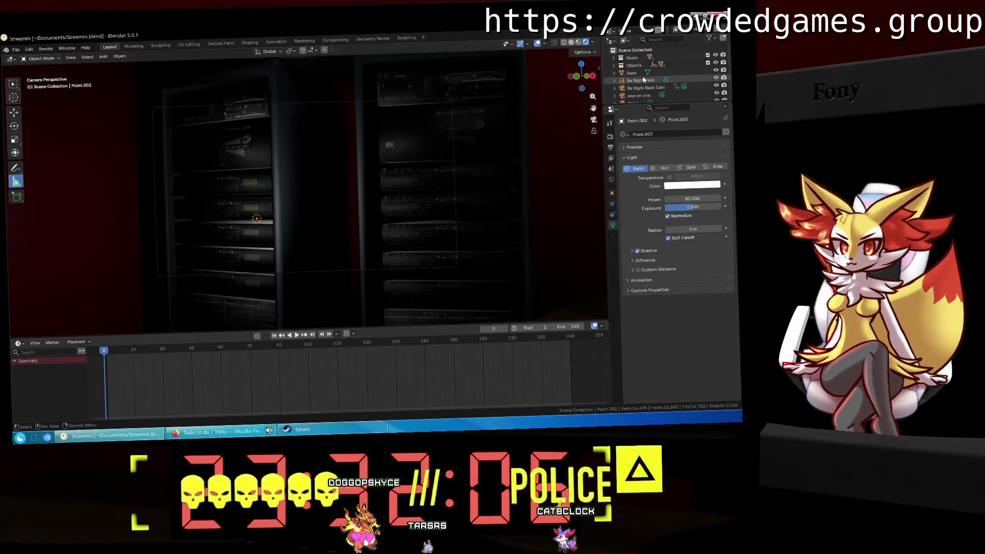
Paste a copy of the Starting Soon text into the Scene Collection.
{"action": "mouse_move", "coordinate": [231, 88]}
{"action": "middle_mouse_down"}
{"action": "mouse_move", "coordinate": [348, 113]}
{"action": "mouse_move", "coordinate": [364, 105]}
{"action": "mouse_move", "coordinate": [371, 134]}
{"action": "mouse_move", "coordinate": [371, 109]}
{"action": "middle_mouse_up"}
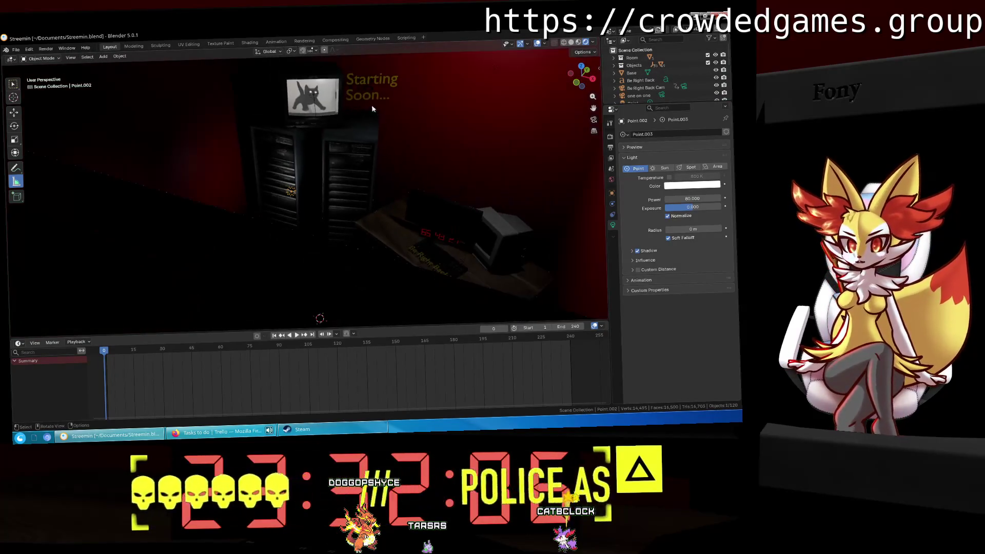
{"action": "left_click", "coordinate": [367, 102]}
{"action": "left_click", "coordinate": [635, 50]}
{"action": "key", "text": "ctrl+v"}
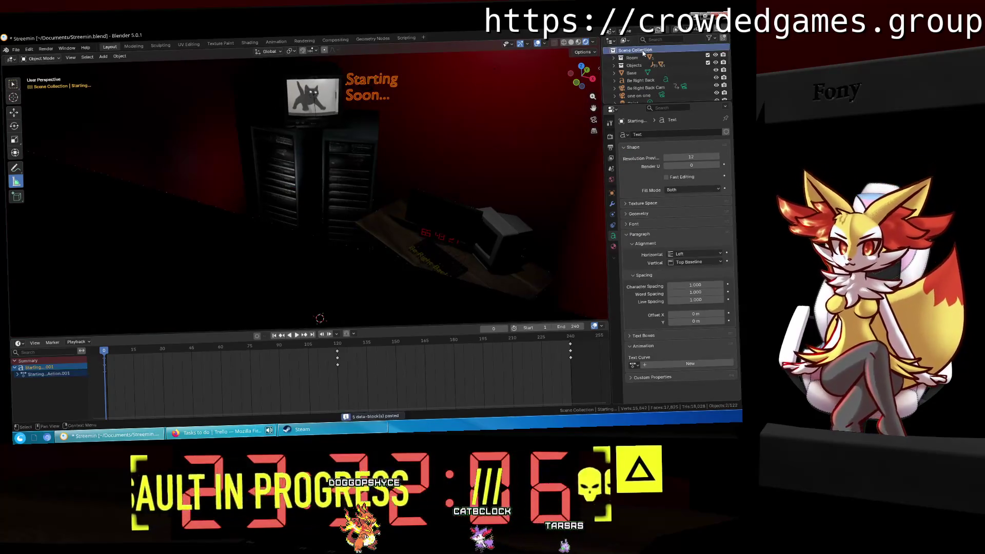
{"action": "scroll", "coordinate": [644, 71], "scroll_direction": "down", "scroll_amount": 10}
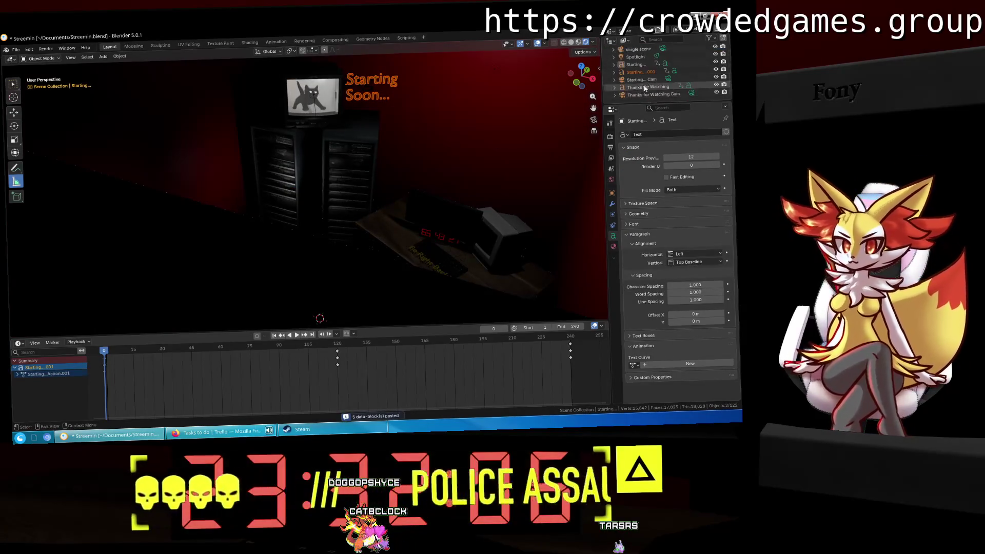
Rename the pasted copy 'Promotional Text' and save the file.
{"action": "double_click", "coordinate": [637, 73]}
{"action": "type", "text": "Promotional C"}
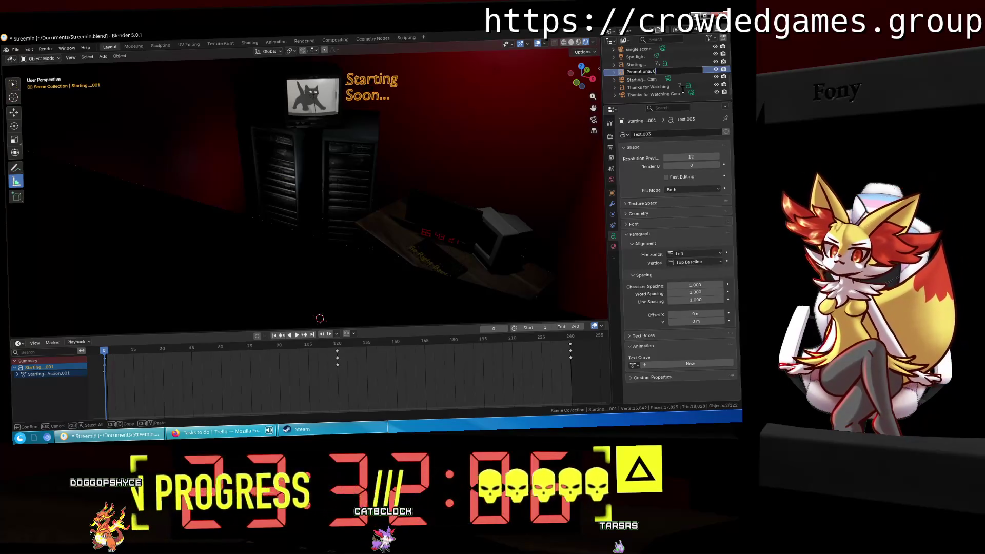
{"action": "type", "text": "am"}
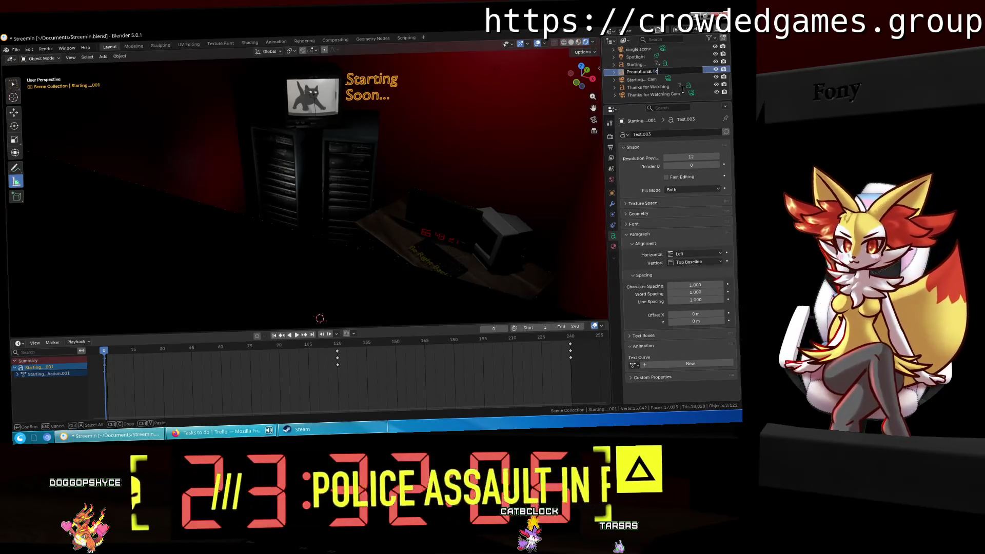
{"action": "type", "text": "x"}
{"action": "key", "text": "Return"}
{"action": "scroll", "coordinate": [666, 66], "scroll_direction": "up", "scroll_amount": 3}
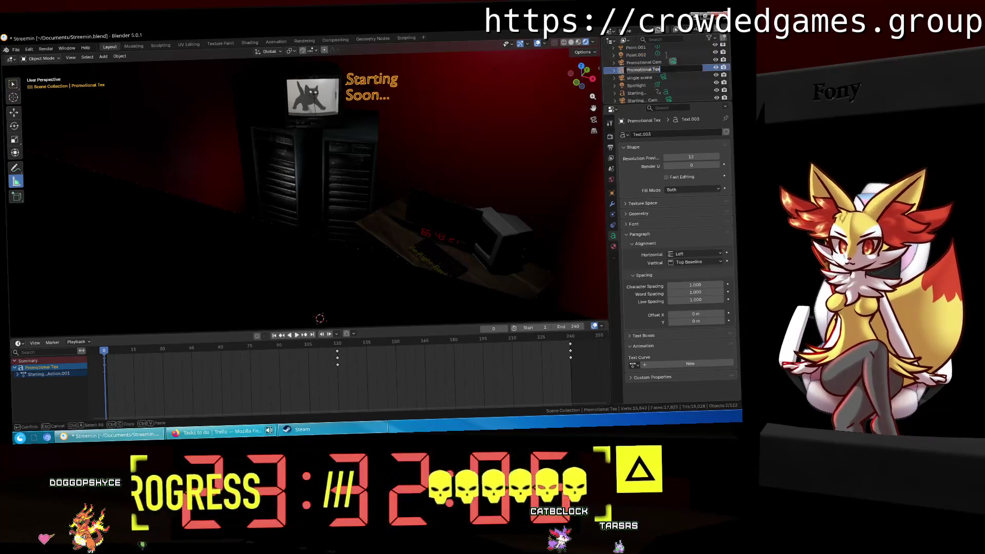
{"action": "key", "text": "ctrl+s"}
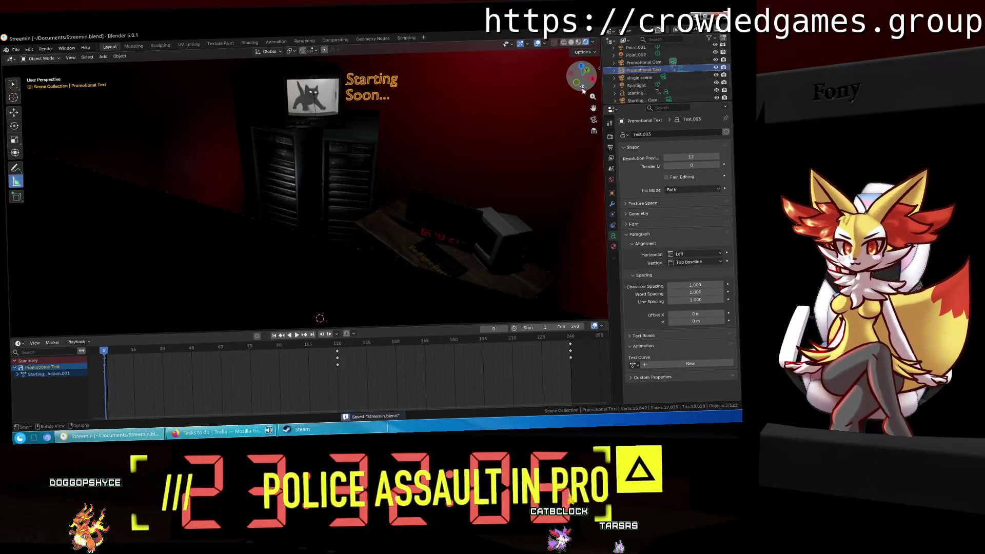
Lower the Promotional Text along Z and shift it right along X.
{"action": "left_click_drag", "start_coordinate": [591, 84], "coordinate": [509, 139]}
{"action": "key", "text": "g"}
{"action": "key", "text": "z"}
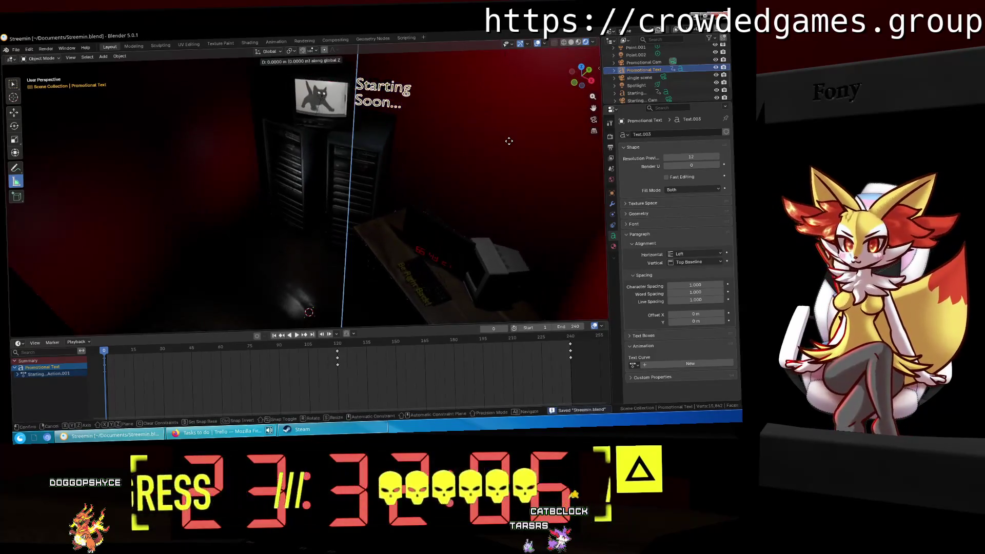
{"action": "key", "text": "z"}
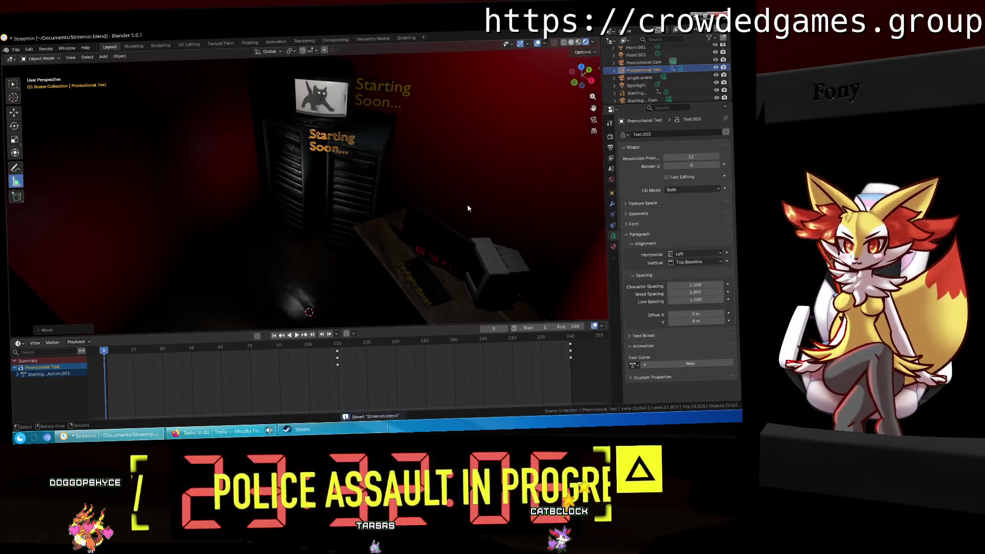
{"action": "left_click", "coordinate": [467, 205]}
{"action": "key", "text": "g"}
{"action": "key", "text": "x"}
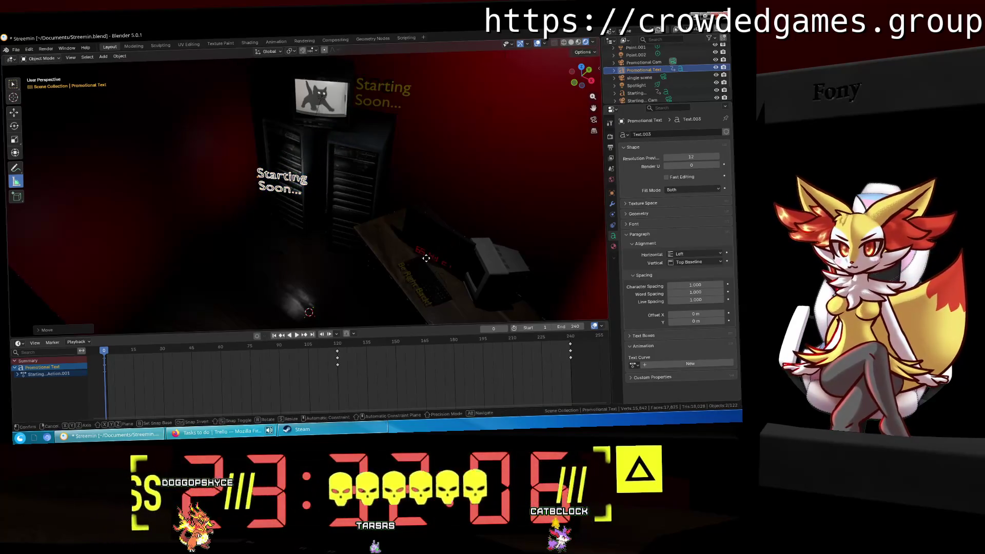
{"action": "left_click", "coordinate": [457, 272]}
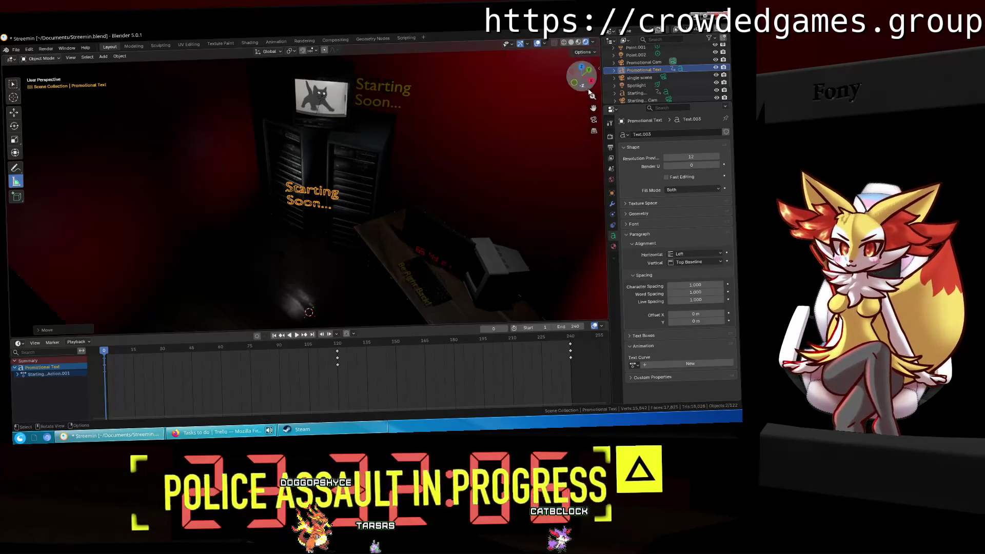
Reposition the text while viewing through the Promotional Cam.
{"action": "left_click", "coordinate": [594, 119]}
{"action": "key", "text": "g"}
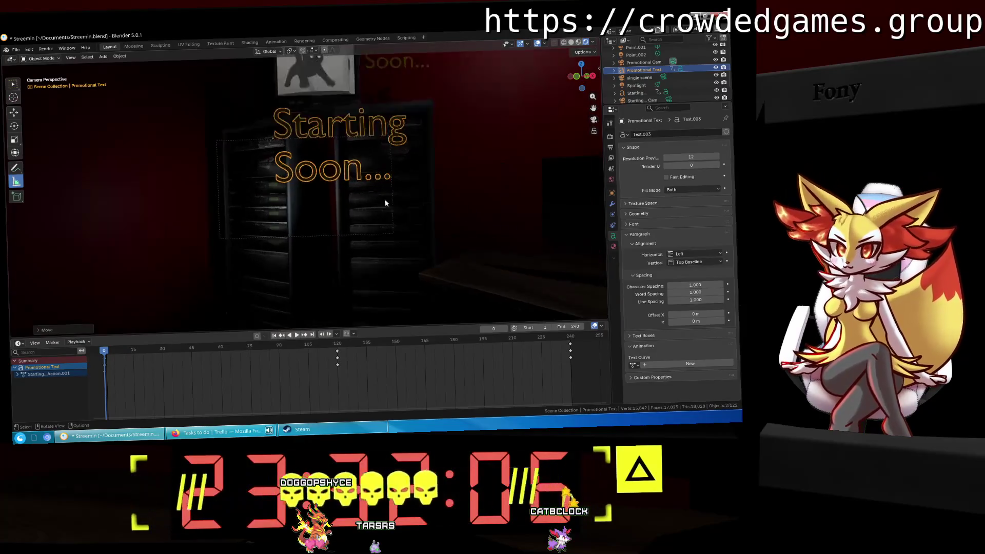
{"action": "left_click", "coordinate": [344, 248]}
{"action": "mouse_move", "coordinate": [343, 248]}
{"action": "middle_mouse_down"}
{"action": "mouse_move", "coordinate": [439, 204]}
{"action": "mouse_move", "coordinate": [442, 174]}
{"action": "mouse_move", "coordinate": [360, 182]}
{"action": "middle_mouse_up"}
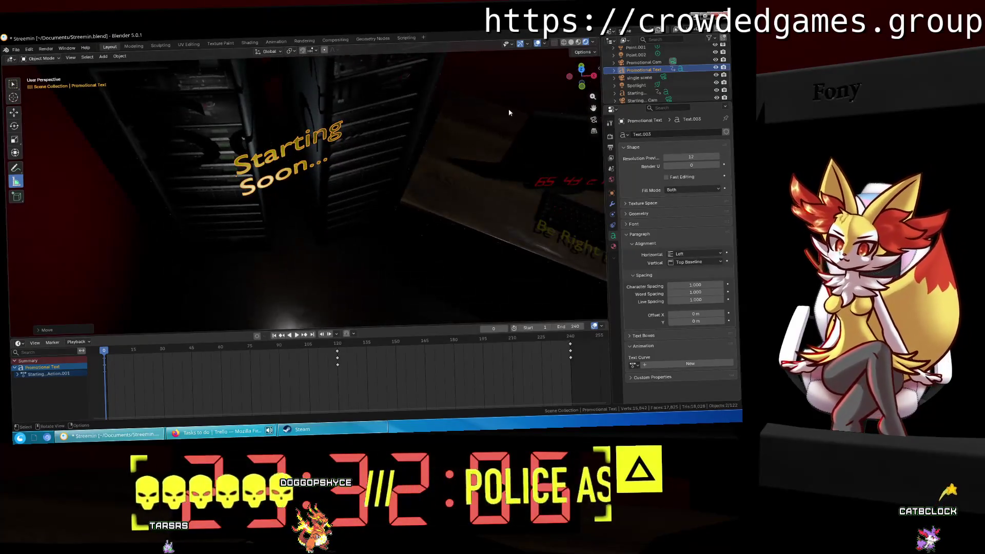
{"action": "left_click", "coordinate": [593, 119]}
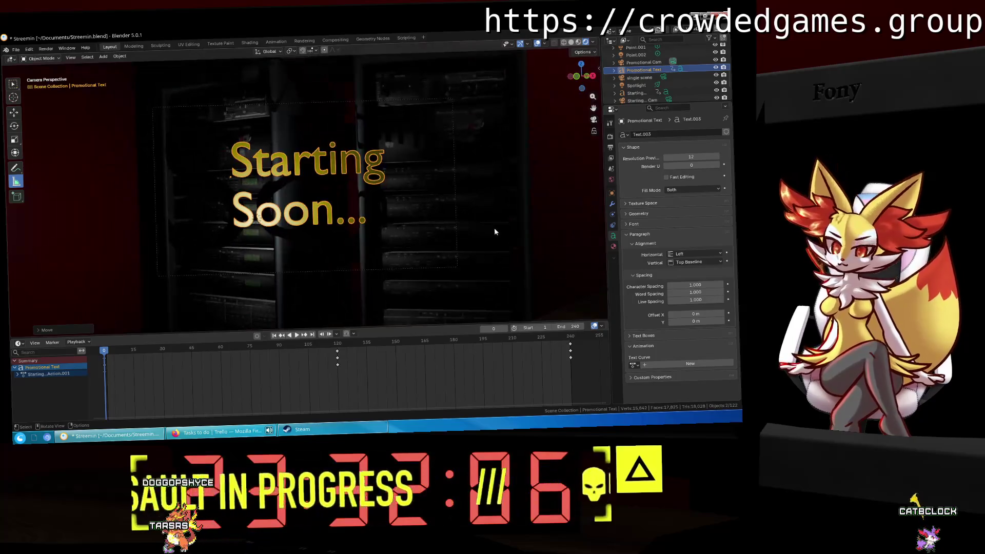
{"action": "key", "text": "g"}
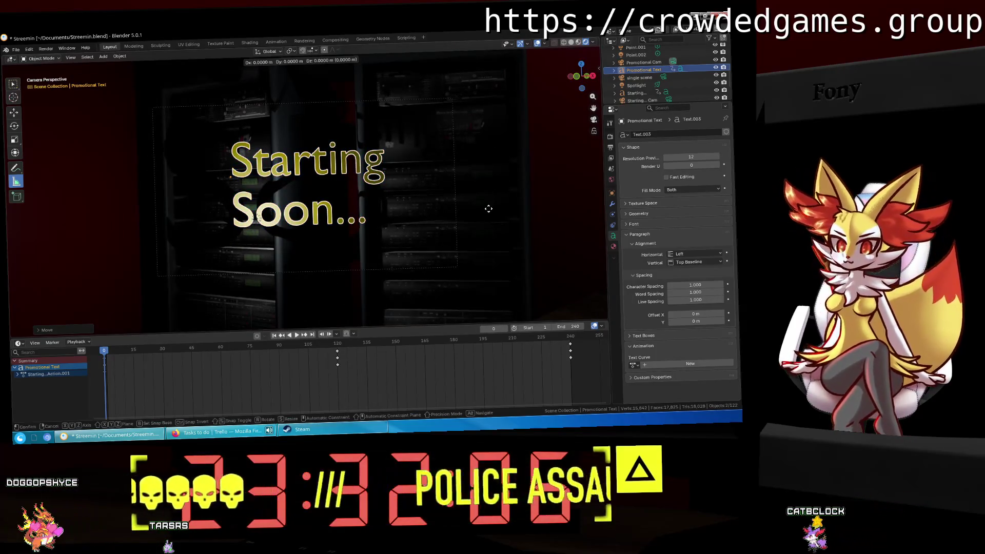
{"action": "key", "text": "Escape"}
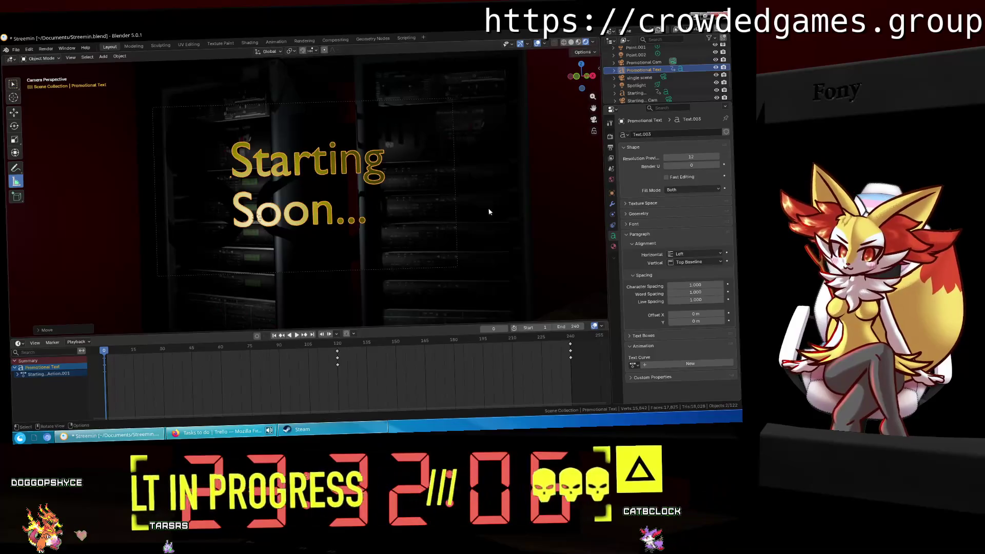
Set the text's horizontal alignment to Center, slide it along X, and enter Edit Mode.
{"action": "left_click", "coordinate": [699, 255]}
{"action": "left_click", "coordinate": [699, 274]}
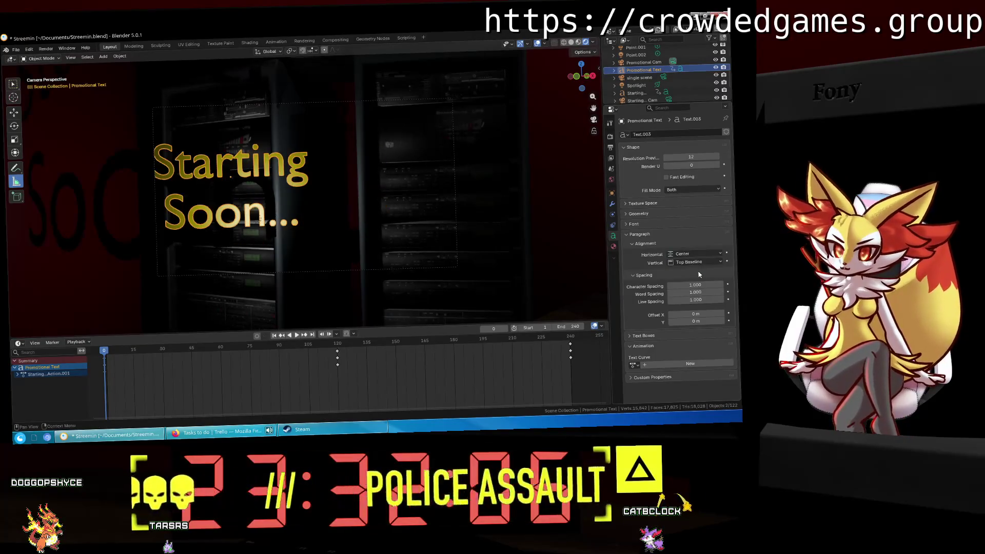
{"action": "key", "text": "g"}
{"action": "key", "text": "x"}
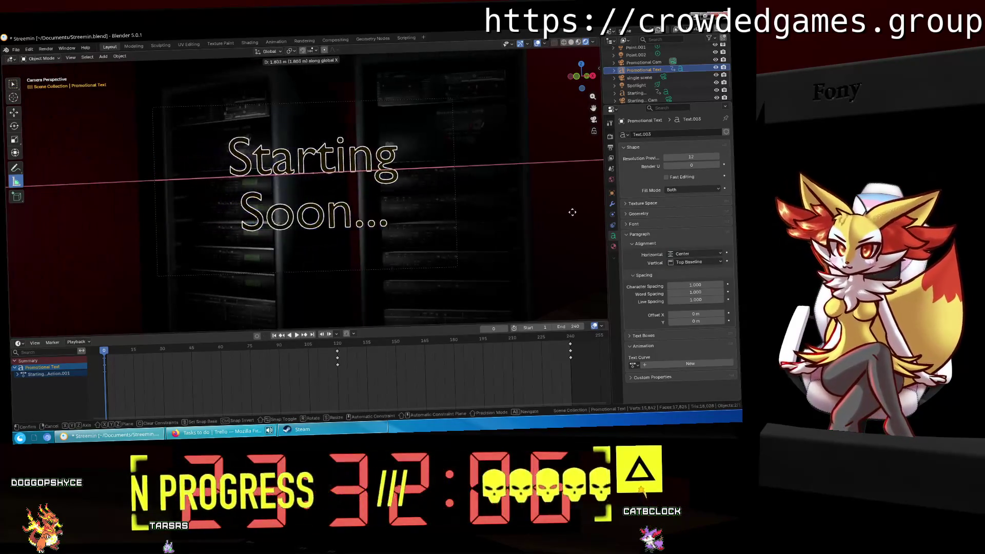
{"action": "left_click", "coordinate": [546, 217]}
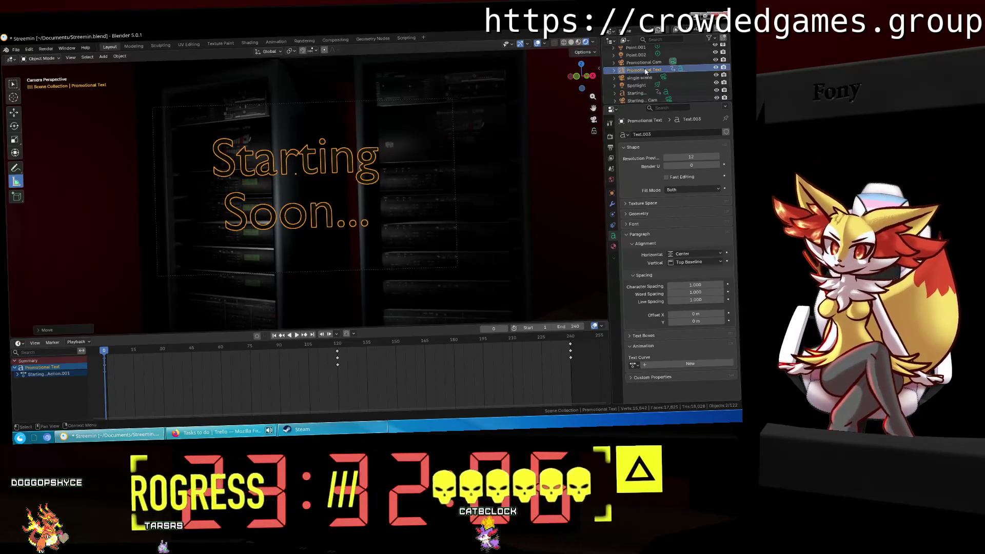
{"action": "left_click", "coordinate": [130, 47]}
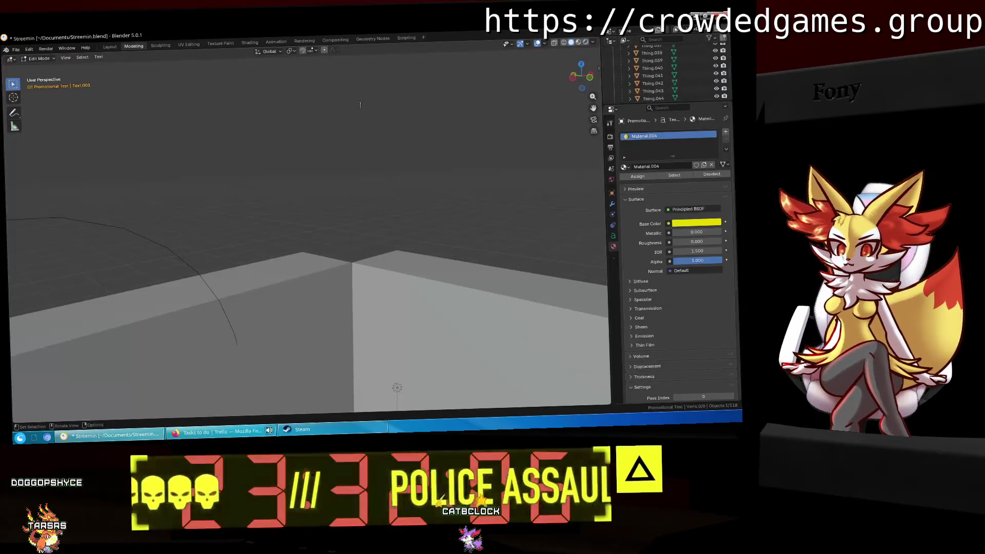
Through the camera view, nudge the Promotional Text along X; stray 'zzzzg' ends up in its text.
{"action": "left_click", "coordinate": [594, 120]}
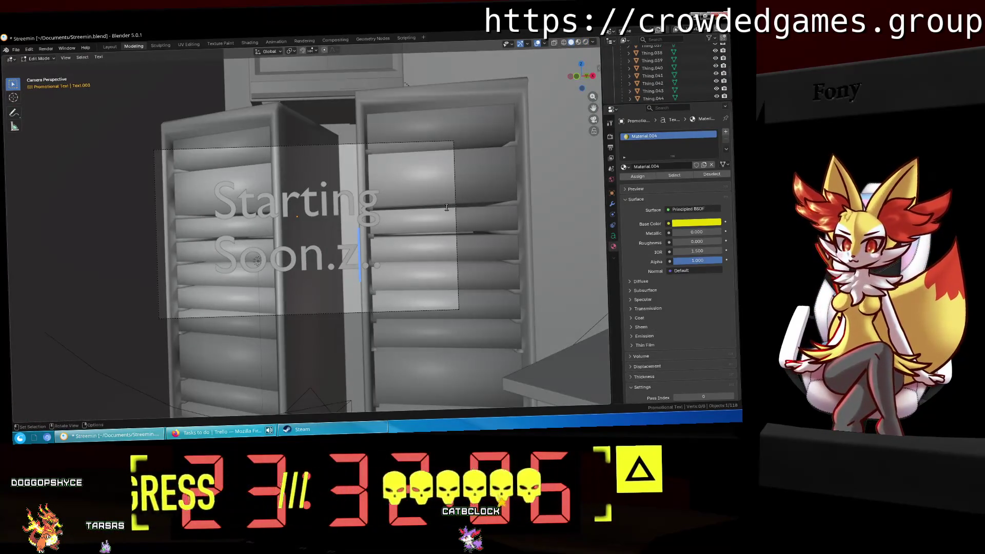
{"action": "type", "text": "zzzzg"}
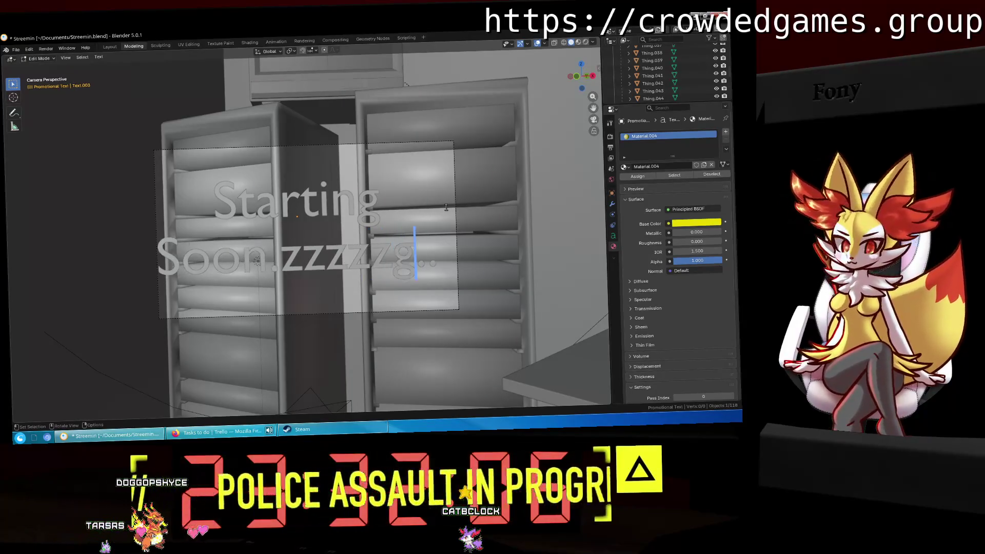
{"action": "left_click", "coordinate": [111, 48]}
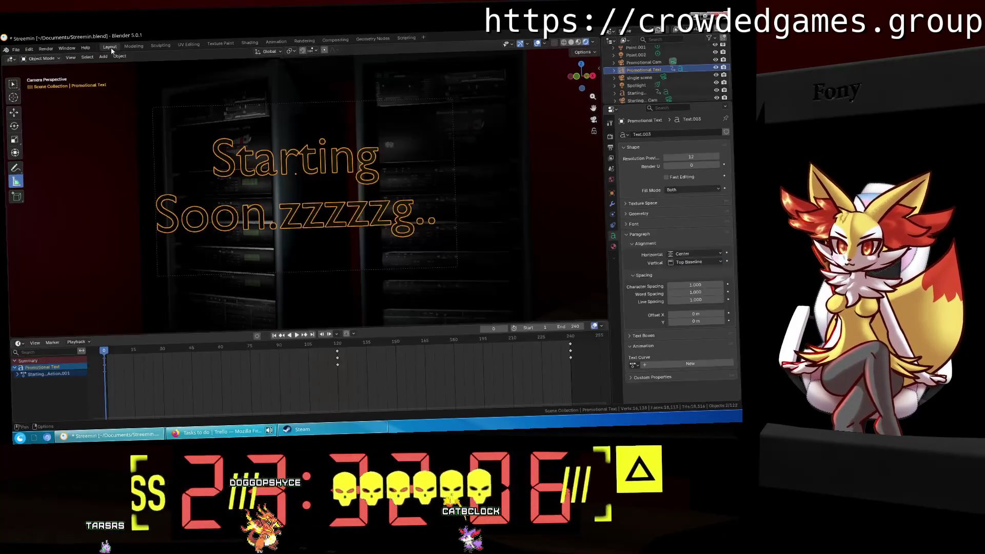
{"action": "key", "text": "g"}
{"action": "key", "text": "x"}
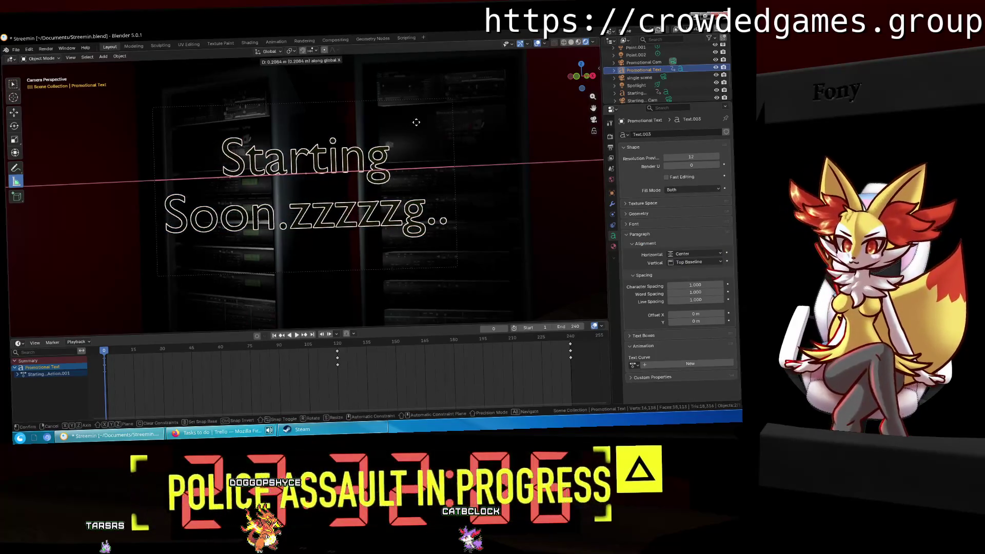
{"action": "left_click", "coordinate": [420, 124]}
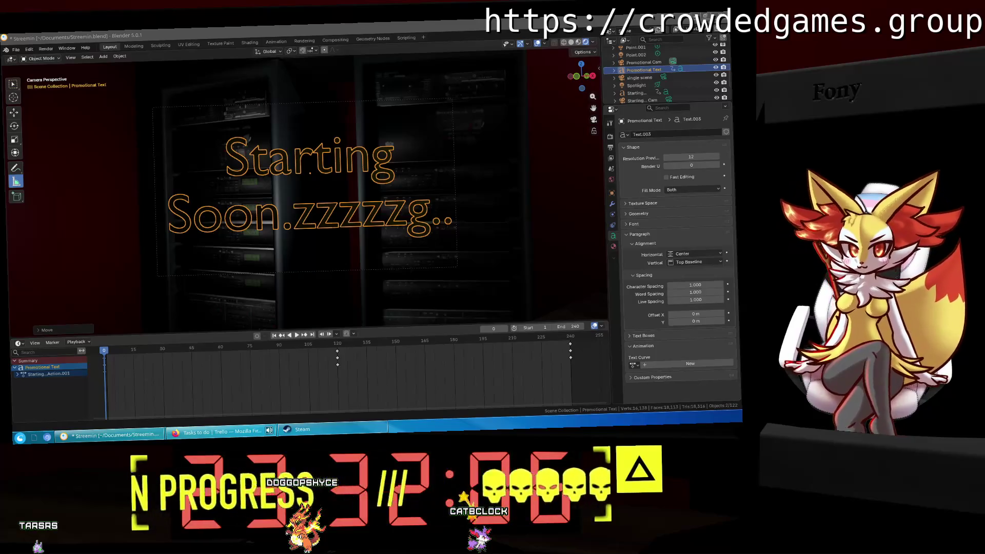
Replace all of the promotional text with 'About Me!' and return to Layout.
{"action": "left_click", "coordinate": [133, 45]}
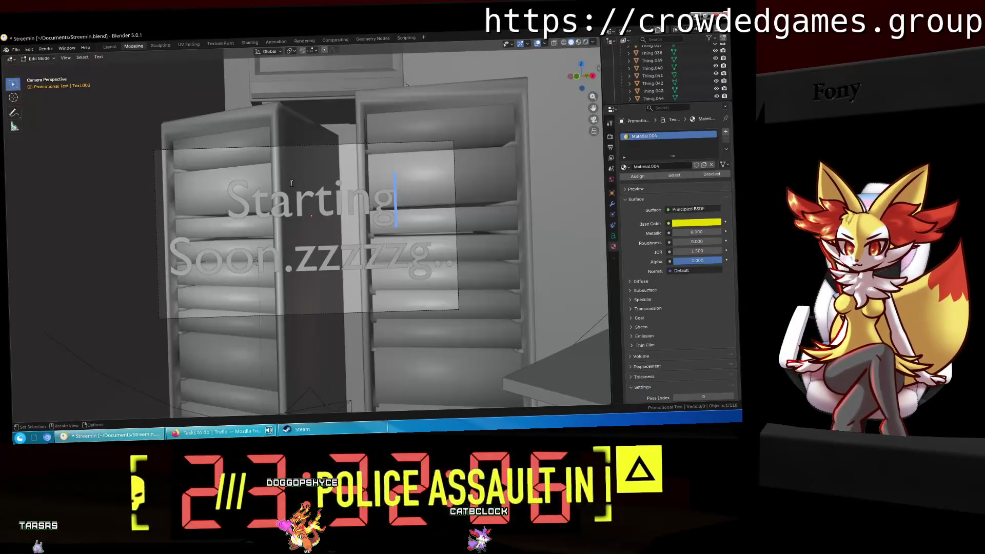
{"action": "key", "text": "ctrl+a"}
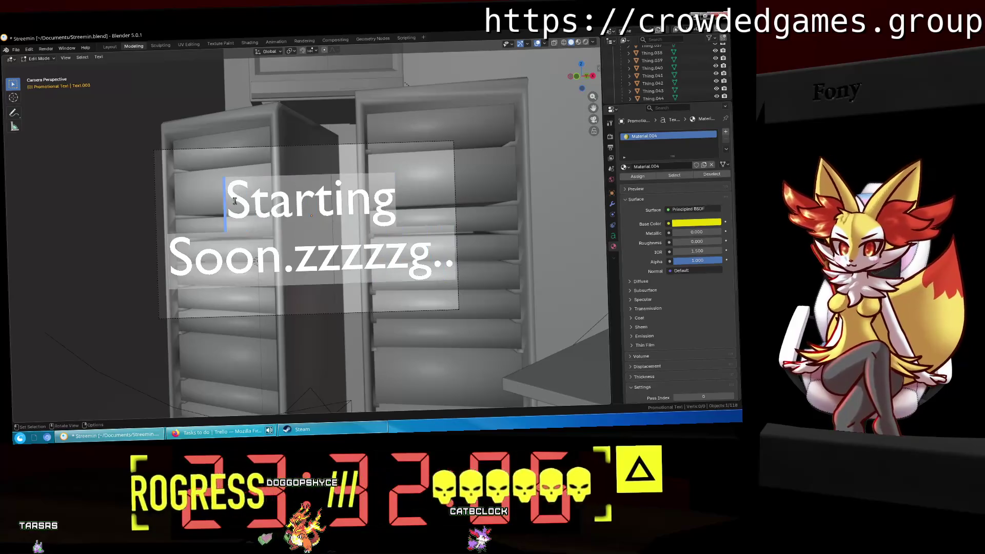
{"action": "type", "text": "About Me"}
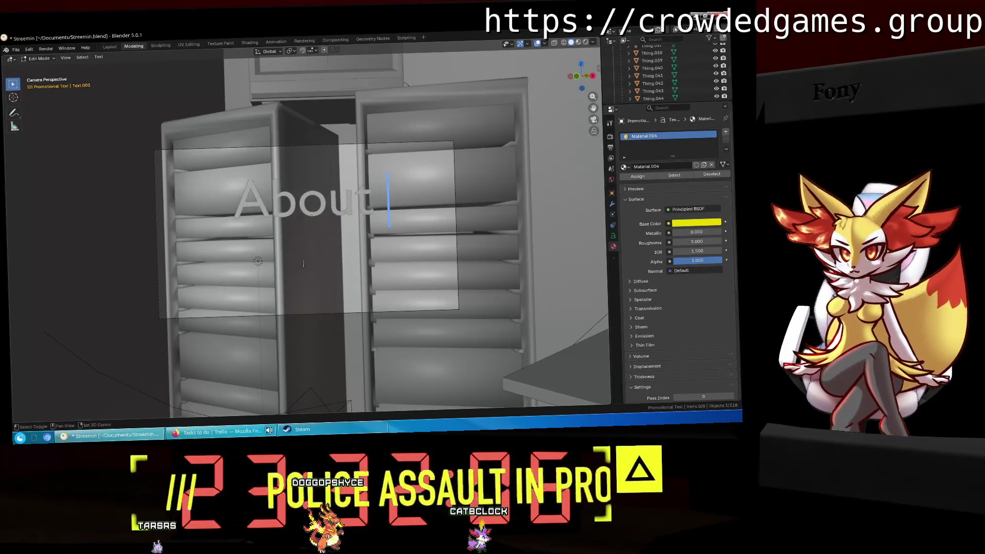
{"action": "type", "text": "!"}
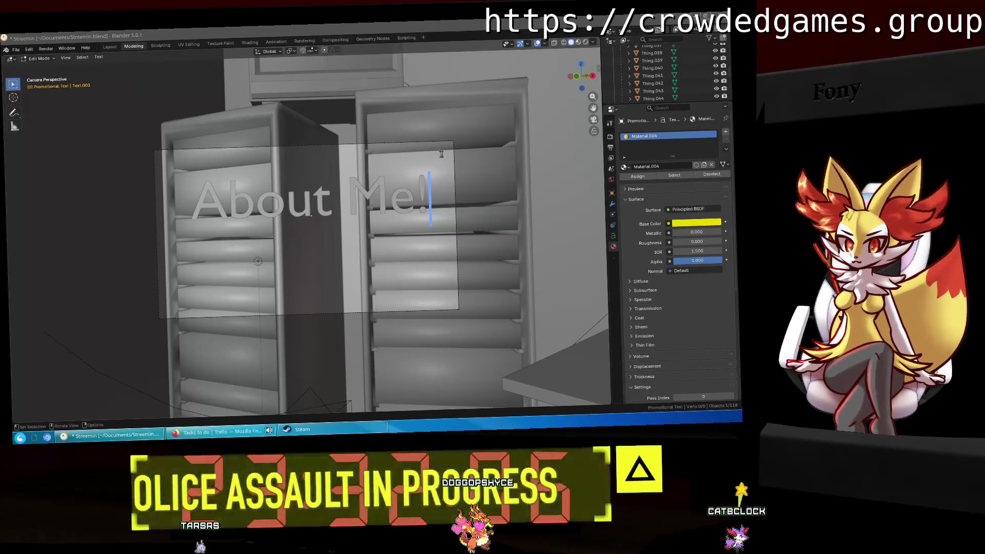
{"action": "left_click", "coordinate": [110, 47]}
{"action": "left_click", "coordinate": [45, 49]}
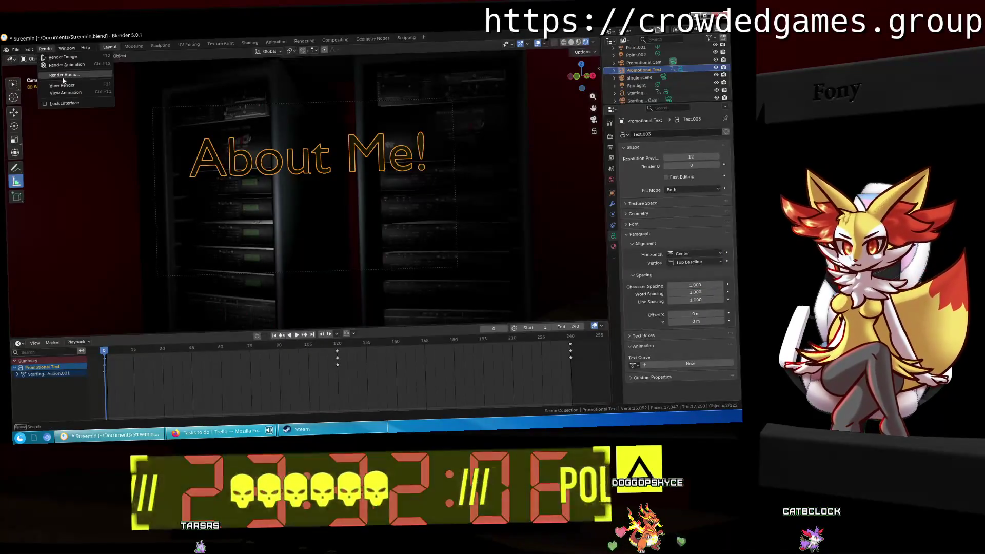
Move the Point.002 light along Y so the About Me! text is lit yellow.
{"action": "middle_click_drag", "start_coordinate": [338, 194], "coordinate": [400, 174]}
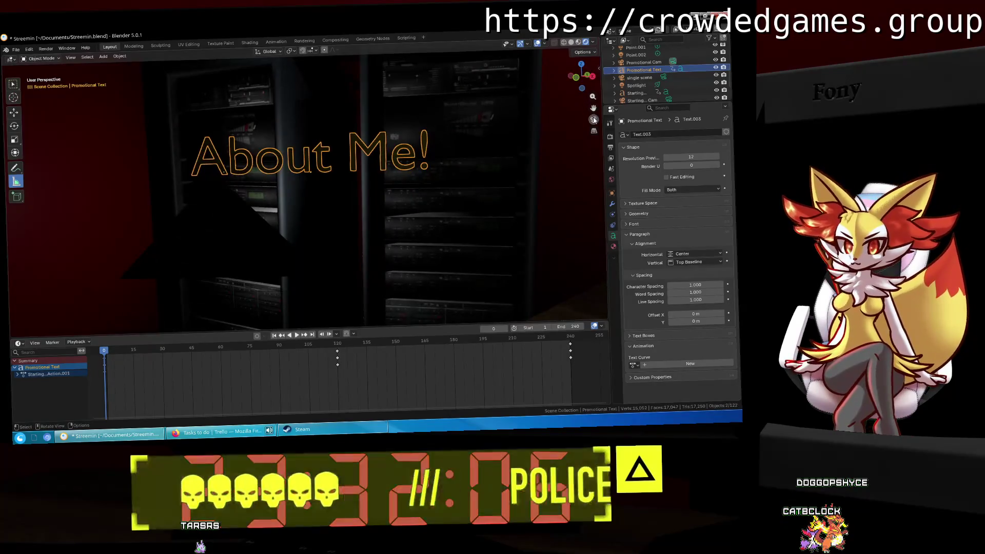
{"action": "left_click", "coordinate": [594, 120]}
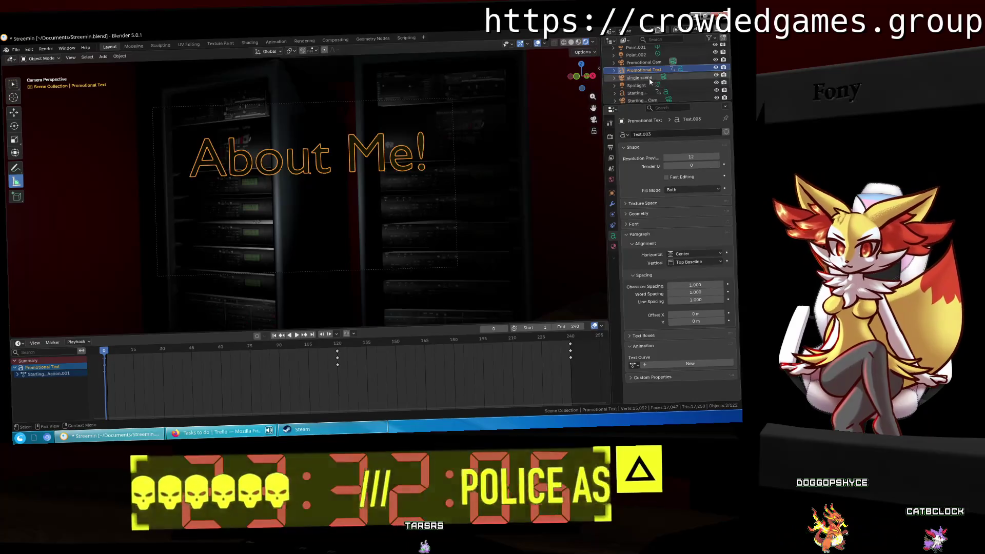
{"action": "scroll", "coordinate": [636, 81], "scroll_direction": "up", "scroll_amount": 3}
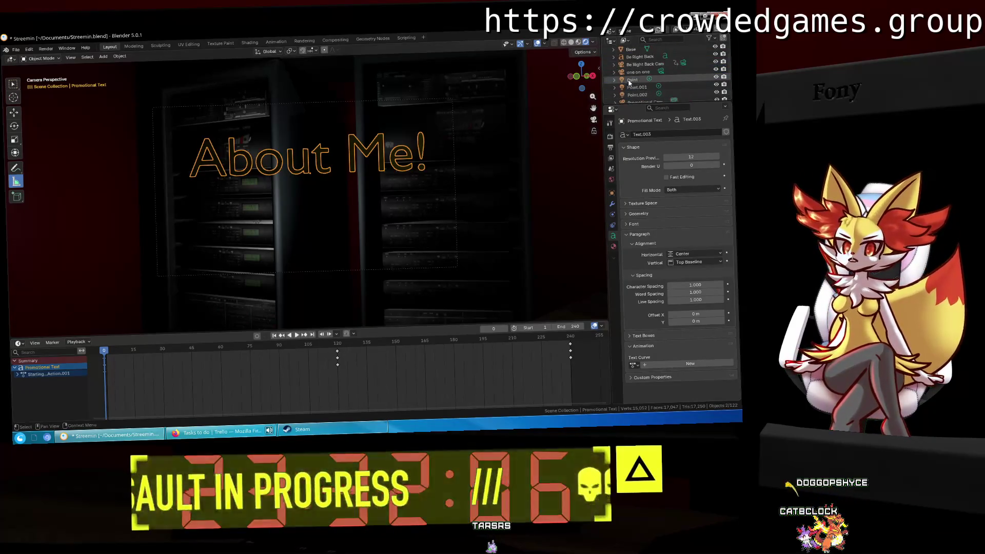
{"action": "left_click", "coordinate": [636, 94]}
{"action": "key", "text": "g"}
{"action": "key", "text": "z"}
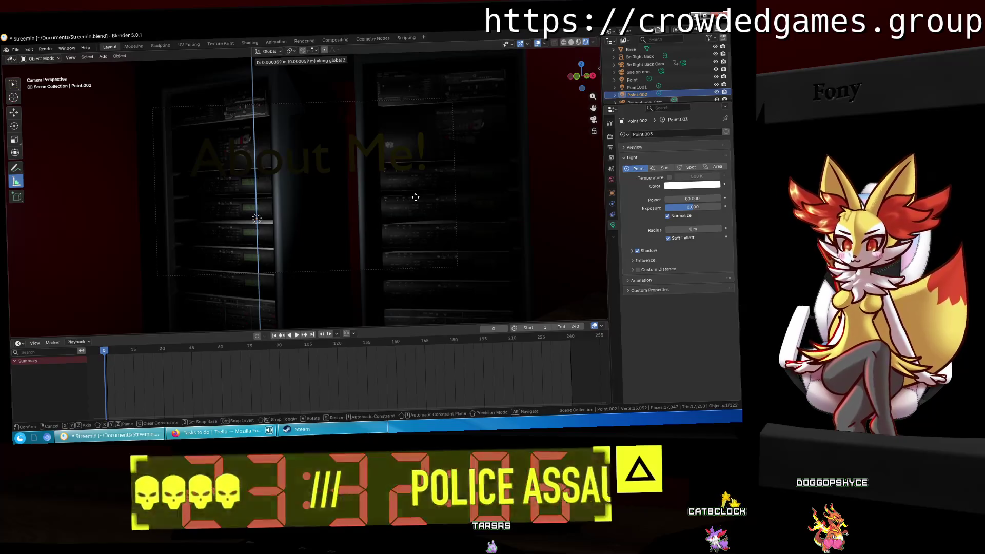
{"action": "key", "text": "y"}
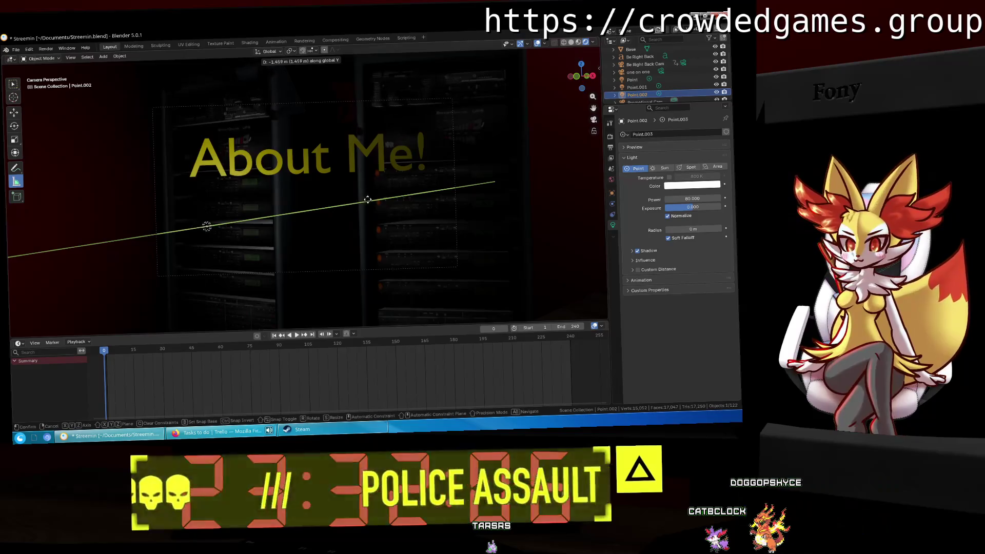
{"action": "left_click", "coordinate": [374, 196]}
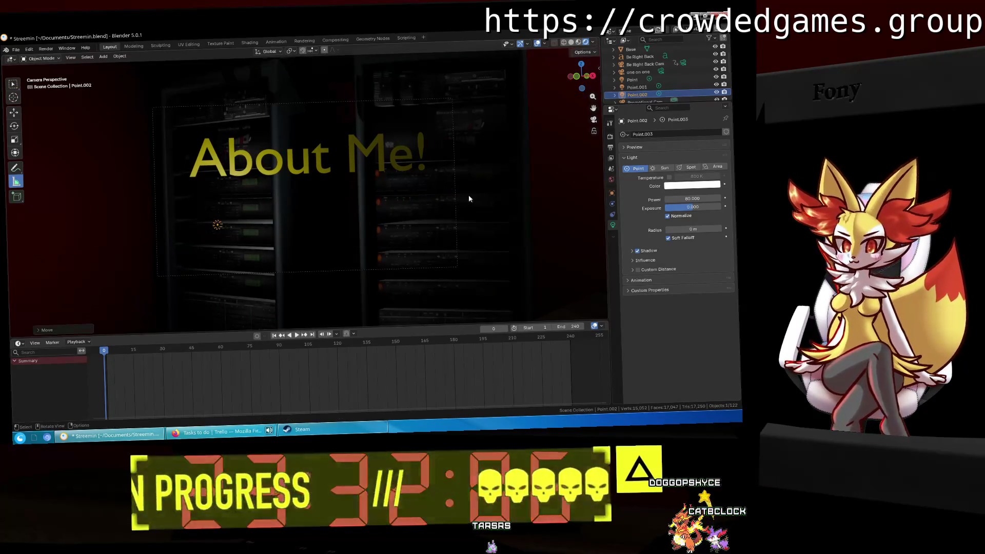
Render the animation, then close the render window.
{"action": "left_click", "coordinate": [46, 48]}
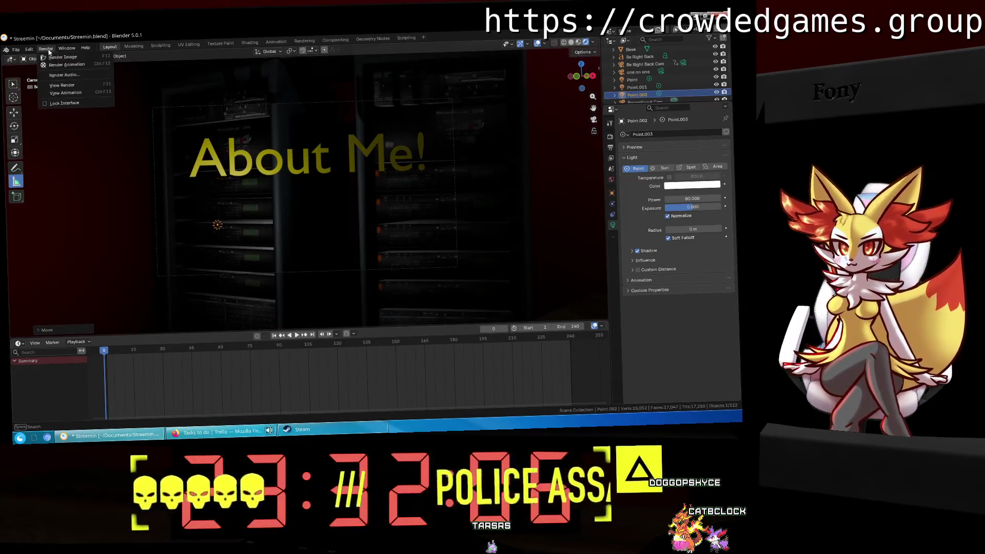
{"action": "left_click", "coordinate": [72, 67]}
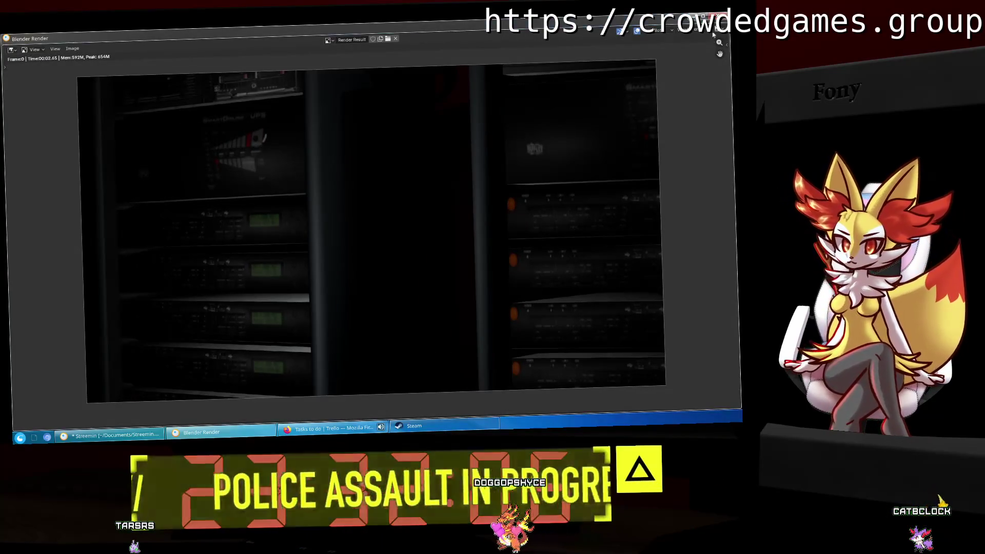
{"action": "left_click", "coordinate": [713, 32]}
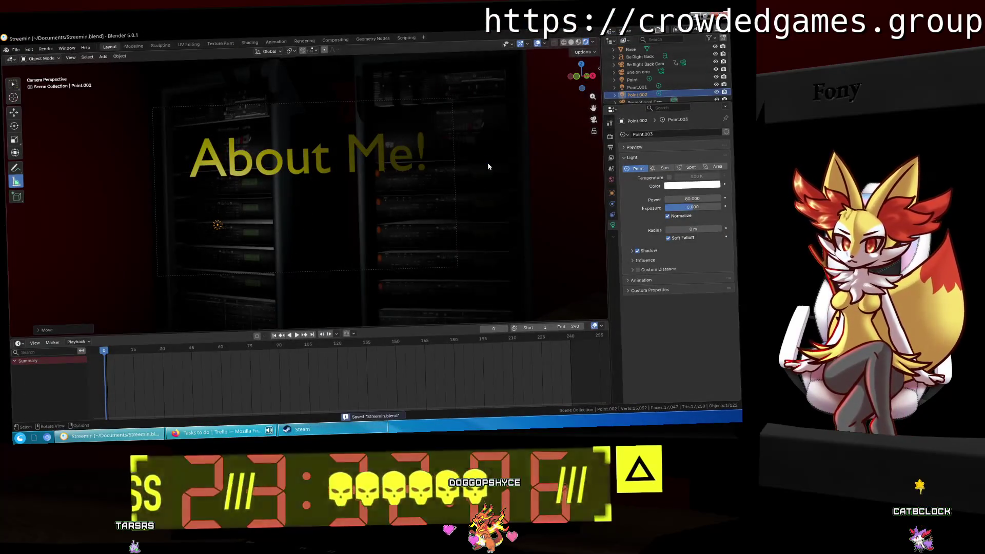
Delete the Promotional Text's inherited animation keyframes and save the file.
{"action": "left_click", "coordinate": [488, 166]}
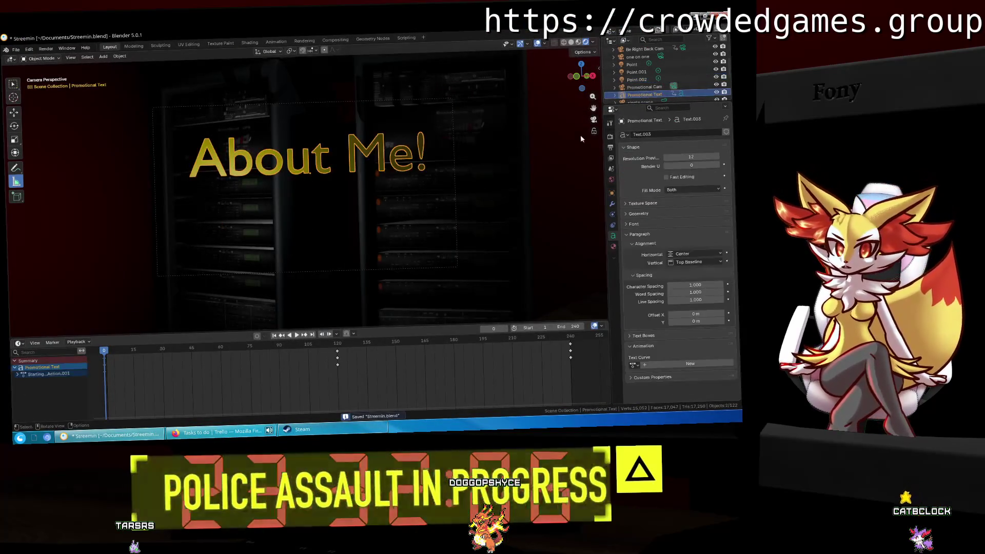
{"action": "mouse_move", "coordinate": [173, 347]}
{"action": "left_mouse_down"}
{"action": "mouse_move", "coordinate": [329, 343]}
{"action": "mouse_move", "coordinate": [104, 347]}
{"action": "left_mouse_up"}
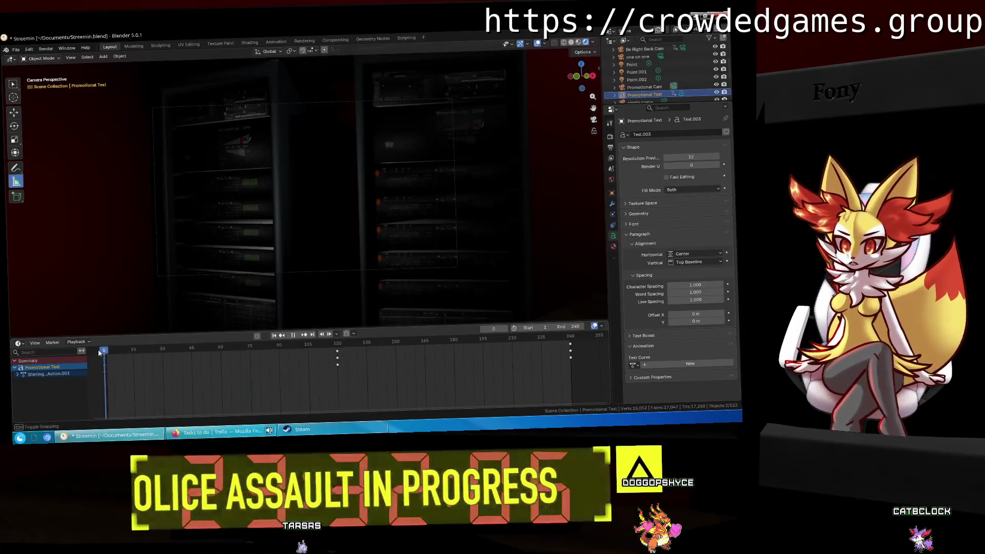
{"action": "mouse_move", "coordinate": [95, 383]}
{"action": "left_mouse_down"}
{"action": "mouse_move", "coordinate": [154, 364]}
{"action": "mouse_move", "coordinate": [597, 345]}
{"action": "left_mouse_up"}
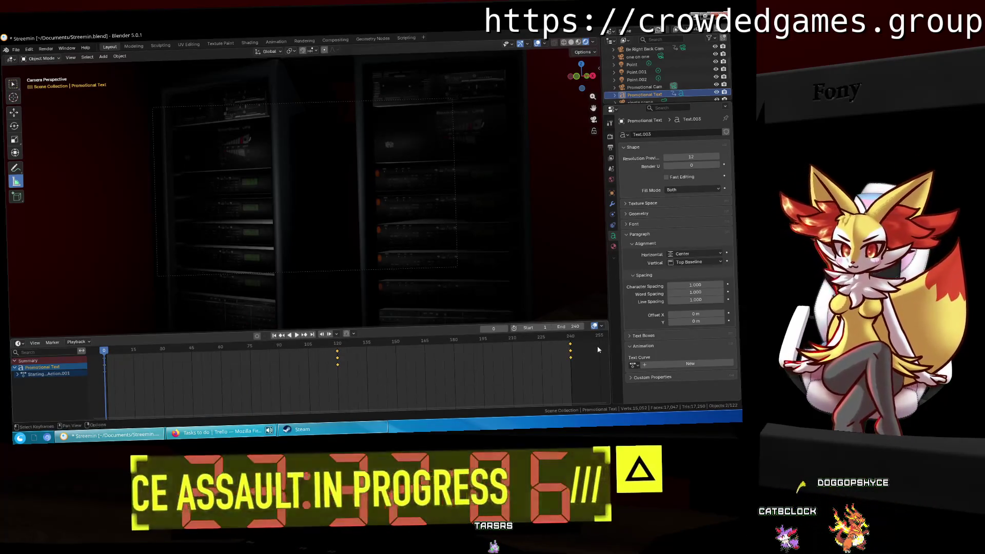
{"action": "left_click", "coordinate": [500, 264]}
{"action": "key", "text": "ctrl+z"}
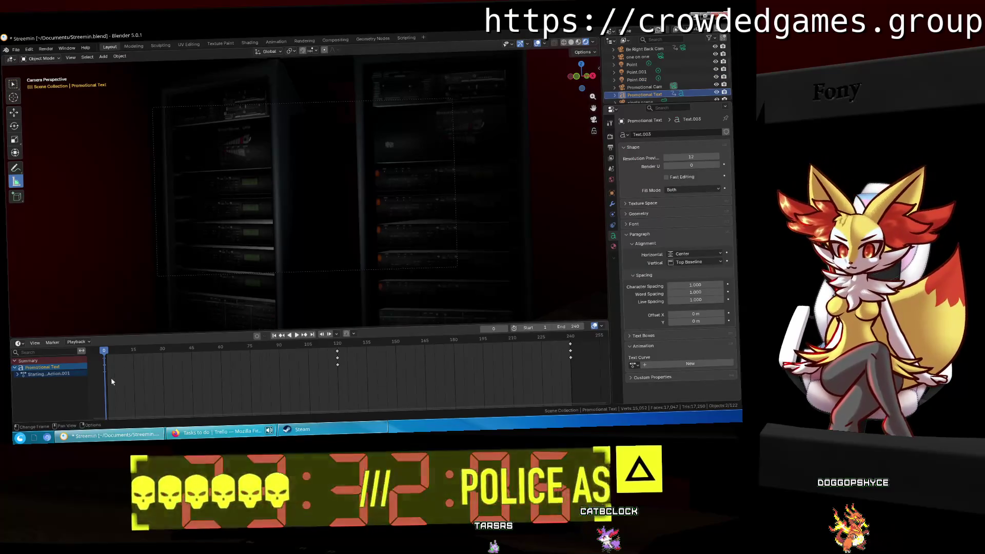
{"action": "left_click_drag", "start_coordinate": [94, 382], "coordinate": [592, 346]}
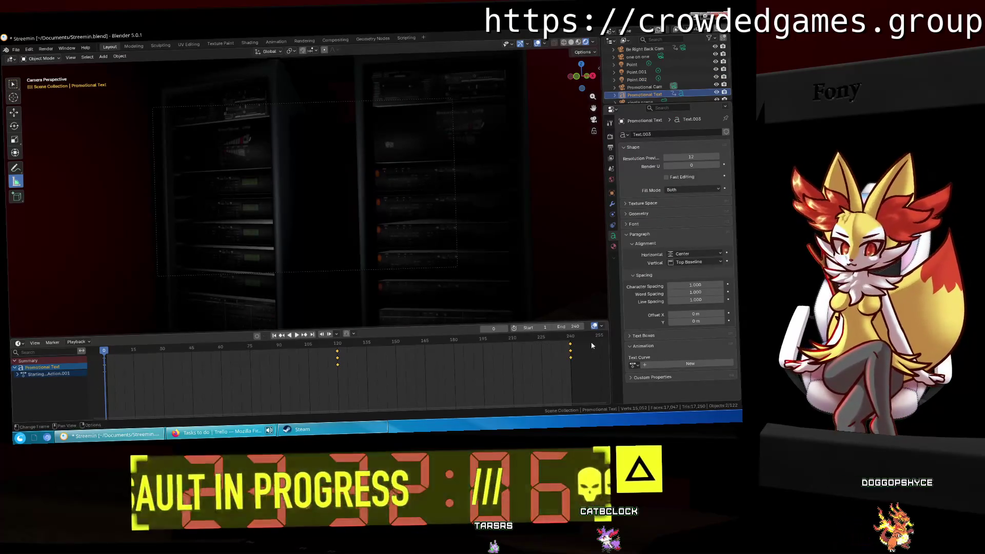
{"action": "key", "text": "Delete"}
{"action": "key", "text": "ctrl+s"}
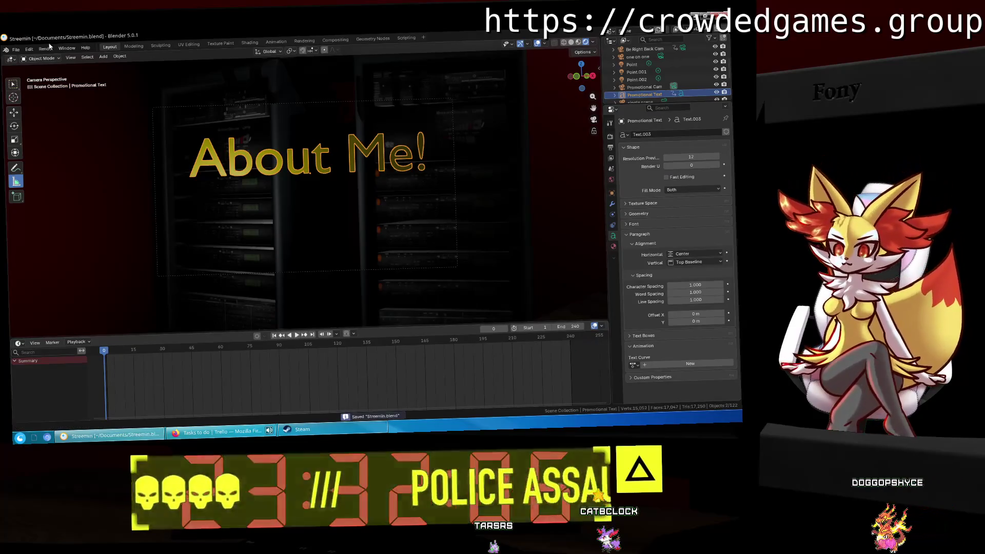
{"action": "left_click", "coordinate": [45, 48]}
Cancel the animation render and render a single frame of the About Me! scene.
{"action": "left_click", "coordinate": [60, 66]}
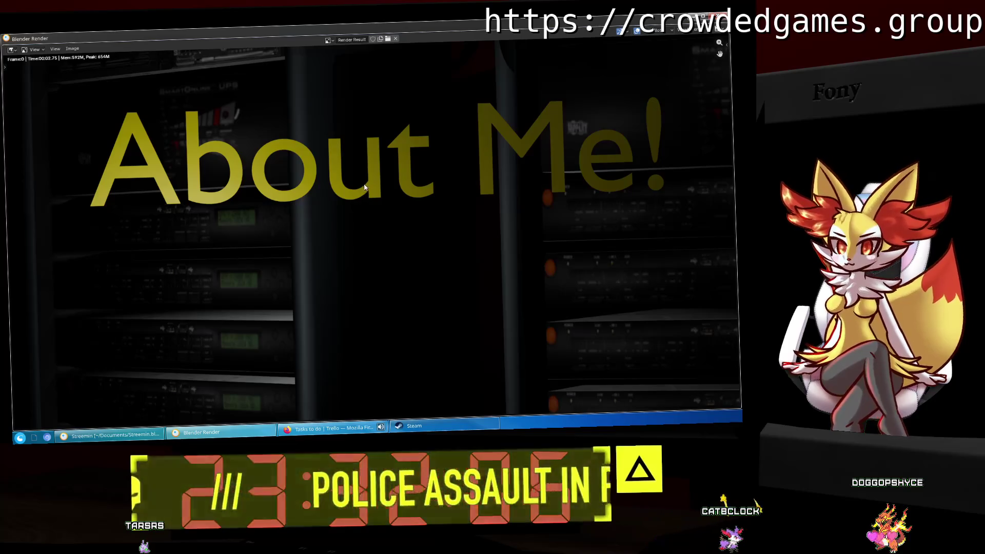
{"action": "key", "text": "Escape"}
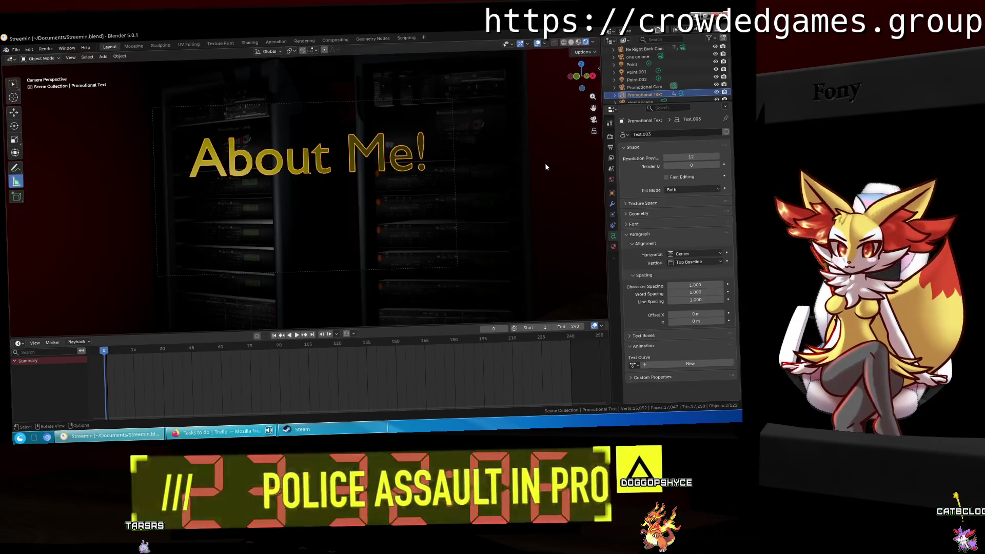
{"action": "left_click", "coordinate": [46, 48]}
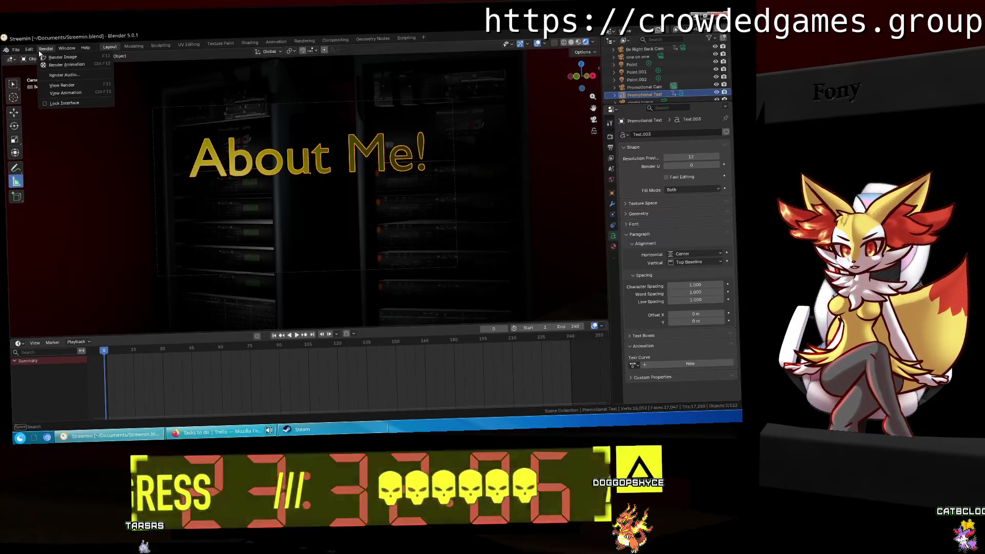
{"action": "left_click", "coordinate": [80, 58]}
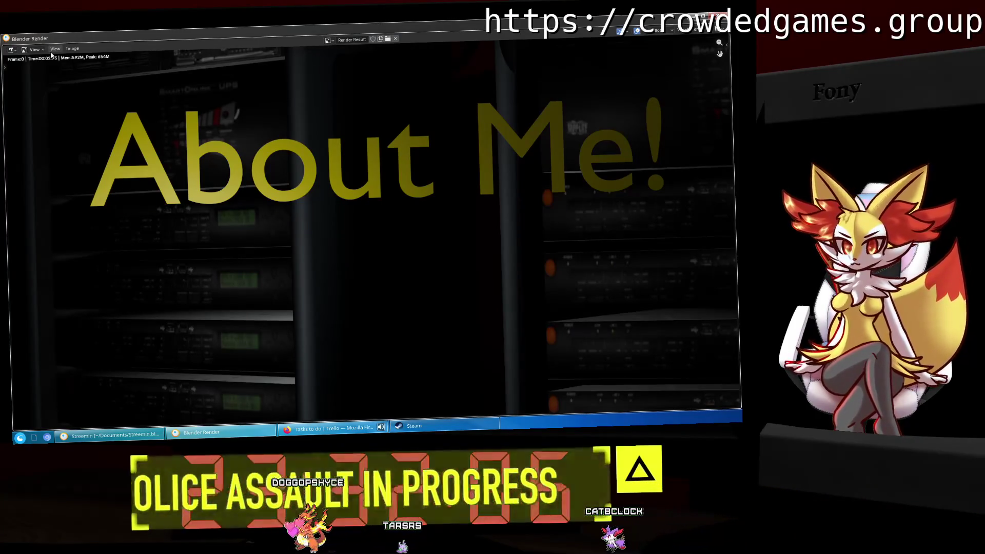
{"action": "left_click", "coordinate": [73, 48]}
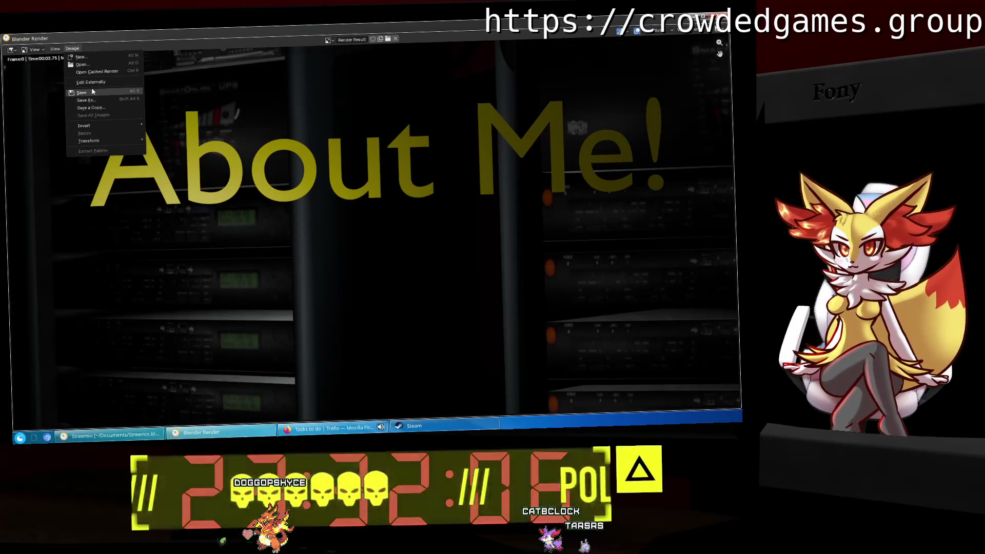
Save the render as About Me.png at 16-bit depth, 100% compression, and return to the project.
{"action": "left_click", "coordinate": [88, 100]}
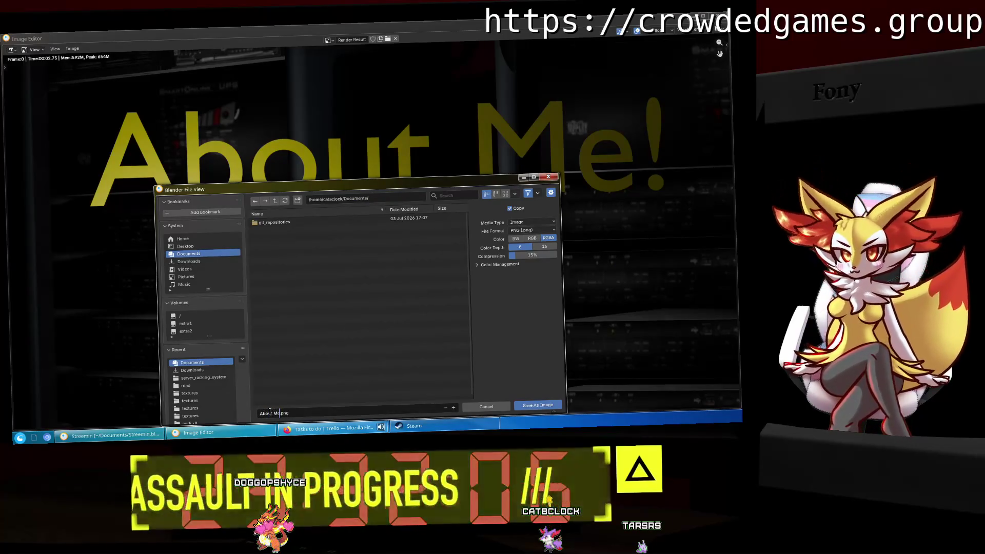
{"action": "left_click", "coordinate": [545, 248]}
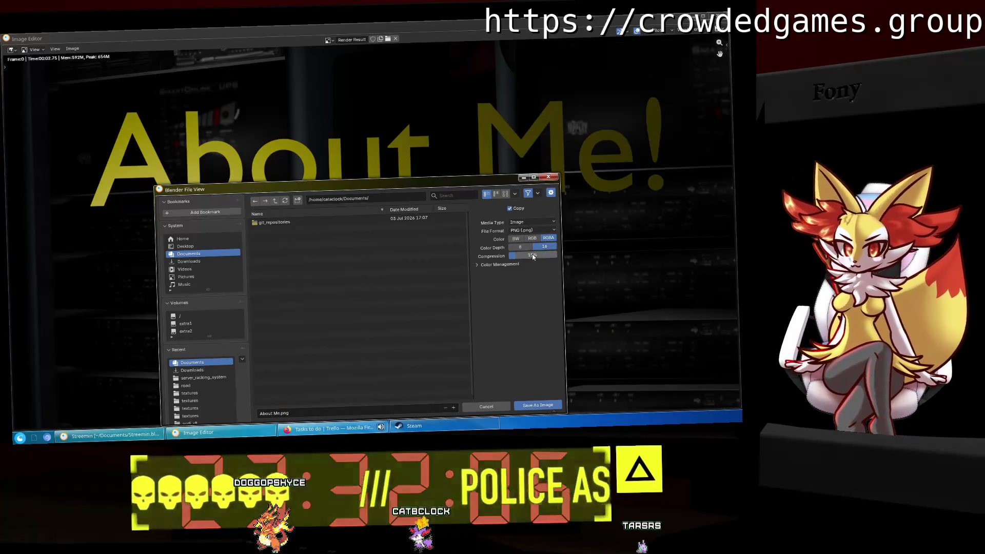
{"action": "left_click", "coordinate": [533, 405]}
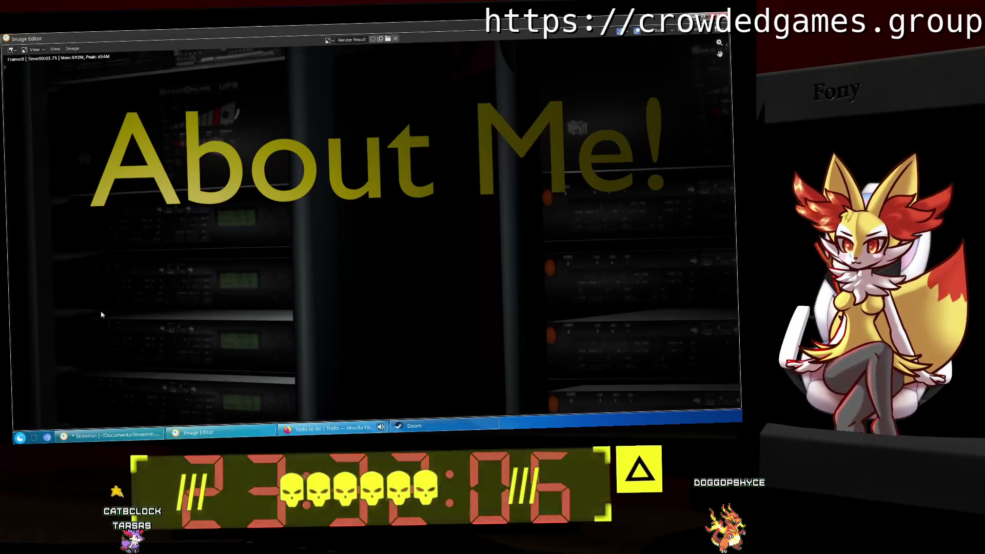
{"action": "left_click", "coordinate": [109, 435]}
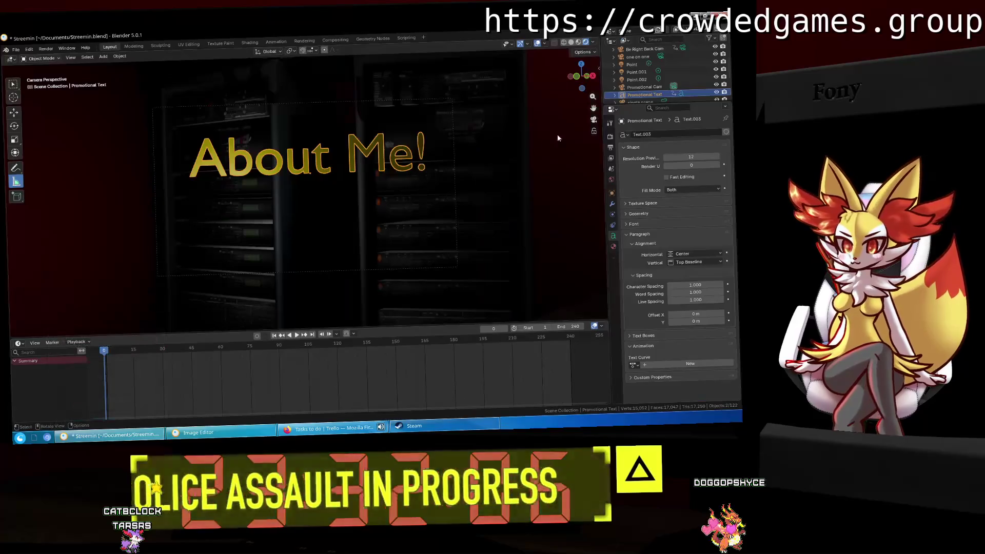
Retype the 3D text as 'Credits!' and render a new image.
{"action": "left_click", "coordinate": [134, 46]}
{"action": "key", "text": "BackSpace"}
{"action": "key", "text": "BackSpace"}
{"action": "key", "text": "BackSpace"}
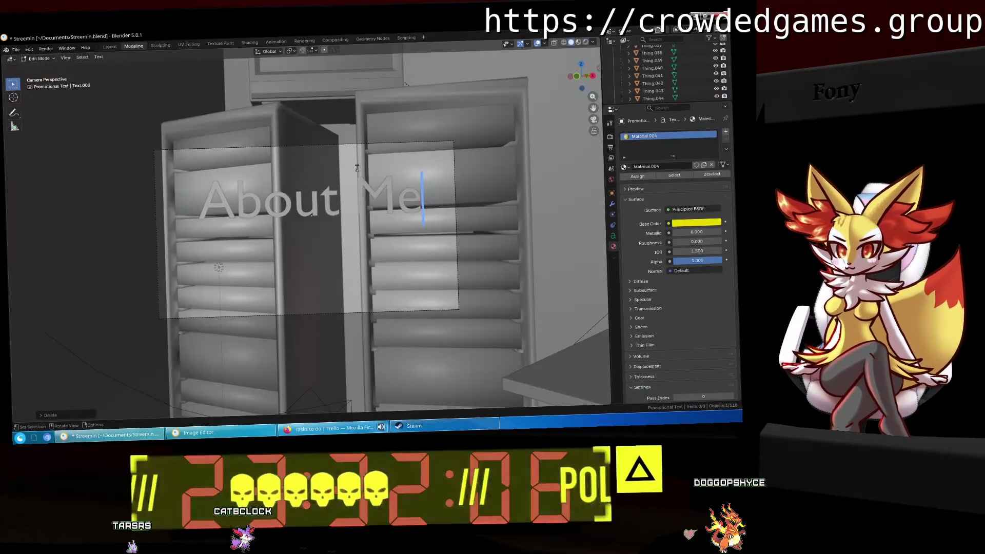
{"action": "key", "text": "BackSpace"}
{"action": "key", "text": "BackSpace"}
{"action": "key", "text": "BackSpace"}
{"action": "type", "text": "Cred"}
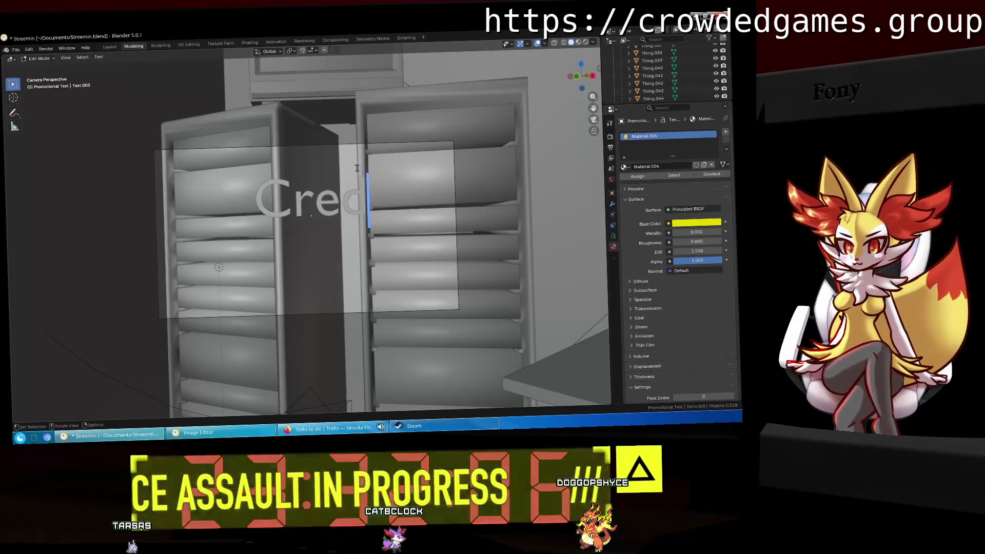
{"action": "type", "text": "its!"}
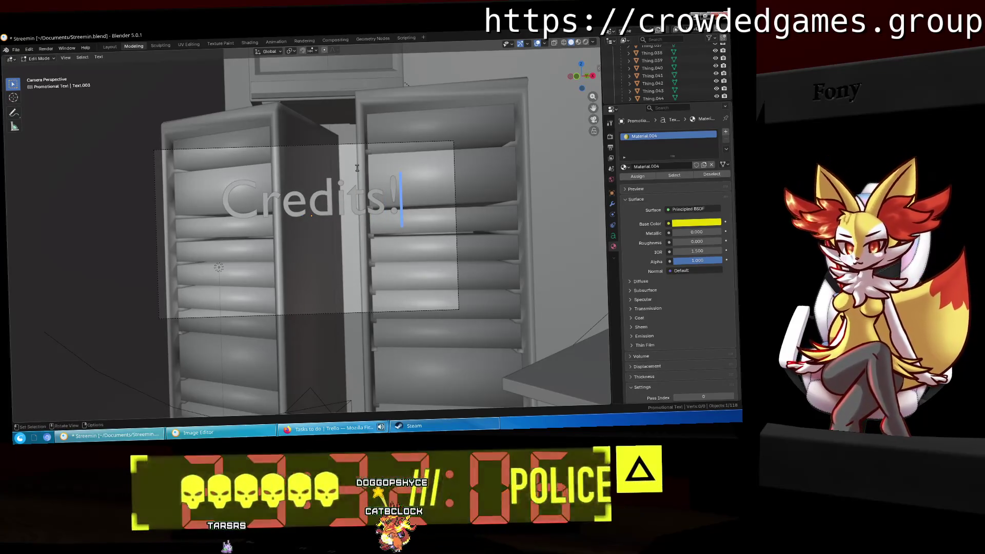
{"action": "left_click", "coordinate": [46, 48]}
{"action": "left_click", "coordinate": [69, 59]}
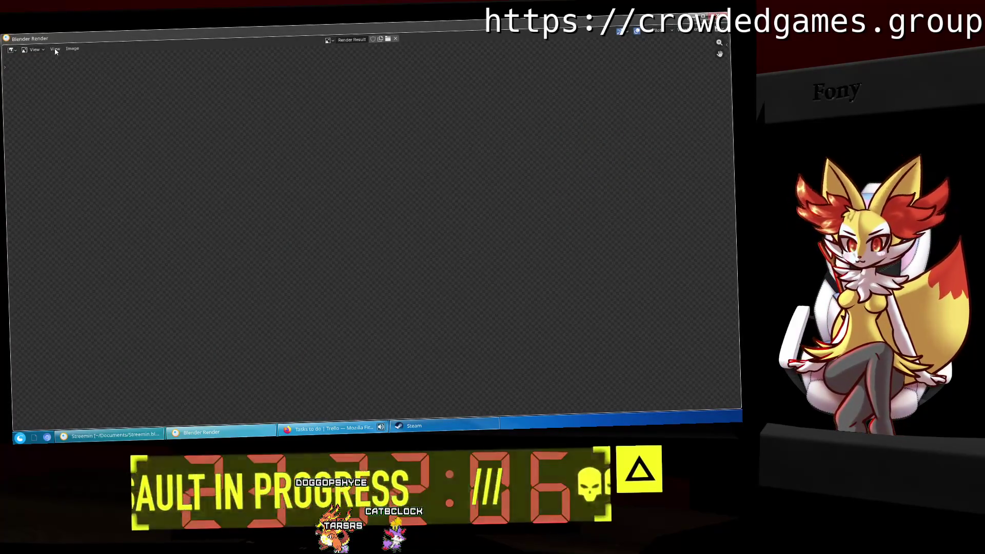
Save the Credits! render as Credits.png with 100% compression and 16-bit colour depth.
{"action": "left_click", "coordinate": [72, 48]}
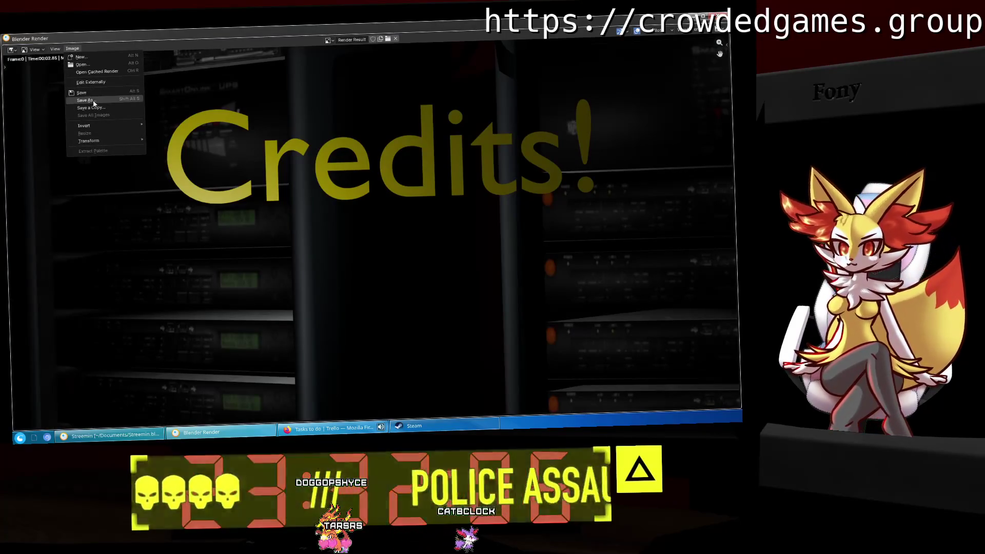
{"action": "left_click", "coordinate": [86, 101]}
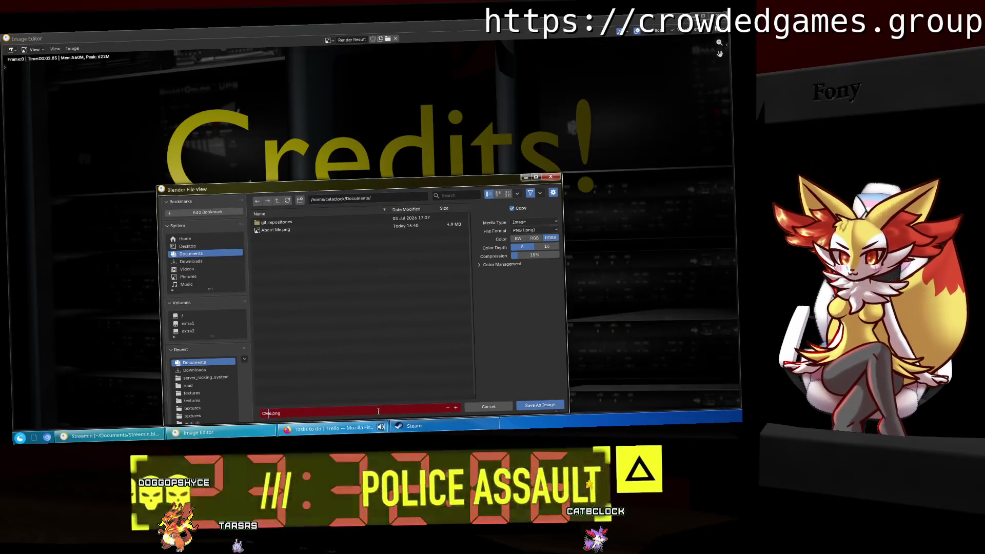
{"action": "key", "text": "BackSpace"}
{"action": "type", "text": "redits"}
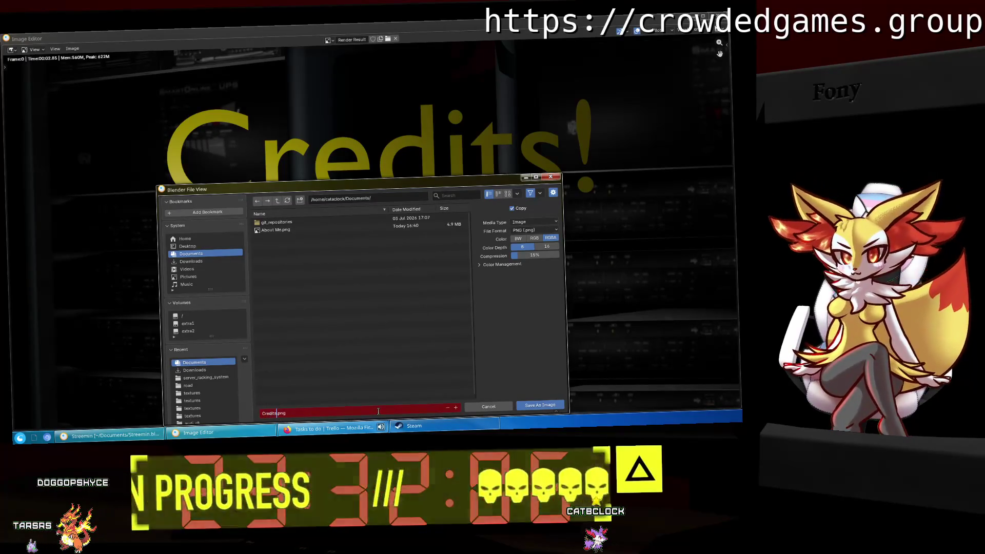
{"action": "key", "text": "Return"}
{"action": "left_click_drag", "start_coordinate": [531, 255], "coordinate": [560, 255]}
{"action": "left_click", "coordinate": [547, 246]}
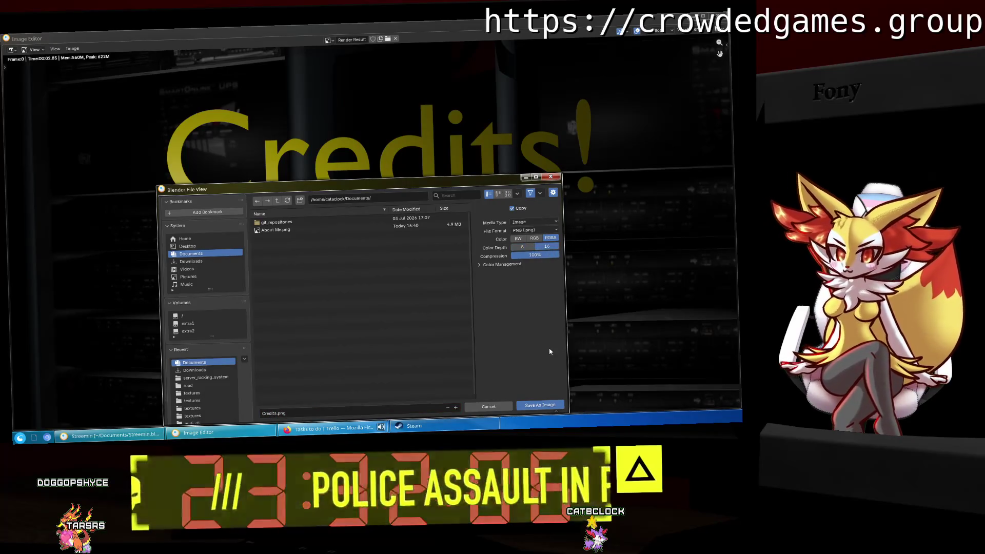
{"action": "left_click", "coordinate": [549, 405]}
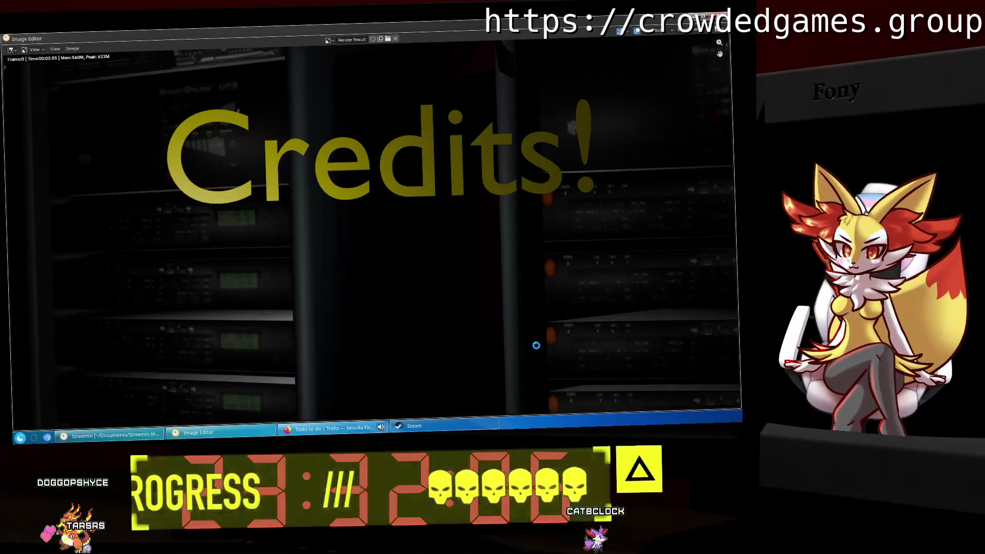
Close the render image window and quit Blender.
{"action": "right_click", "coordinate": [227, 434]}
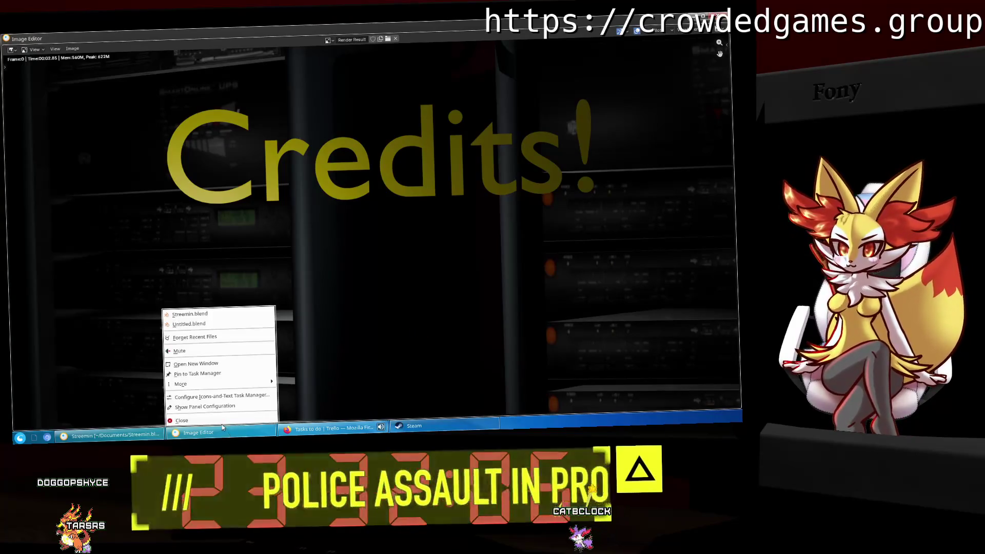
{"action": "right_click", "coordinate": [214, 434]}
{"action": "left_click", "coordinate": [209, 421]}
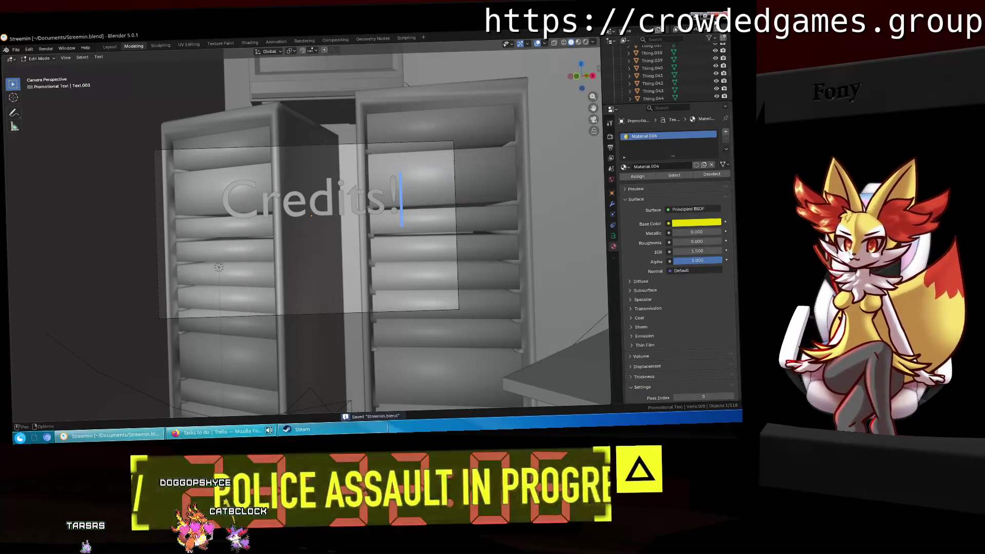
{"action": "key", "text": "ctrl+q"}
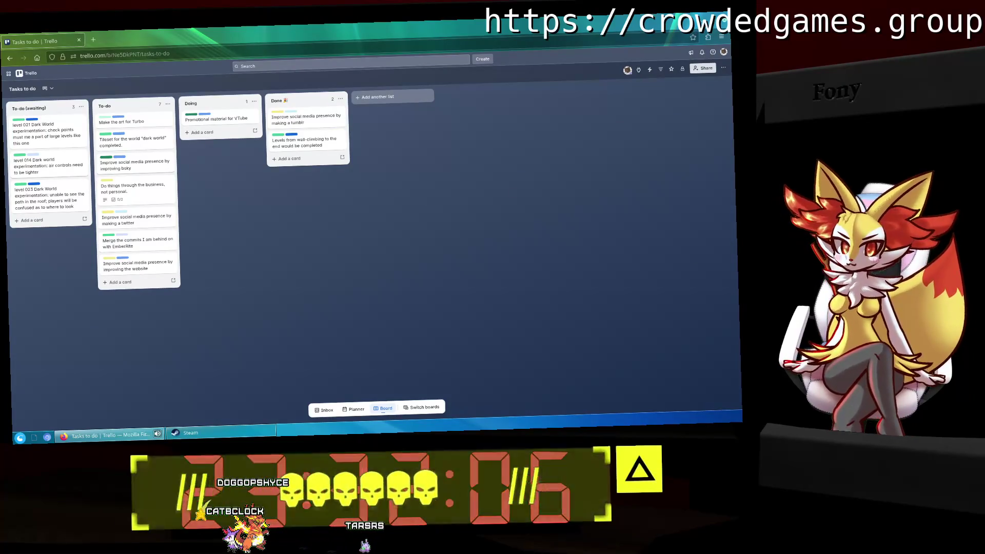
Maximize the Twitch window, enter panel edit mode, and add an image to the About me panel.
{"action": "left_click_drag", "start_coordinate": [737, 241], "coordinate": [398, 134]}
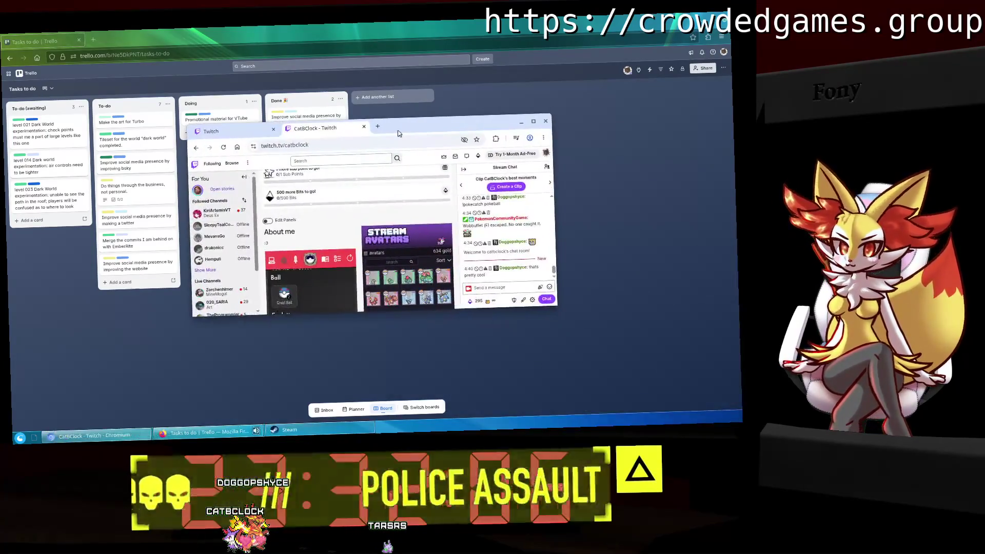
{"action": "left_click", "coordinate": [534, 121]}
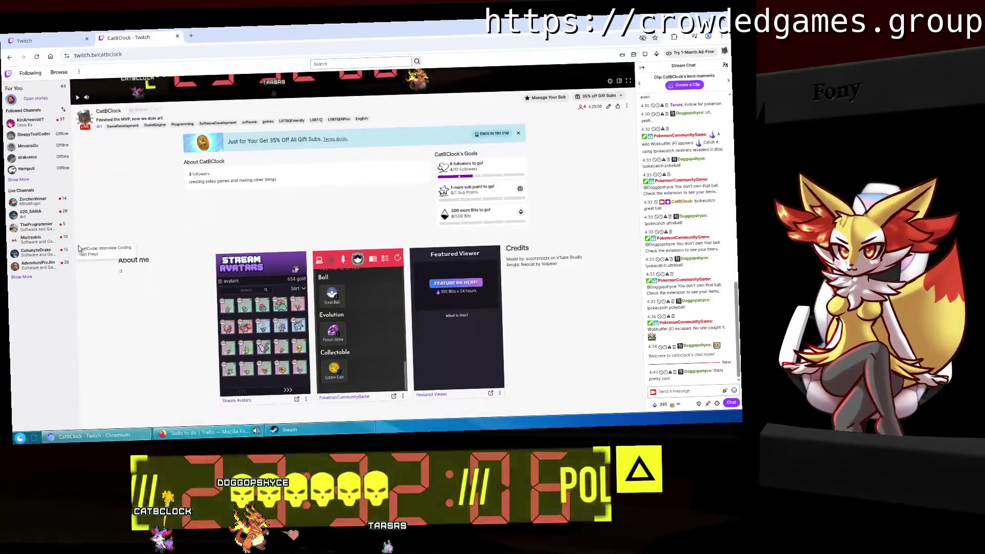
{"action": "left_click", "coordinate": [95, 255]}
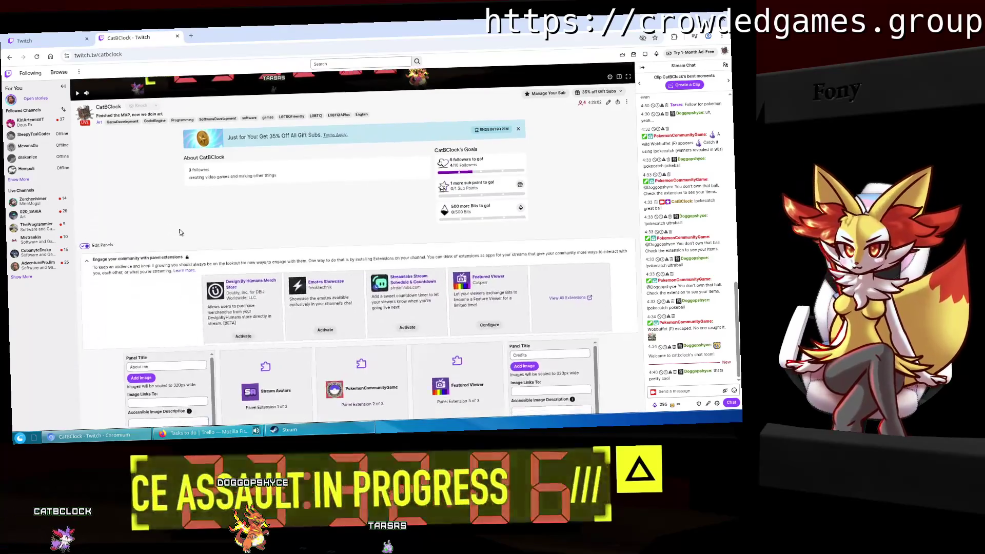
{"action": "scroll", "coordinate": [180, 240], "scroll_direction": "down", "scroll_amount": 3}
{"action": "left_click", "coordinate": [135, 203]}
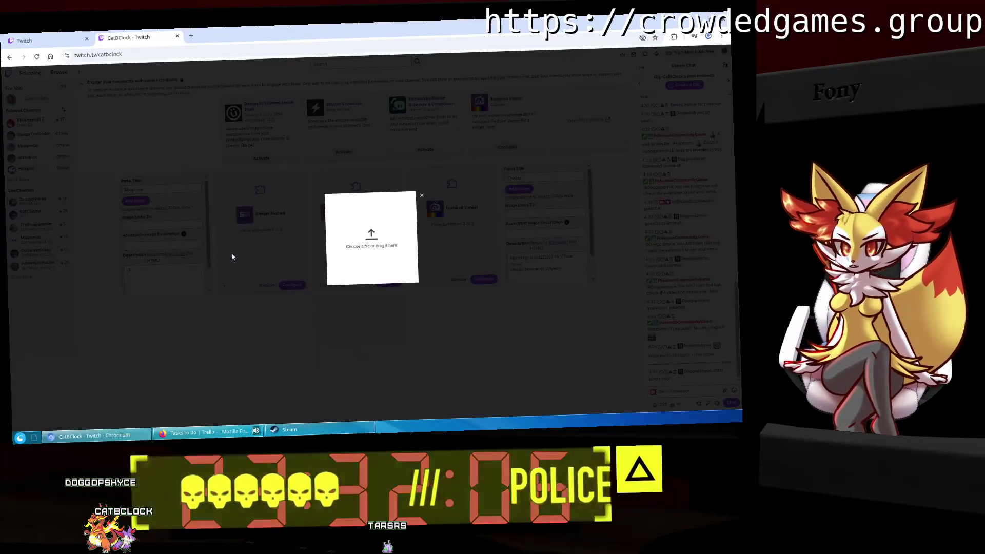
Launch the Dolphin file manager and open the Documents folder.
{"action": "key", "text": "super"}
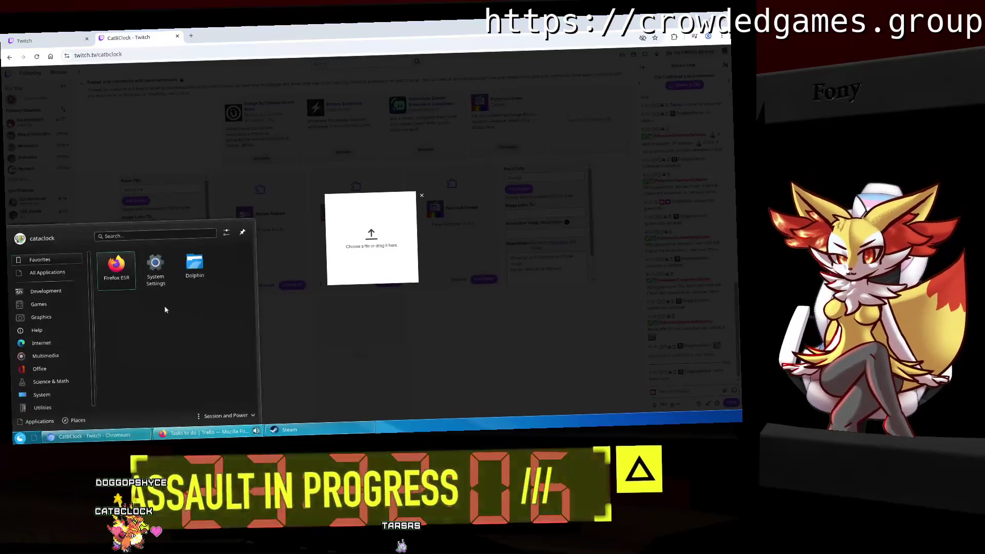
{"action": "left_click", "coordinate": [194, 266]}
{"action": "mouse_move", "coordinate": [395, 137]}
{"action": "left_mouse_down"}
{"action": "mouse_move", "coordinate": [534, 205]}
{"action": "mouse_move", "coordinate": [535, 224]}
{"action": "left_mouse_up"}
{"action": "left_click", "coordinate": [316, 285]}
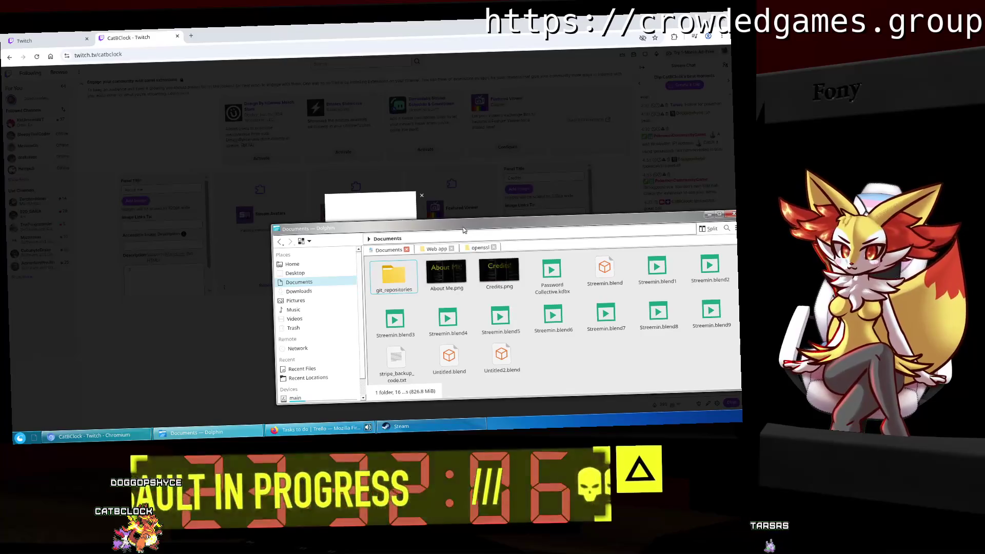
{"action": "left_click_drag", "start_coordinate": [333, 228], "coordinate": [294, 219]}
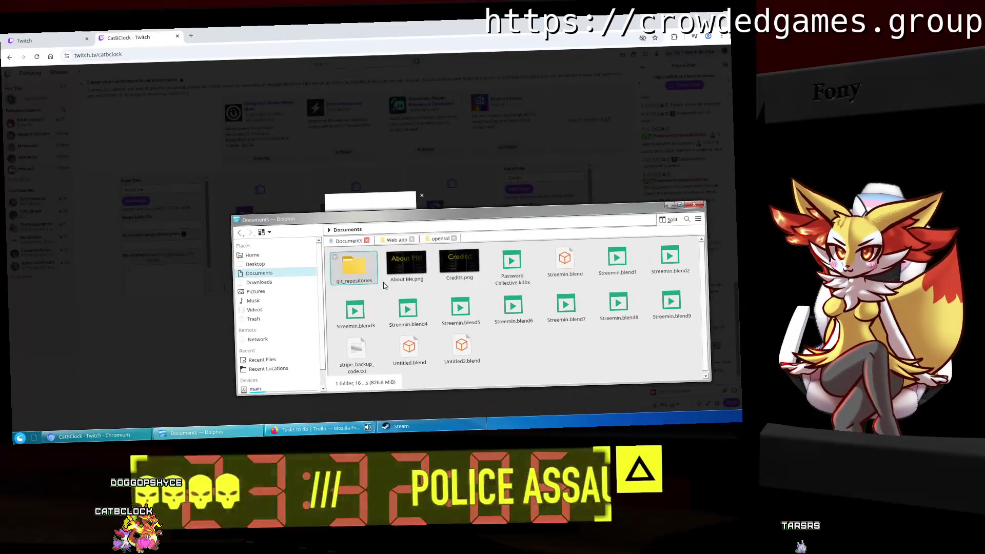
Move About Me.png and Credits.png into Downloads, then drop About Me.png into the Twitch upload.
{"action": "left_click", "coordinate": [453, 277], "text": "ctrl"}
{"action": "left_click_drag", "start_coordinate": [452, 277], "coordinate": [353, 285]}
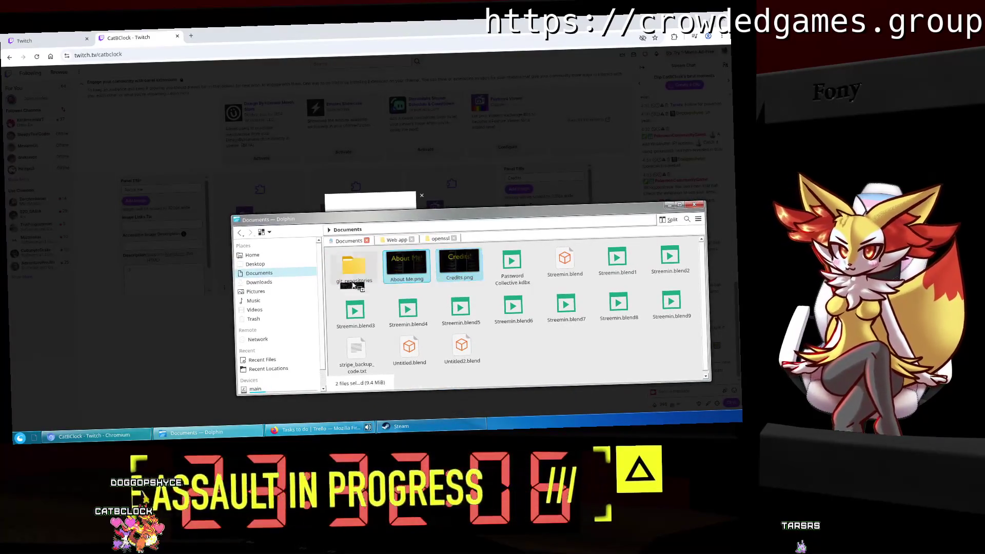
{"action": "left_click_drag", "start_coordinate": [263, 287], "coordinate": [262, 285]}
{"action": "left_click", "coordinate": [276, 292]}
{"action": "left_click", "coordinate": [259, 282]}
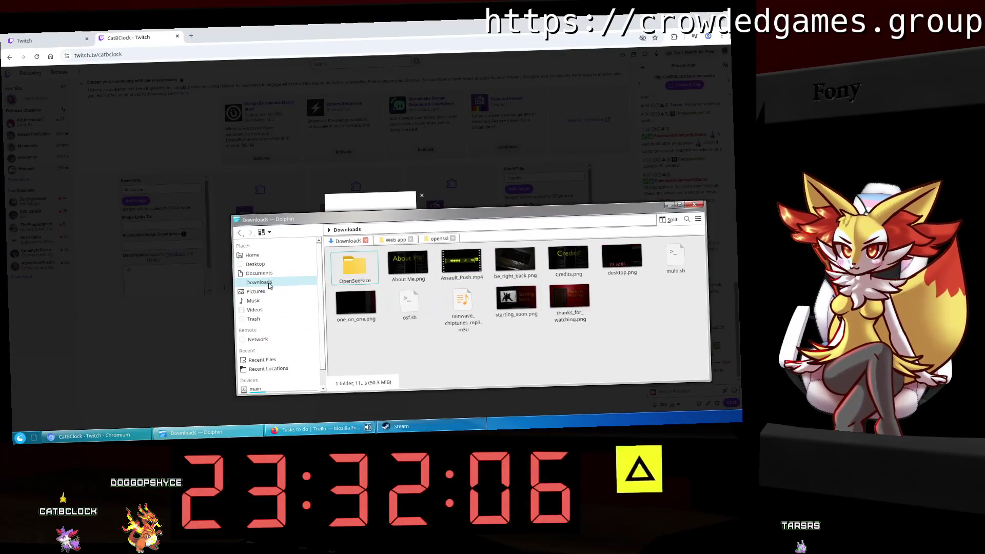
{"action": "left_click_drag", "start_coordinate": [427, 220], "coordinate": [402, 288]}
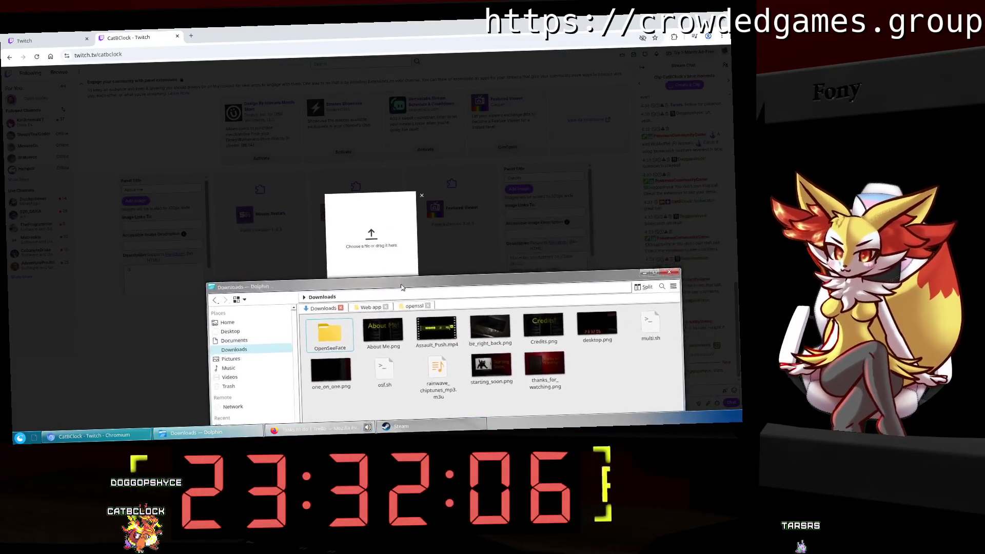
{"action": "mouse_move", "coordinate": [391, 336]}
{"action": "left_mouse_down"}
{"action": "mouse_move", "coordinate": [372, 232]}
{"action": "mouse_move", "coordinate": [381, 231]}
{"action": "left_mouse_up"}
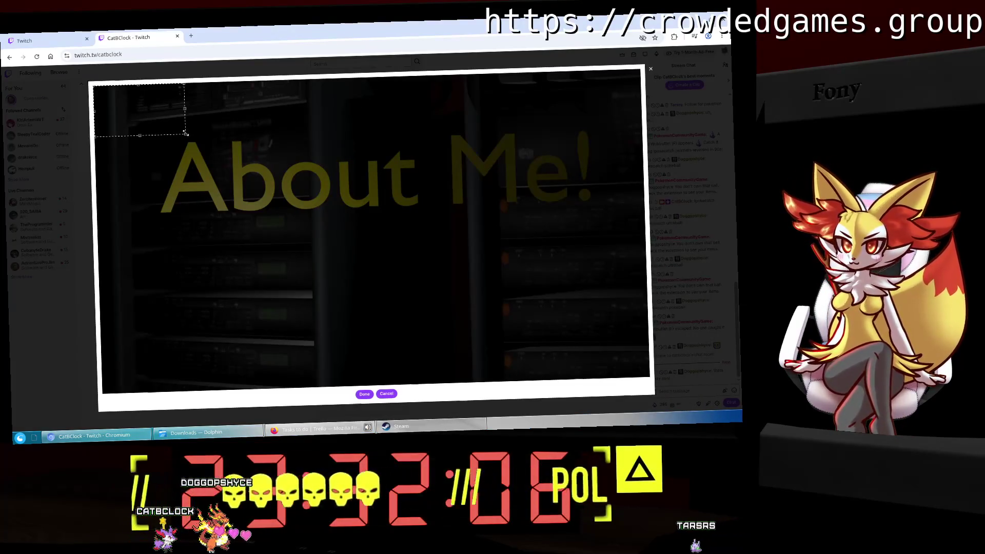
Stretch the crop box over the whole About Me image and accept the crop.
{"action": "mouse_move", "coordinate": [186, 134]}
{"action": "left_mouse_down"}
{"action": "mouse_move", "coordinate": [243, 164]}
{"action": "mouse_move", "coordinate": [564, 225]}
{"action": "mouse_move", "coordinate": [602, 251]}
{"action": "mouse_move", "coordinate": [639, 231]}
{"action": "left_mouse_up"}
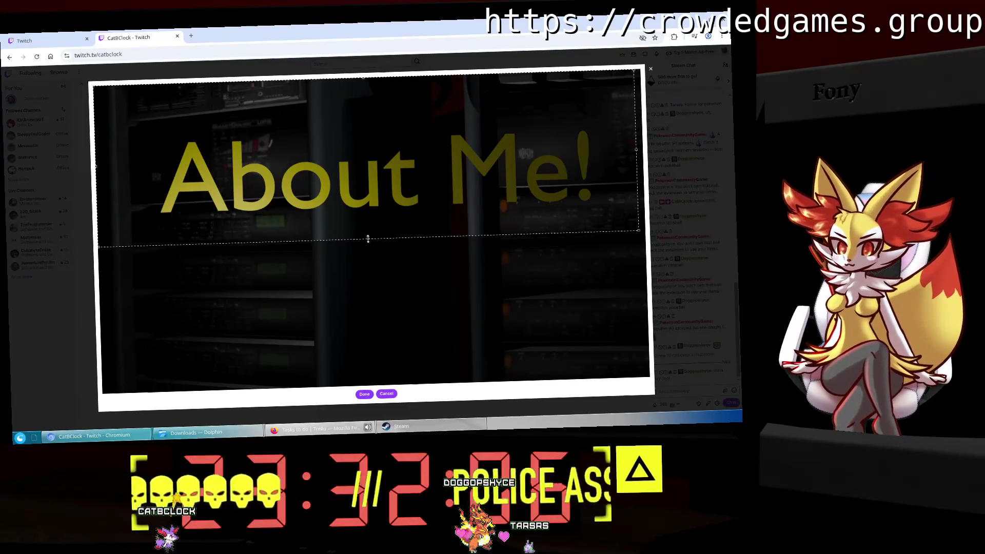
{"action": "left_click", "coordinate": [365, 394]}
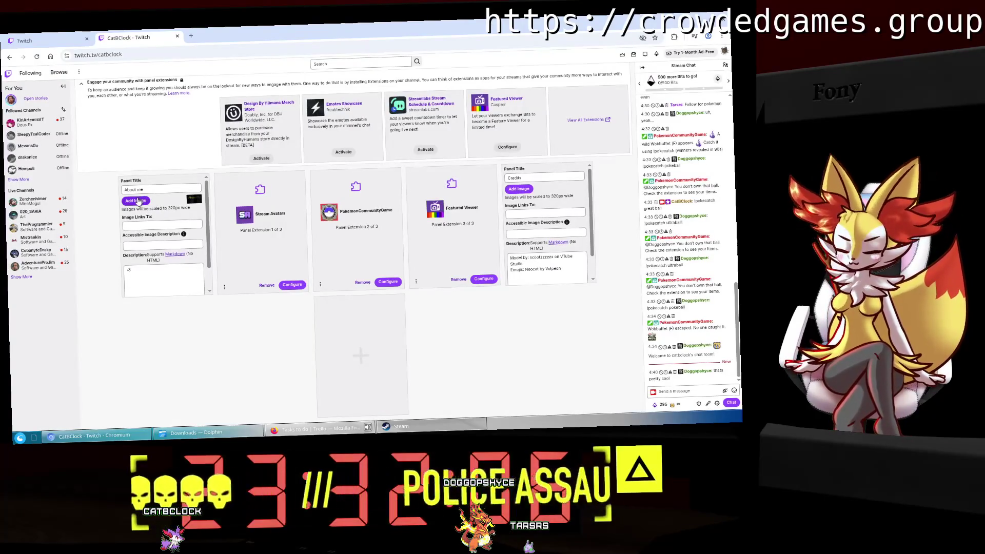
Check the over-1MB upload error and inspect Credits.png in the Downloads folder.
{"action": "scroll", "coordinate": [184, 246], "scroll_direction": "down", "scroll_amount": 2}
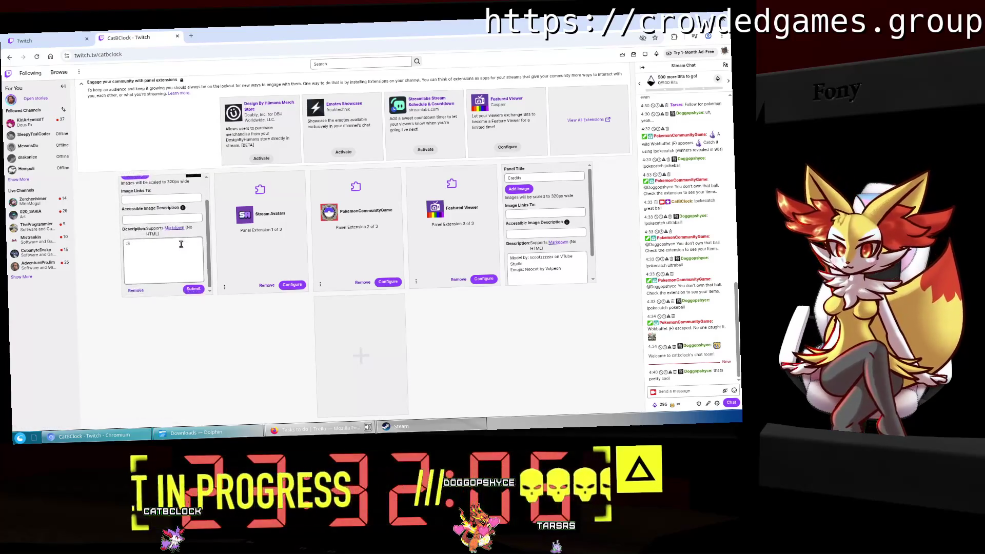
{"action": "scroll", "coordinate": [175, 272], "scroll_direction": "down", "scroll_amount": 1}
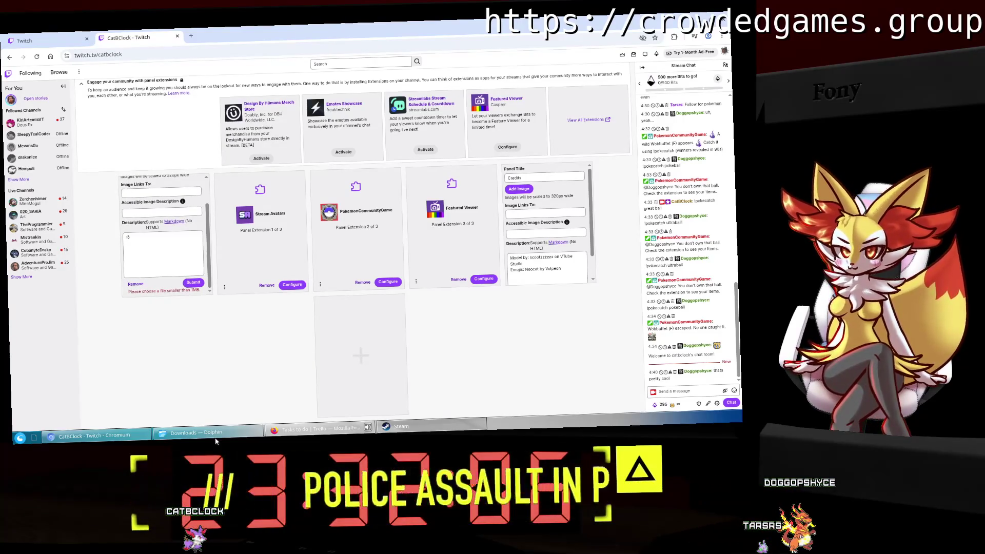
{"action": "left_click", "coordinate": [215, 433]}
{"action": "left_click_drag", "start_coordinate": [390, 283], "coordinate": [359, 76]}
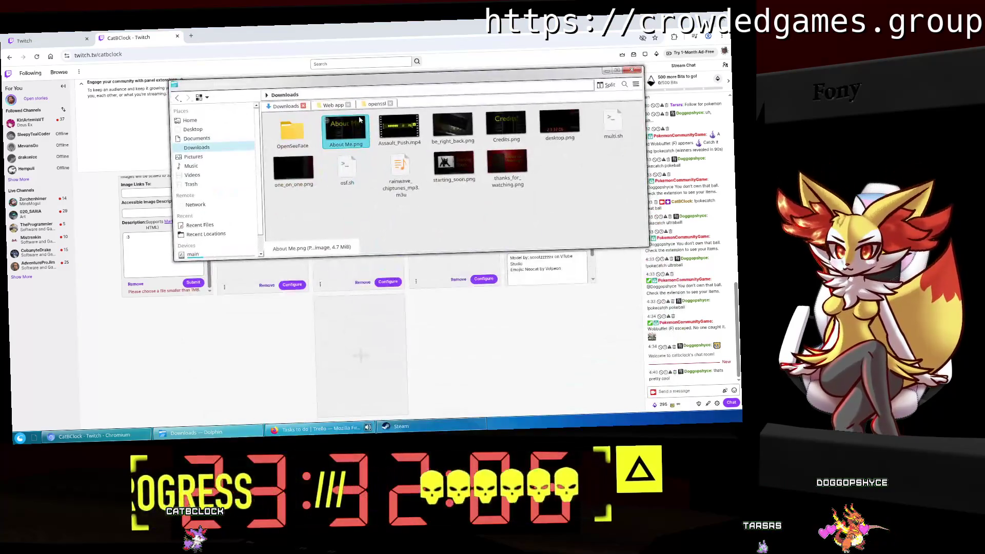
{"action": "left_click", "coordinate": [386, 128]}
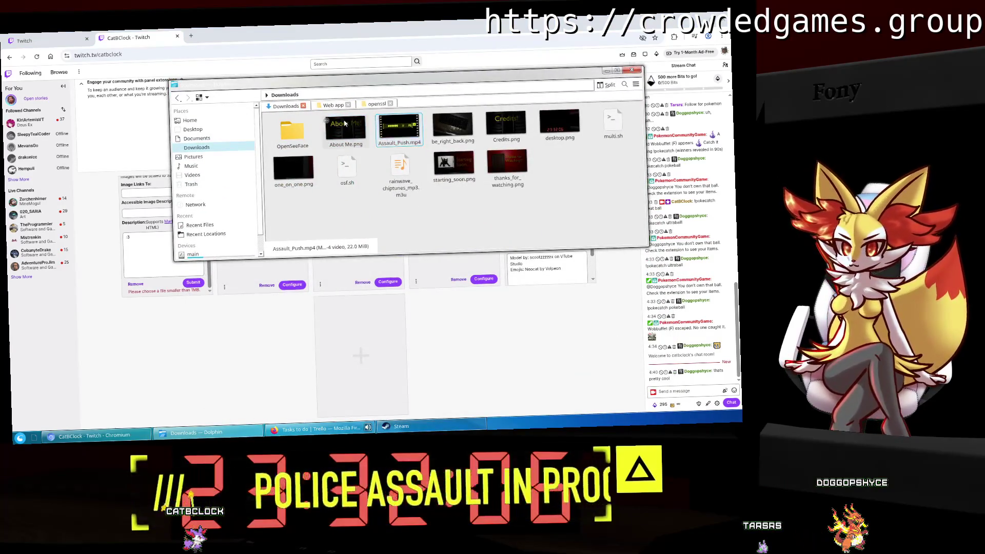
{"action": "right_click", "coordinate": [505, 122]}
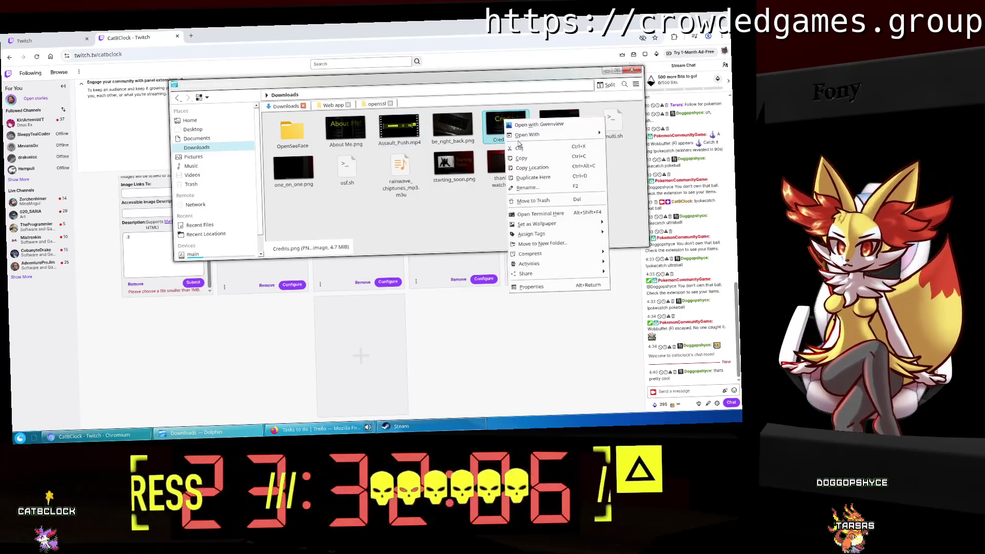
{"action": "left_click", "coordinate": [459, 238]}
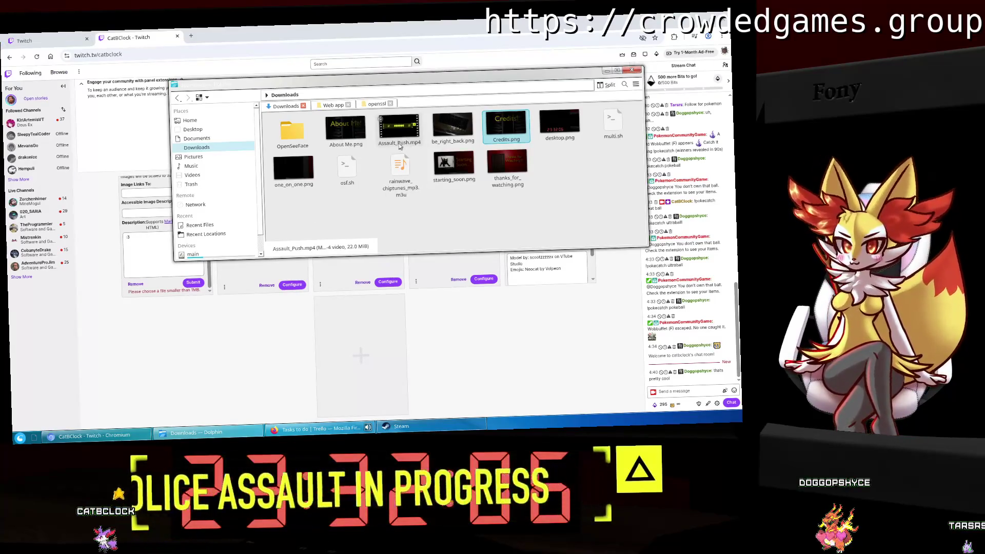
{"action": "left_click", "coordinate": [384, 209]}
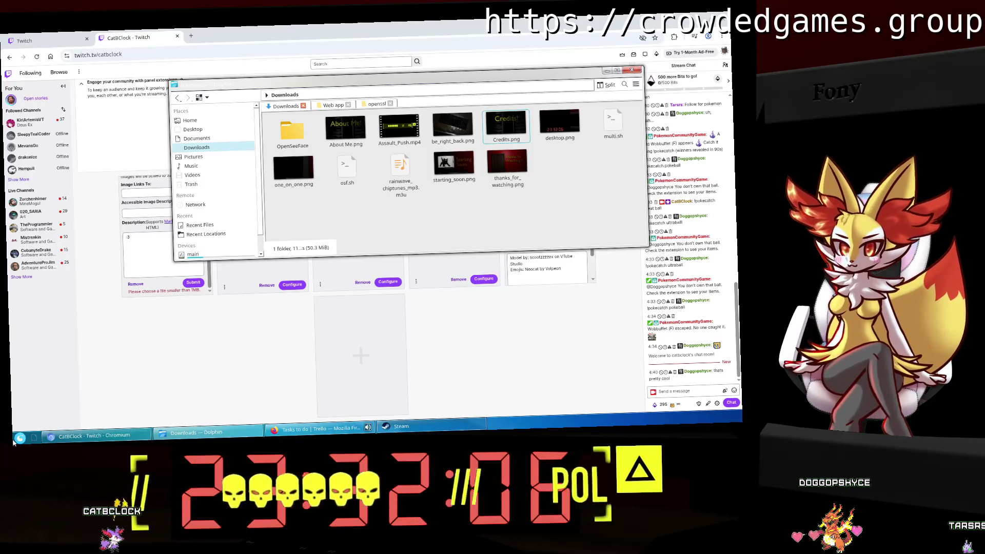
{"action": "left_click", "coordinate": [19, 437]}
Open Streemin.blend in Blender and render the Credits! scene.
{"action": "left_click", "coordinate": [87, 270]}
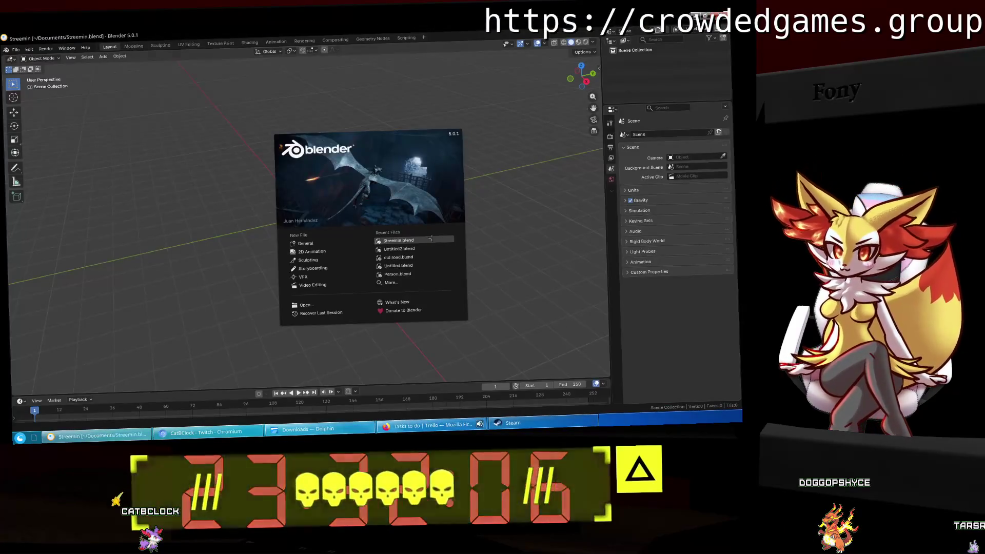
{"action": "left_click", "coordinate": [431, 239]}
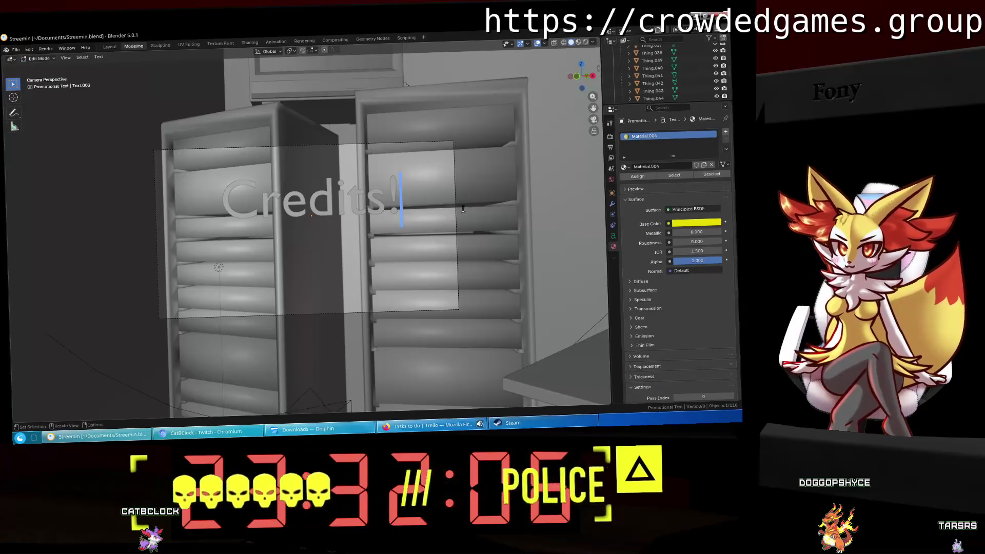
{"action": "left_click", "coordinate": [15, 51]}
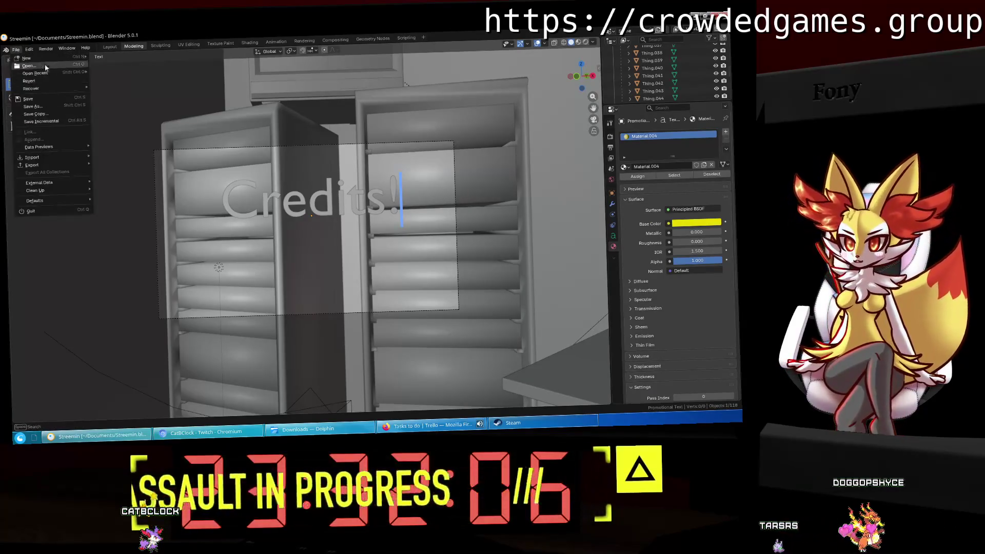
{"action": "left_click", "coordinate": [49, 50]}
{"action": "left_click", "coordinate": [61, 57]}
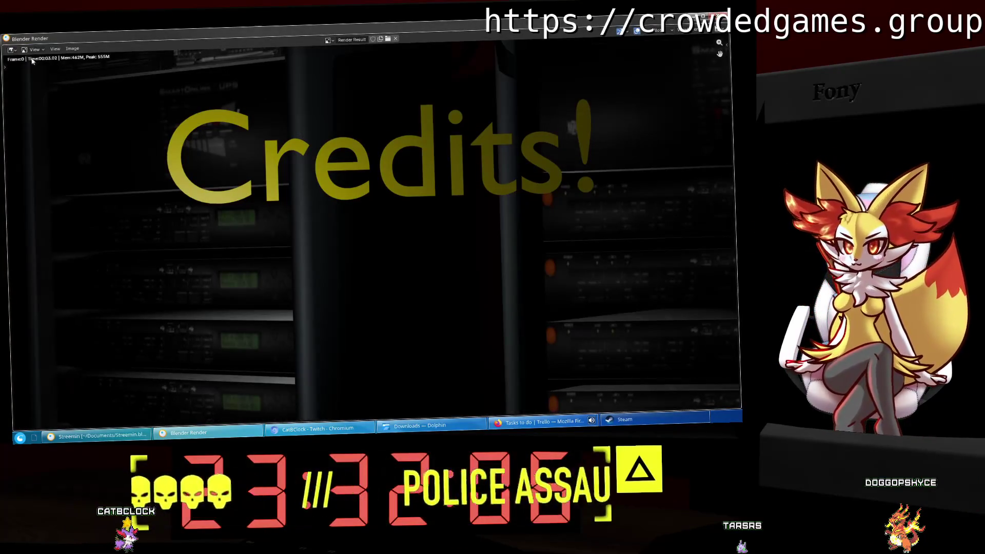
Overwrite Credits.png with the render as an RGB PNG at 100% compression.
{"action": "left_click", "coordinate": [71, 49]}
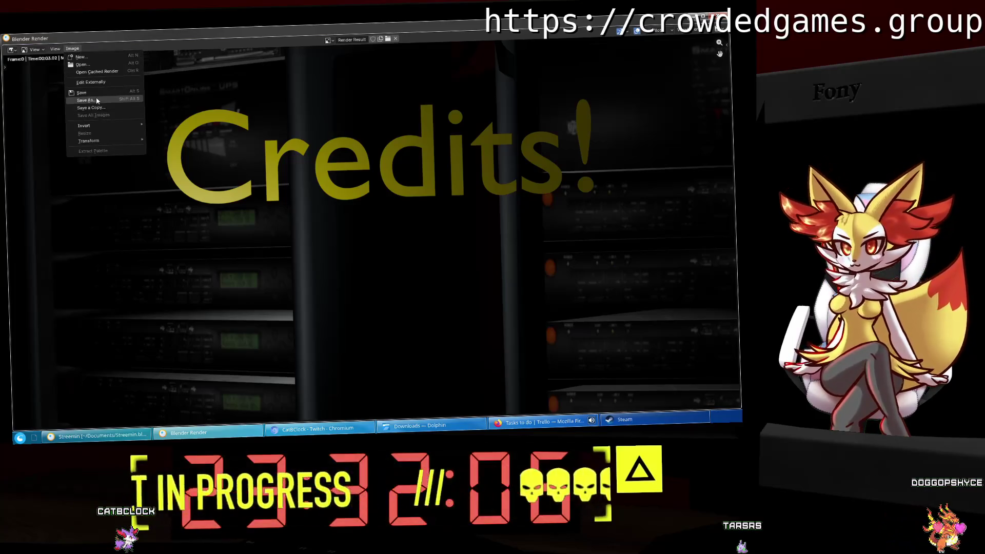
{"action": "left_click", "coordinate": [97, 100]}
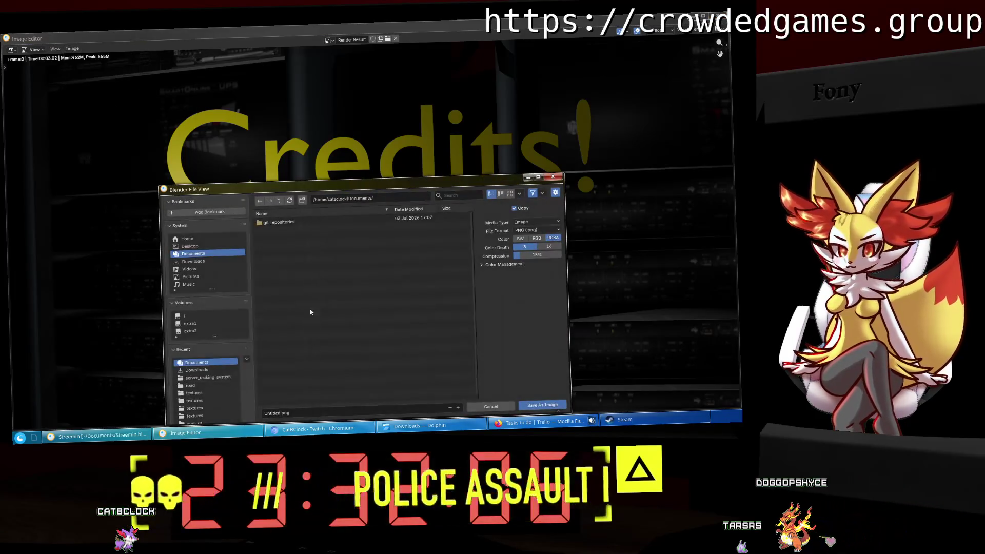
{"action": "left_click", "coordinate": [307, 250]}
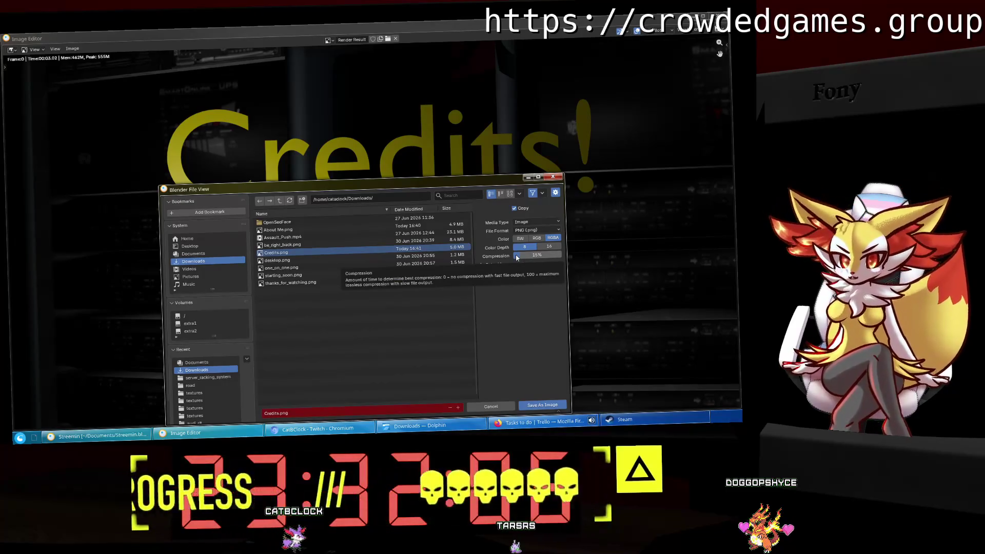
{"action": "left_click_drag", "start_coordinate": [516, 258], "coordinate": [560, 255]}
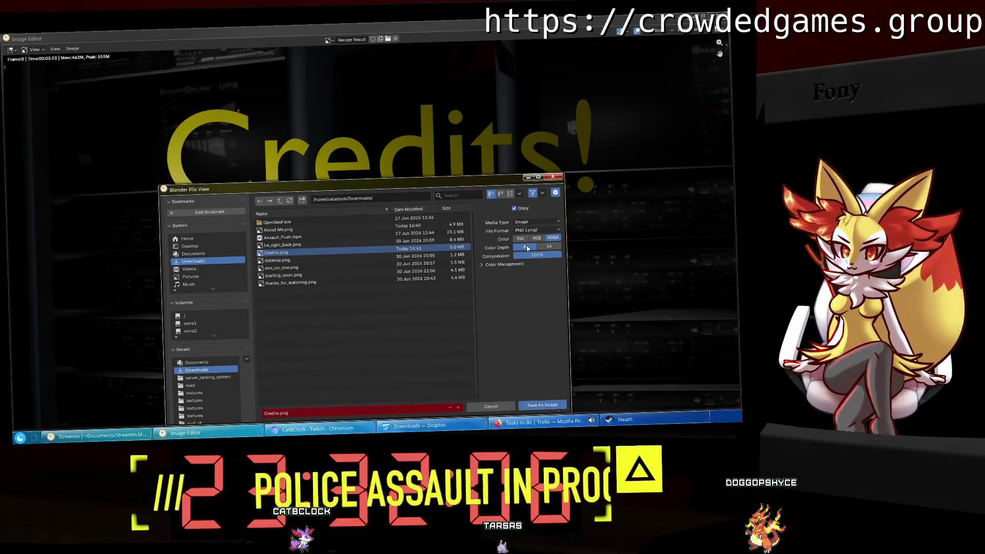
{"action": "left_click", "coordinate": [541, 237]}
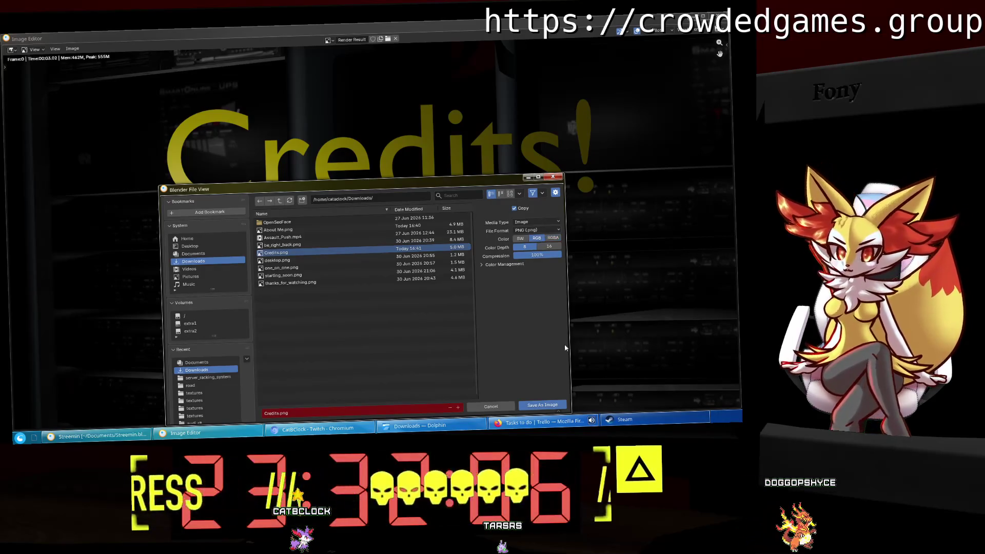
{"action": "left_click", "coordinate": [552, 404]}
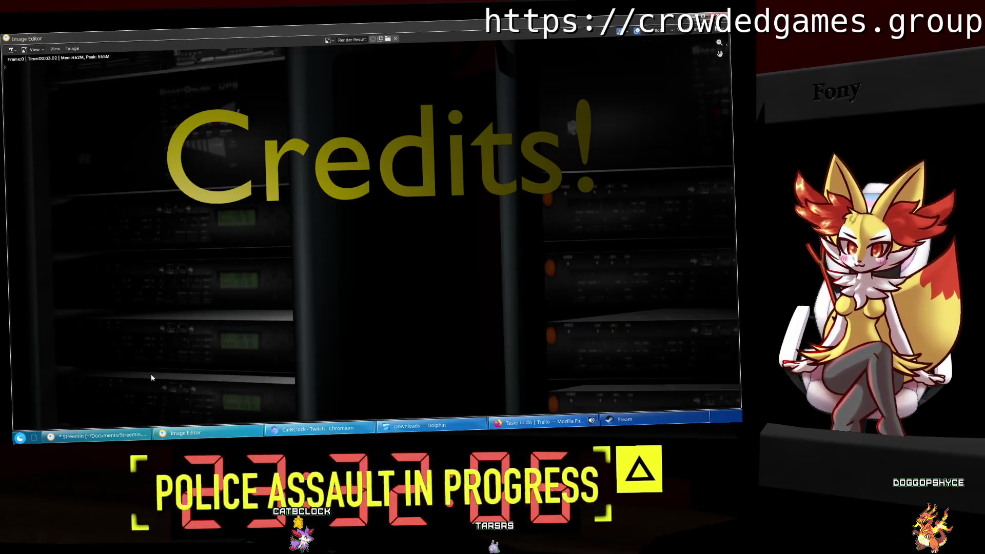
{"action": "left_click", "coordinate": [337, 426]}
Upload Credits.png to the Credits panel and crop it to cover the full image.
{"action": "left_click", "coordinate": [20, 438]}
{"action": "left_click", "coordinate": [198, 263]}
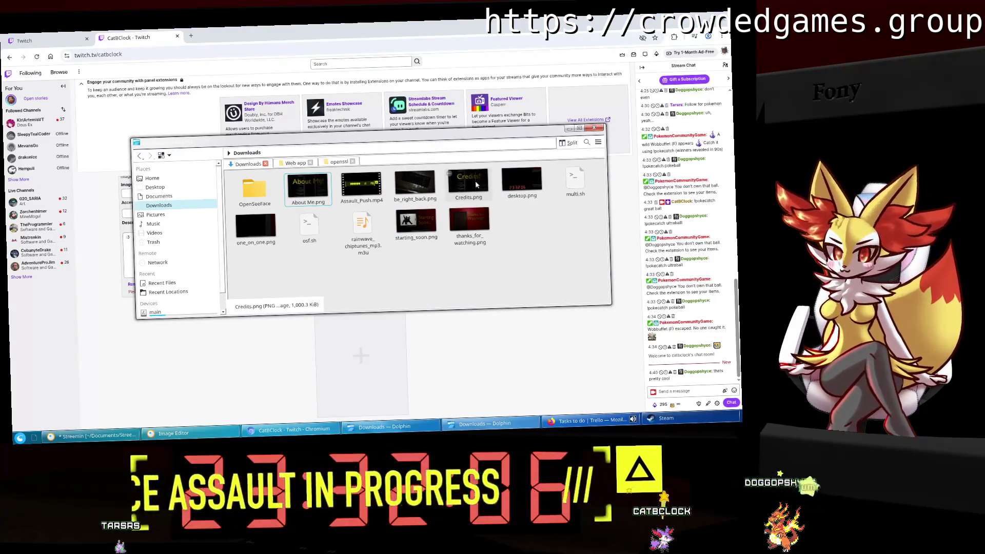
{"action": "left_click", "coordinate": [569, 129]}
{"action": "scroll", "coordinate": [171, 207], "scroll_direction": "up", "scroll_amount": 2}
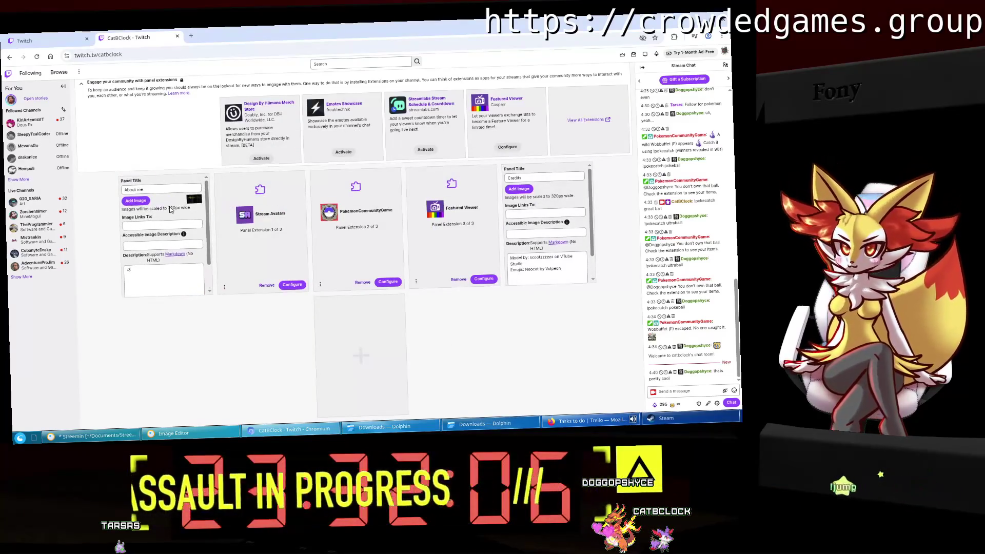
{"action": "left_click", "coordinate": [526, 190]}
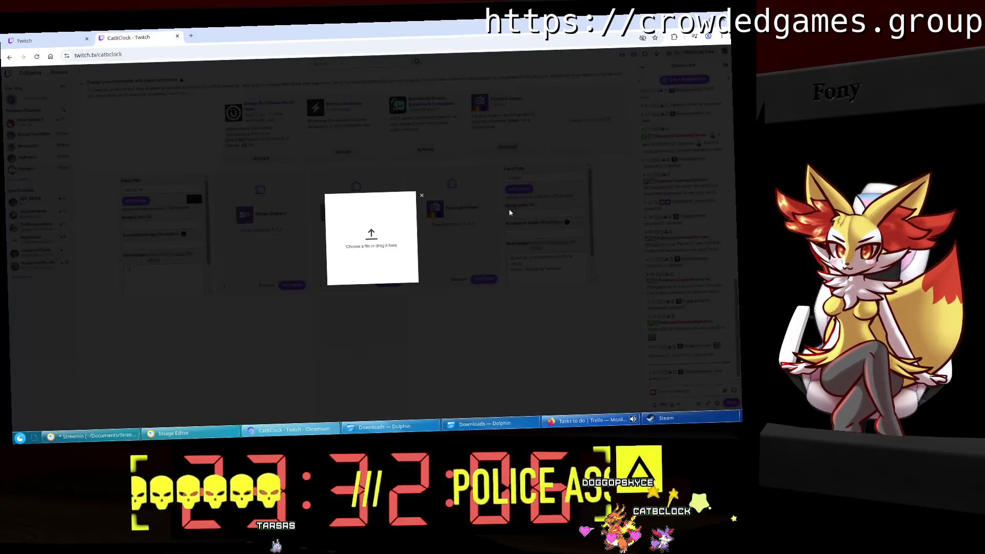
{"action": "left_click", "coordinate": [485, 424]}
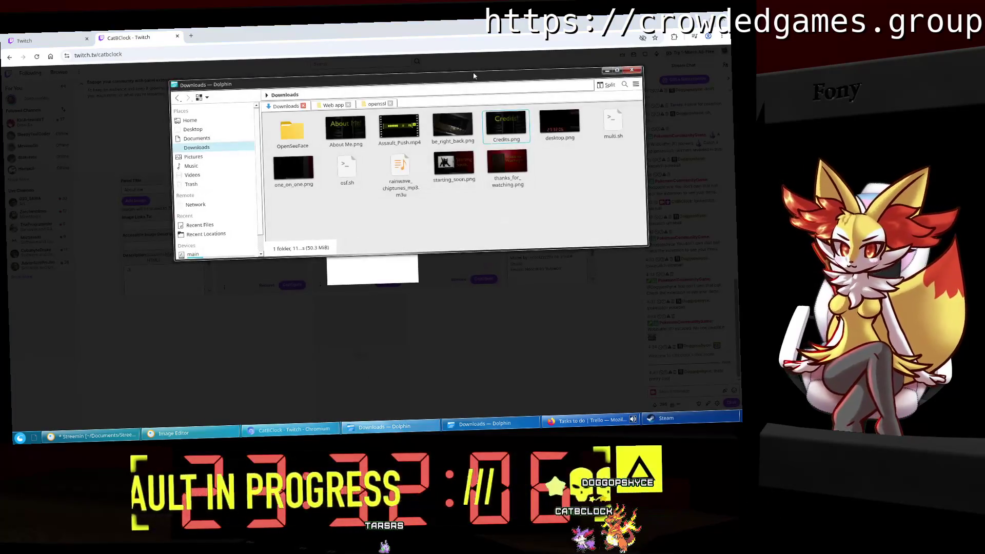
{"action": "left_click_drag", "start_coordinate": [471, 83], "coordinate": [434, 295]}
{"action": "mouse_move", "coordinate": [468, 335]}
{"action": "left_mouse_down"}
{"action": "mouse_move", "coordinate": [401, 239]}
{"action": "mouse_move", "coordinate": [375, 235]}
{"action": "left_mouse_up"}
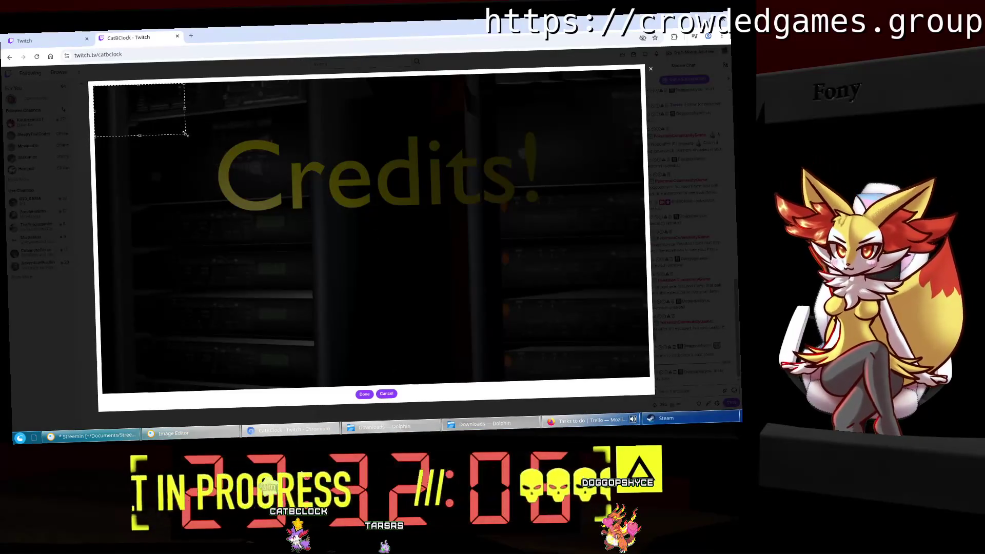
{"action": "mouse_move", "coordinate": [186, 134]}
{"action": "left_mouse_down"}
{"action": "mouse_move", "coordinate": [641, 382]}
{"action": "mouse_move", "coordinate": [662, 382]}
{"action": "left_mouse_up"}
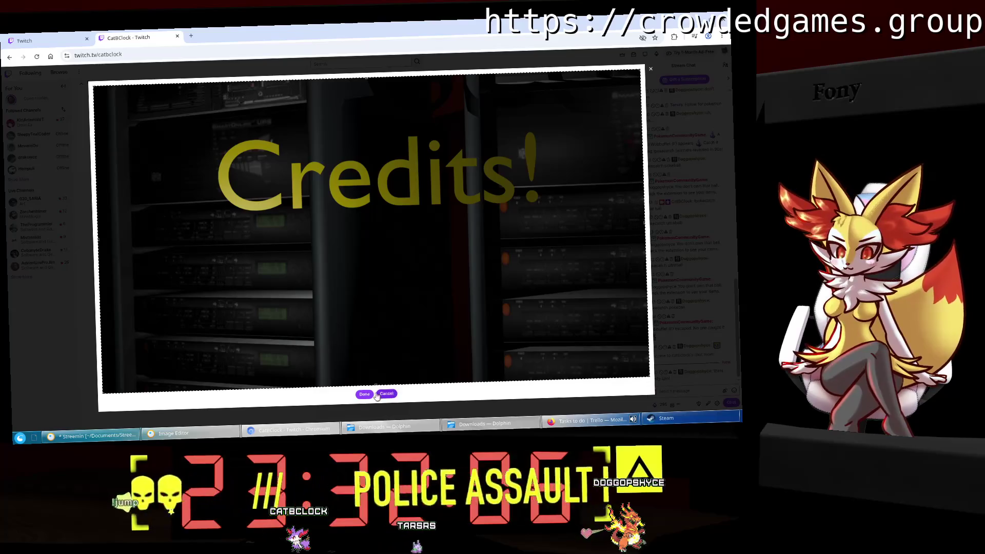
{"action": "left_click", "coordinate": [367, 394]}
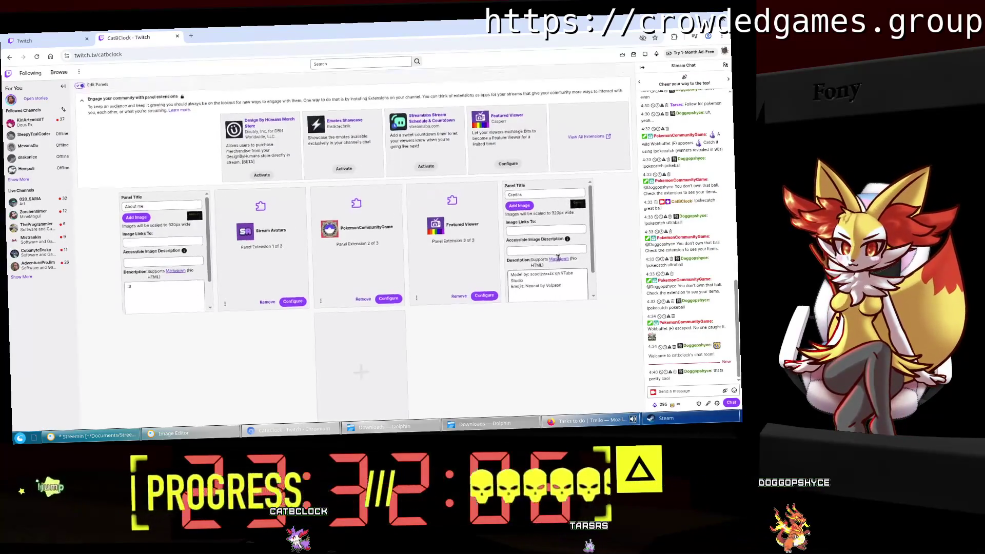
Check Credits.png's file details in Downloads, then close the Downloads window.
{"action": "scroll", "coordinate": [558, 258], "scroll_direction": "down", "scroll_amount": 3}
{"action": "scroll", "coordinate": [574, 263], "scroll_direction": "down", "scroll_amount": 1}
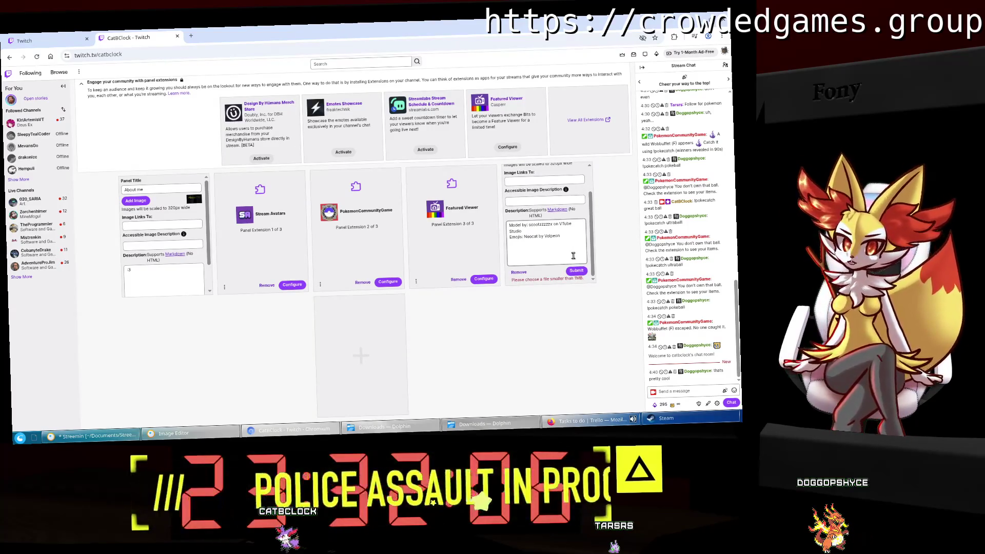
{"action": "left_click", "coordinate": [384, 426]}
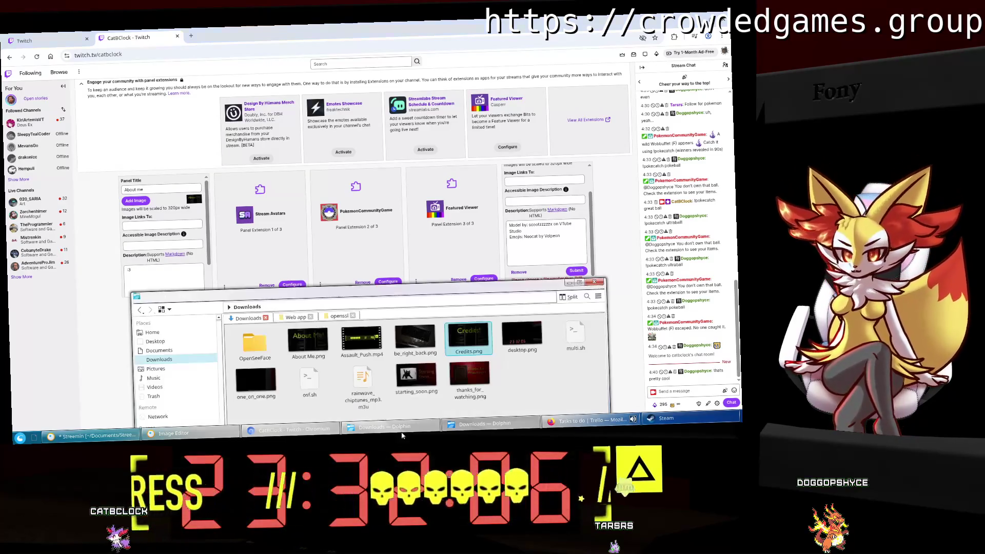
{"action": "left_click_drag", "start_coordinate": [480, 290], "coordinate": [459, 132]}
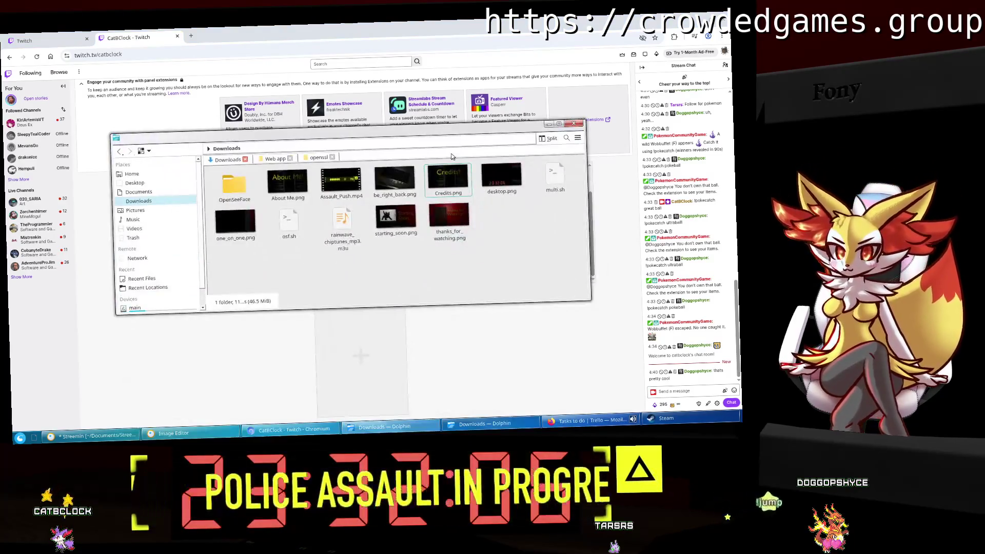
{"action": "right_click", "coordinate": [452, 174]}
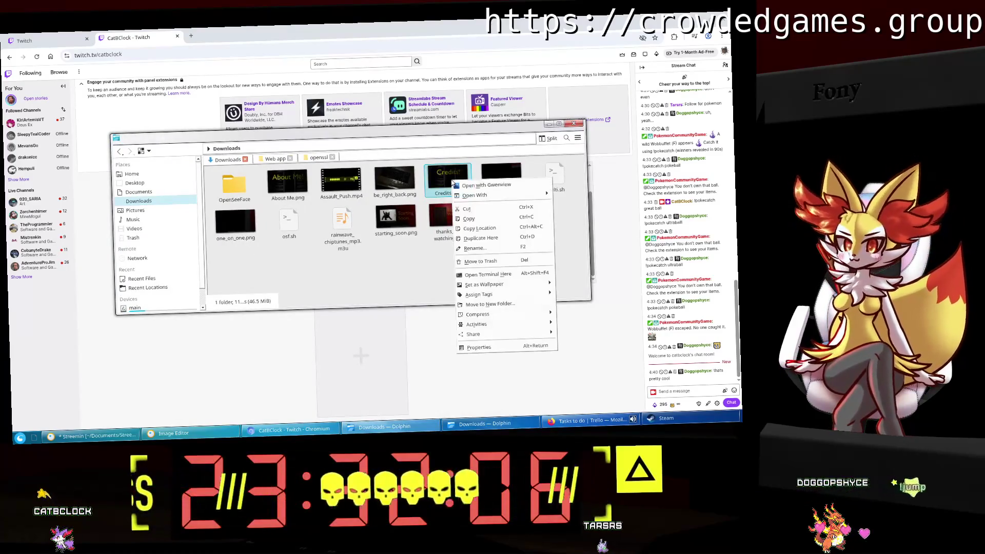
{"action": "left_click", "coordinate": [431, 255]}
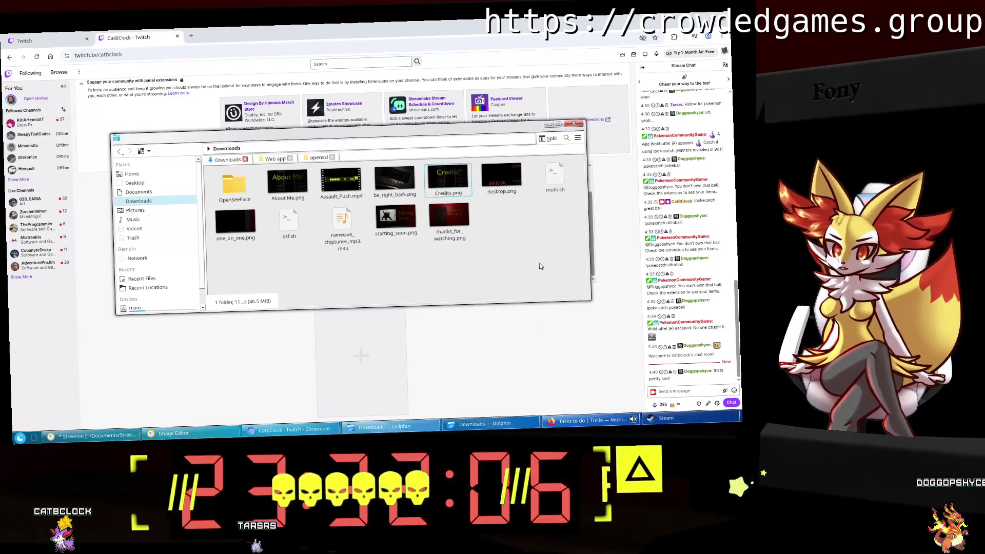
{"action": "left_click", "coordinate": [573, 124]}
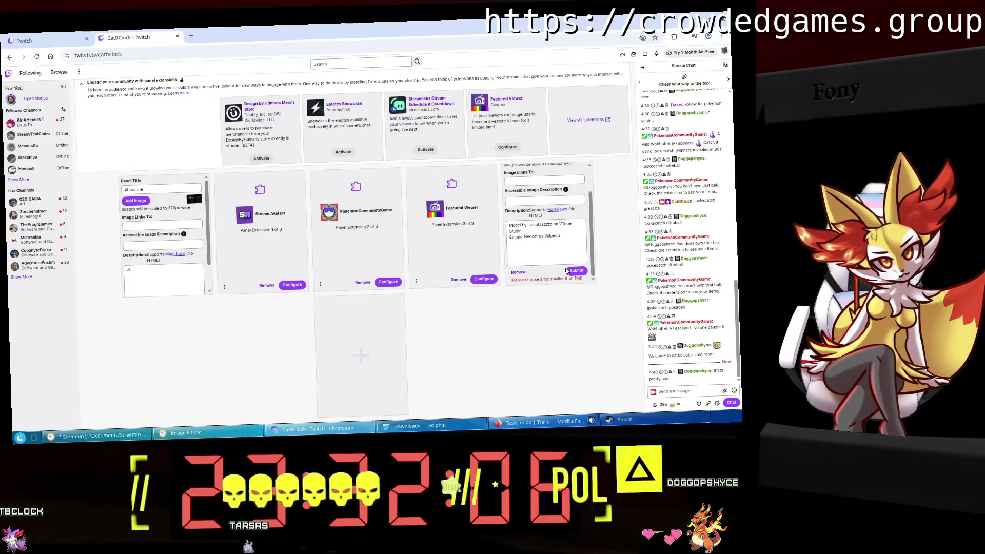
{"action": "scroll", "coordinate": [574, 178], "scroll_direction": "up", "scroll_amount": 2}
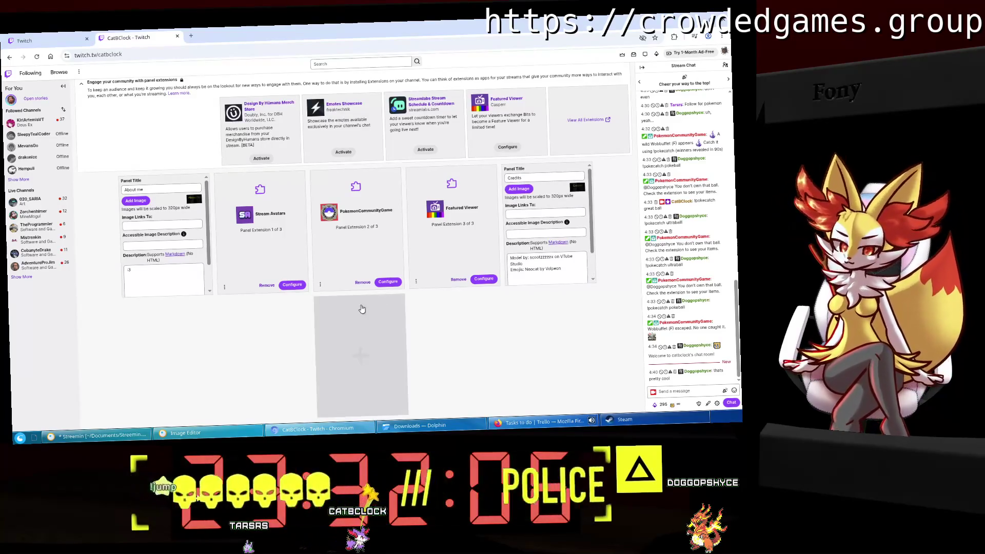
Replace the Credits! text with 'About Me!' and save the Blender project.
{"action": "left_click", "coordinate": [111, 437]}
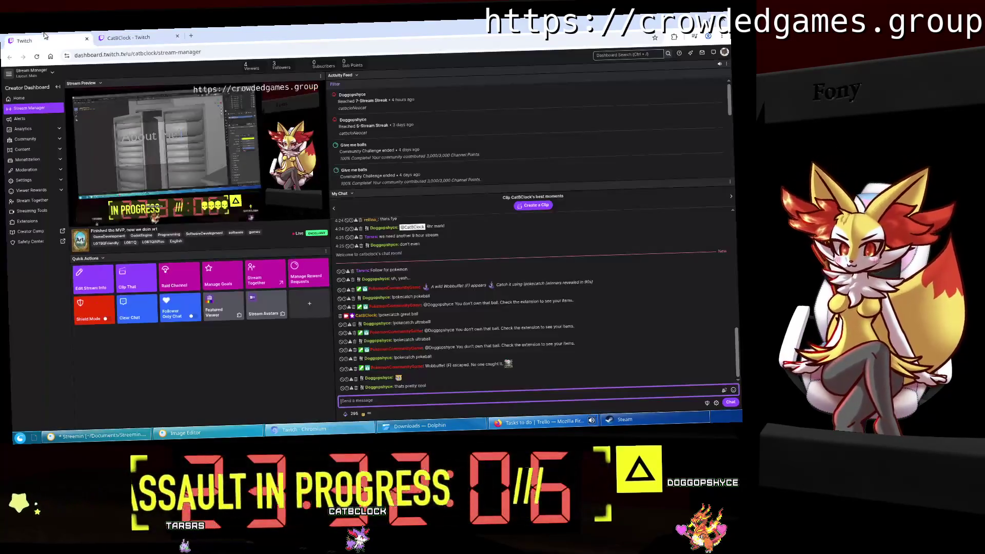
{"action": "left_click", "coordinate": [111, 437]}
{"action": "key", "text": "alt+Tab"}
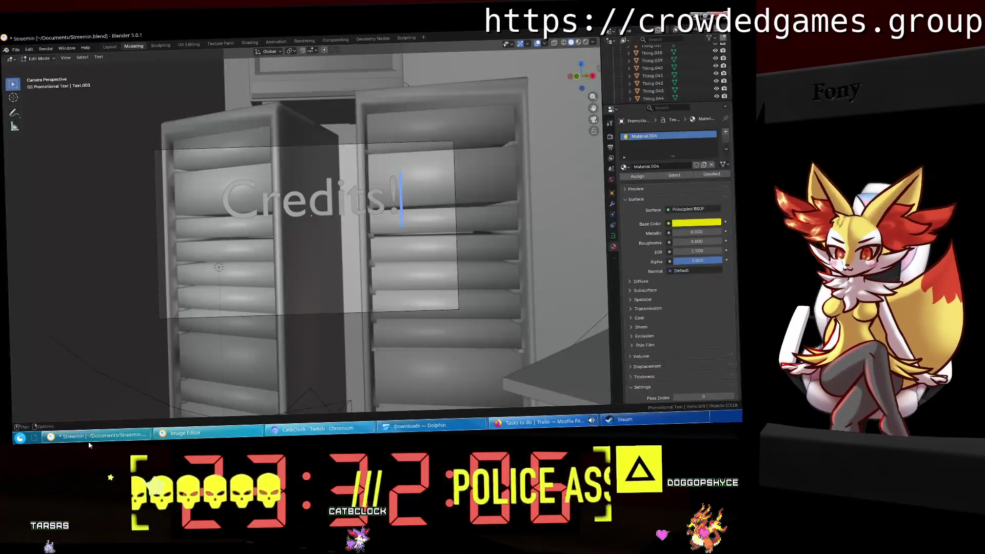
{"action": "left_click_drag", "start_coordinate": [415, 199], "coordinate": [249, 205]}
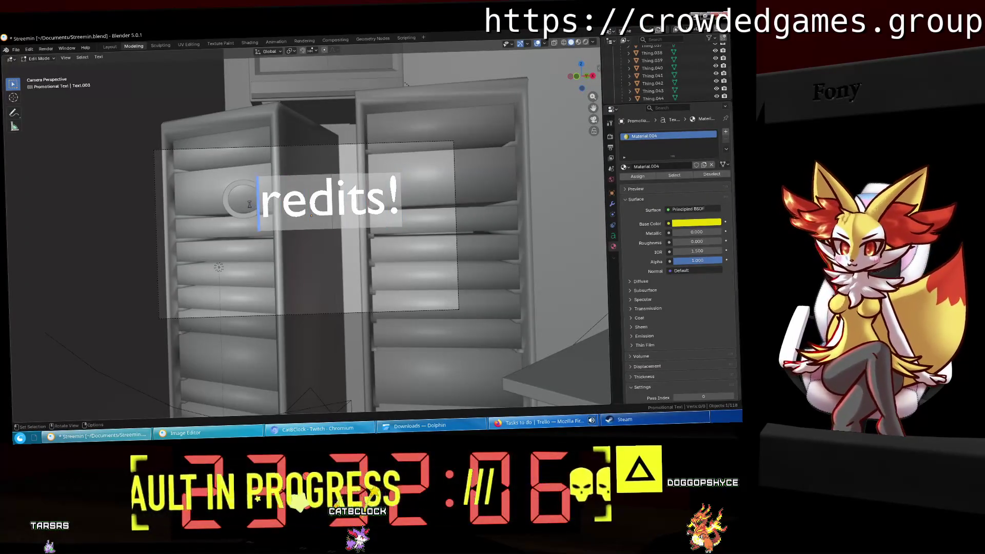
{"action": "key", "text": "BackSpace"}
{"action": "key", "text": "BackSpace"}
{"action": "type", "text": "Abou"}
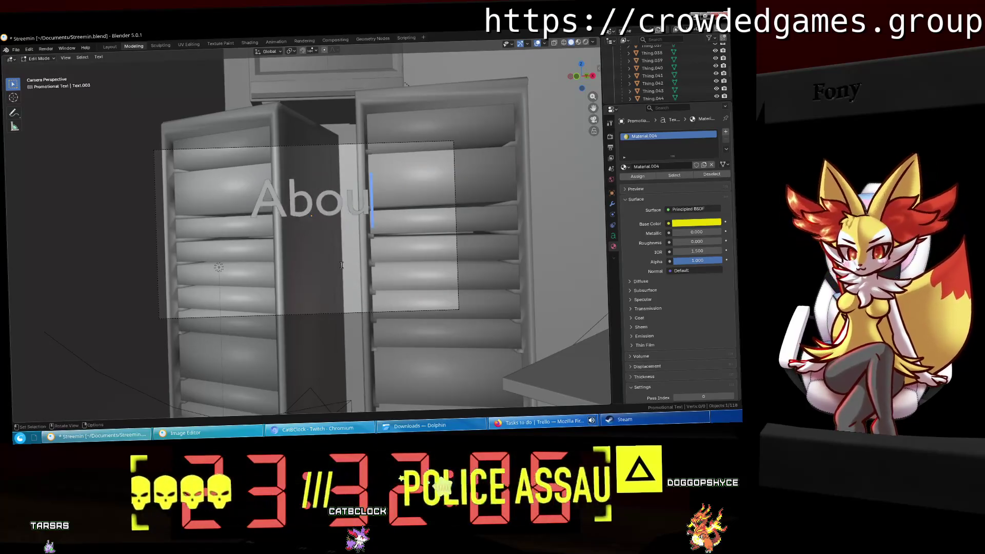
{"action": "type", "text": "t Me!"}
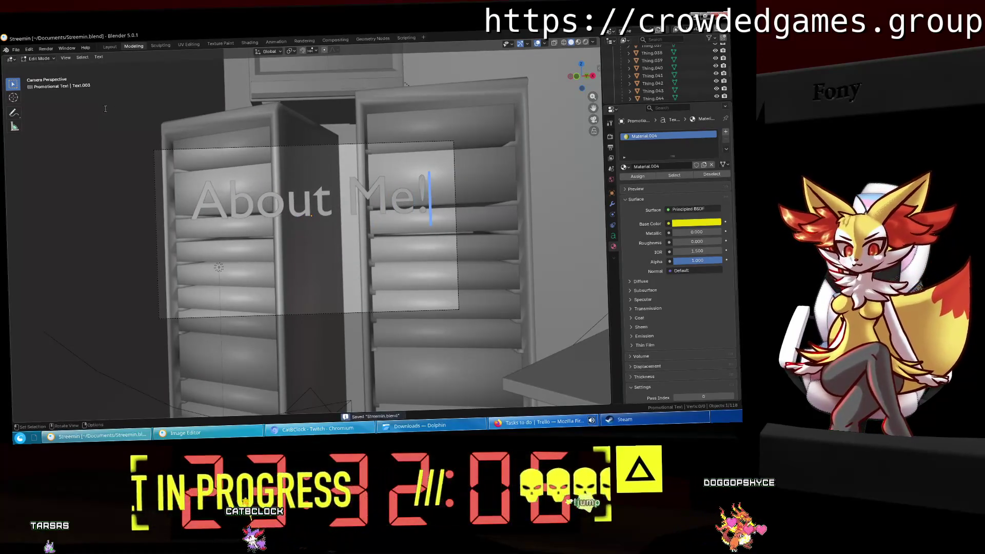
{"action": "key", "text": "ctrl+s"}
Render the scene and save it as About Me.png at 100% compression.
{"action": "left_click", "coordinate": [17, 50]}
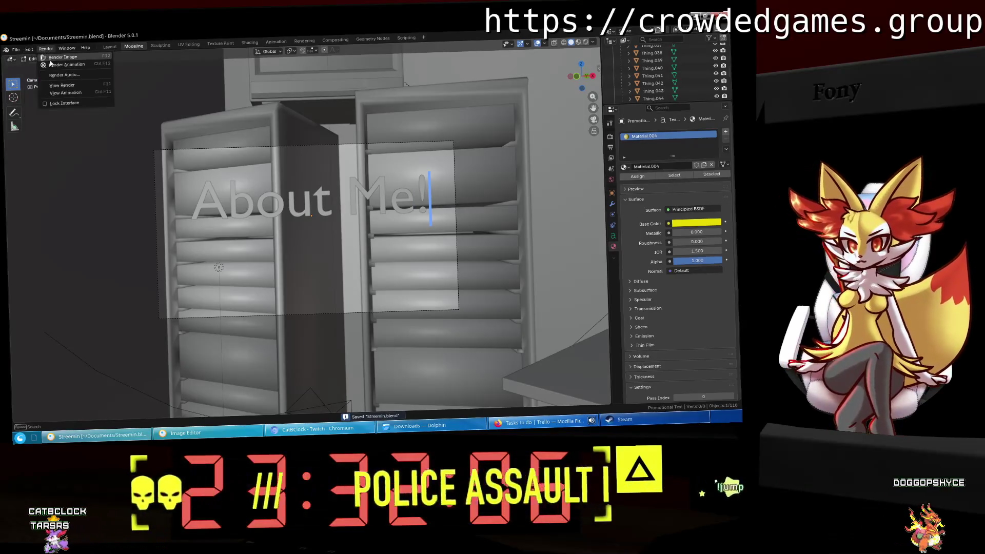
{"action": "left_click", "coordinate": [51, 62]}
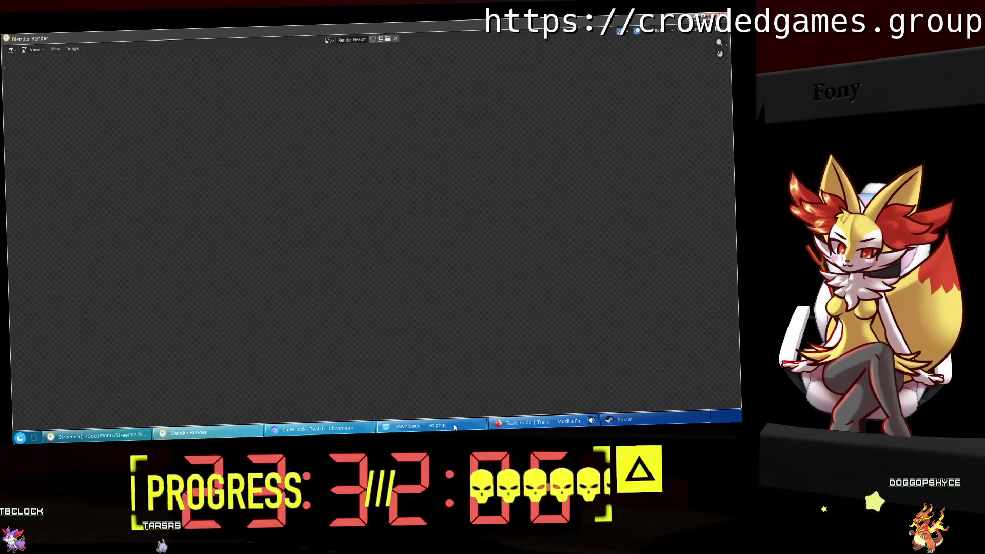
{"action": "mouse_move", "coordinate": [454, 427]}
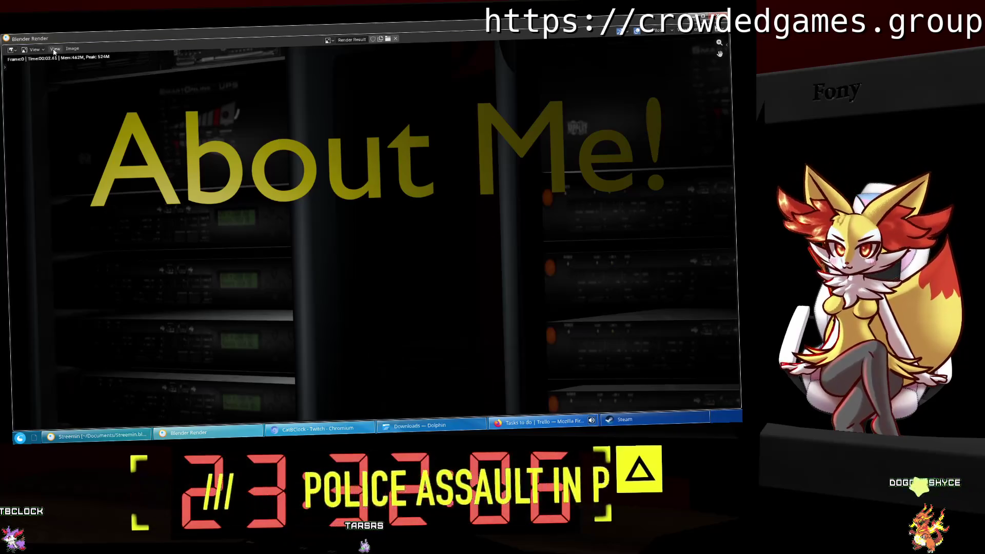
{"action": "left_click", "coordinate": [71, 49]}
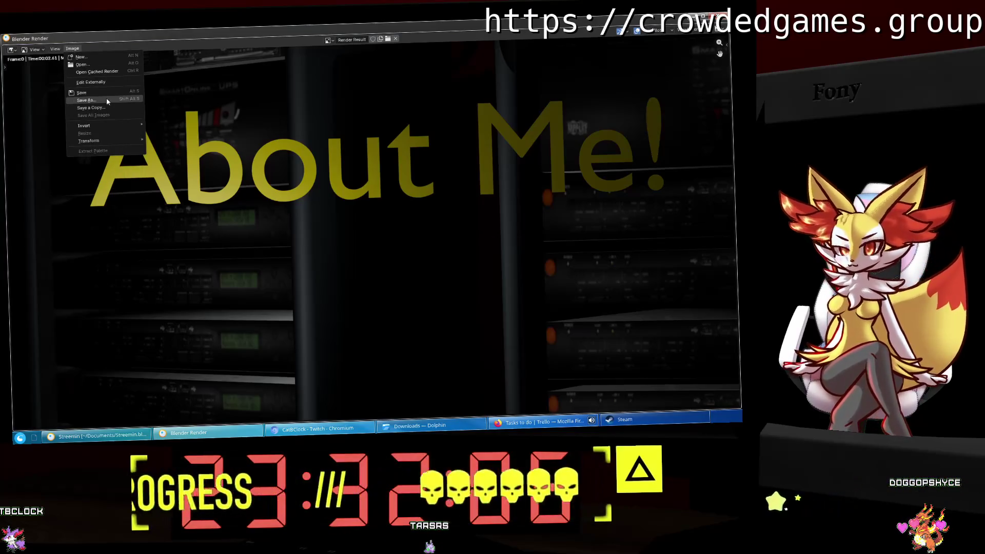
{"action": "left_click", "coordinate": [106, 98]}
{"action": "left_click", "coordinate": [297, 230]}
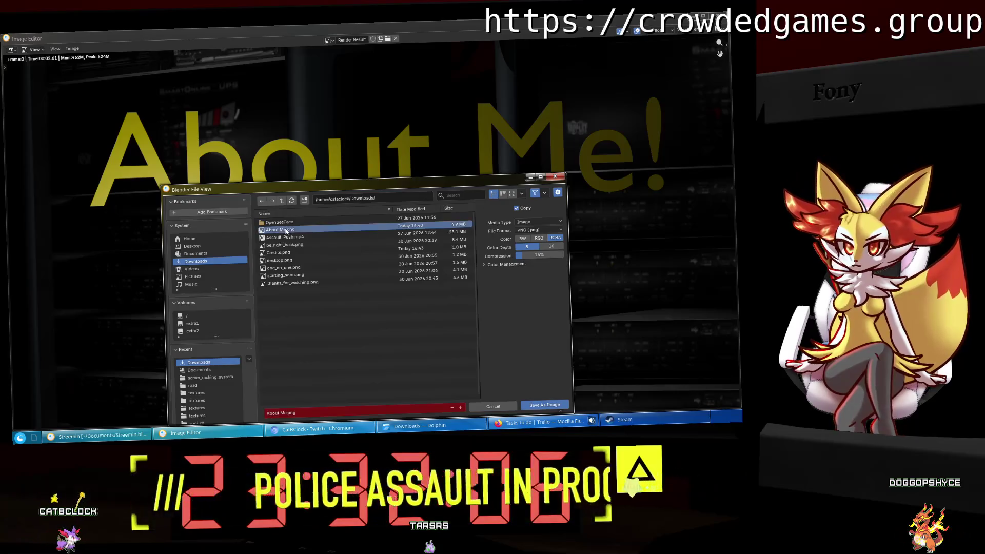
{"action": "left_click_drag", "start_coordinate": [525, 255], "coordinate": [565, 255]}
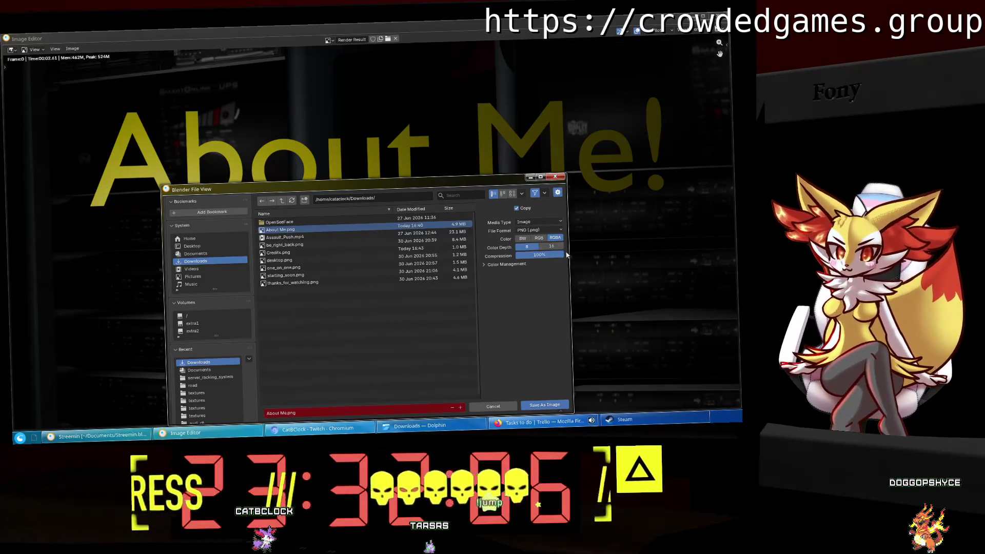
{"action": "left_click", "coordinate": [539, 405]}
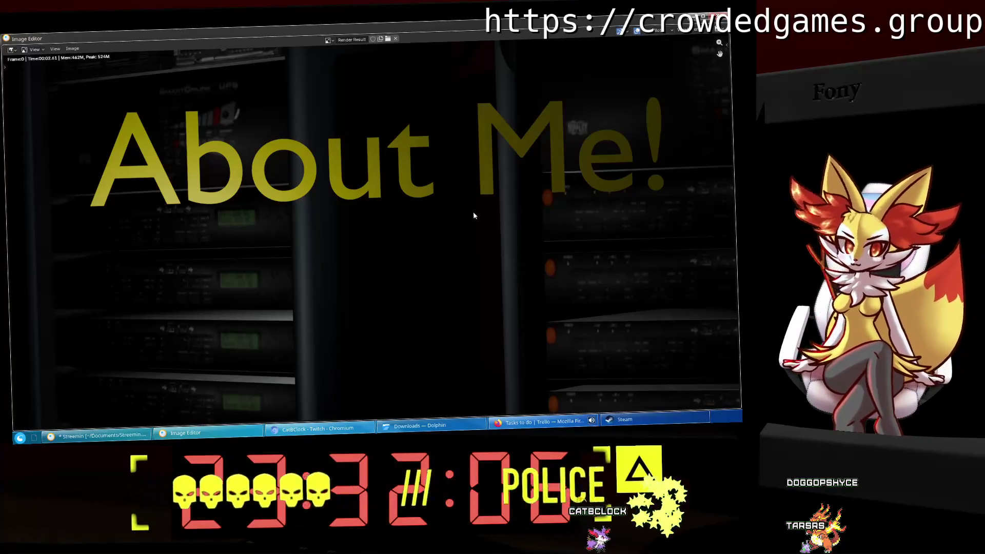
Close the render and verify About Me.png in the Downloads folder.
{"action": "key", "text": "Escape"}
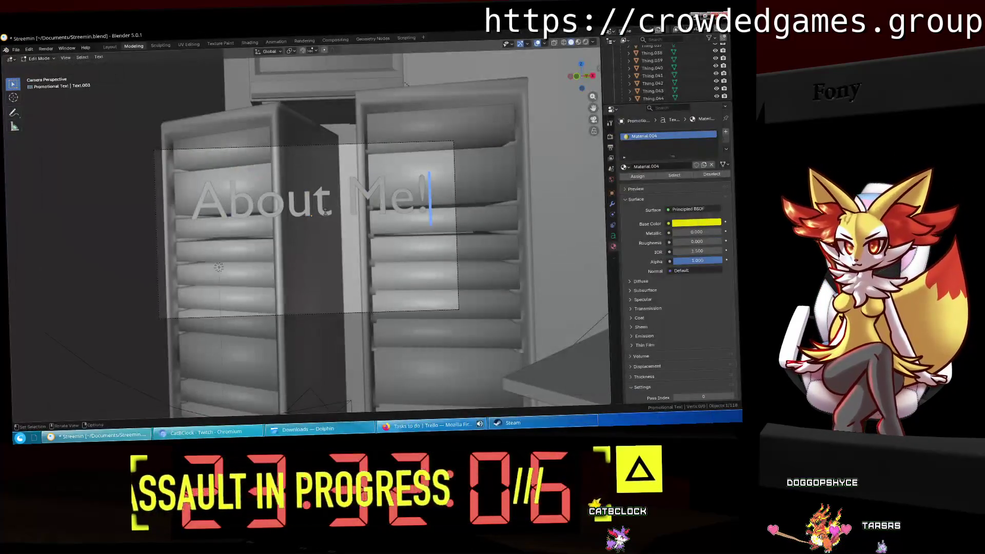
{"action": "left_click", "coordinate": [308, 428]}
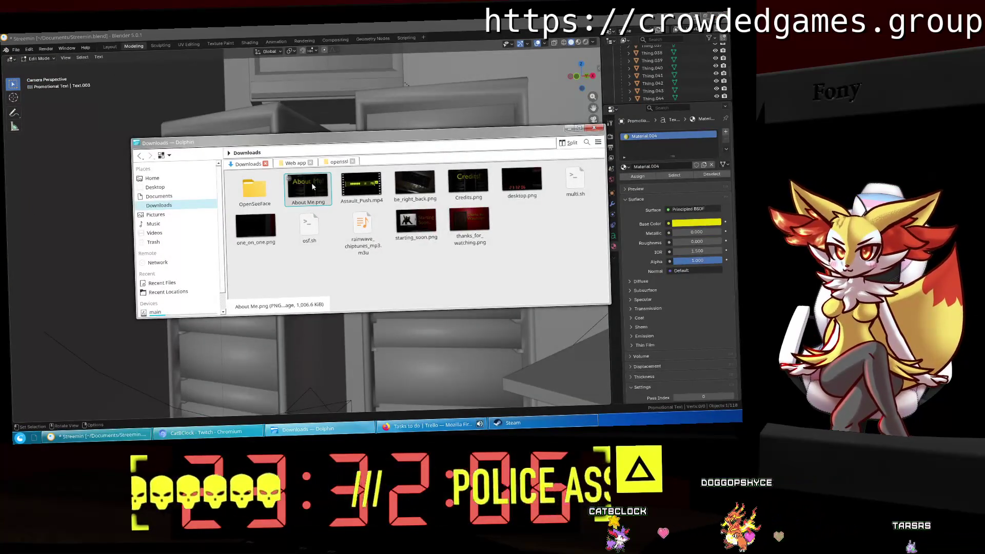
{"action": "left_click", "coordinate": [571, 130]}
Quit Blender without saving and move the restored Twitch window aside.
{"action": "left_click", "coordinate": [724, 23]}
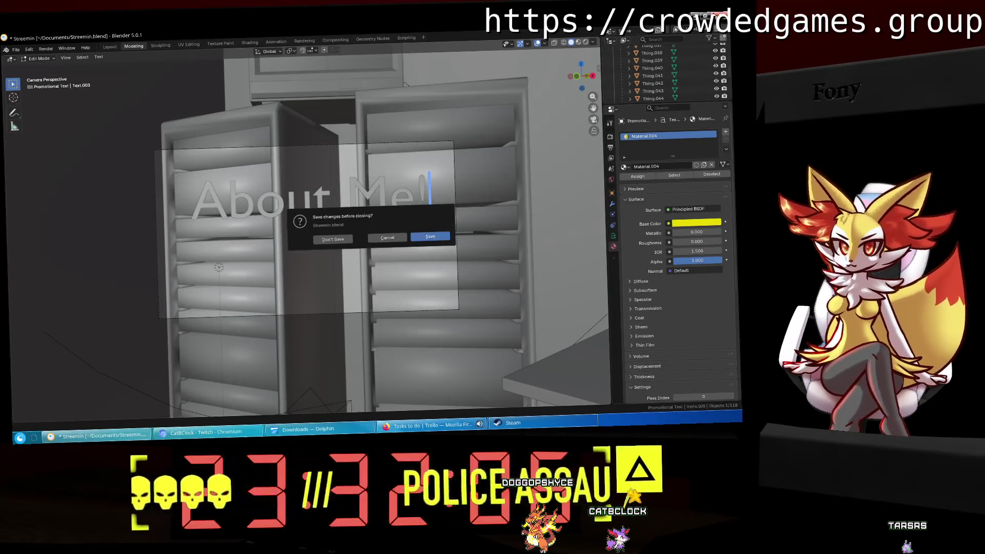
{"action": "left_click", "coordinate": [324, 241]}
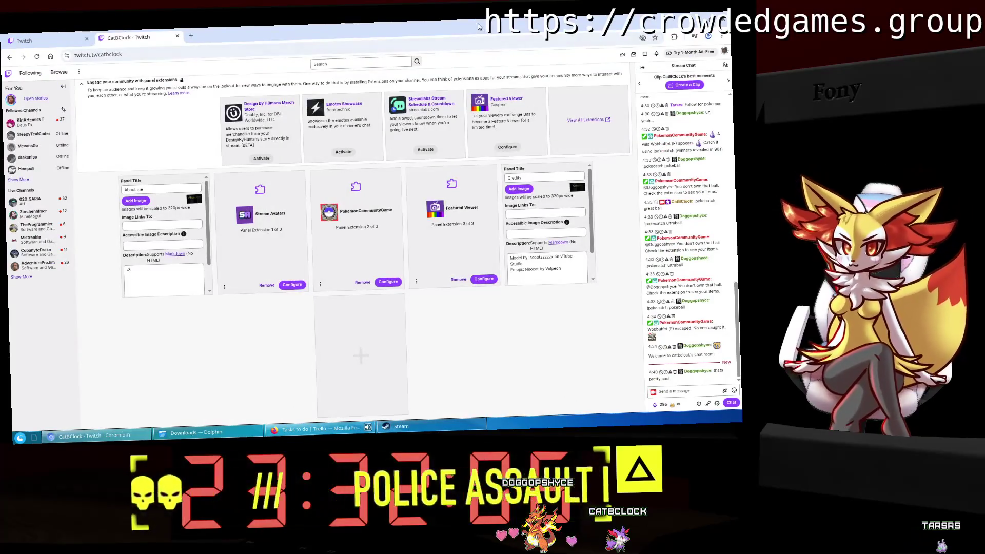
{"action": "double_click", "coordinate": [410, 36]}
{"action": "left_click_drag", "start_coordinate": [461, 98], "coordinate": [753, 309]}
Close the Twitch window and search Google for 'scale down png' in a new Firefox tab.
{"action": "key", "text": "alt+F4"}
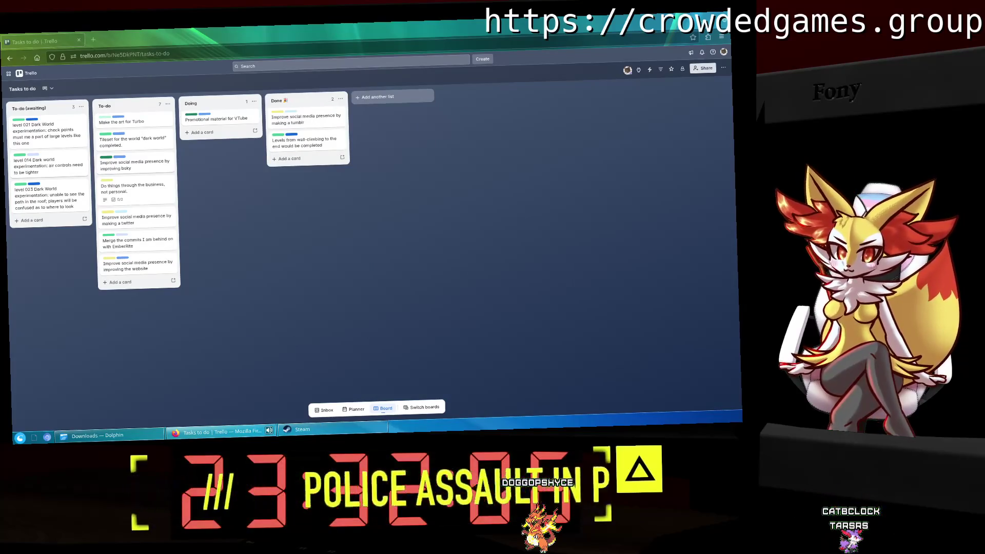
{"action": "left_click", "coordinate": [94, 39]}
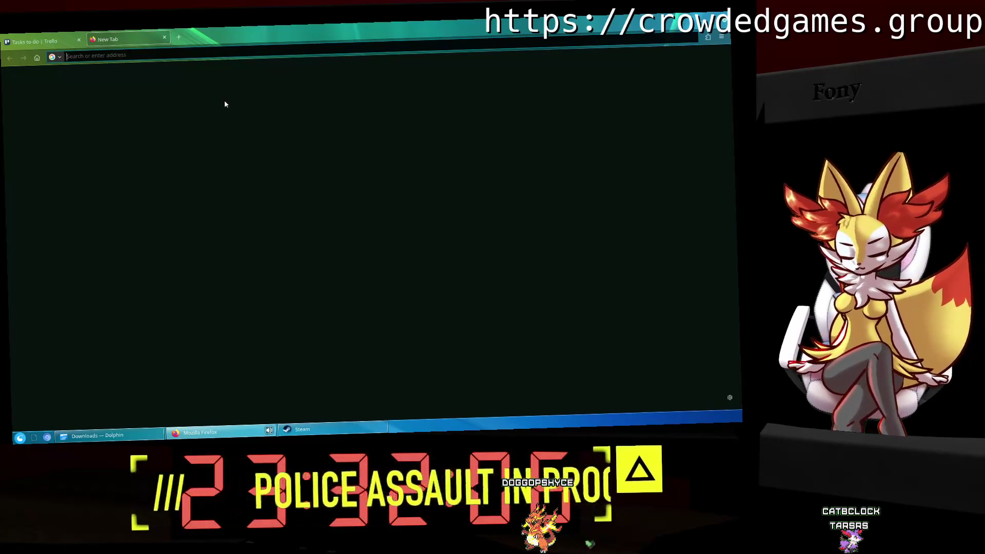
{"action": "type", "text": "scale down png"}
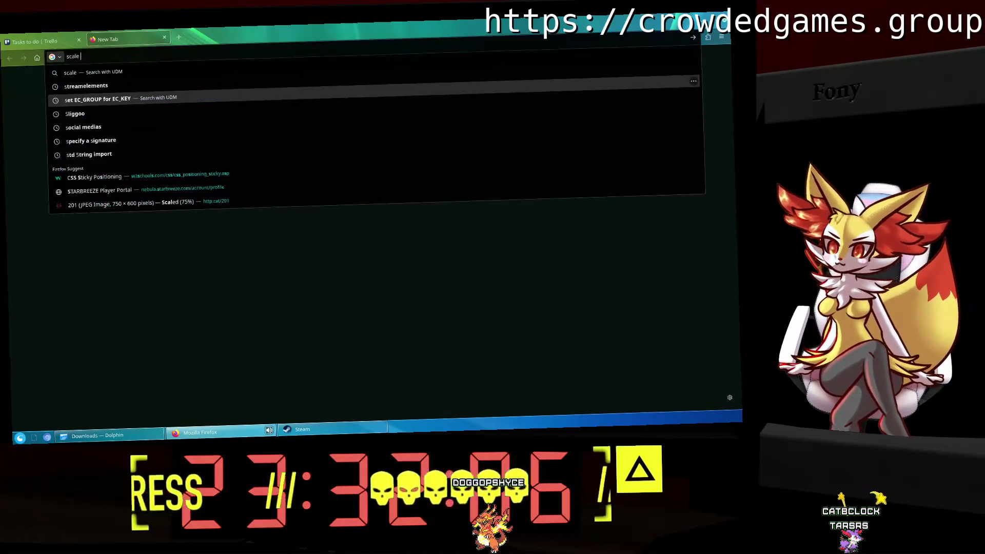
{"action": "key", "text": "Return"}
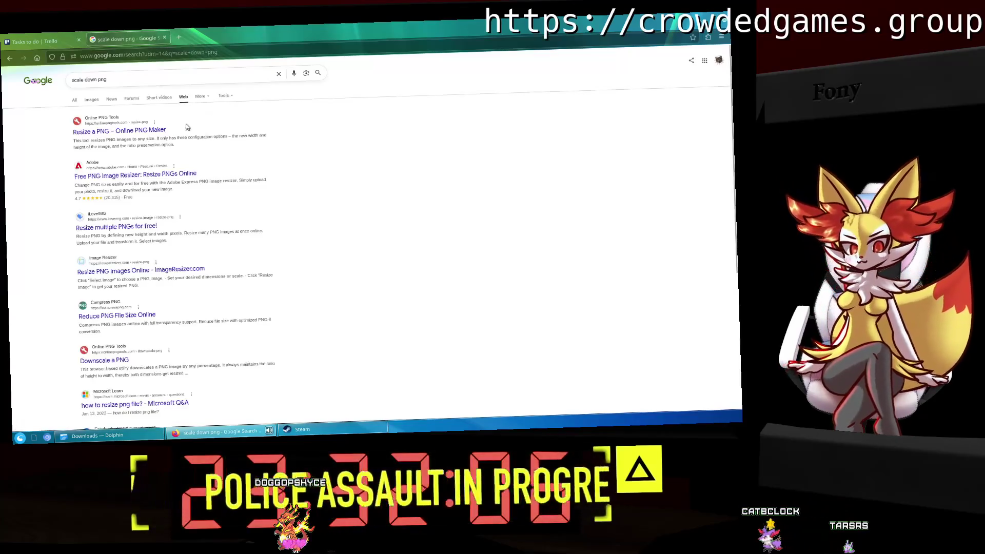
Load About Me.png from the Downloads folder into the Resize a PNG tool.
{"action": "left_click", "coordinate": [146, 130]}
{"action": "left_click", "coordinate": [98, 435]}
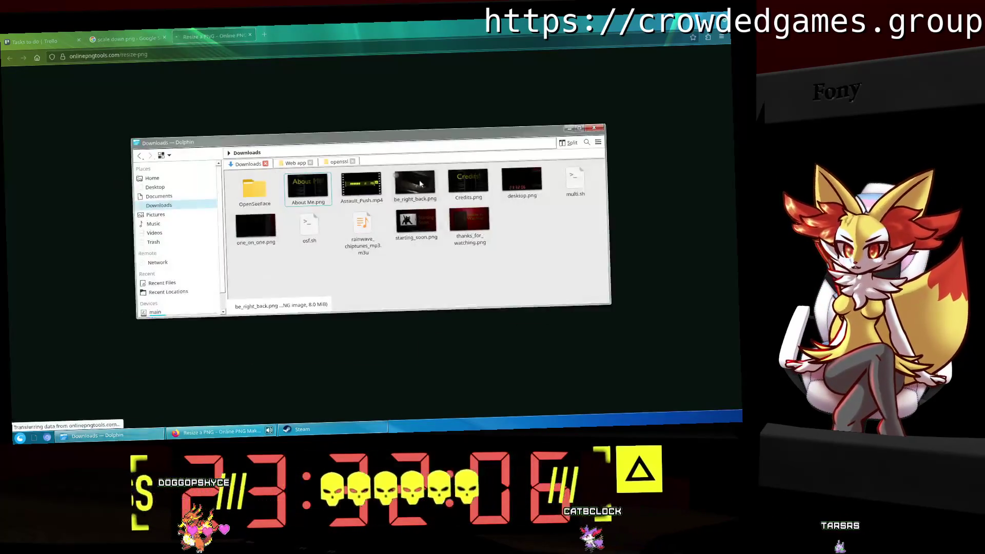
{"action": "left_click_drag", "start_coordinate": [333, 158], "coordinate": [326, 343]}
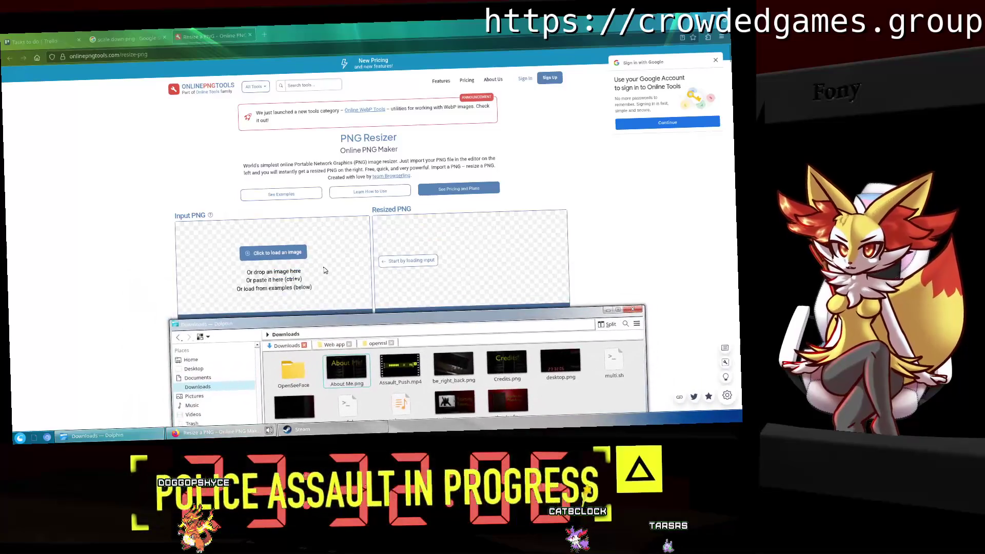
{"action": "left_click", "coordinate": [274, 253]}
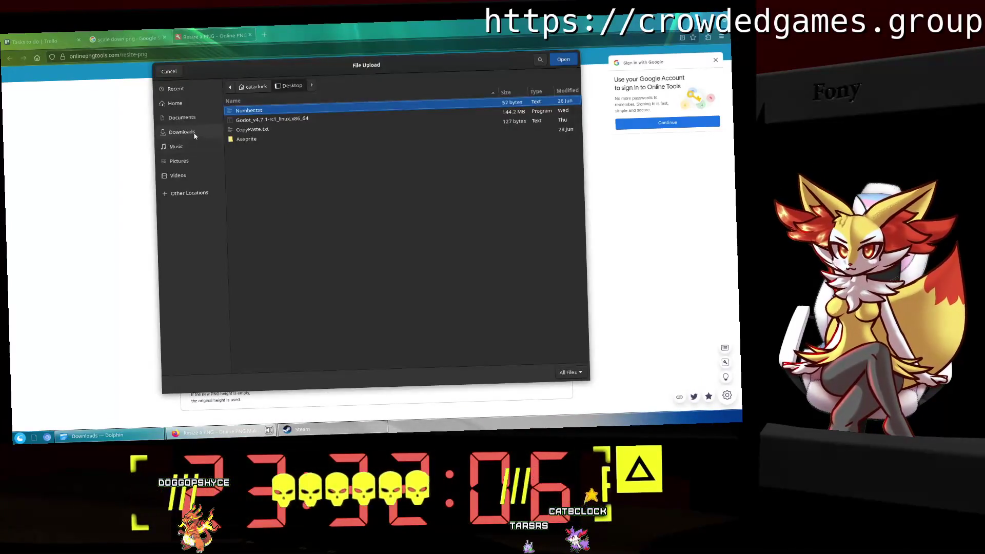
{"action": "left_click", "coordinate": [194, 134]}
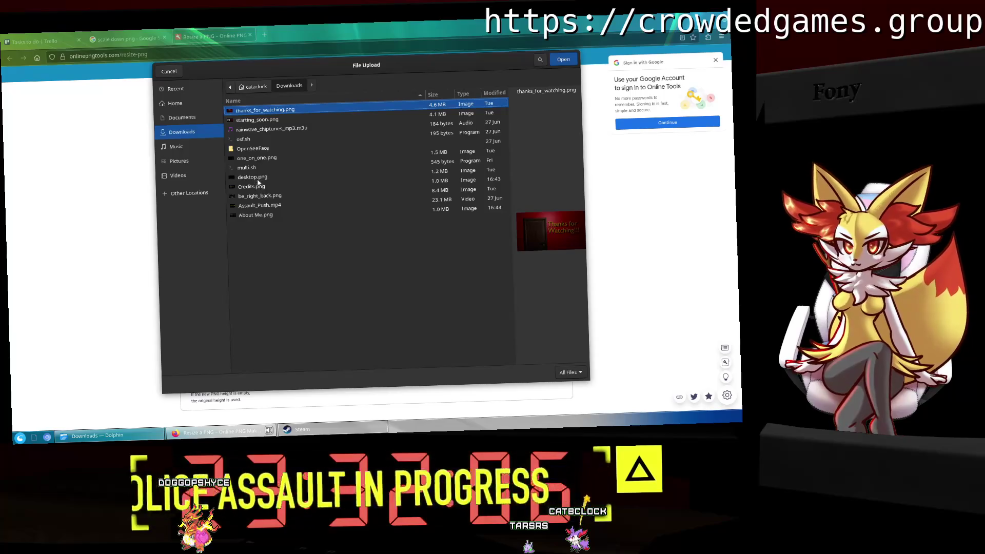
{"action": "left_click", "coordinate": [282, 218]}
{"action": "left_click", "coordinate": [567, 61]}
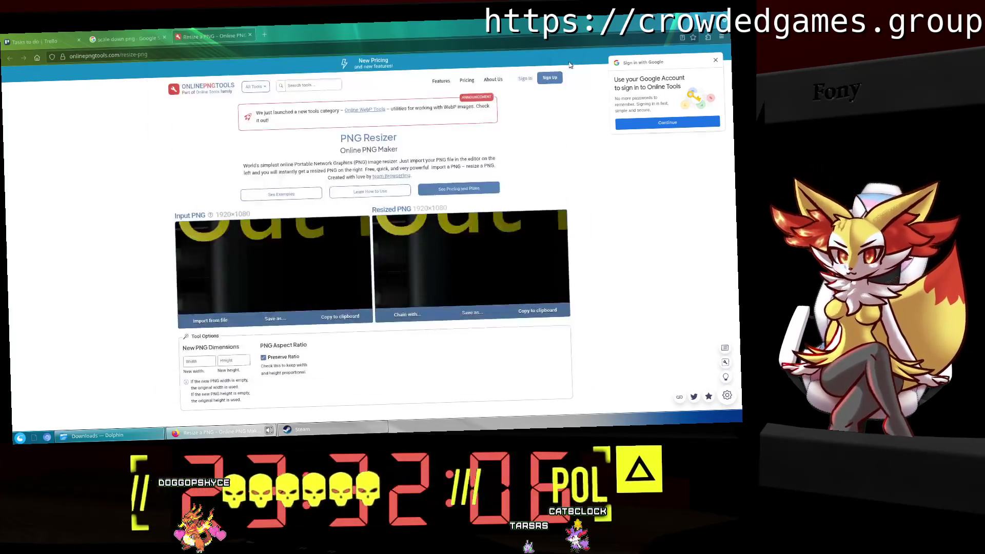
Set the width to 320 to produce a 320×180 copy and show its save options.
{"action": "scroll", "coordinate": [499, 270], "scroll_direction": "down", "scroll_amount": 3}
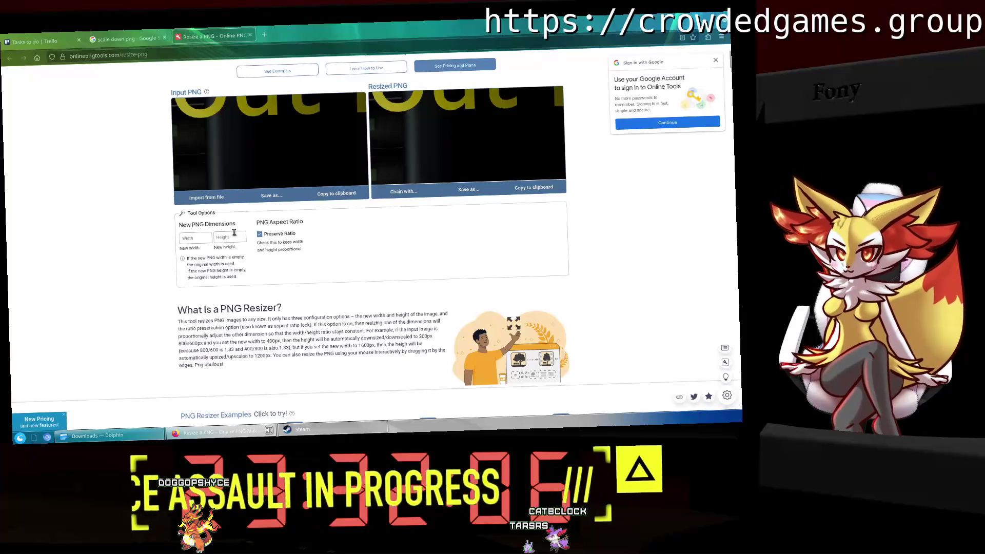
{"action": "type", "text": "320"}
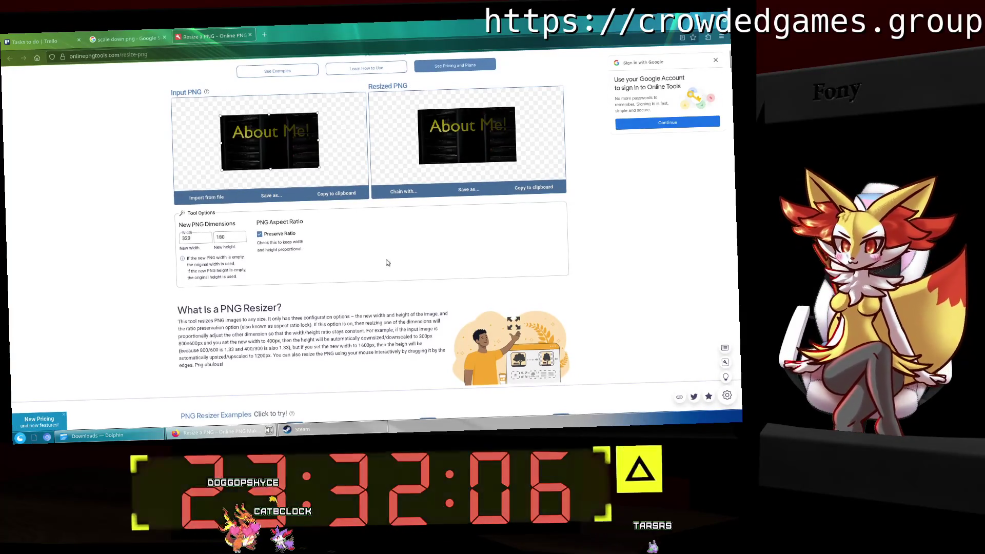
{"action": "scroll", "coordinate": [444, 268], "scroll_direction": "up", "scroll_amount": 1}
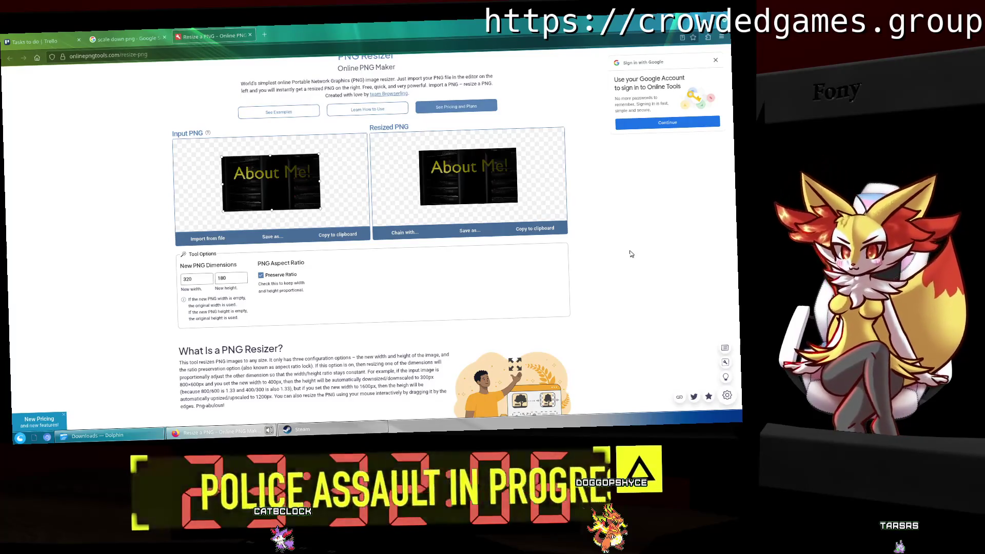
{"action": "left_click", "coordinate": [453, 229]}
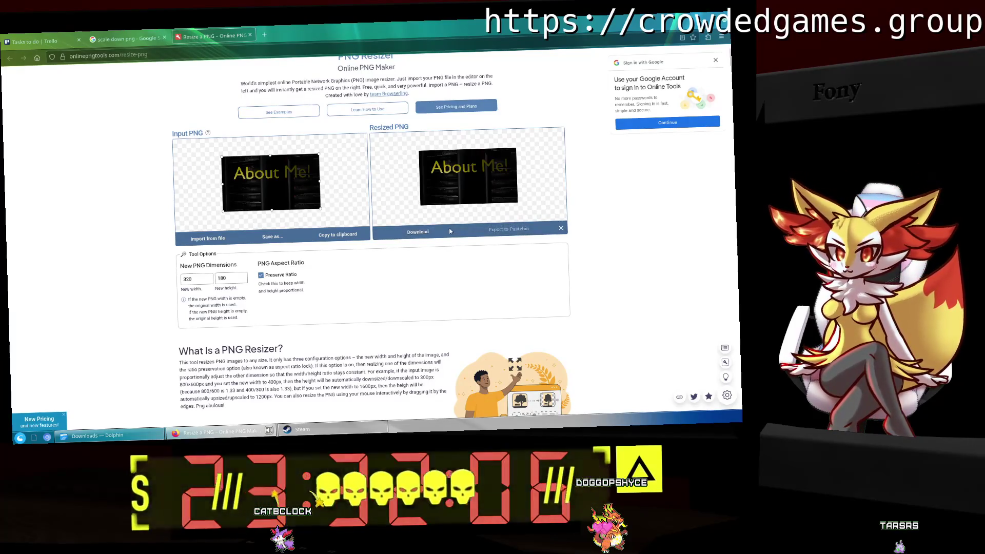
Download the 320×180 About Me! PNG through the free-plan notice, then close the notice.
{"action": "left_click", "coordinate": [431, 232]}
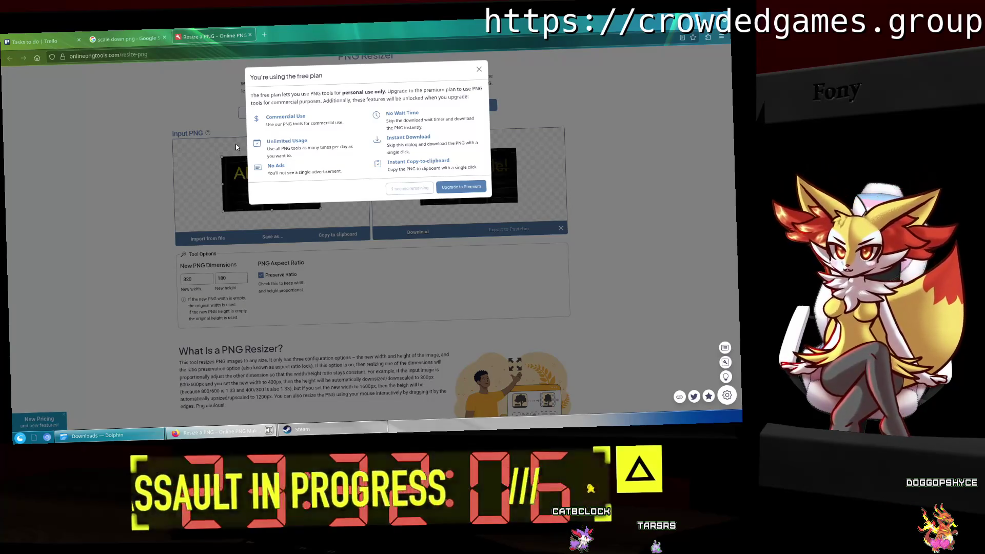
{"action": "left_click", "coordinate": [422, 189]}
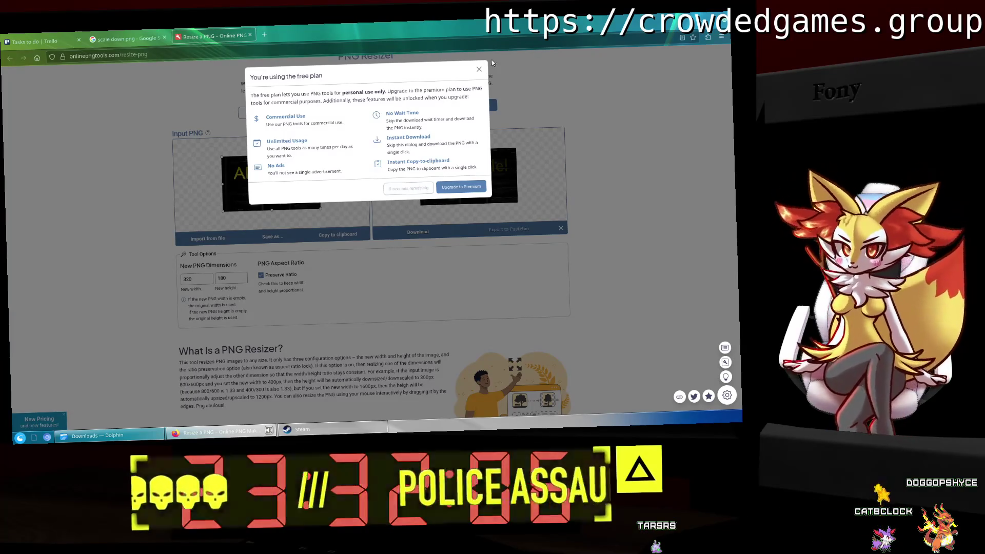
{"action": "left_click", "coordinate": [479, 69]}
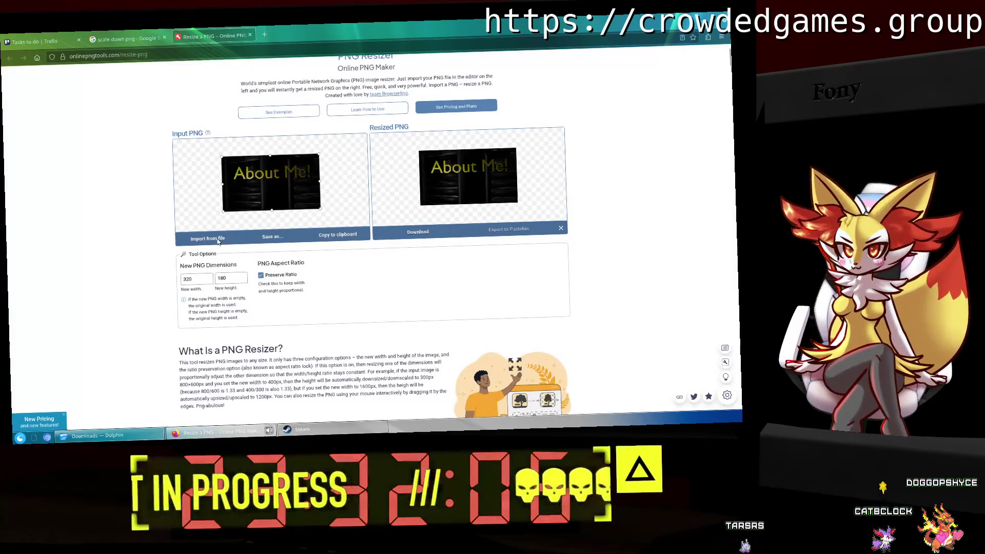
Import Credits.png from Downloads, resize it to 320×180, and download the result.
{"action": "left_click", "coordinate": [218, 241]}
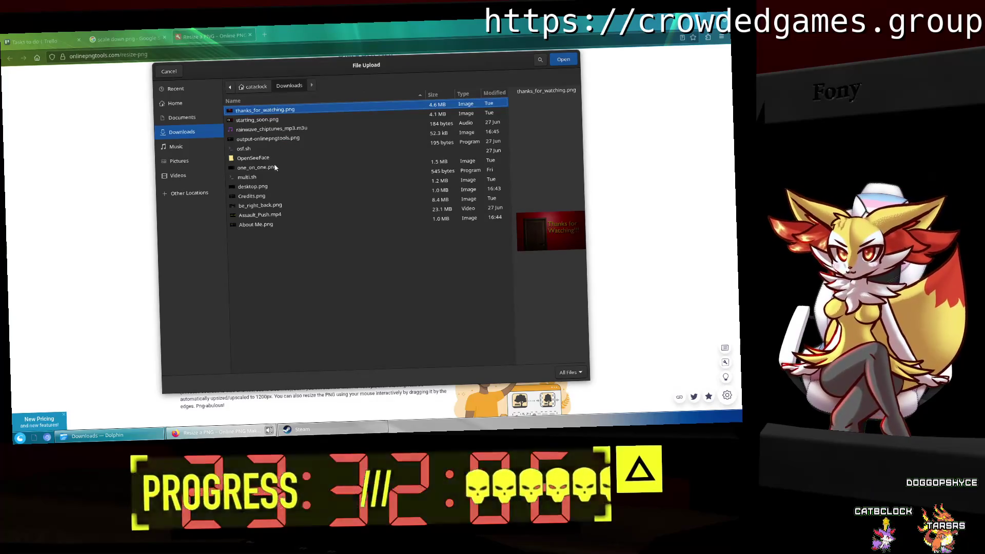
{"action": "left_click", "coordinate": [254, 196]}
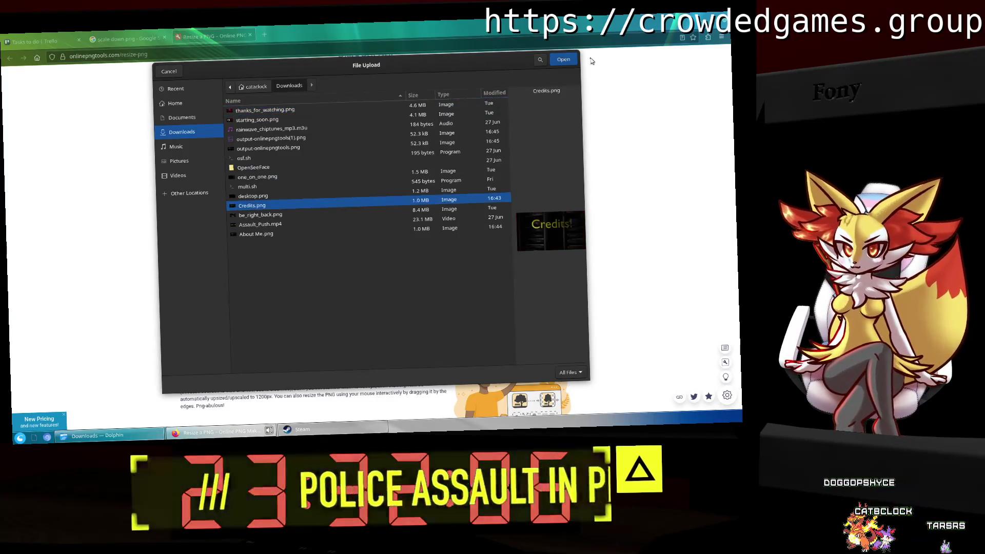
{"action": "left_click", "coordinate": [564, 59]}
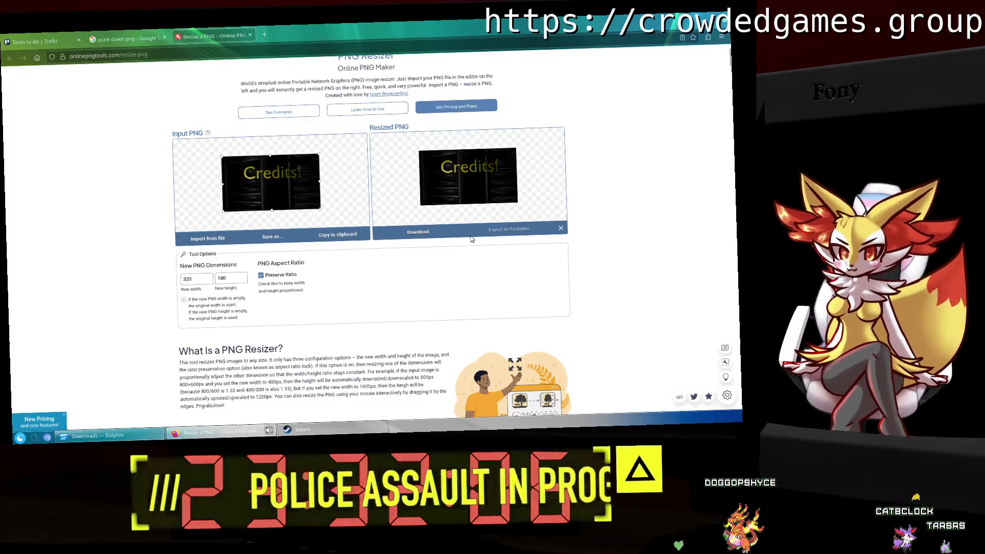
{"action": "left_click", "coordinate": [425, 232]}
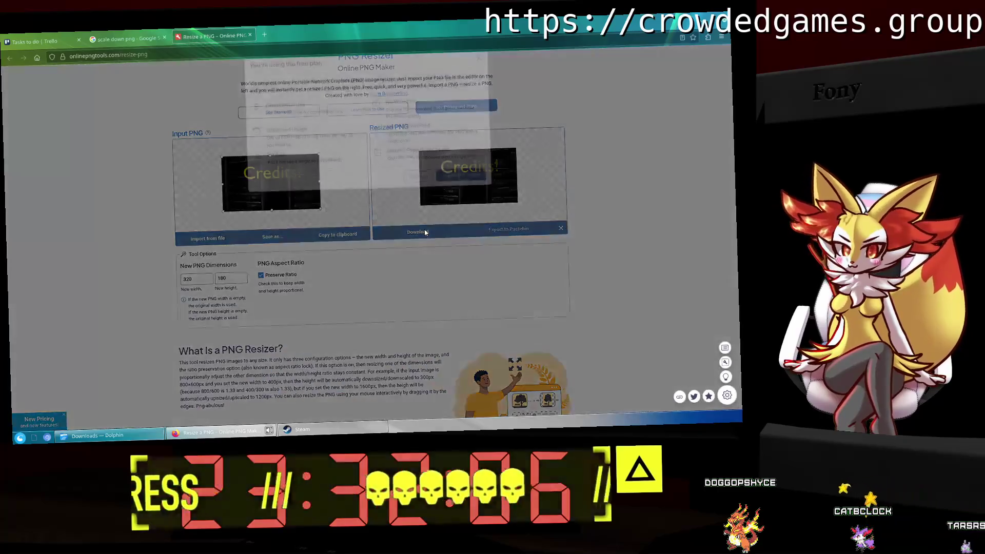
{"action": "left_click", "coordinate": [419, 188]}
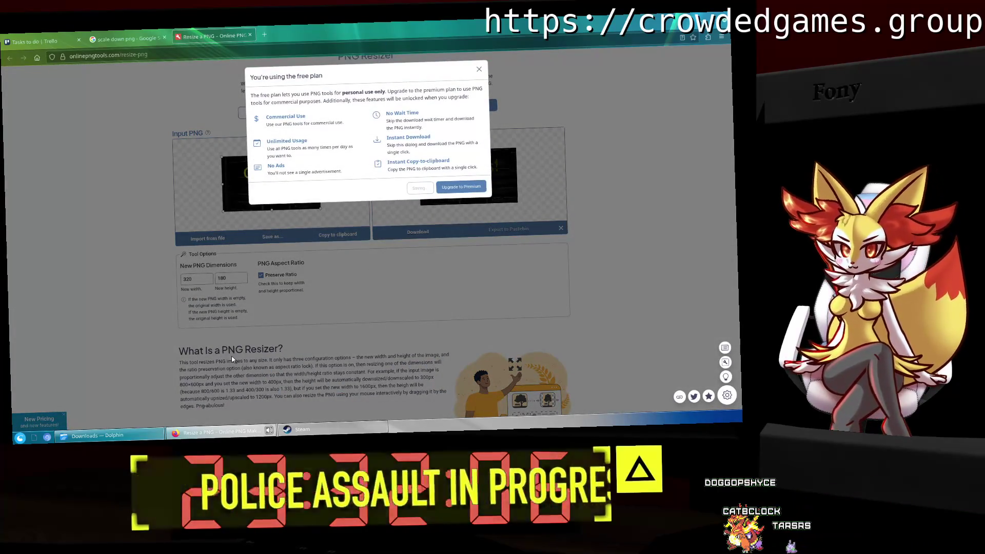
{"action": "left_click", "coordinate": [98, 434]}
Delete the duplicate output-onlinepngtools(1).png from Downloads.
{"action": "left_click_drag", "start_coordinate": [343, 327], "coordinate": [315, 153]}
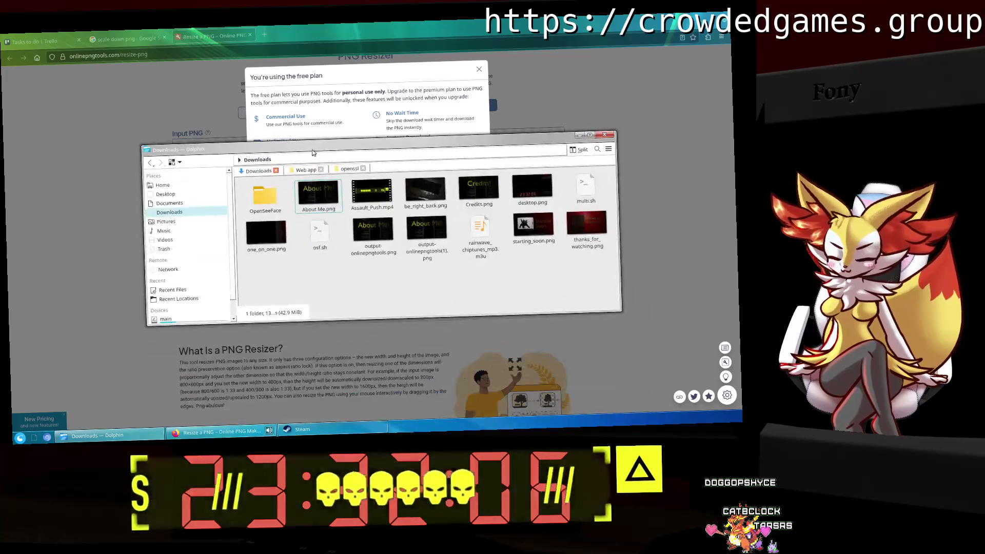
{"action": "left_click_drag", "start_coordinate": [433, 279], "coordinate": [430, 262]}
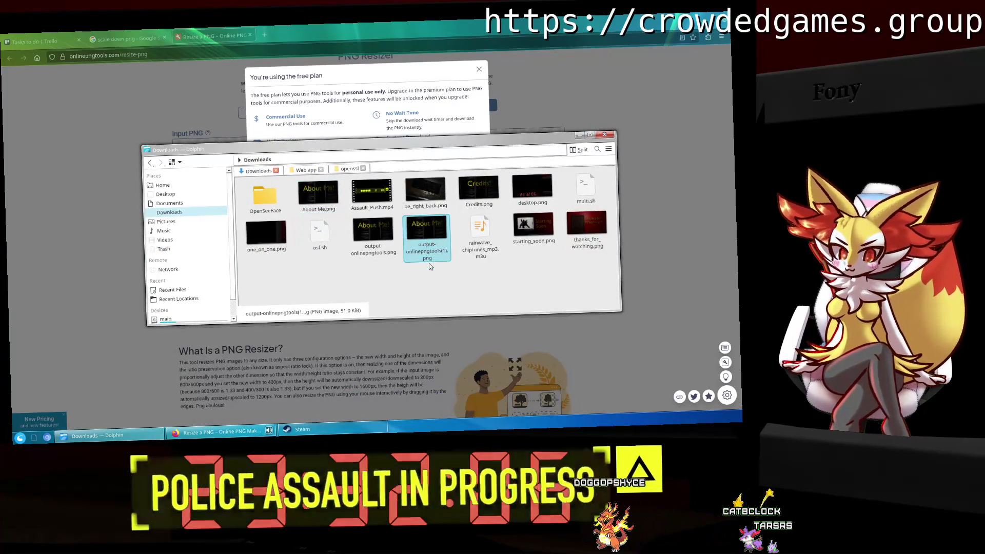
{"action": "key", "text": "Delete"}
Rename output-onlinepngtools.png to About Me.png, overwriting the old file.
{"action": "right_click", "coordinate": [388, 247]}
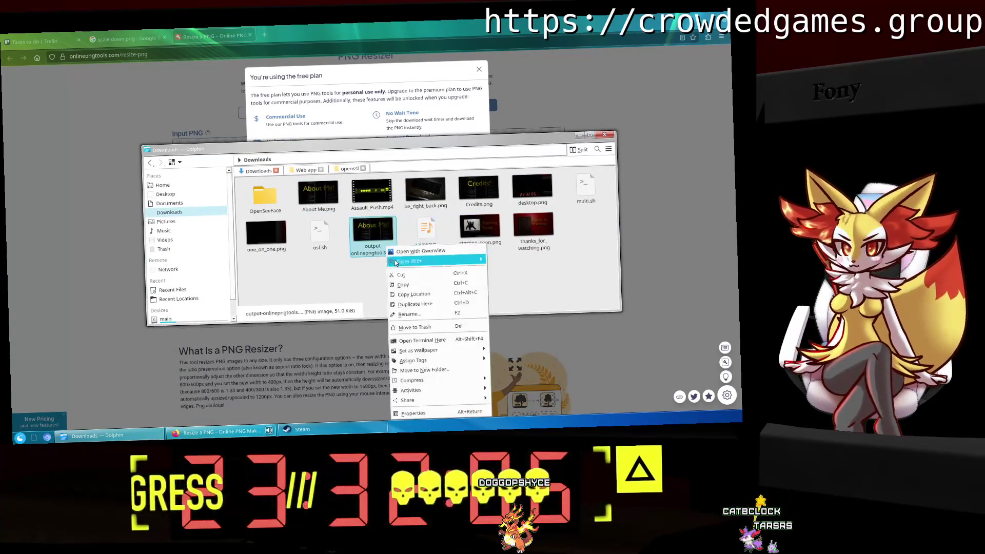
{"action": "left_click", "coordinate": [421, 314]}
{"action": "type", "text": "out Me"}
{"action": "key", "text": "Return"}
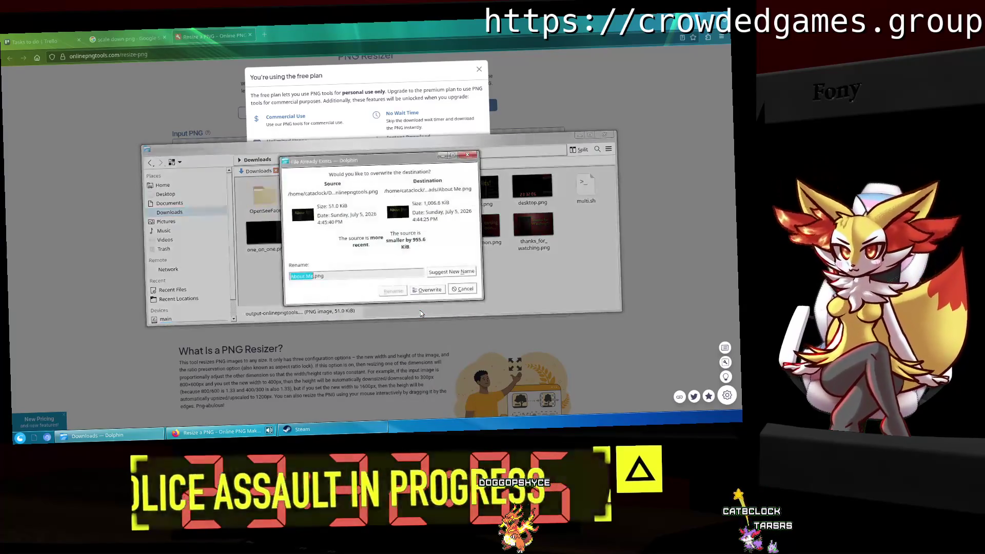
{"action": "left_click", "coordinate": [426, 292]}
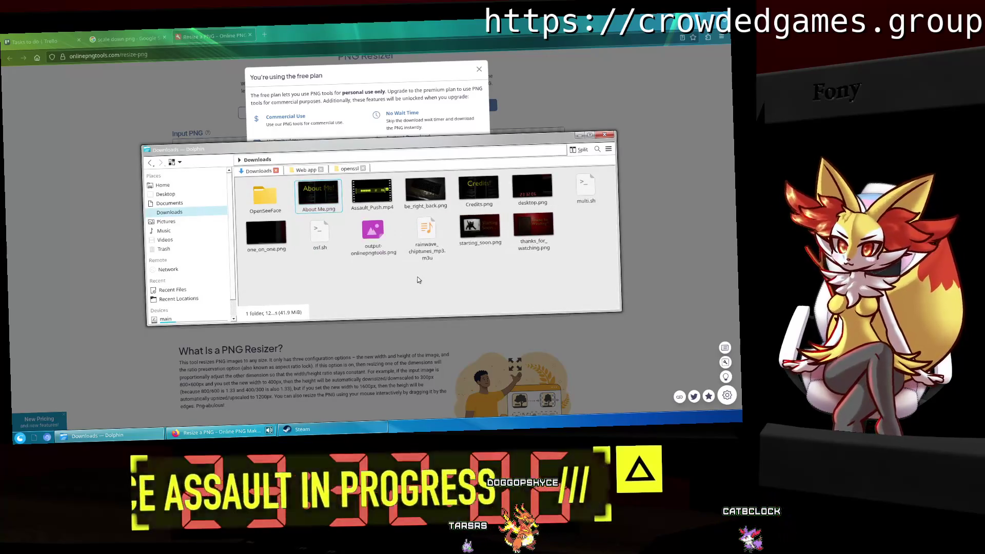
Rename the new resized download to Credits.png, overwriting the old one, then close Dolphin and the notice.
{"action": "right_click", "coordinate": [384, 246]}
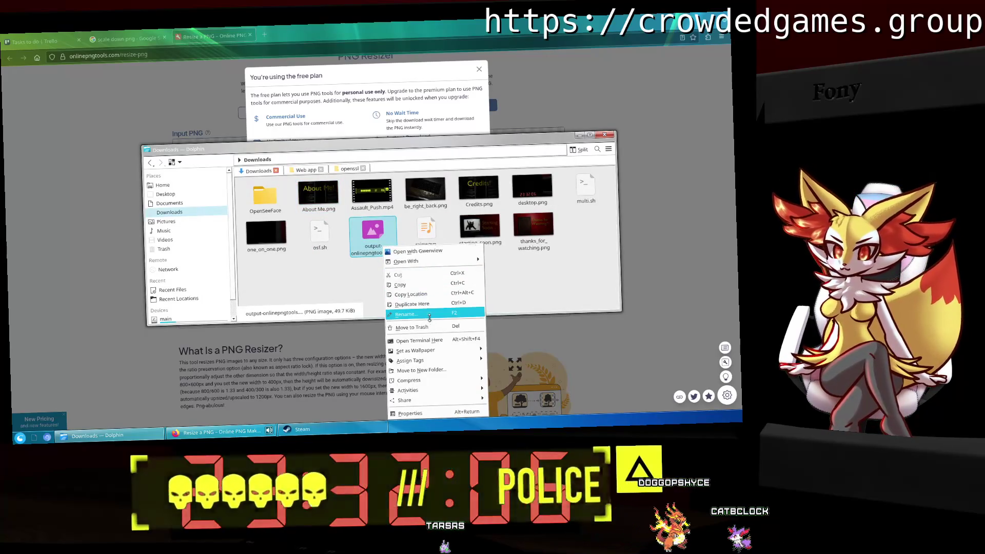
{"action": "left_click", "coordinate": [410, 314]}
{"action": "type", "text": "Aredits"}
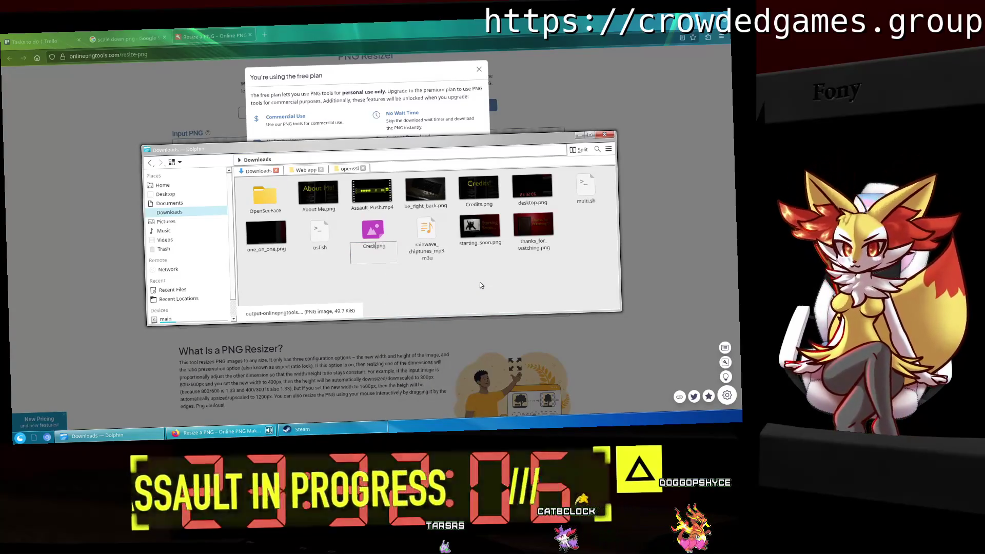
{"action": "key", "text": "Return"}
{"action": "left_click", "coordinate": [436, 290]}
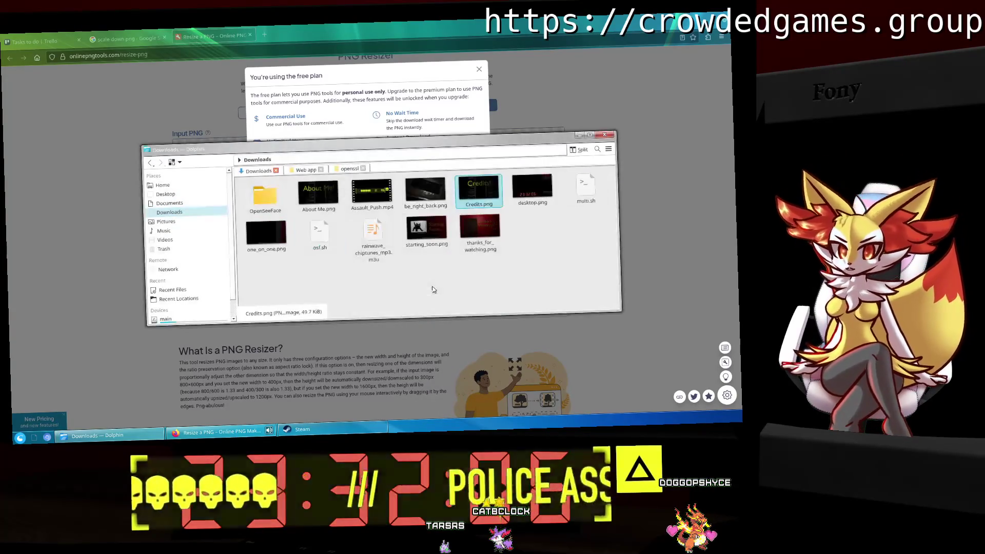
{"action": "left_click", "coordinate": [604, 135]}
{"action": "left_click", "coordinate": [478, 69]}
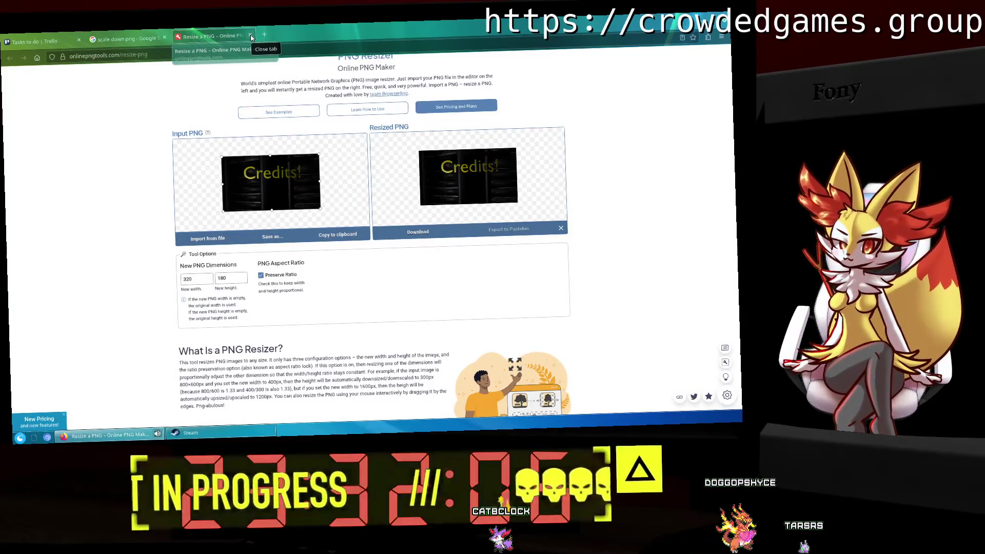
Close the Resize a PNG and Google search tabs, leaving the Trello board.
{"action": "left_click", "coordinate": [250, 35]}
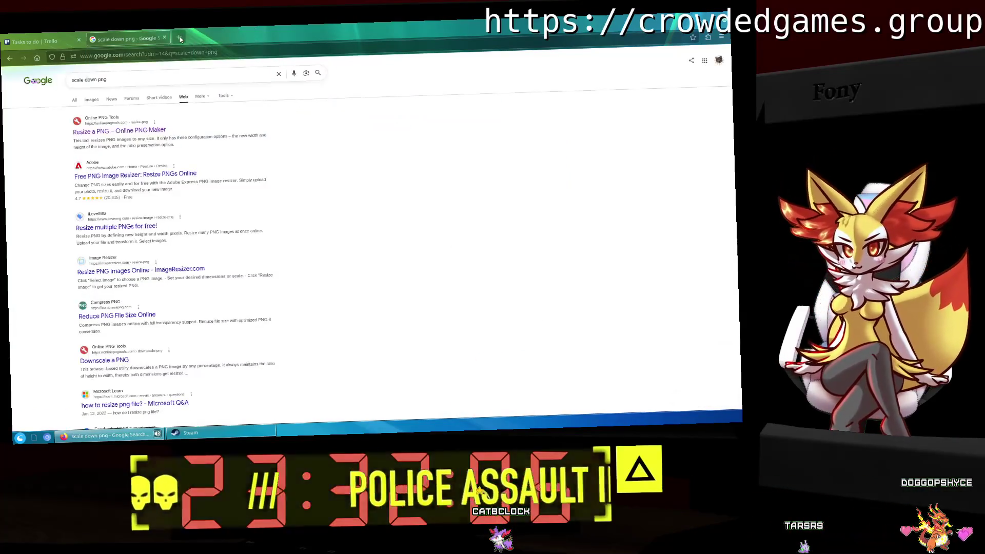
{"action": "left_click", "coordinate": [165, 37]}
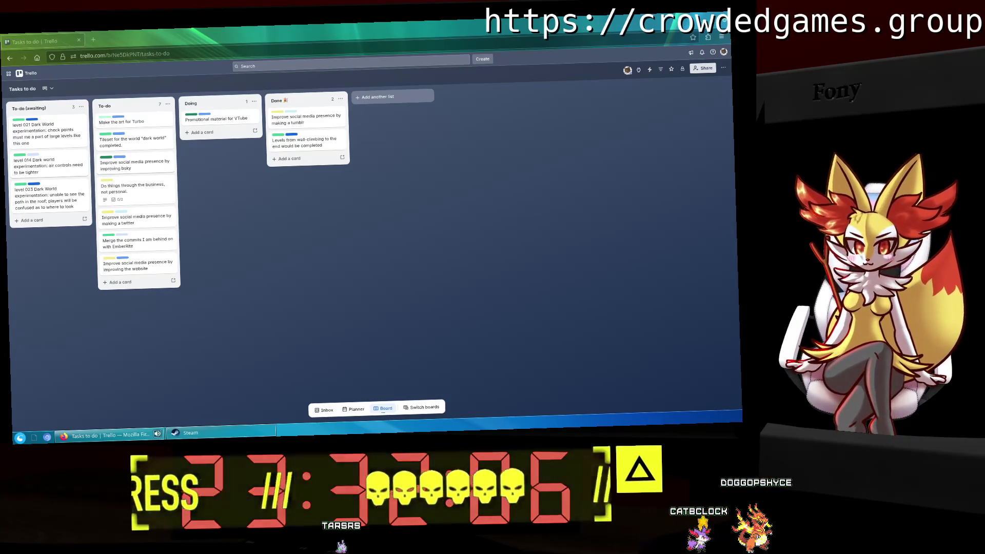
Move the Promotional material for VTube card from Doing to Done and open the launcher.
{"action": "left_click_drag", "start_coordinate": [218, 118], "coordinate": [296, 143]}
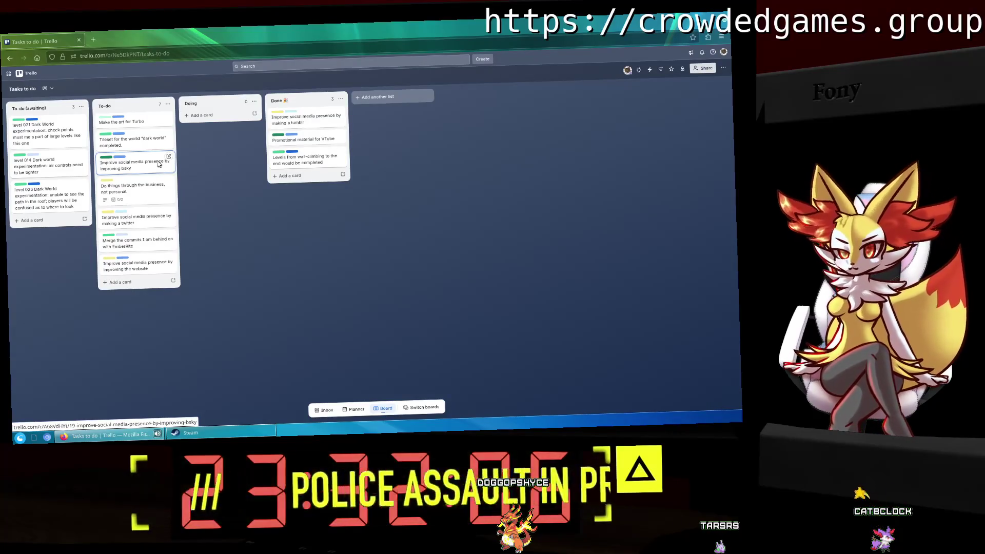
{"action": "key", "text": "super"}
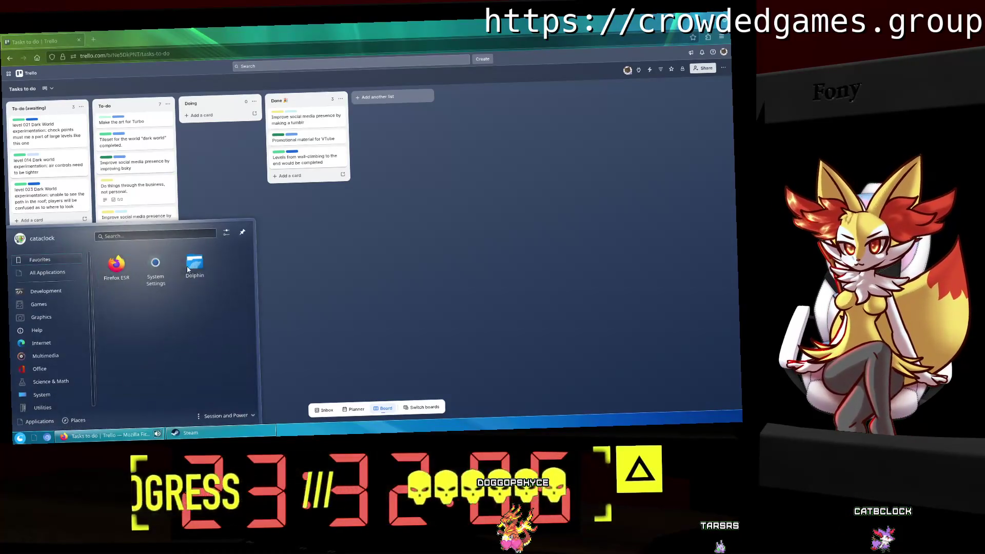
Trash the Streemin.blend1 through Streemin.blend9 backups in Documents.
{"action": "left_click", "coordinate": [190, 266]}
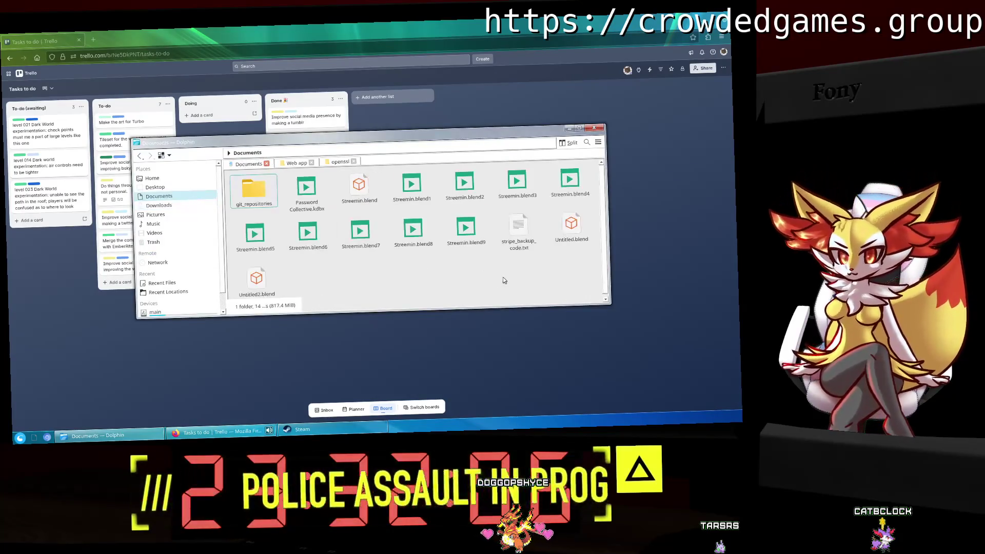
{"action": "left_click_drag", "start_coordinate": [234, 264], "coordinate": [491, 213]}
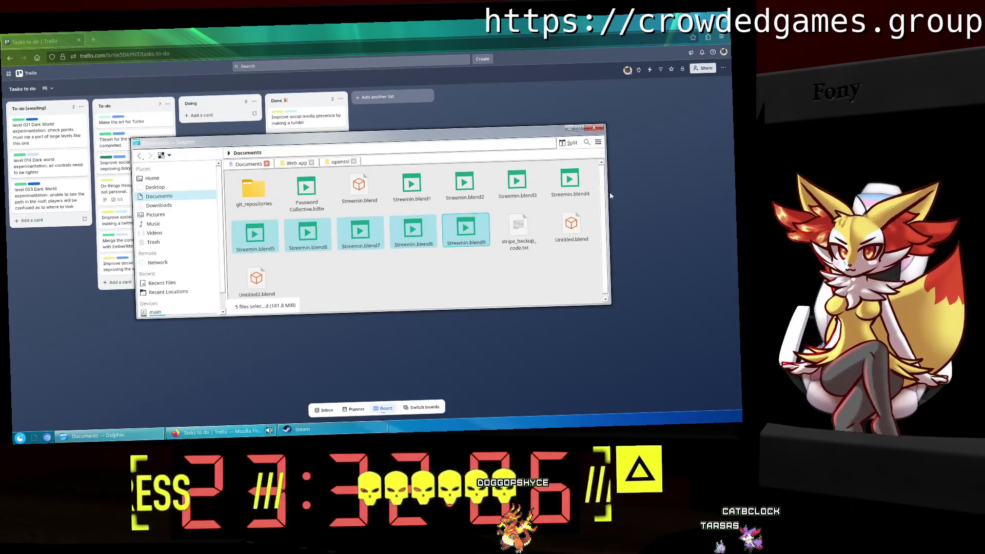
{"action": "left_click_drag", "start_coordinate": [608, 196], "coordinate": [429, 196], "text": "ctrl"}
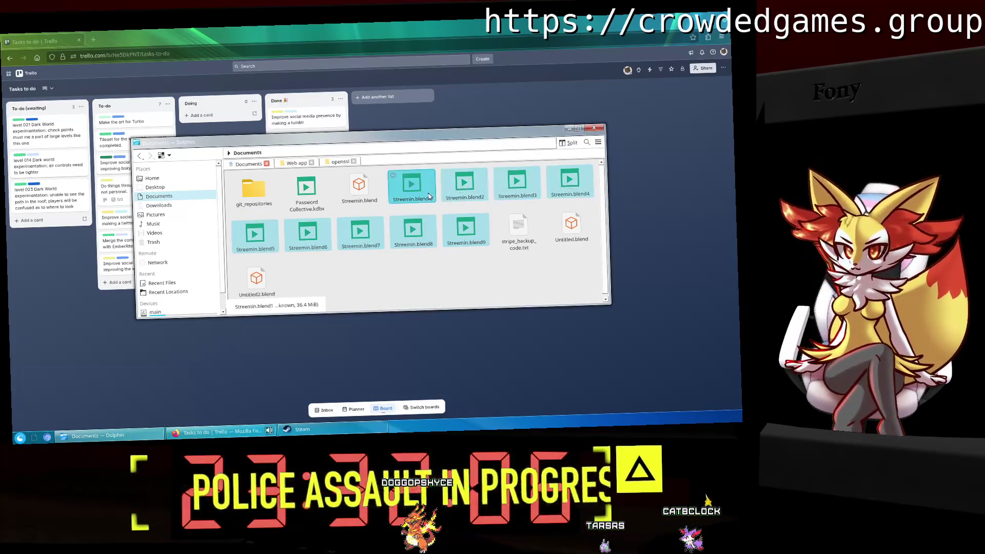
{"action": "key", "text": "Delete"}
Check Untitled.blend in Blender, then trash Untitled2.blend and close Dolphin.
{"action": "double_click", "coordinate": [464, 192]}
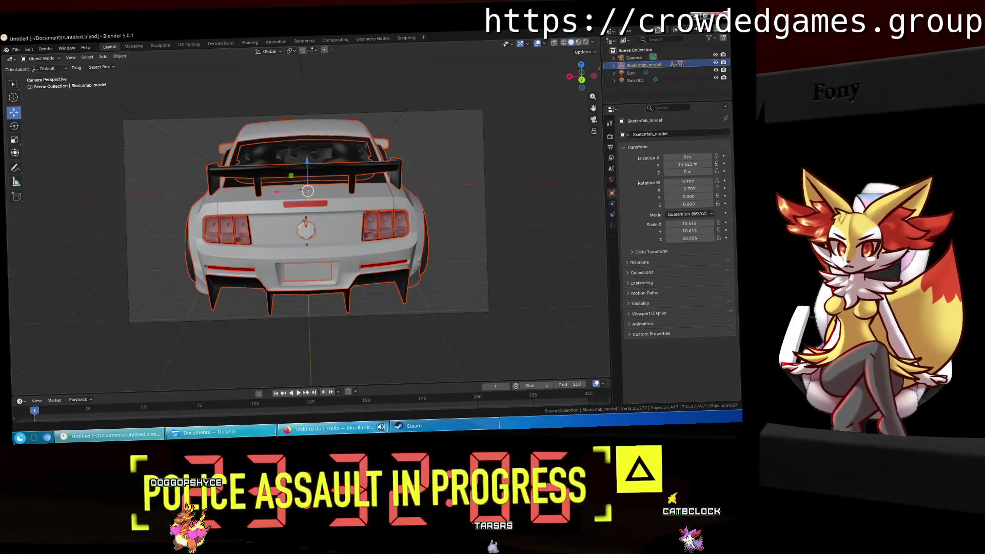
{"action": "key", "text": "ctrl+q"}
{"action": "left_click", "coordinate": [518, 188]}
{"action": "key", "text": "Delete"}
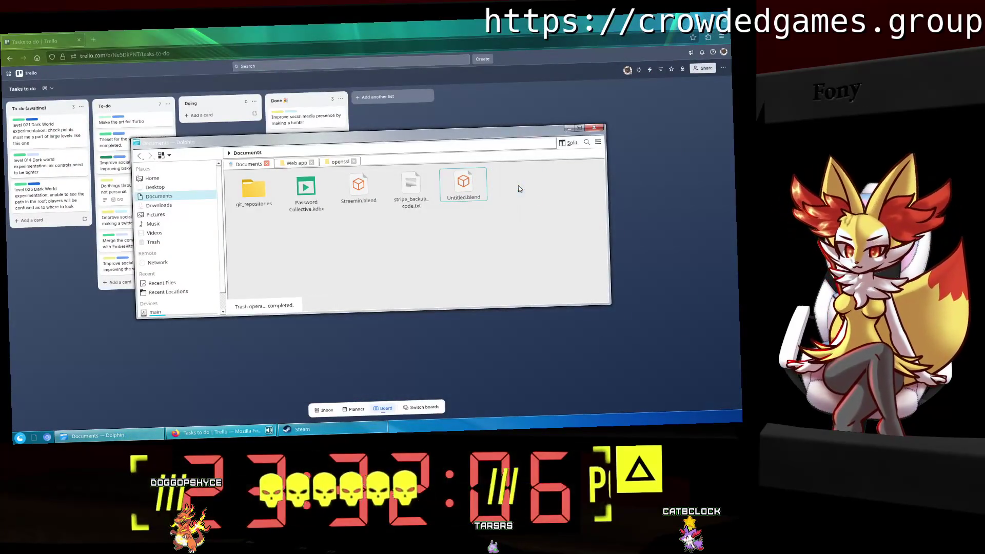
{"action": "left_click", "coordinate": [591, 129]}
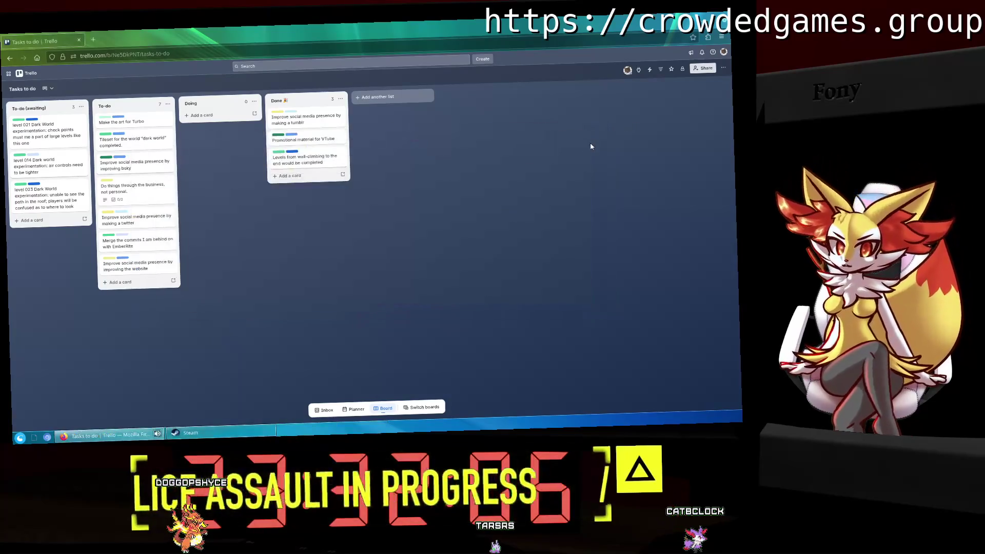